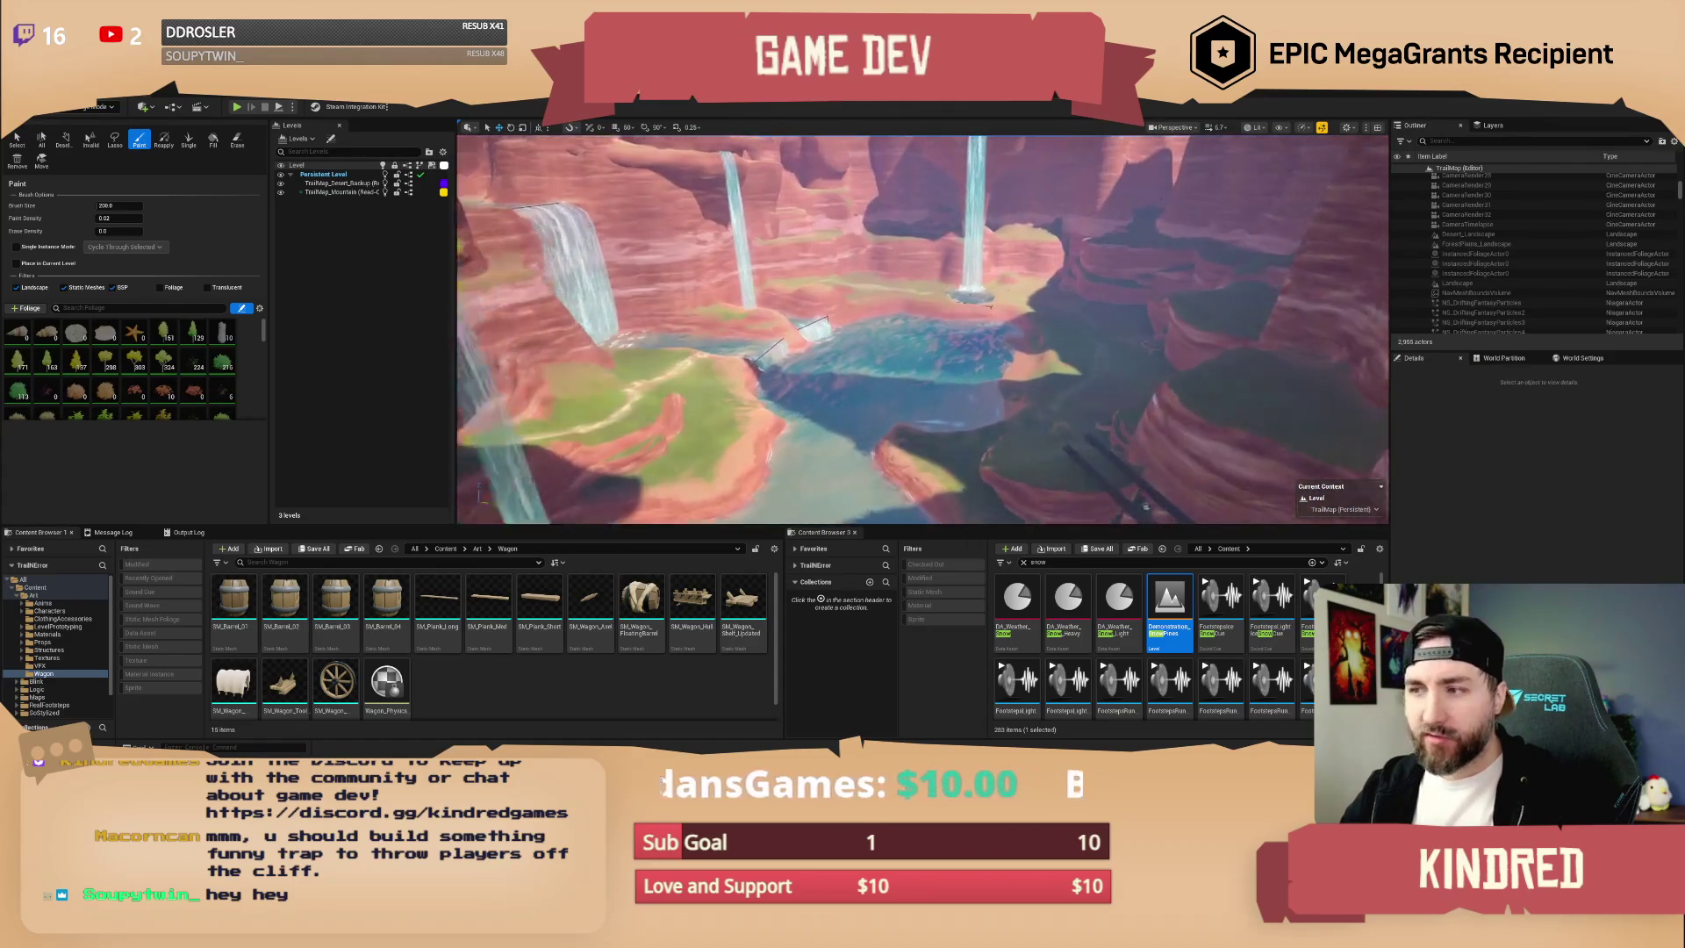
- Browse the foliage palette and inspect the FT_Beach_BandedTulip foliage type settings
scroll(158, 392, "down", 5)
scroll(159, 393, "up", 3)
scroll(63, 373, "up", 3)
left_click(18, 348)
- Clear the palette selection and select a range of six palm foliage types
scroll(200, 369, "down", 5)
scroll(200, 370, "down", 5)
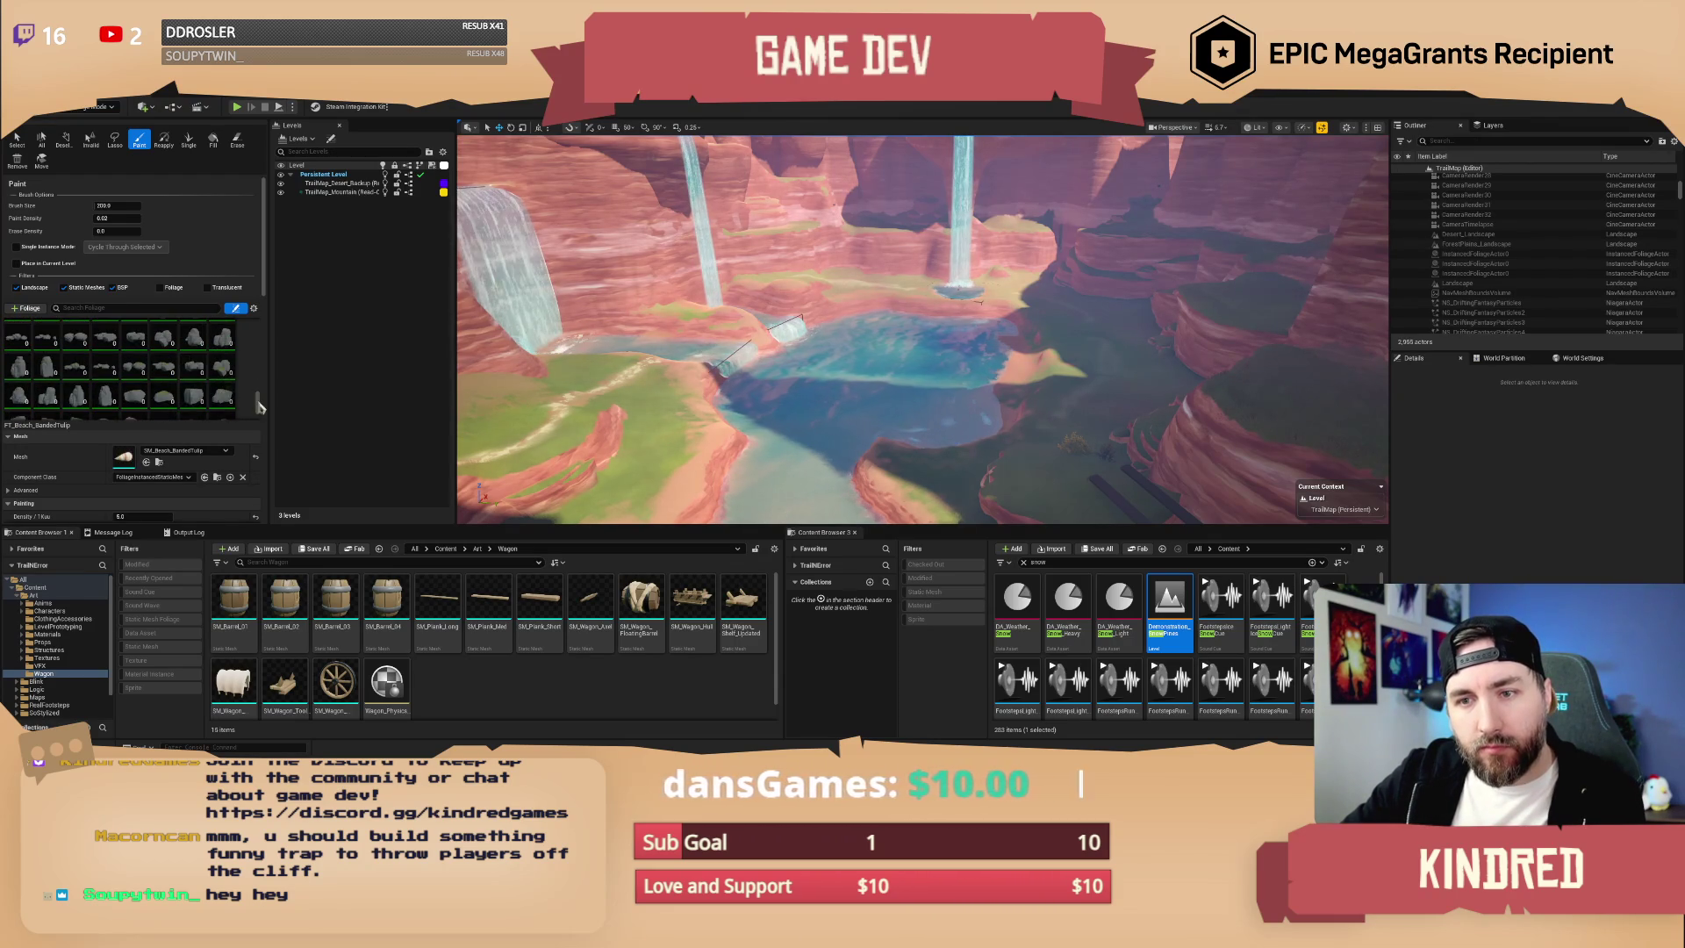
scroll(260, 407, "down", 3)
key("ctrl+a")
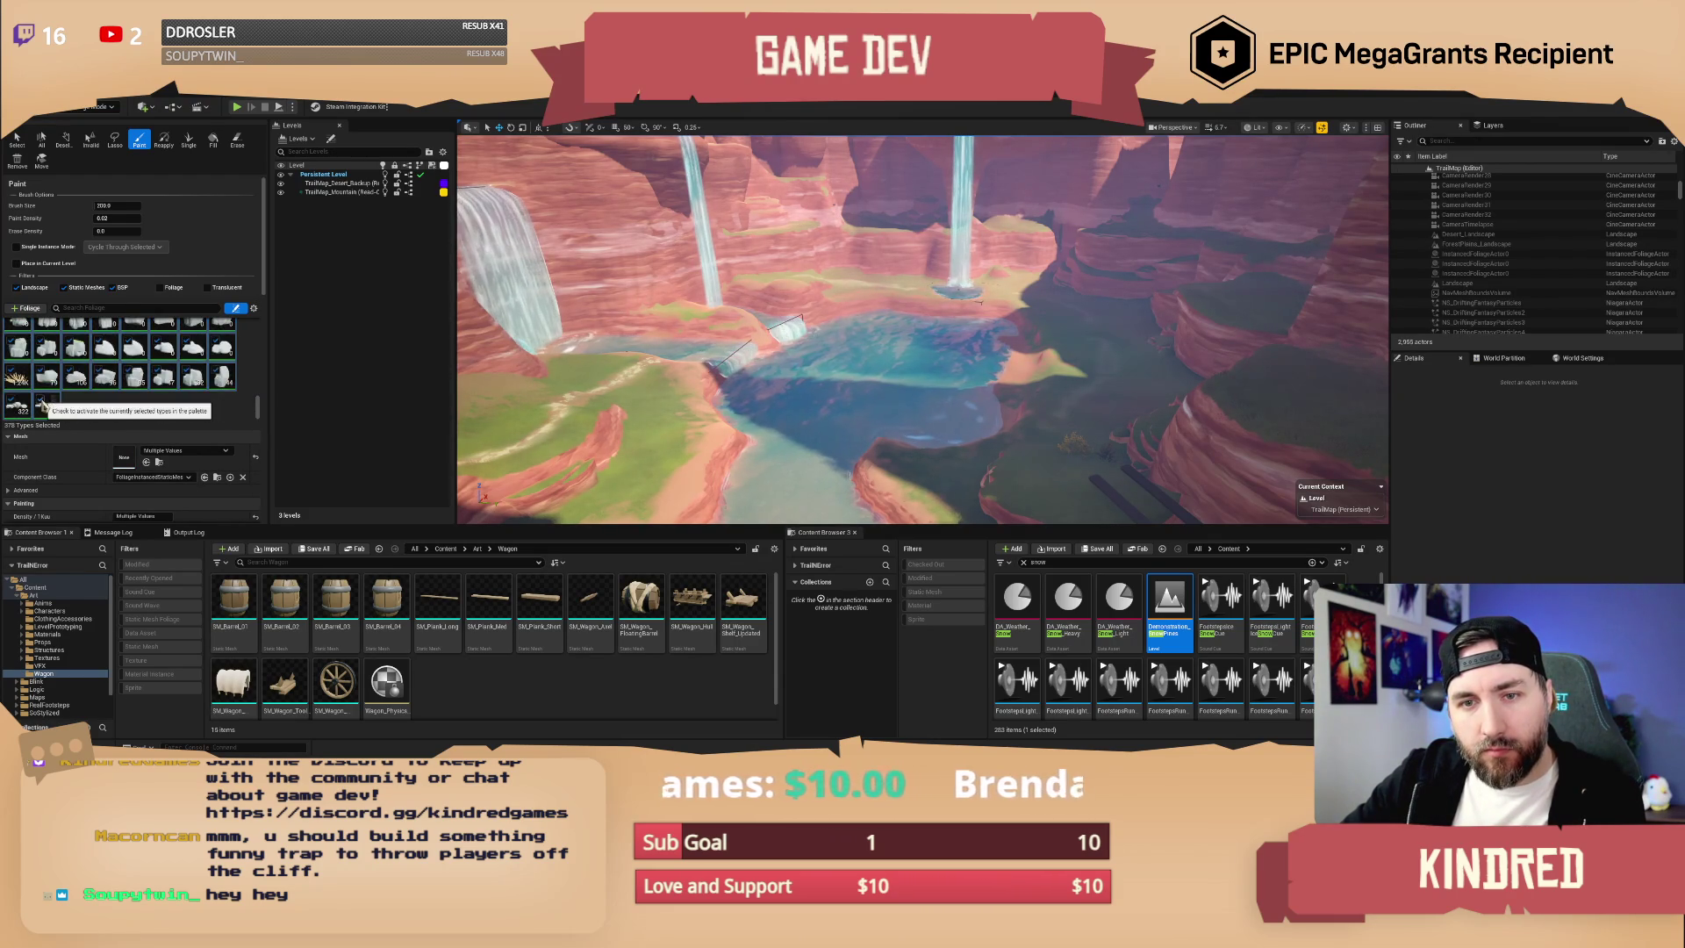
left_click(76, 406)
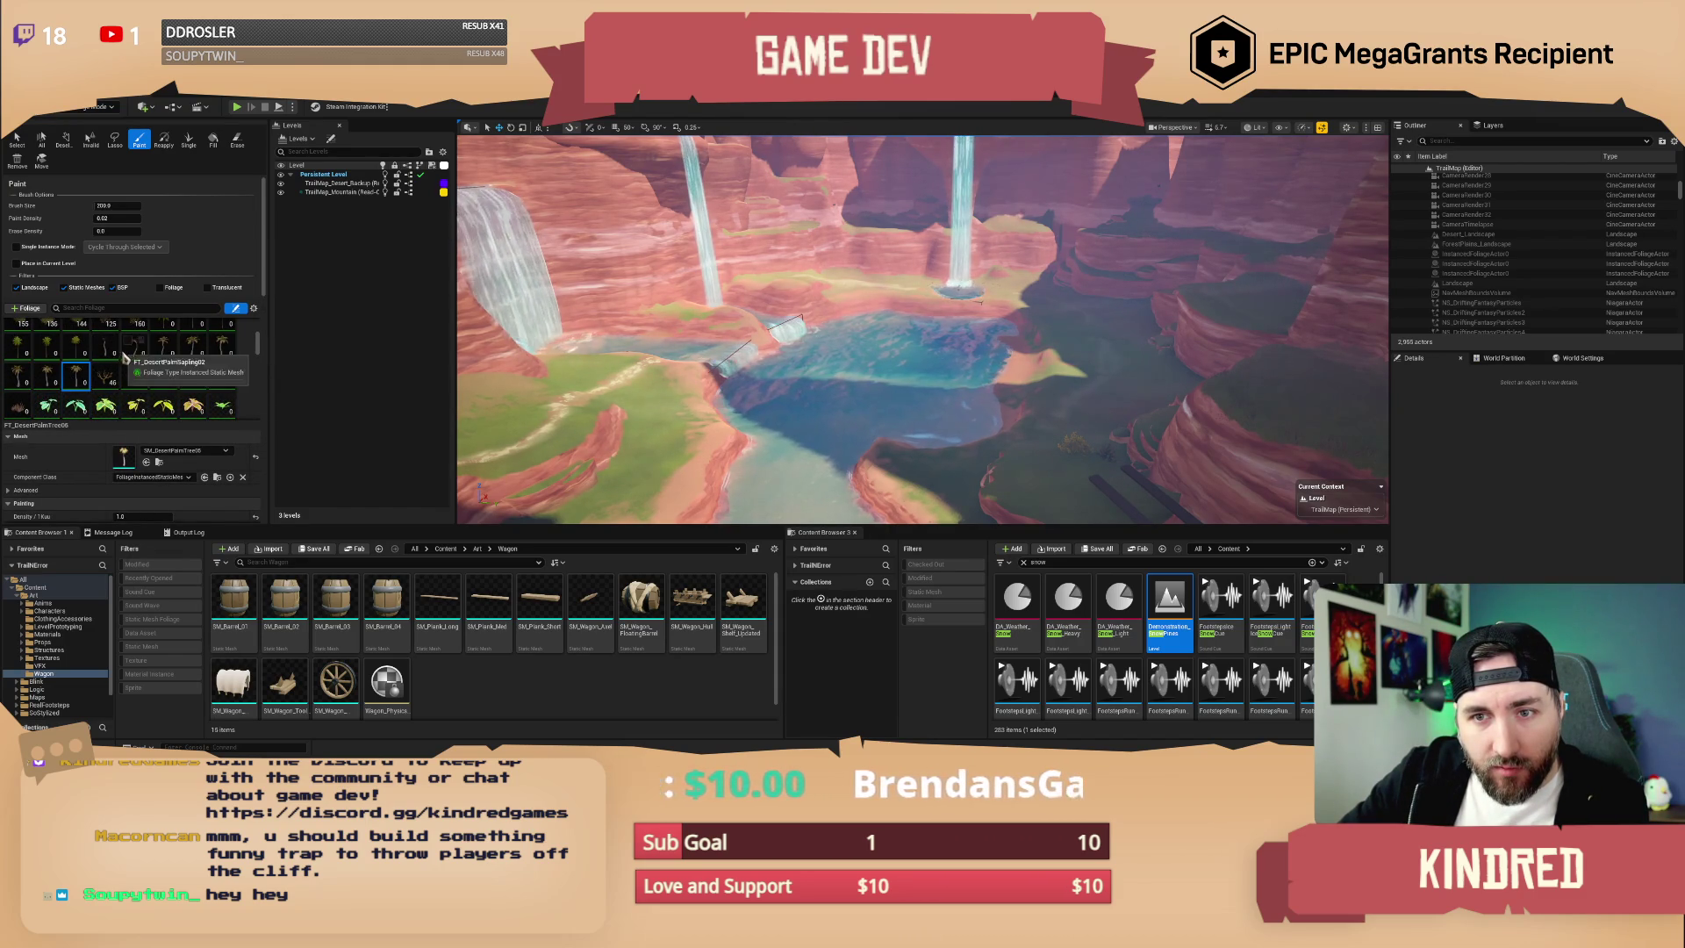
scroll(117, 375, "up", 1)
left_click(73, 386, "shift")
scroll(163, 383, "up", 1)
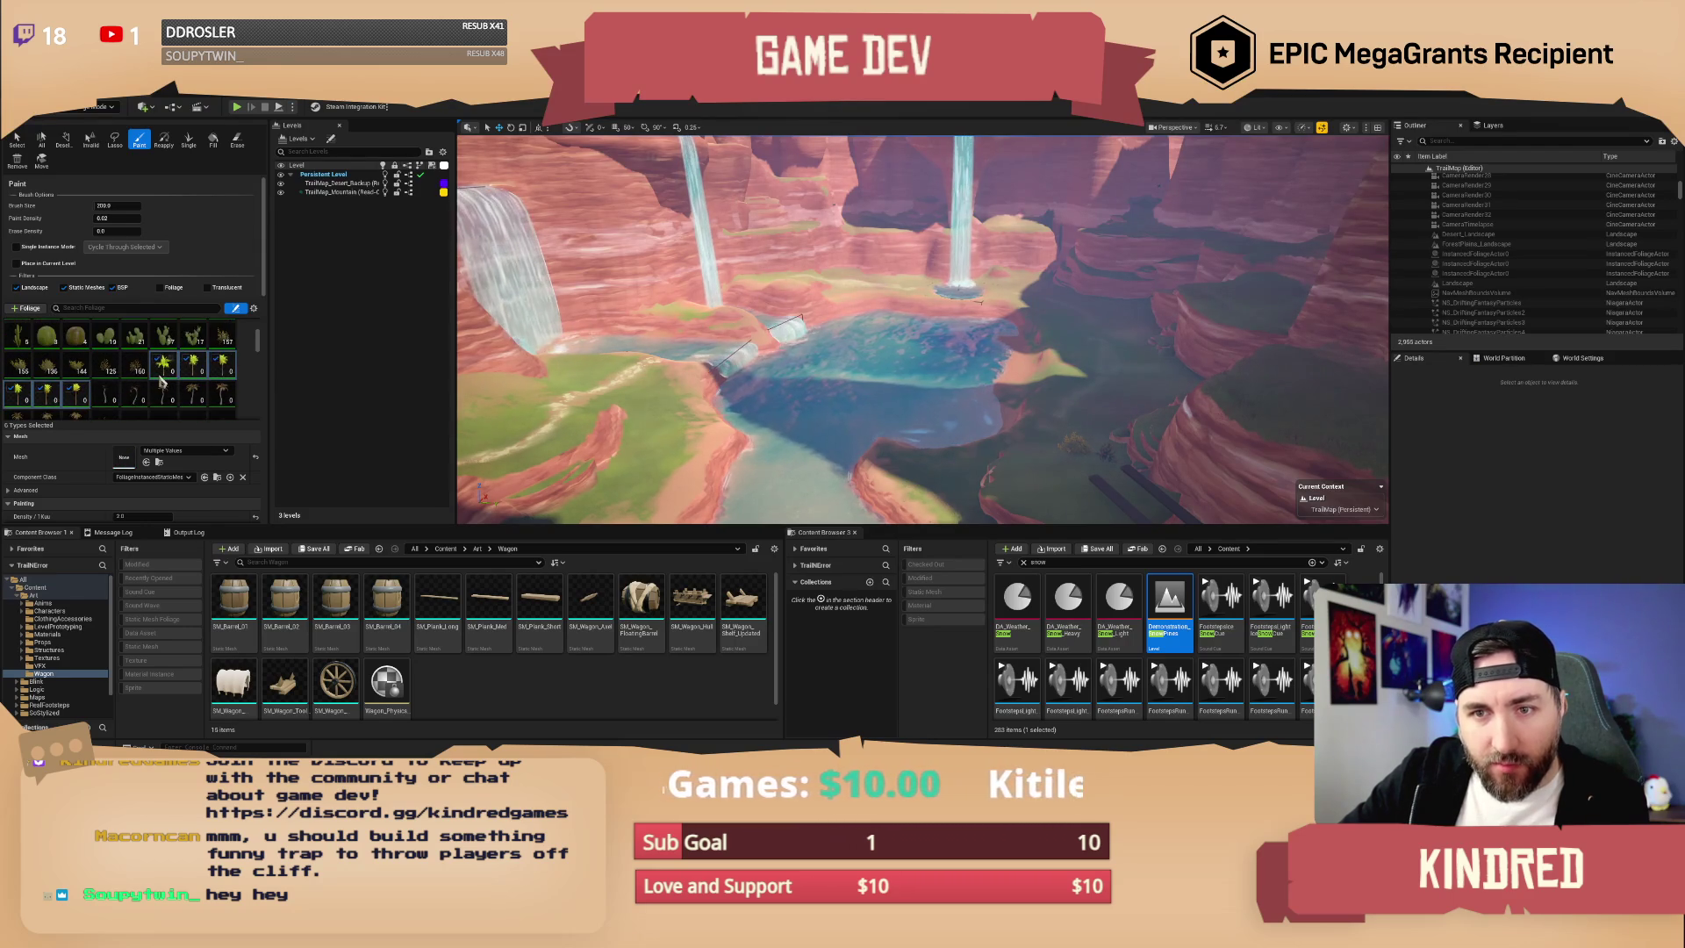
scroll(162, 382, "down", 2)
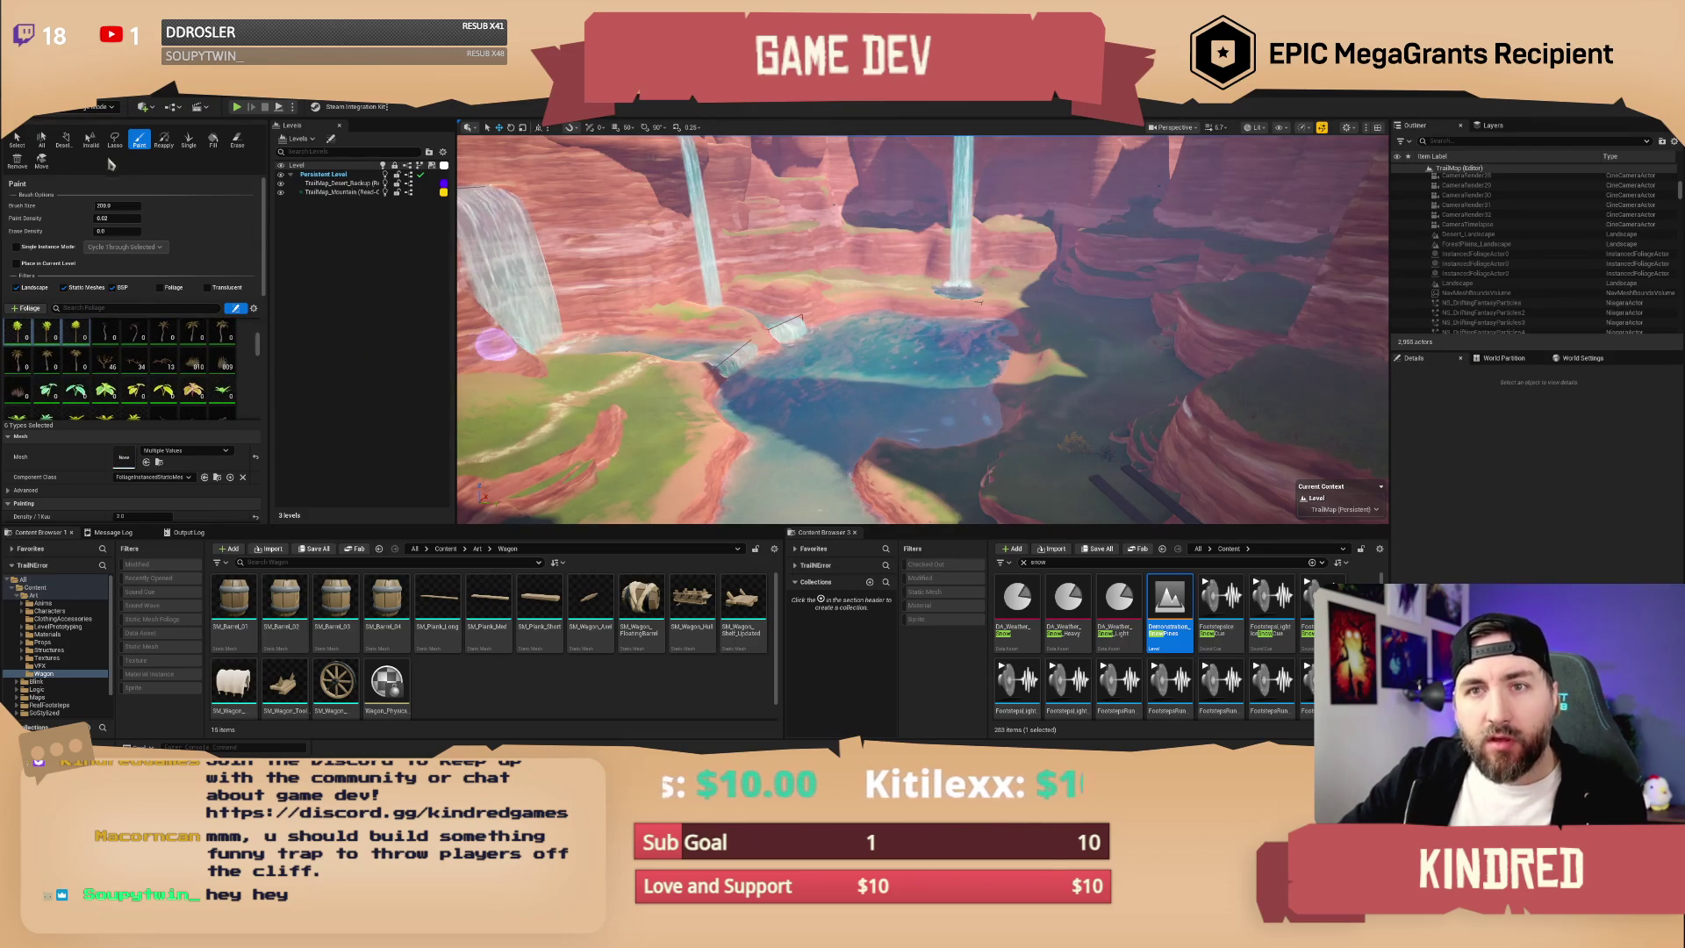
- Fly out to a wide canyon view and paint bushes on the canyon floor
left_click_drag(659, 373, 660, 412)
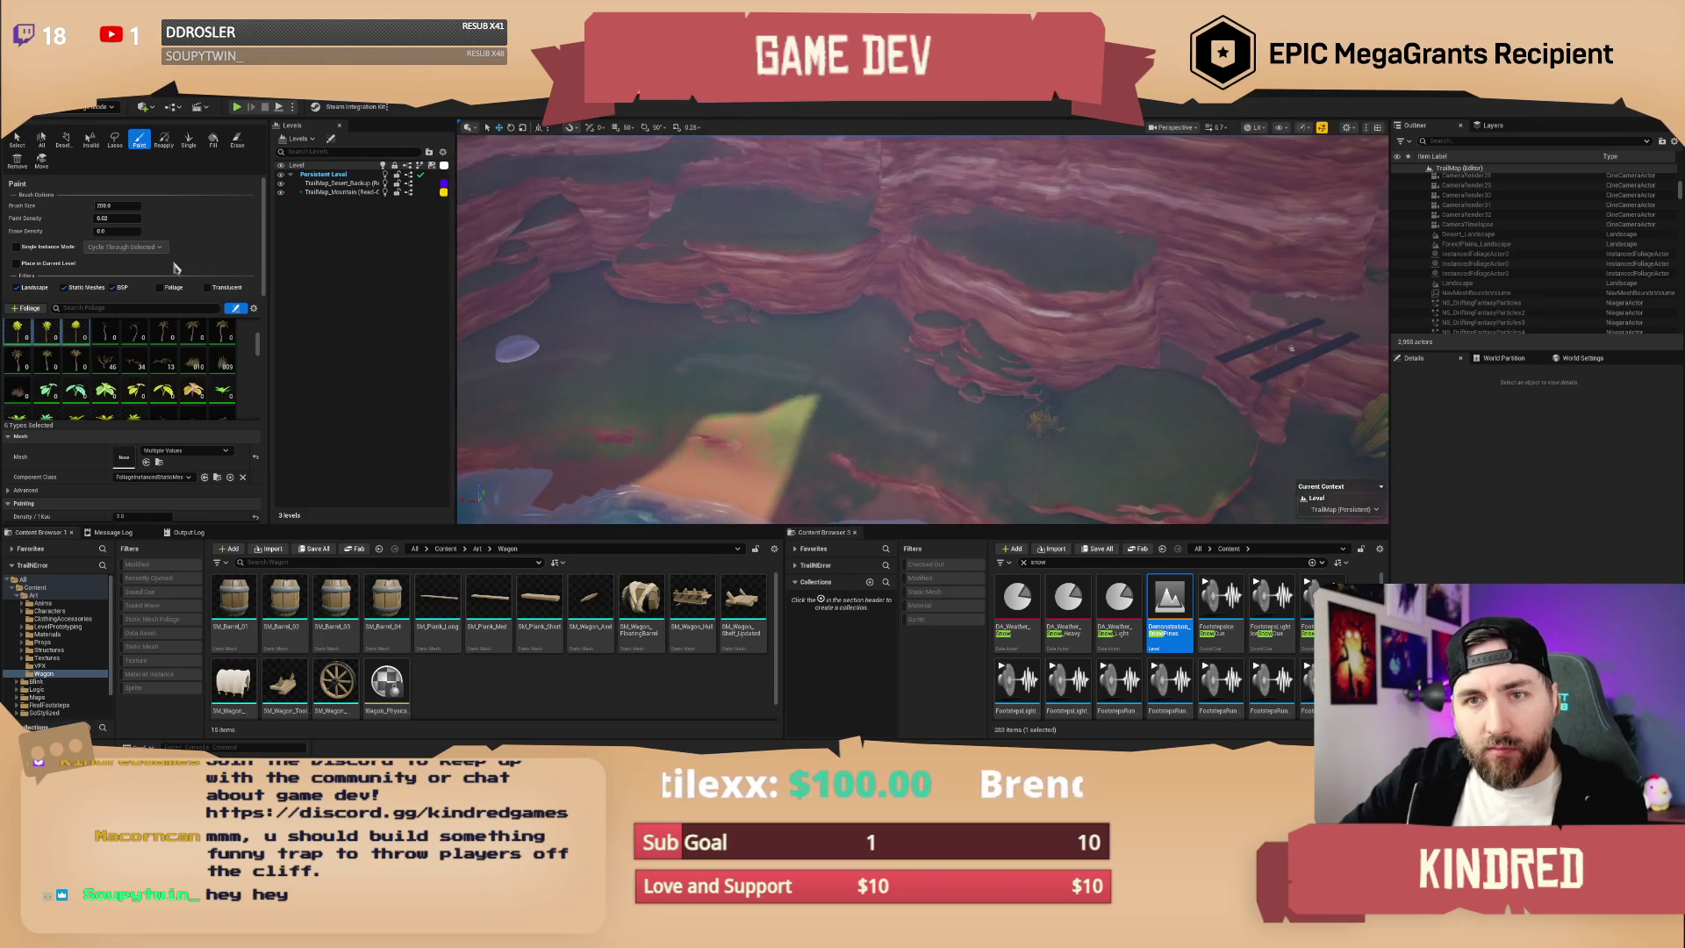
mouse_move(805, 353)
left_mouse_down()
mouse_move(977, 524)
mouse_move(977, 616)
left_mouse_up()
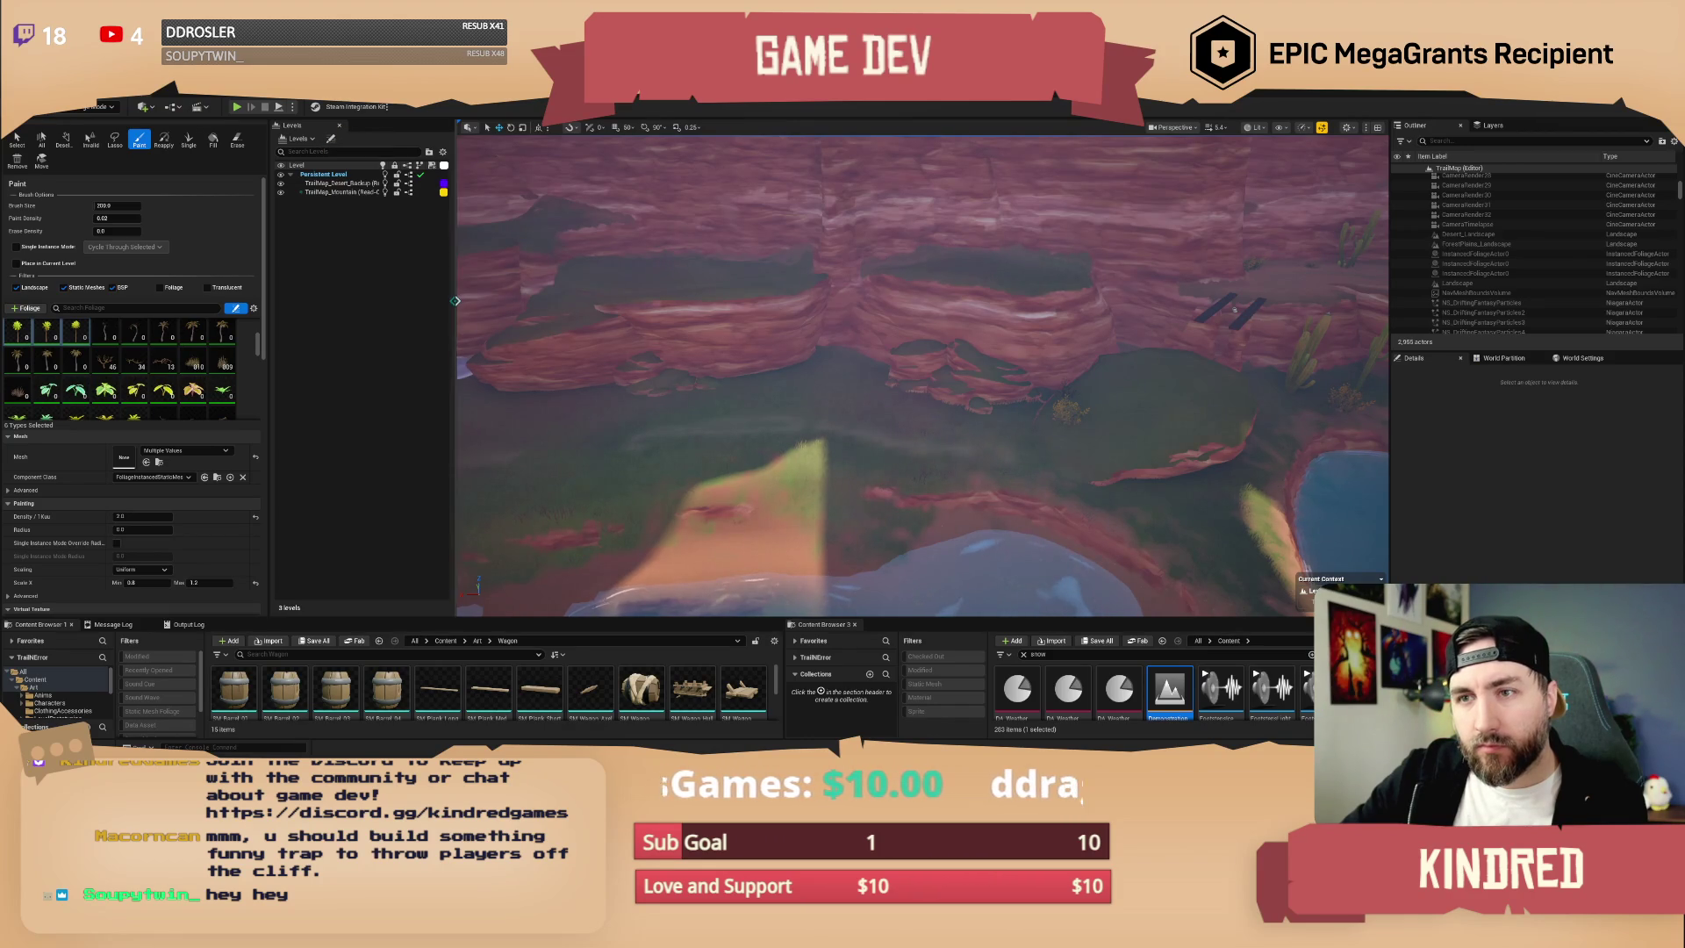
left_click_drag(454, 300, 409, 301)
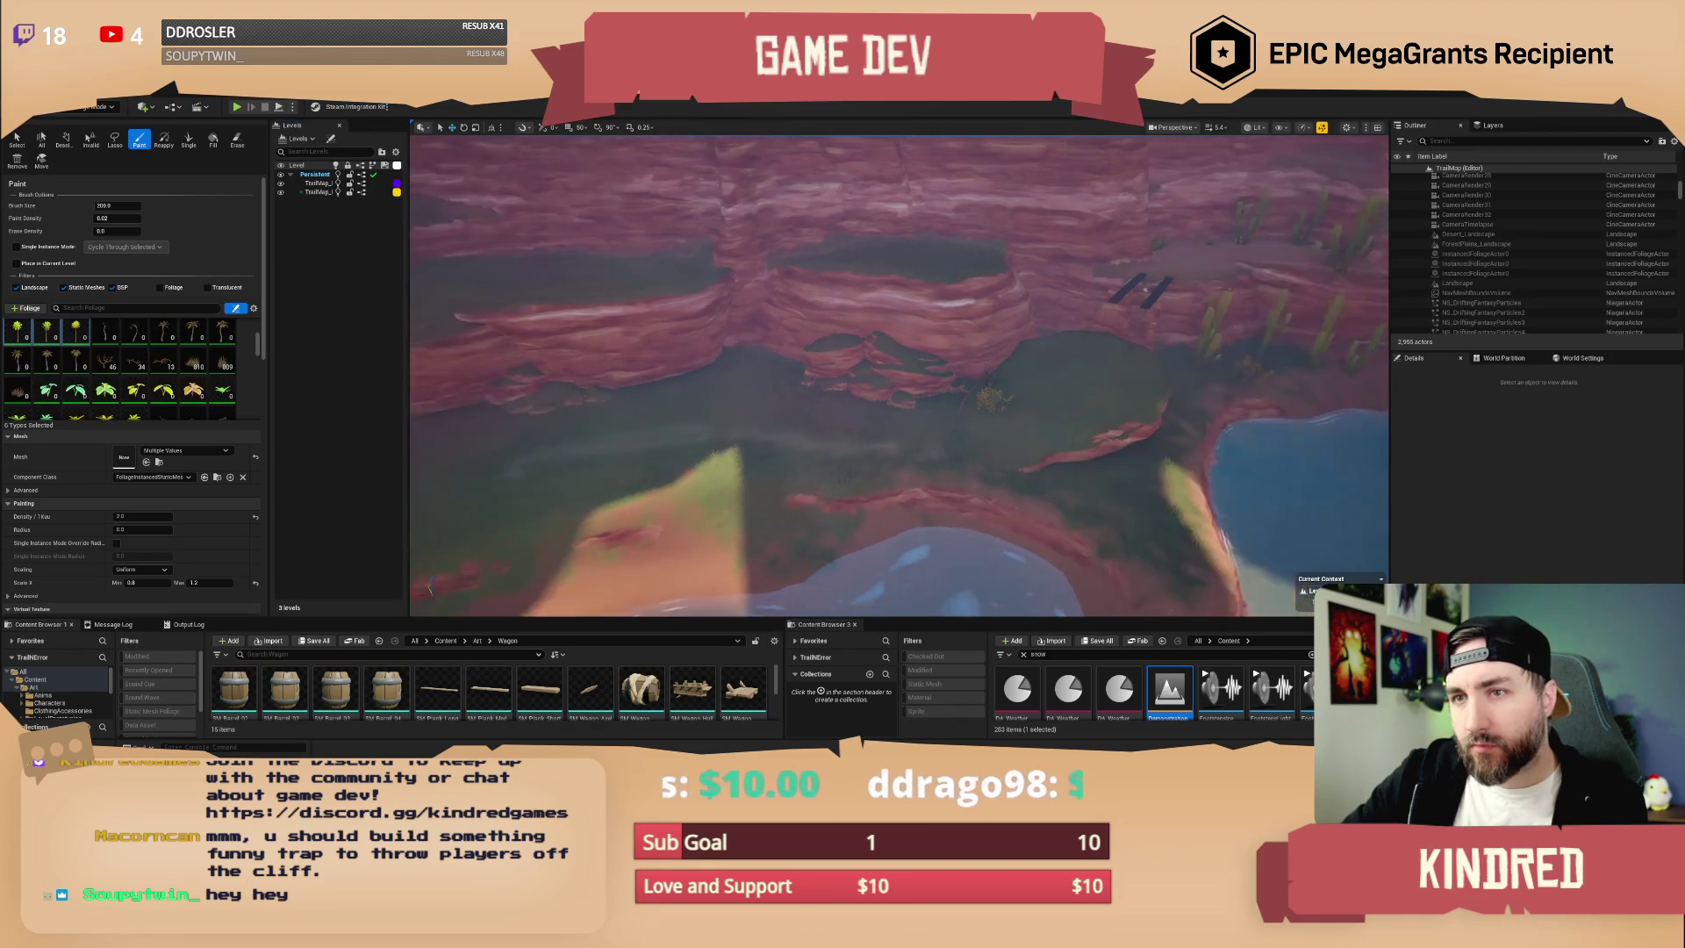
key("s")
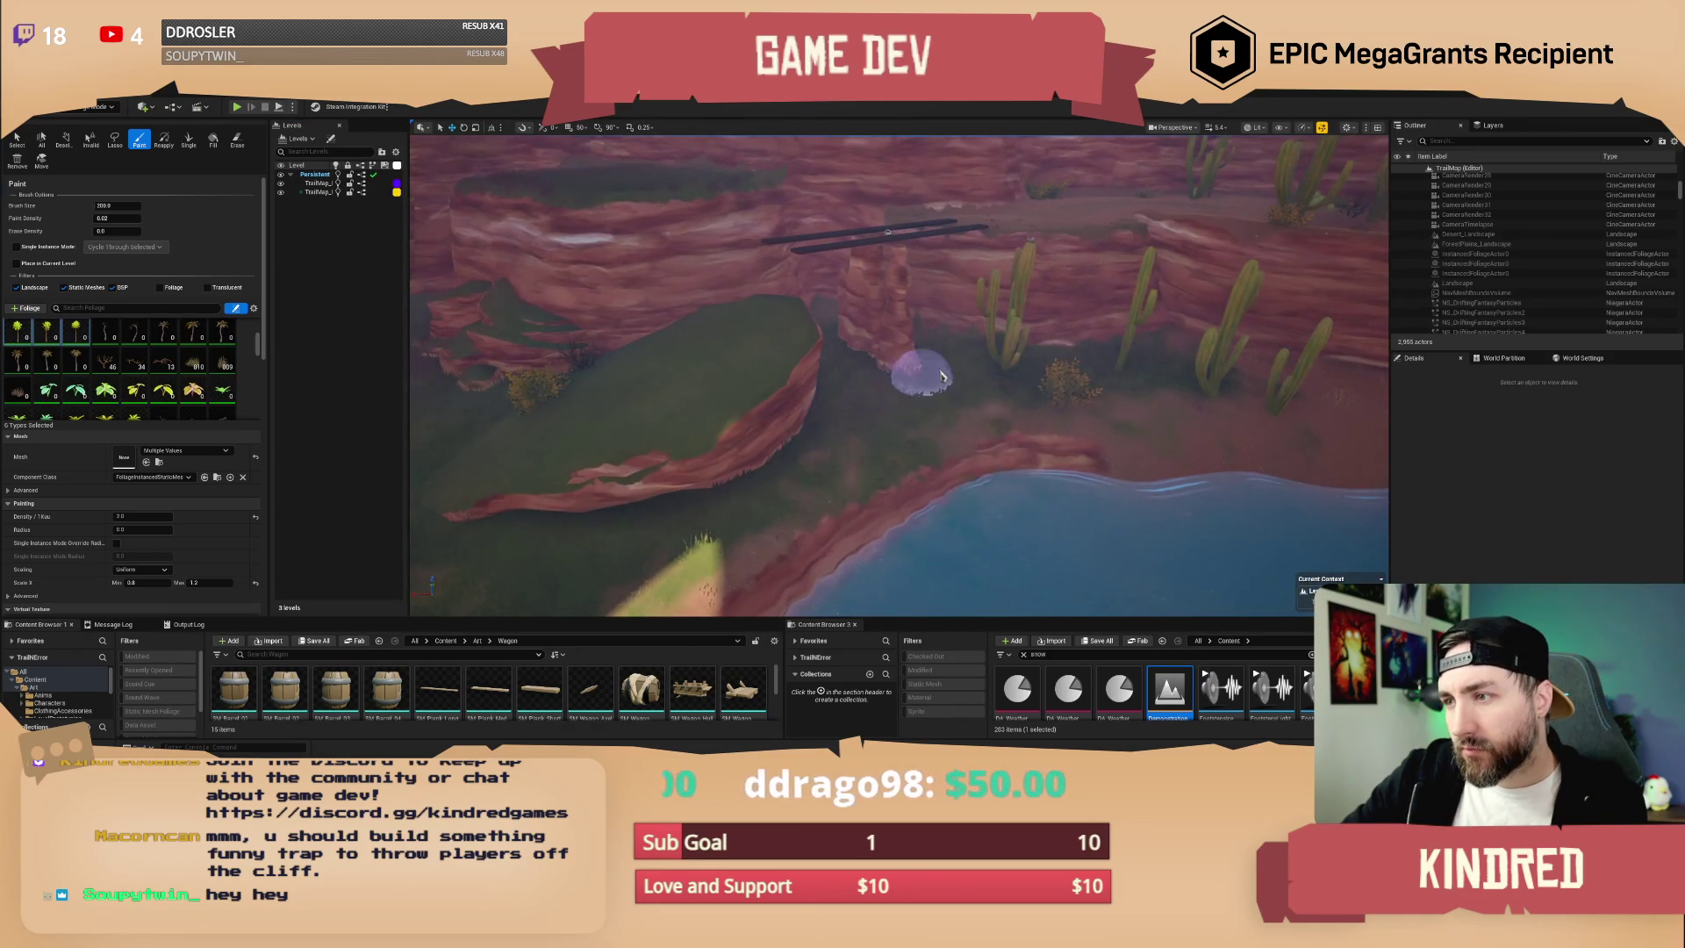
scroll(906, 425, "up", 5)
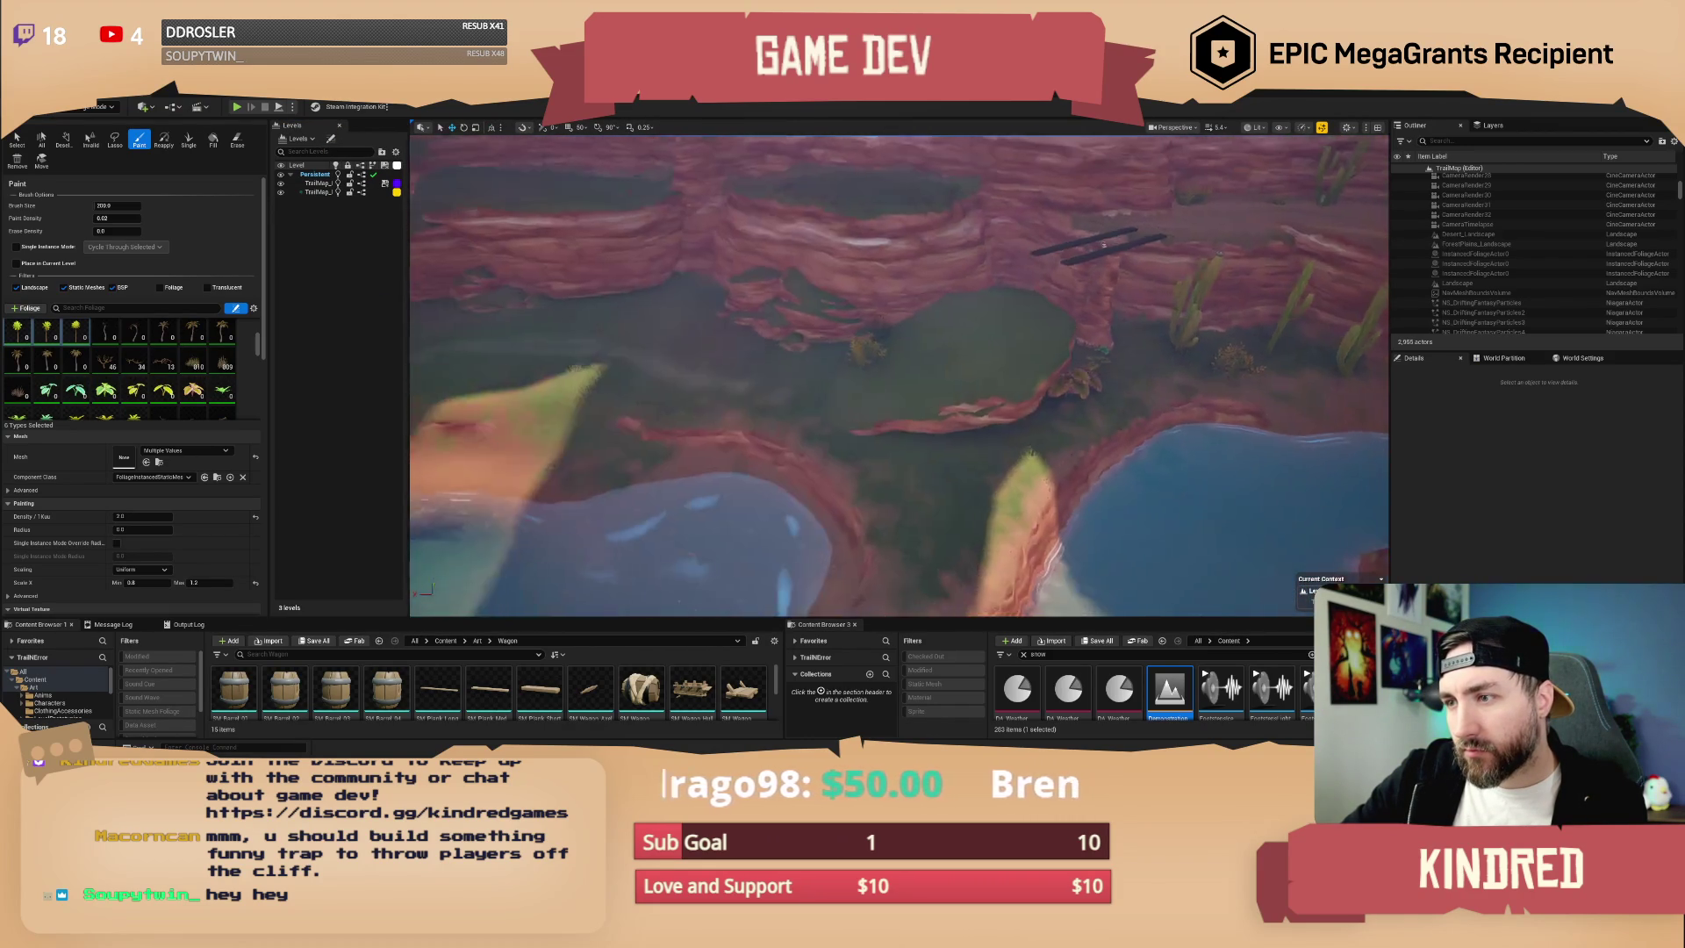
left_click(959, 477)
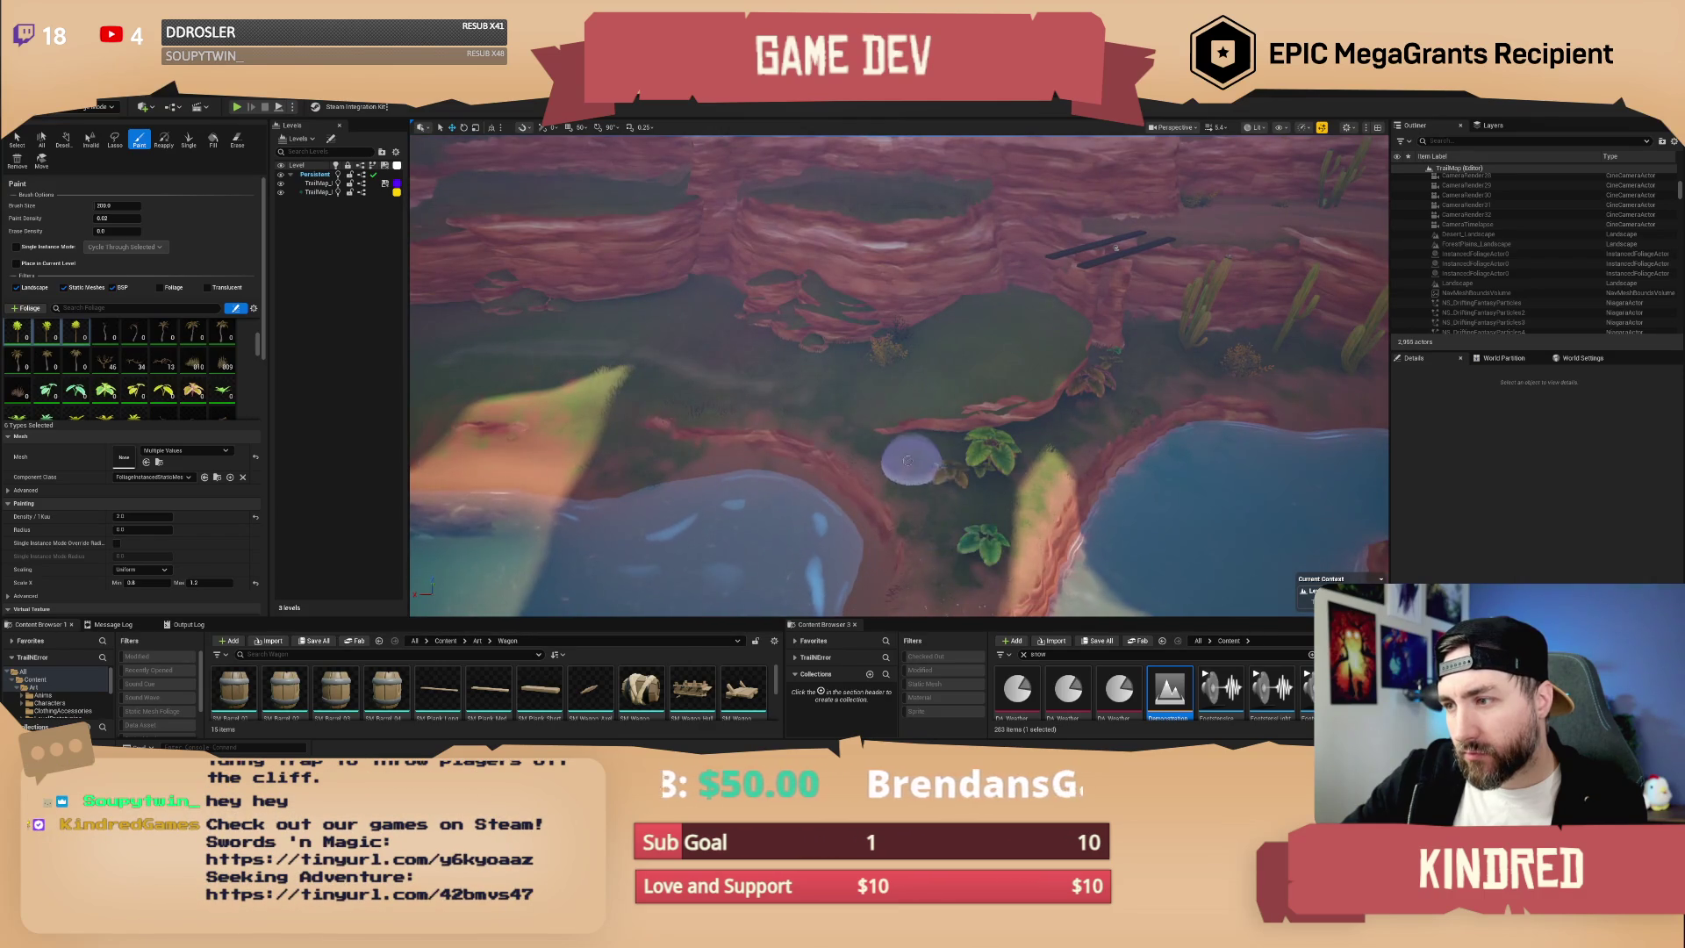
- Paint a fern, plants up to the ledge, and a palm tree across the canyon floor
key("a")
left_click(861, 390)
mouse_move(636, 380)
left_mouse_down()
mouse_move(754, 347)
mouse_move(884, 225)
mouse_move(942, 222)
mouse_move(882, 201)
left_mouse_up()
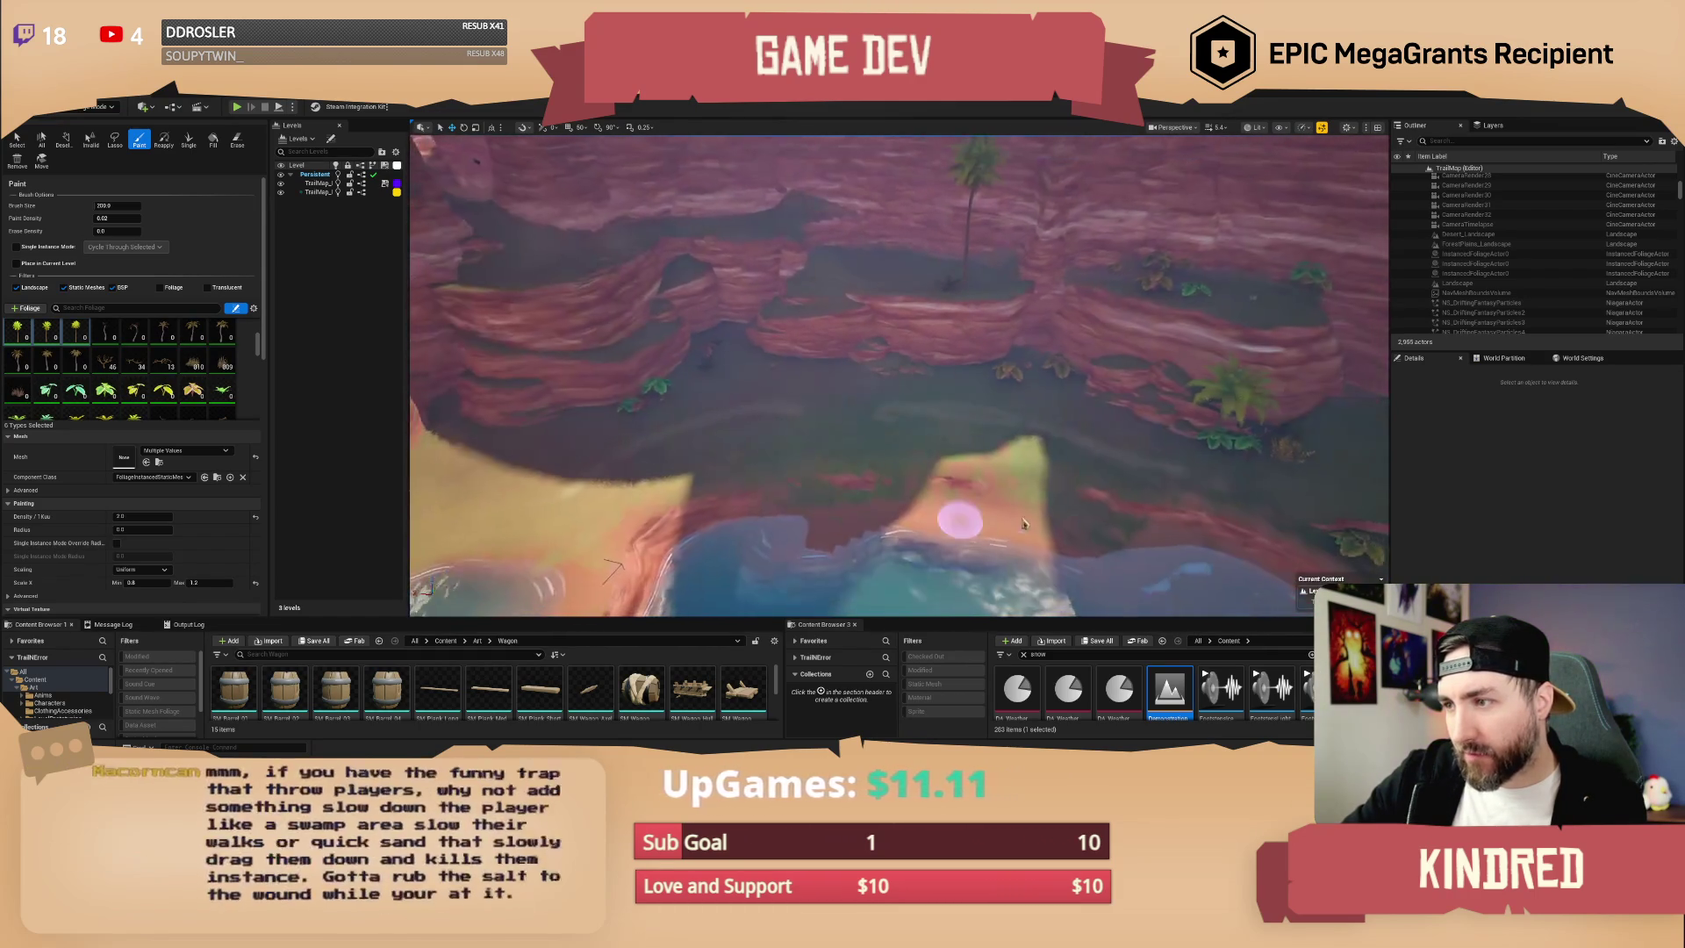
left_click(865, 465)
mouse_move(865, 465)
left_mouse_down()
mouse_move(782, 444)
mouse_move(620, 523)
left_mouse_up()
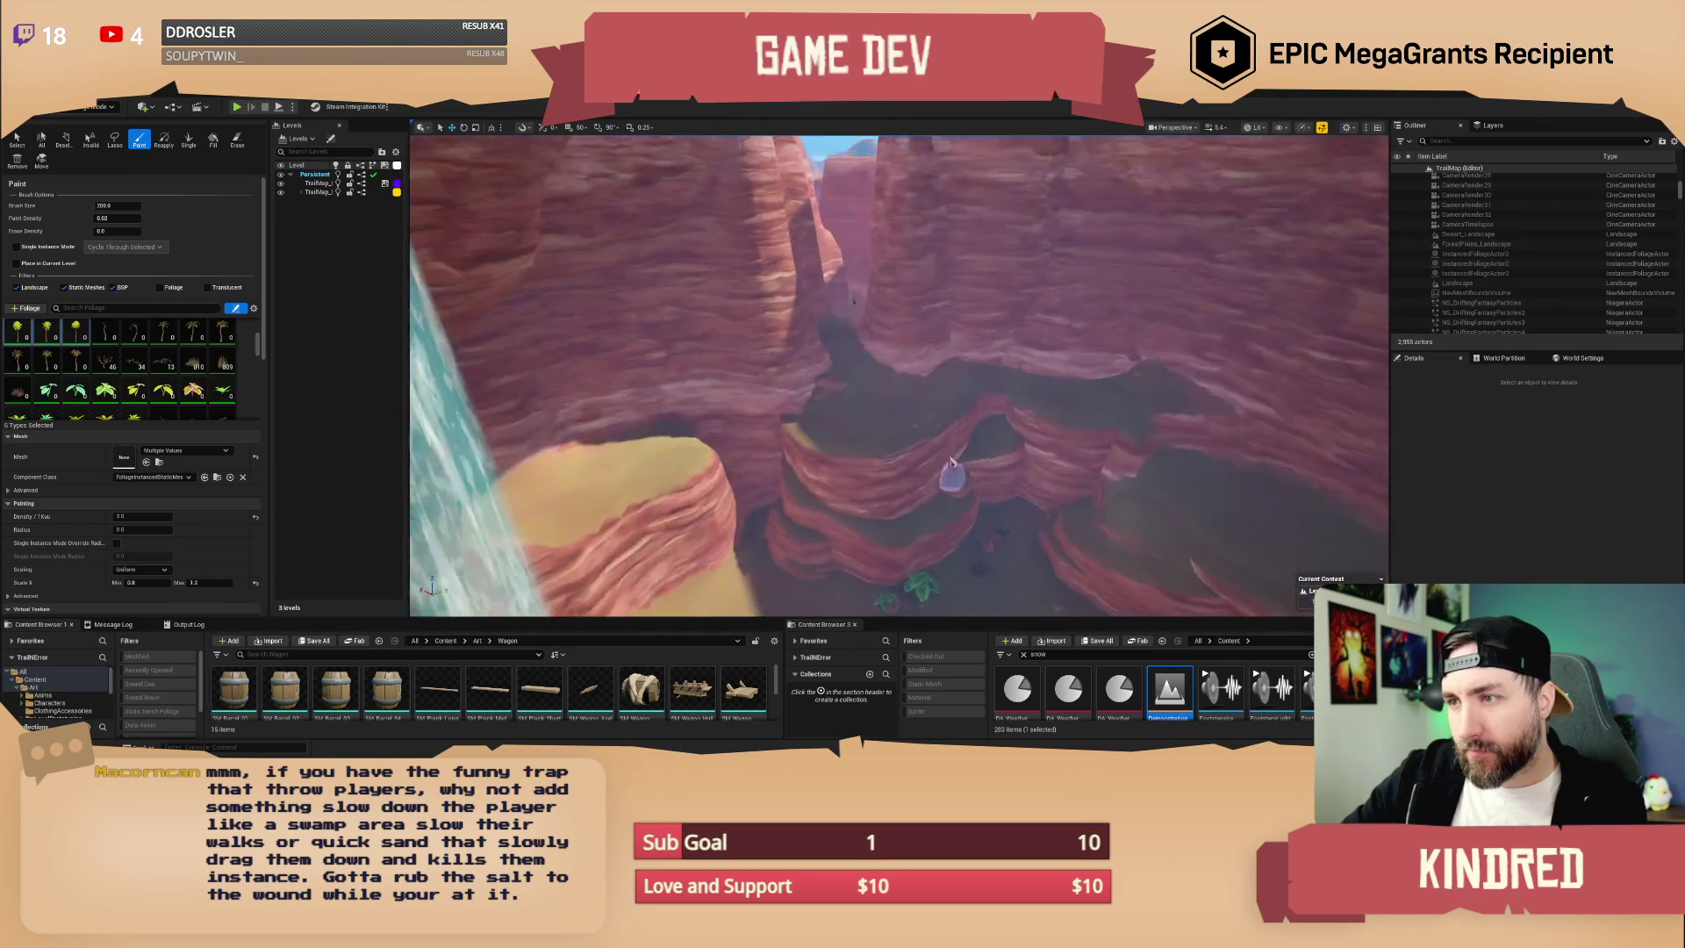
mouse_move(1110, 405)
left_mouse_down()
mouse_move(825, 426)
mouse_move(855, 365)
left_mouse_up()
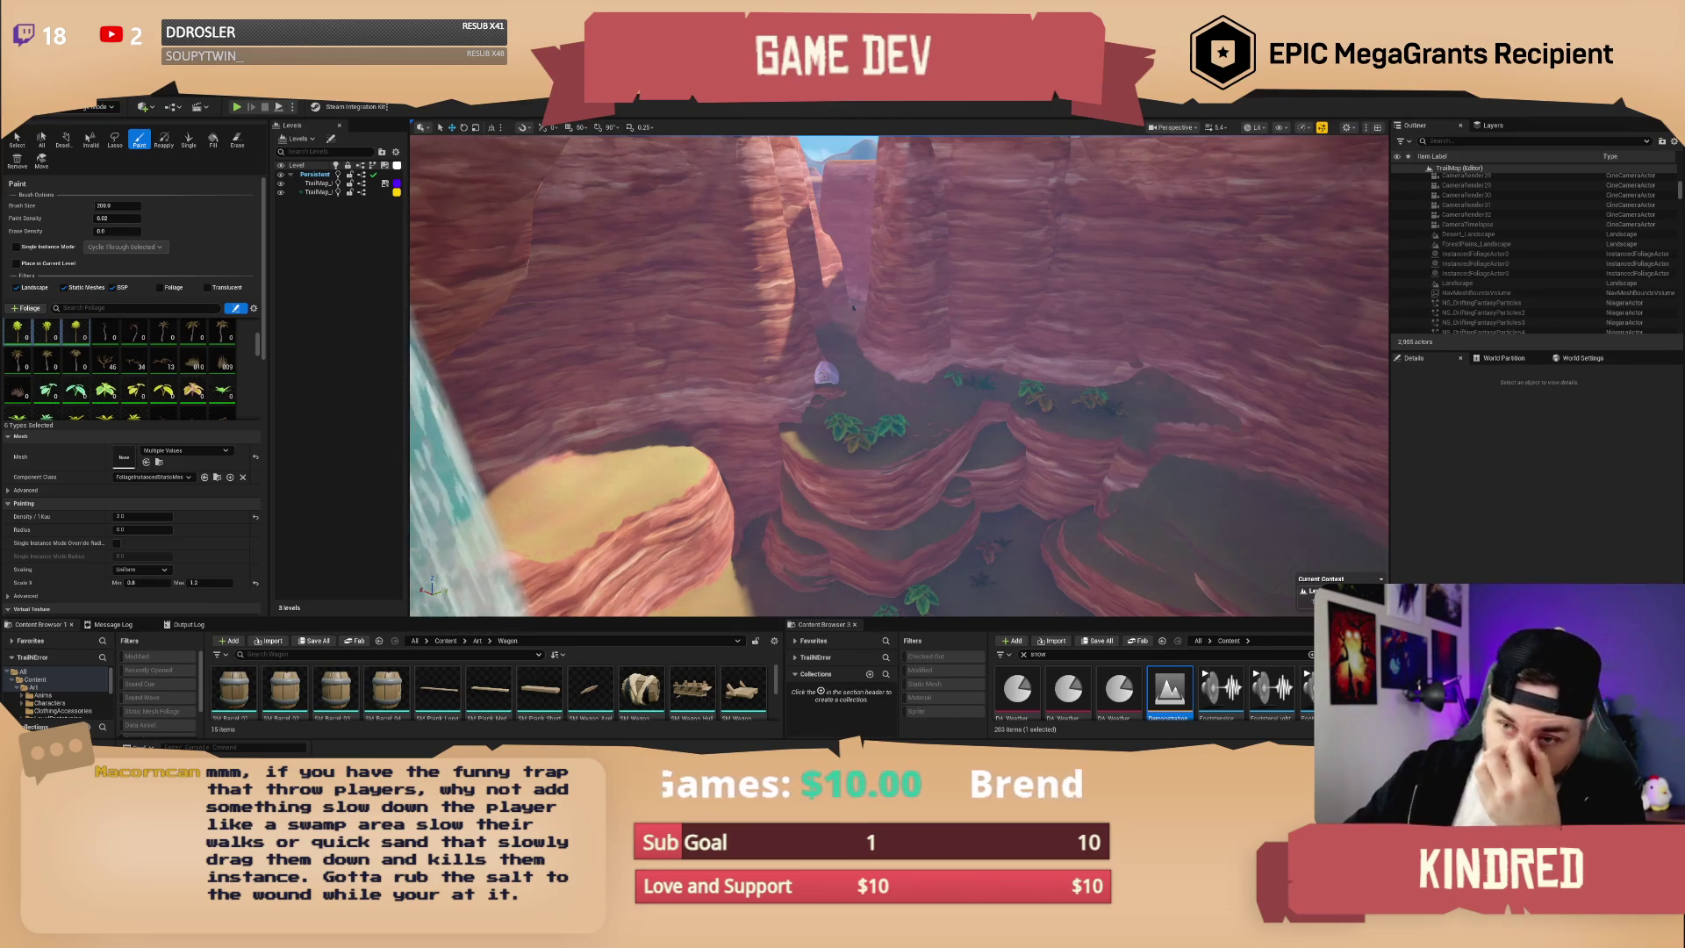
mouse_move(990, 426)
left_mouse_down()
mouse_move(842, 418)
mouse_move(828, 362)
mouse_move(883, 443)
left_mouse_up()
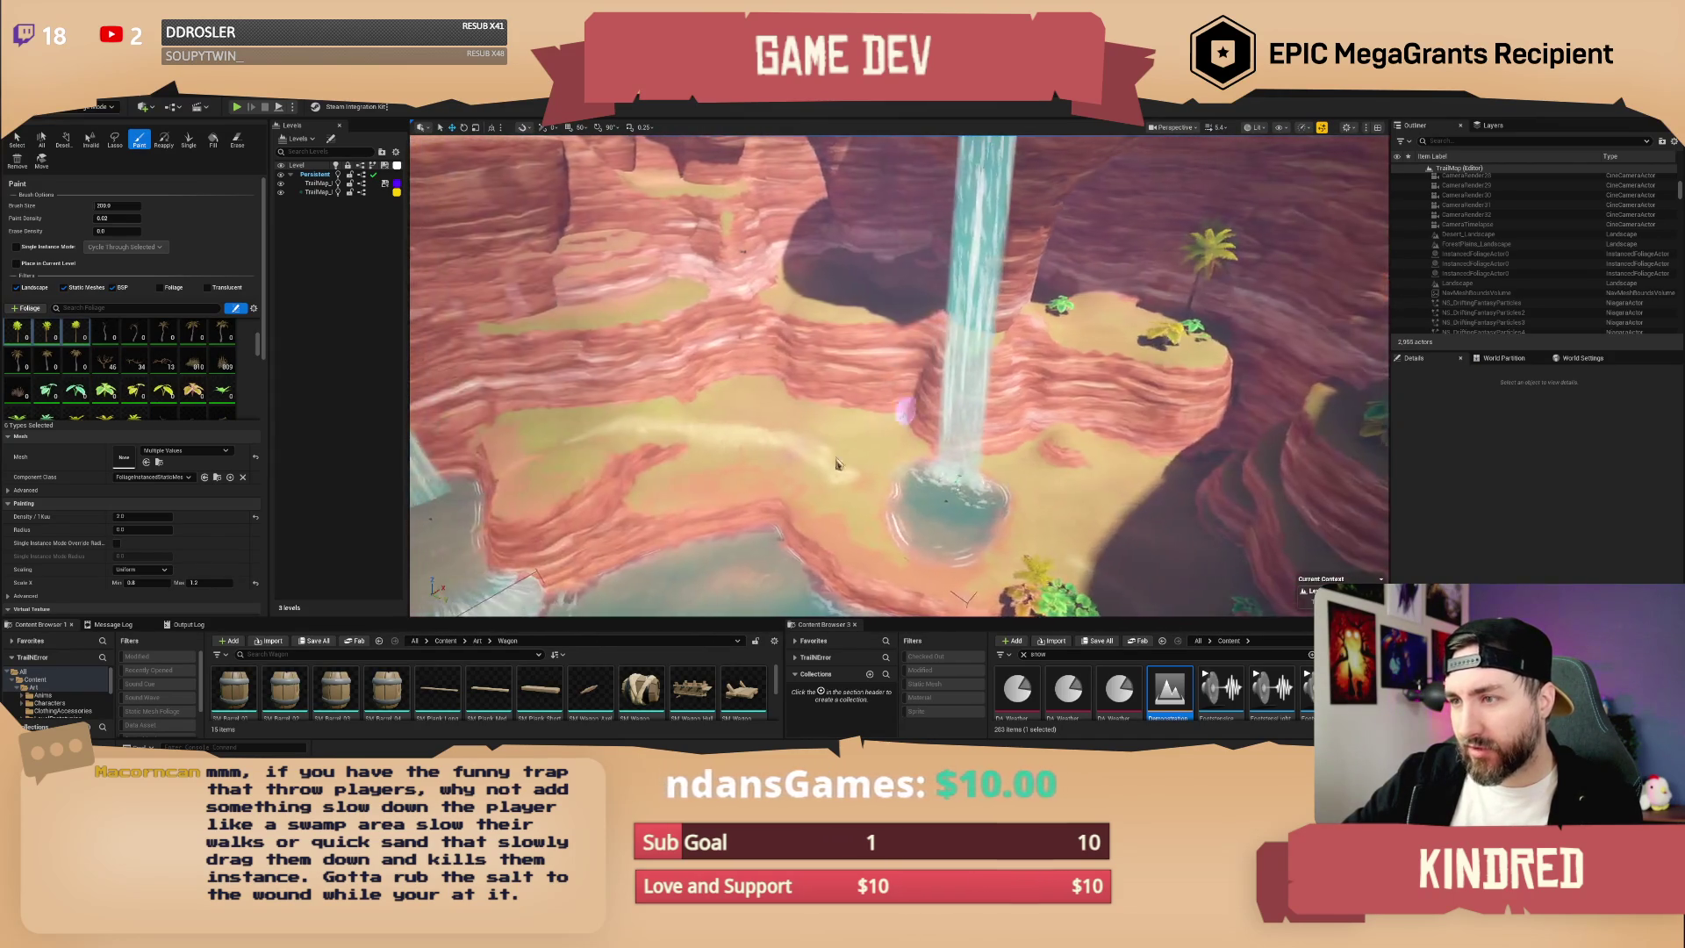
- Paint plants and palms on the sand left and right of the waterfall
left_click_drag(775, 387, 882, 430)
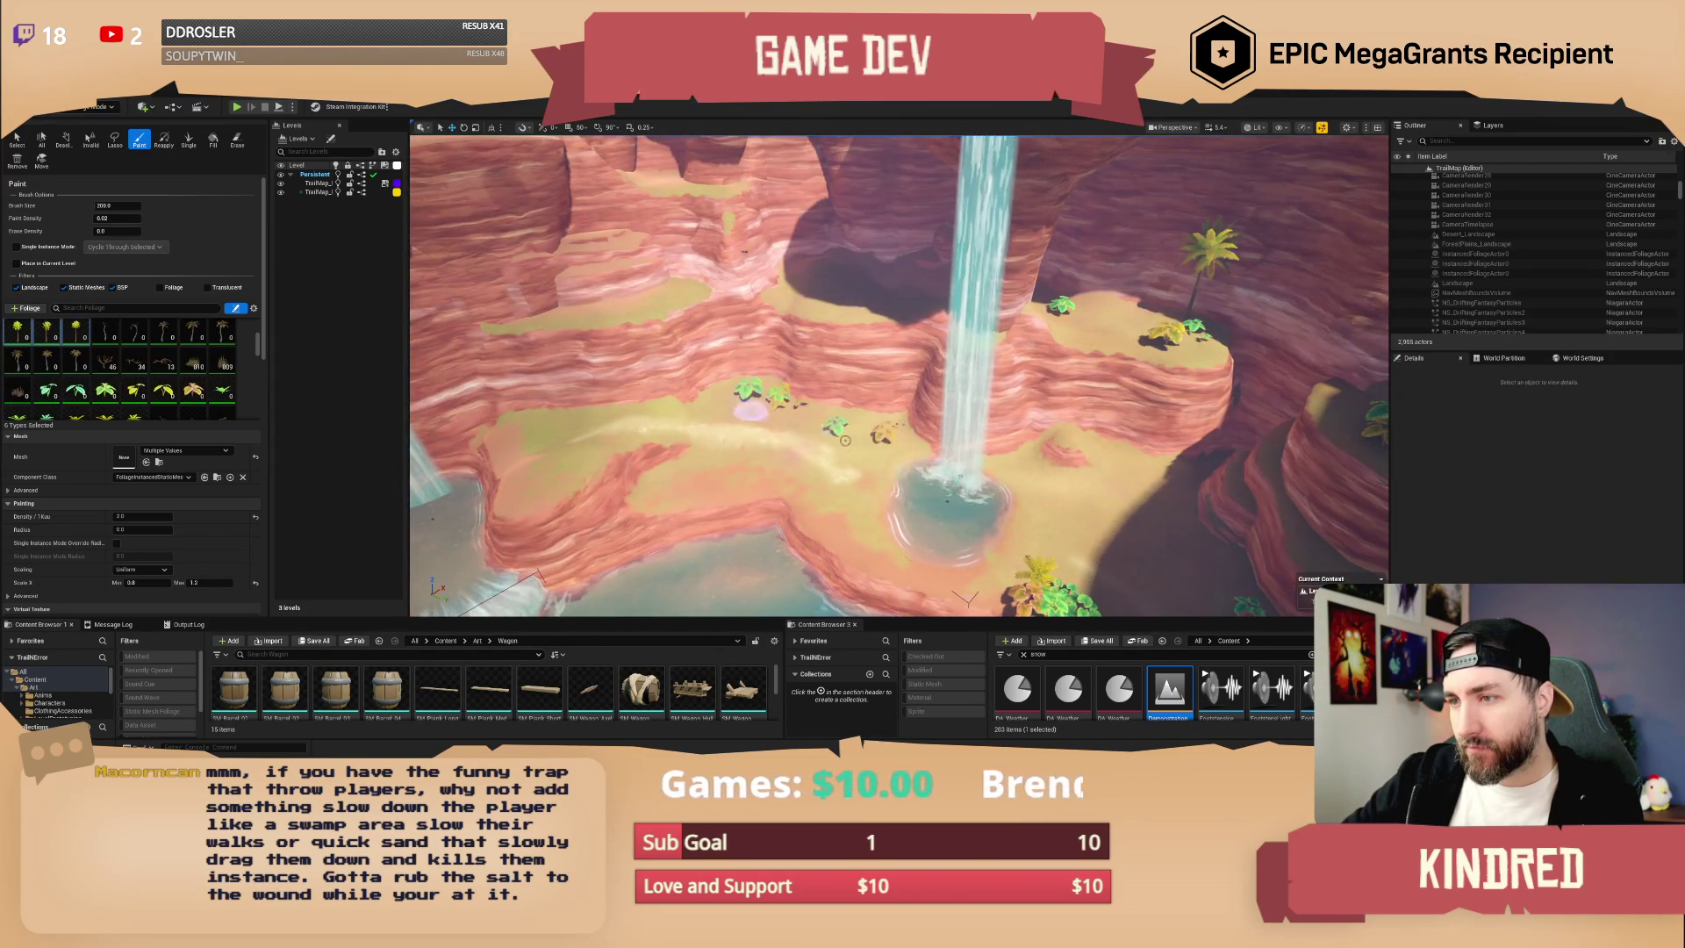
mouse_move(1081, 489)
left_mouse_down()
mouse_move(1036, 447)
mouse_move(1158, 483)
mouse_move(1087, 516)
mouse_move(941, 507)
mouse_move(764, 461)
mouse_move(1018, 478)
left_mouse_up()
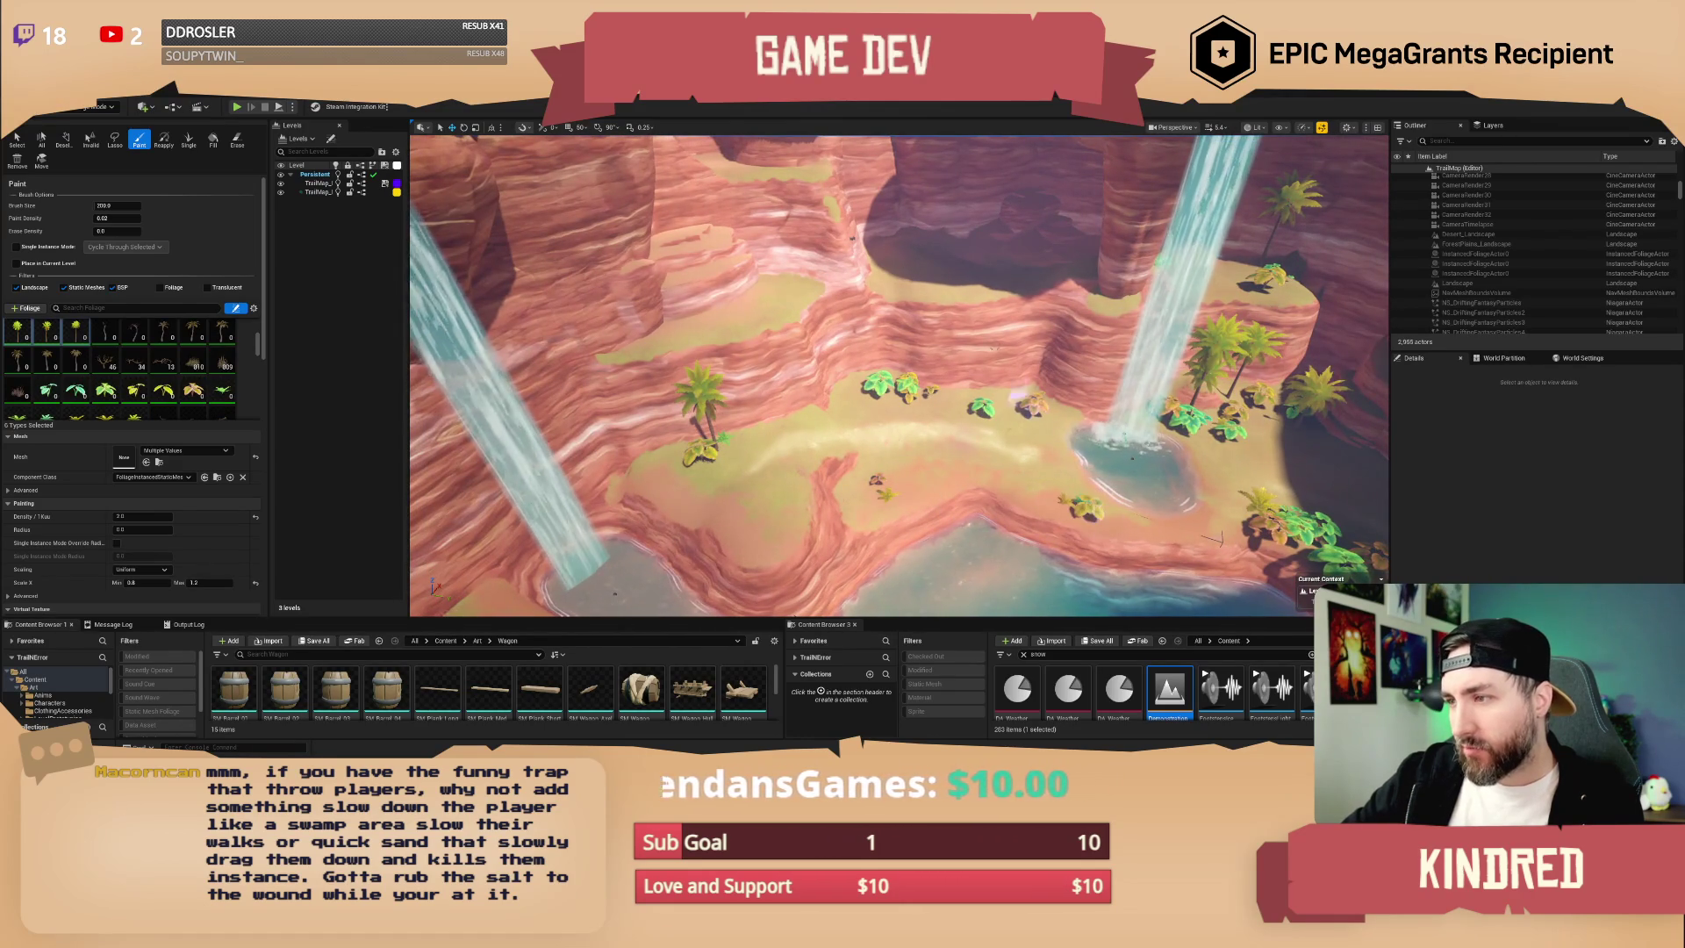
left_click_drag(948, 369, 950, 334)
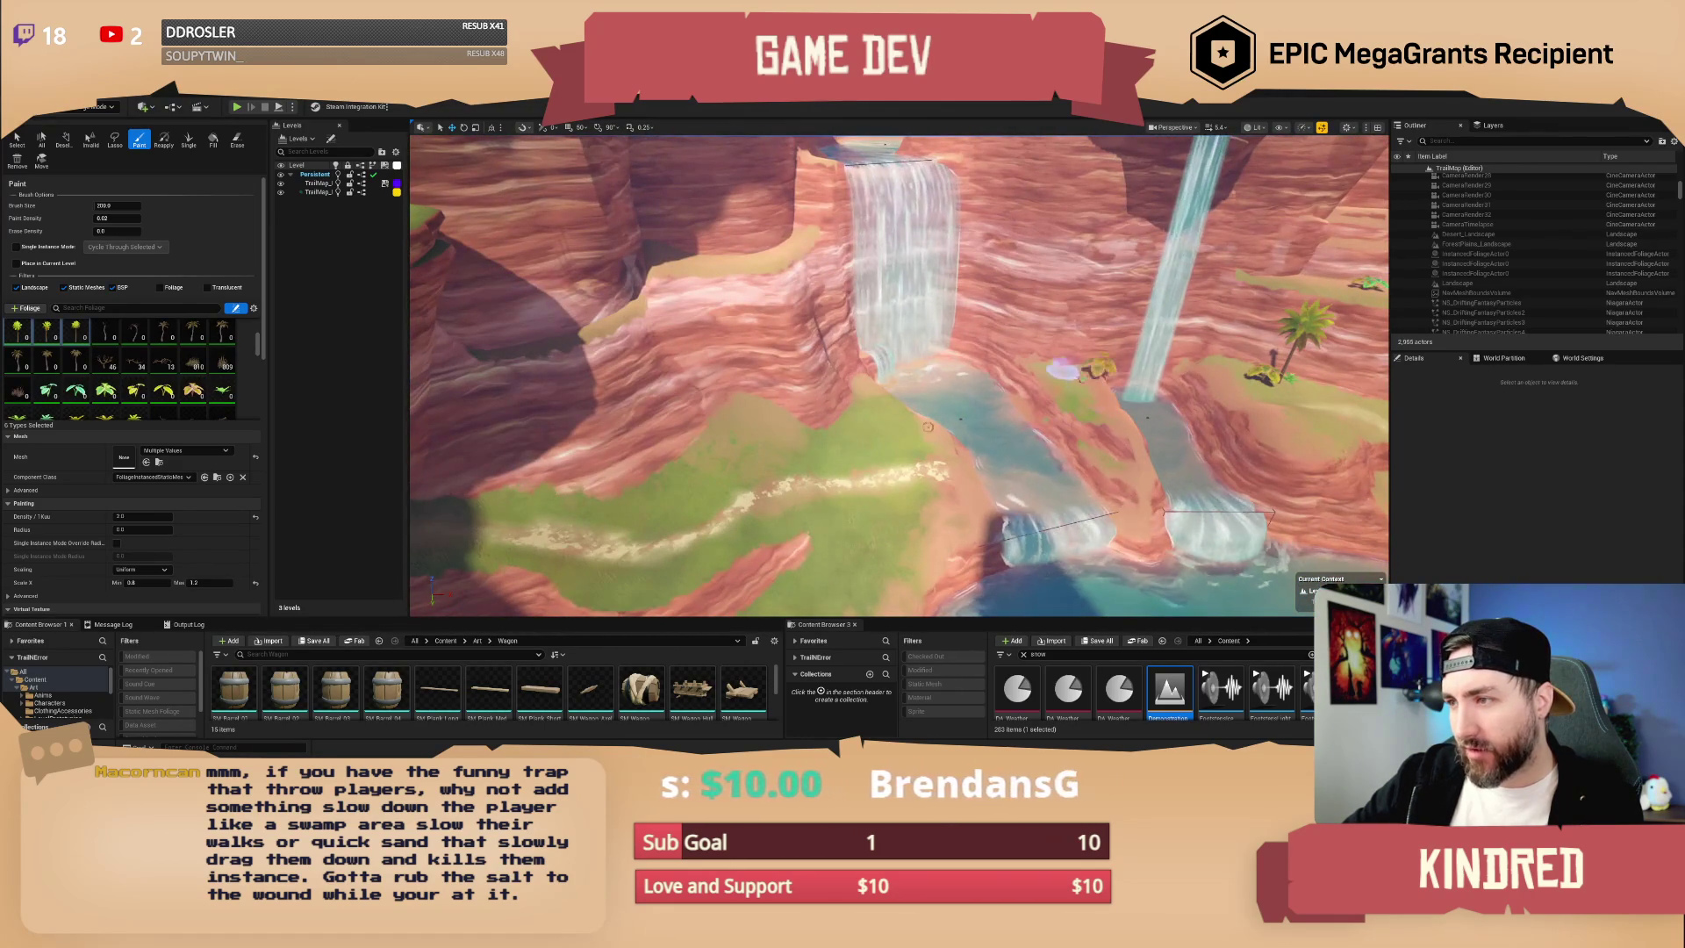
left_click_drag(913, 521, 914, 513)
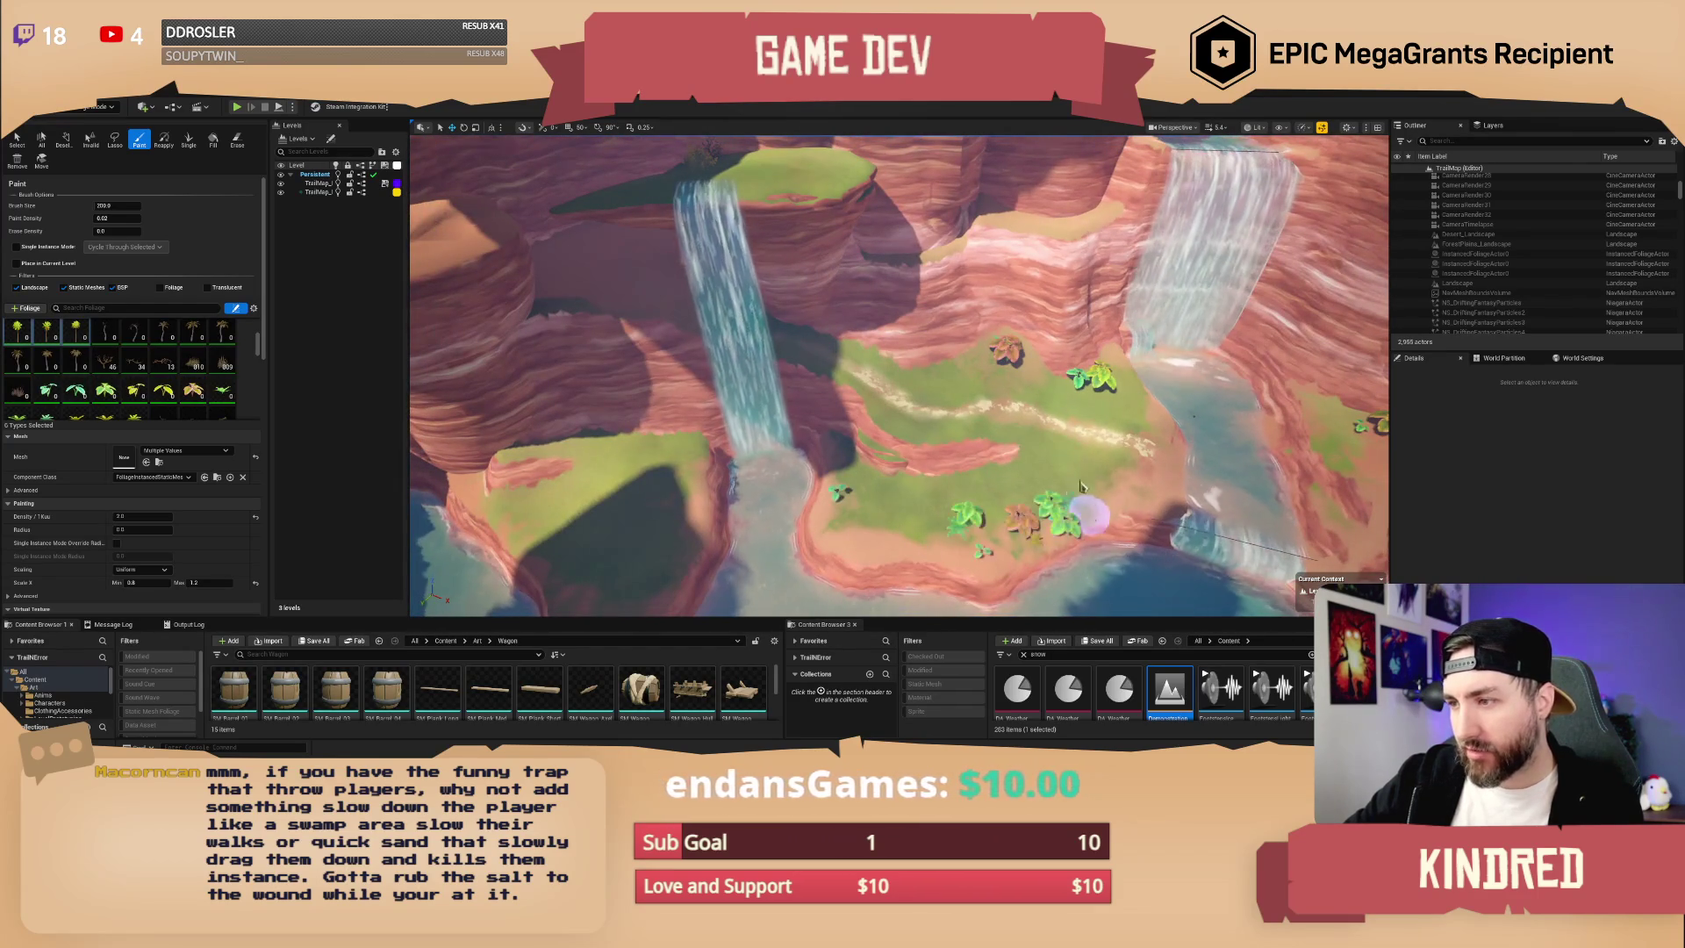
- Fly over to the palm island and paint a palm and bushes on it
mouse_move(1020, 544)
left_mouse_down()
mouse_move(908, 493)
mouse_move(926, 520)
mouse_move(976, 454)
mouse_move(1087, 428)
left_mouse_up()
left_click_drag(427, 595, 440, 583)
left_click_drag(888, 412, 957, 533)
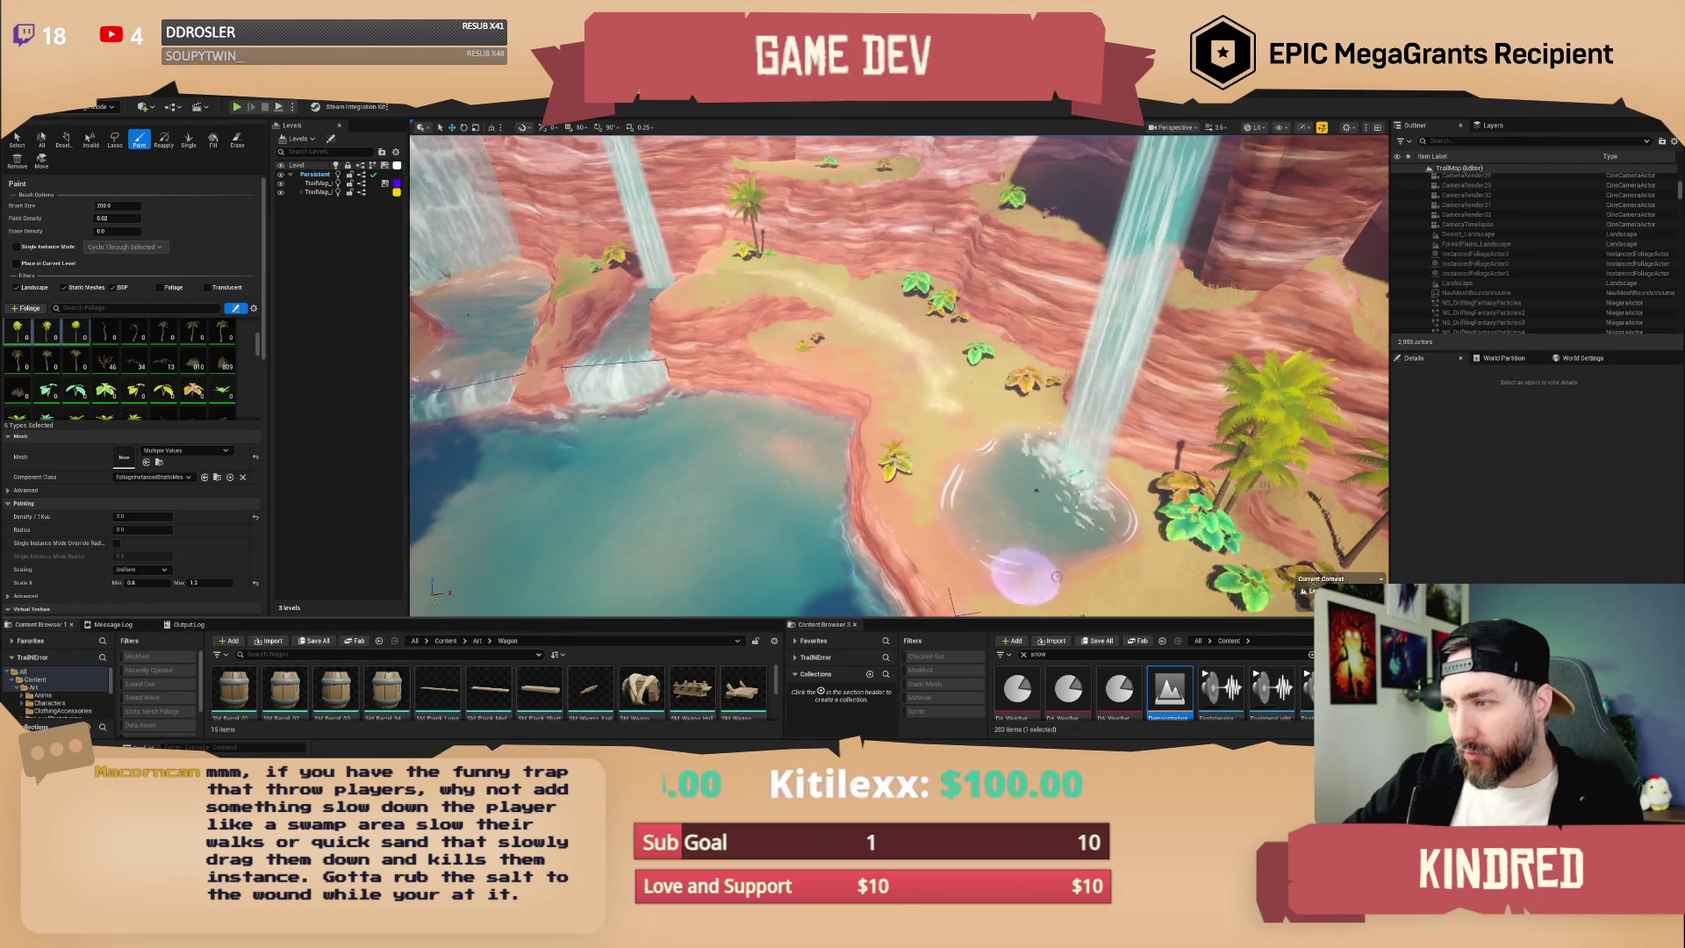
left_click_drag(950, 597, 919, 385)
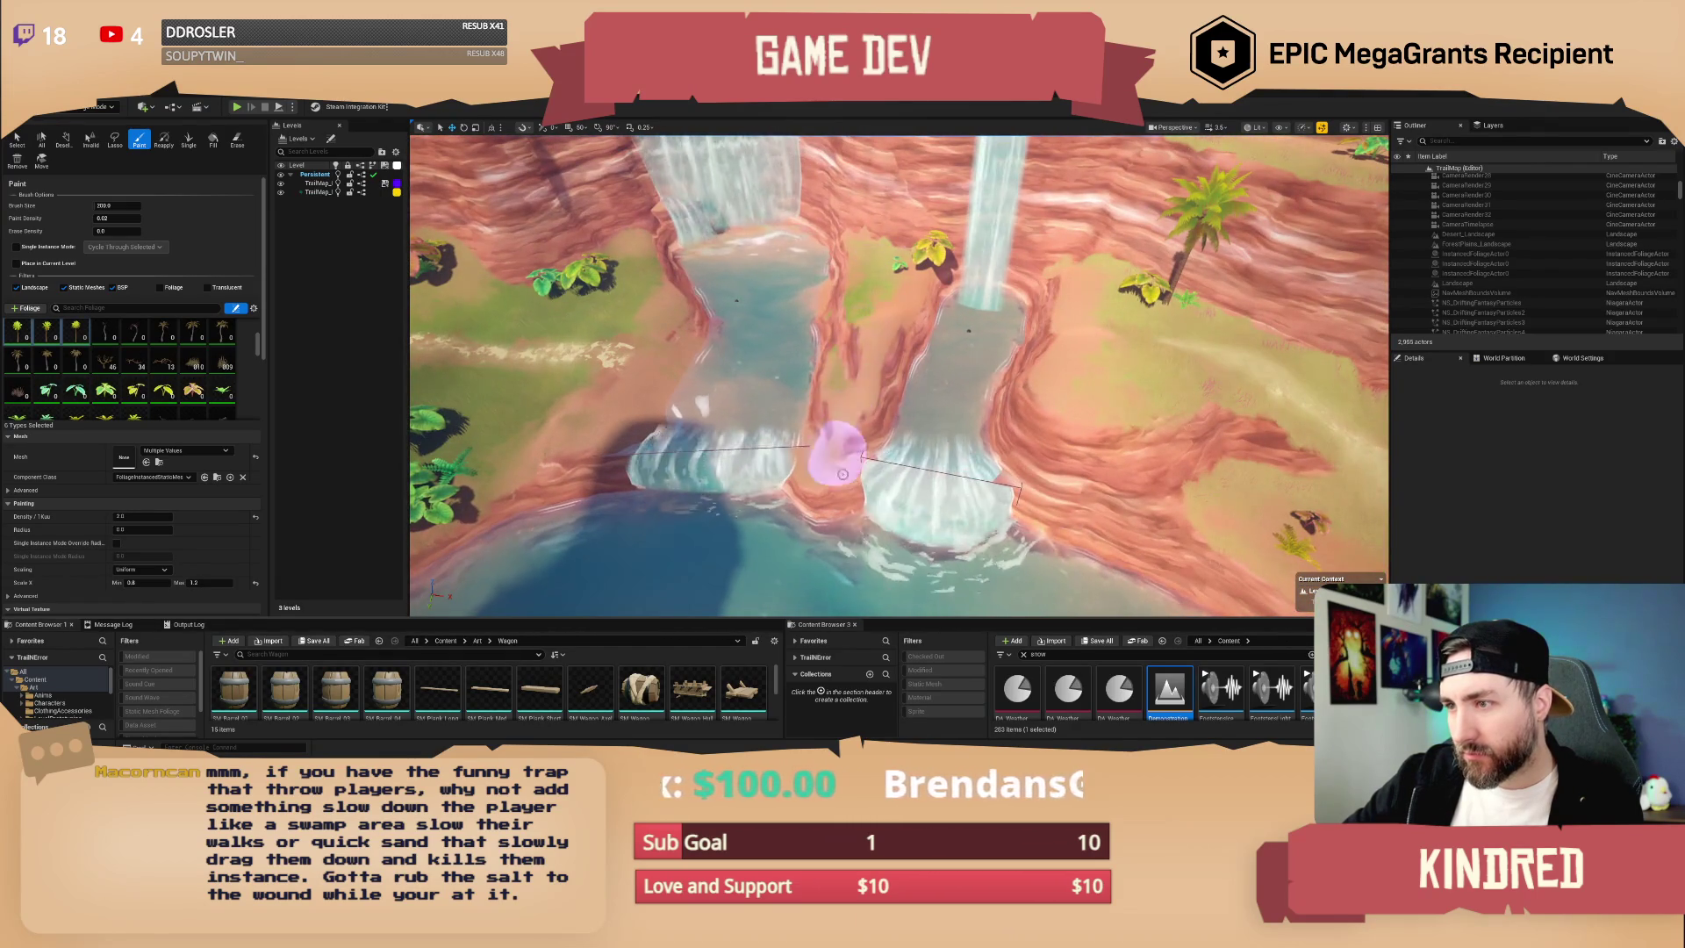
left_click_drag(1106, 408, 867, 312)
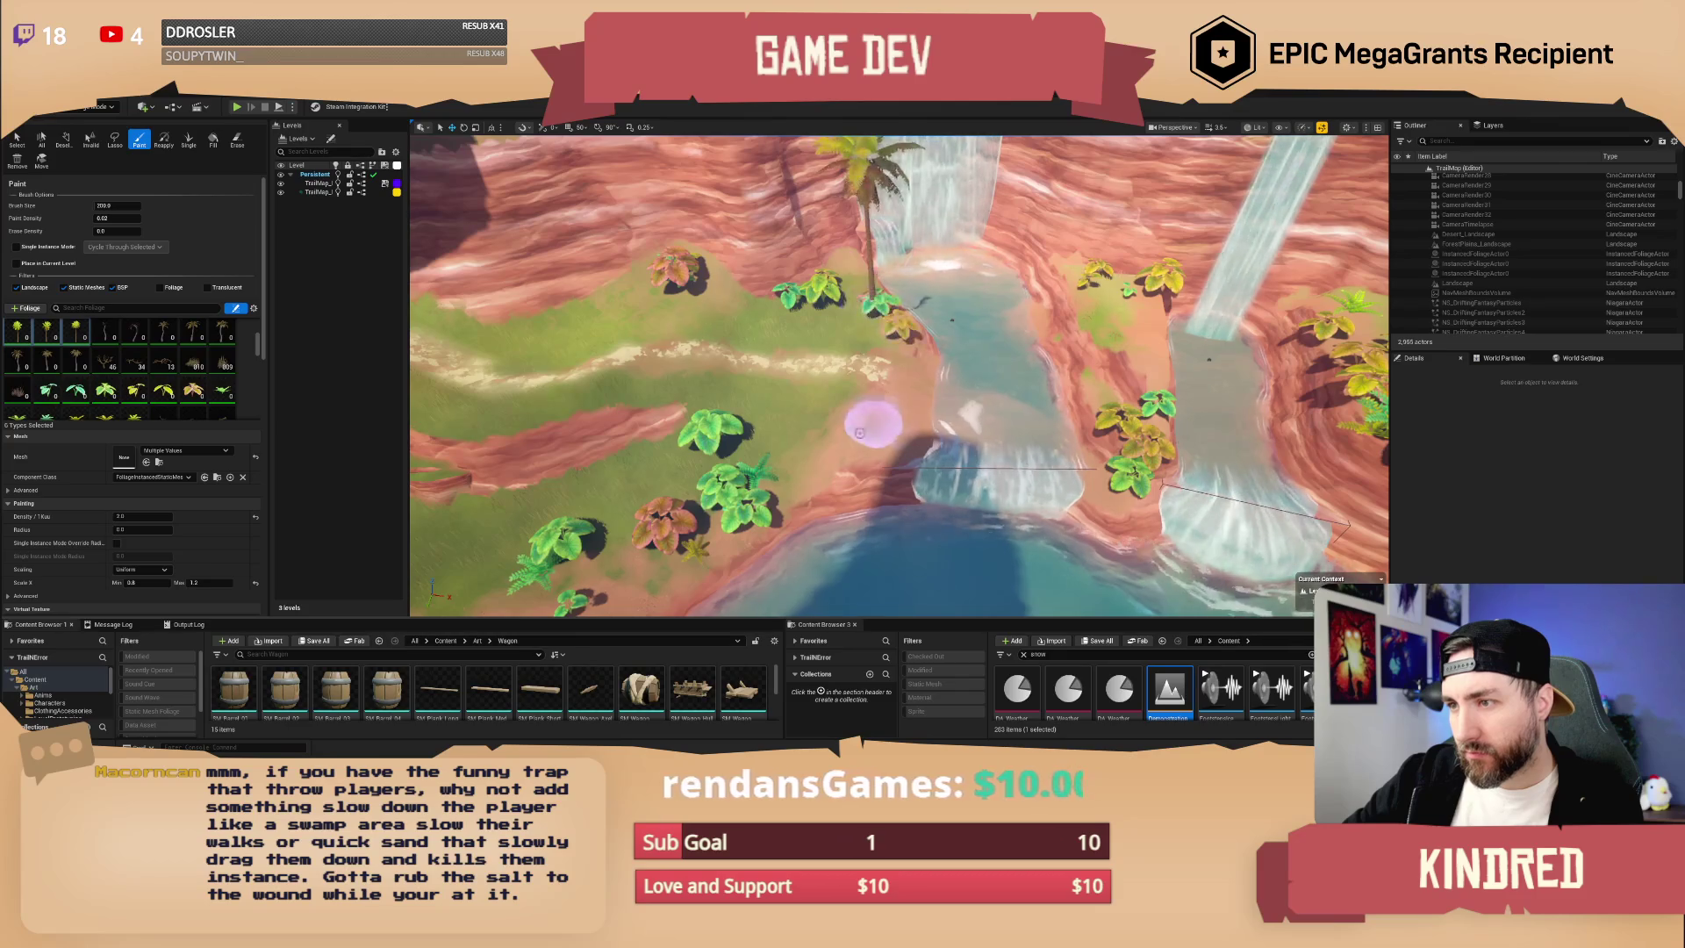
left_click_drag(889, 406, 990, 476)
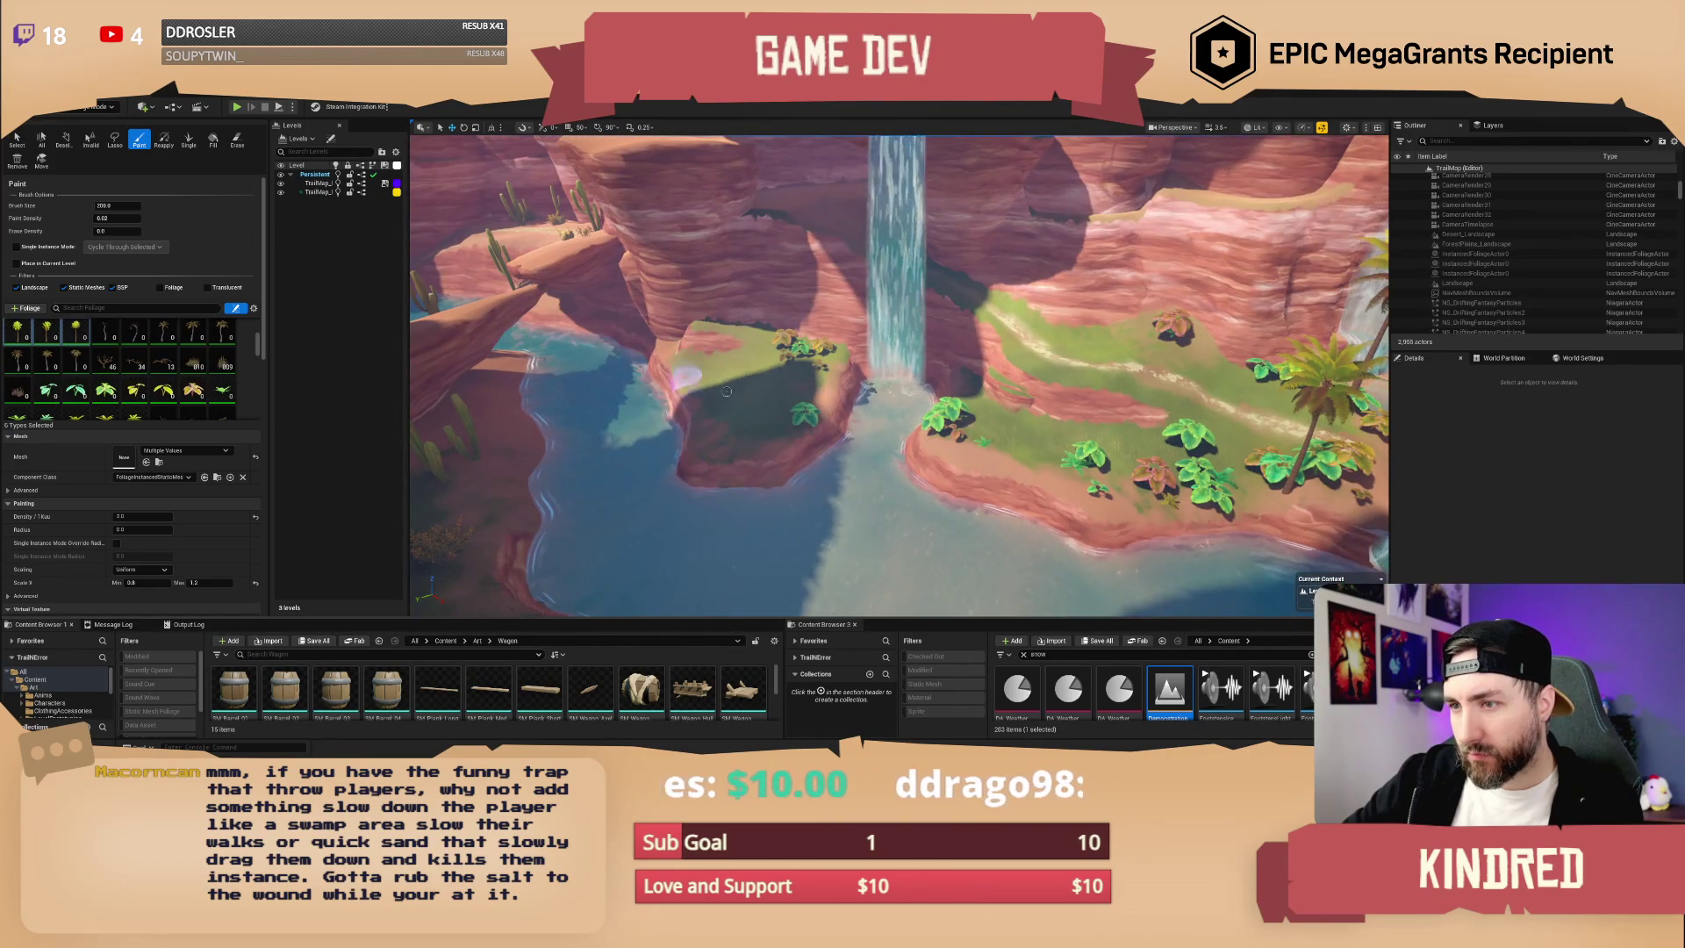
mouse_move(904, 479)
left_mouse_down()
mouse_move(922, 465)
mouse_move(940, 482)
mouse_move(835, 492)
mouse_move(965, 419)
left_mouse_up()
left_click_drag(1021, 514, 998, 418)
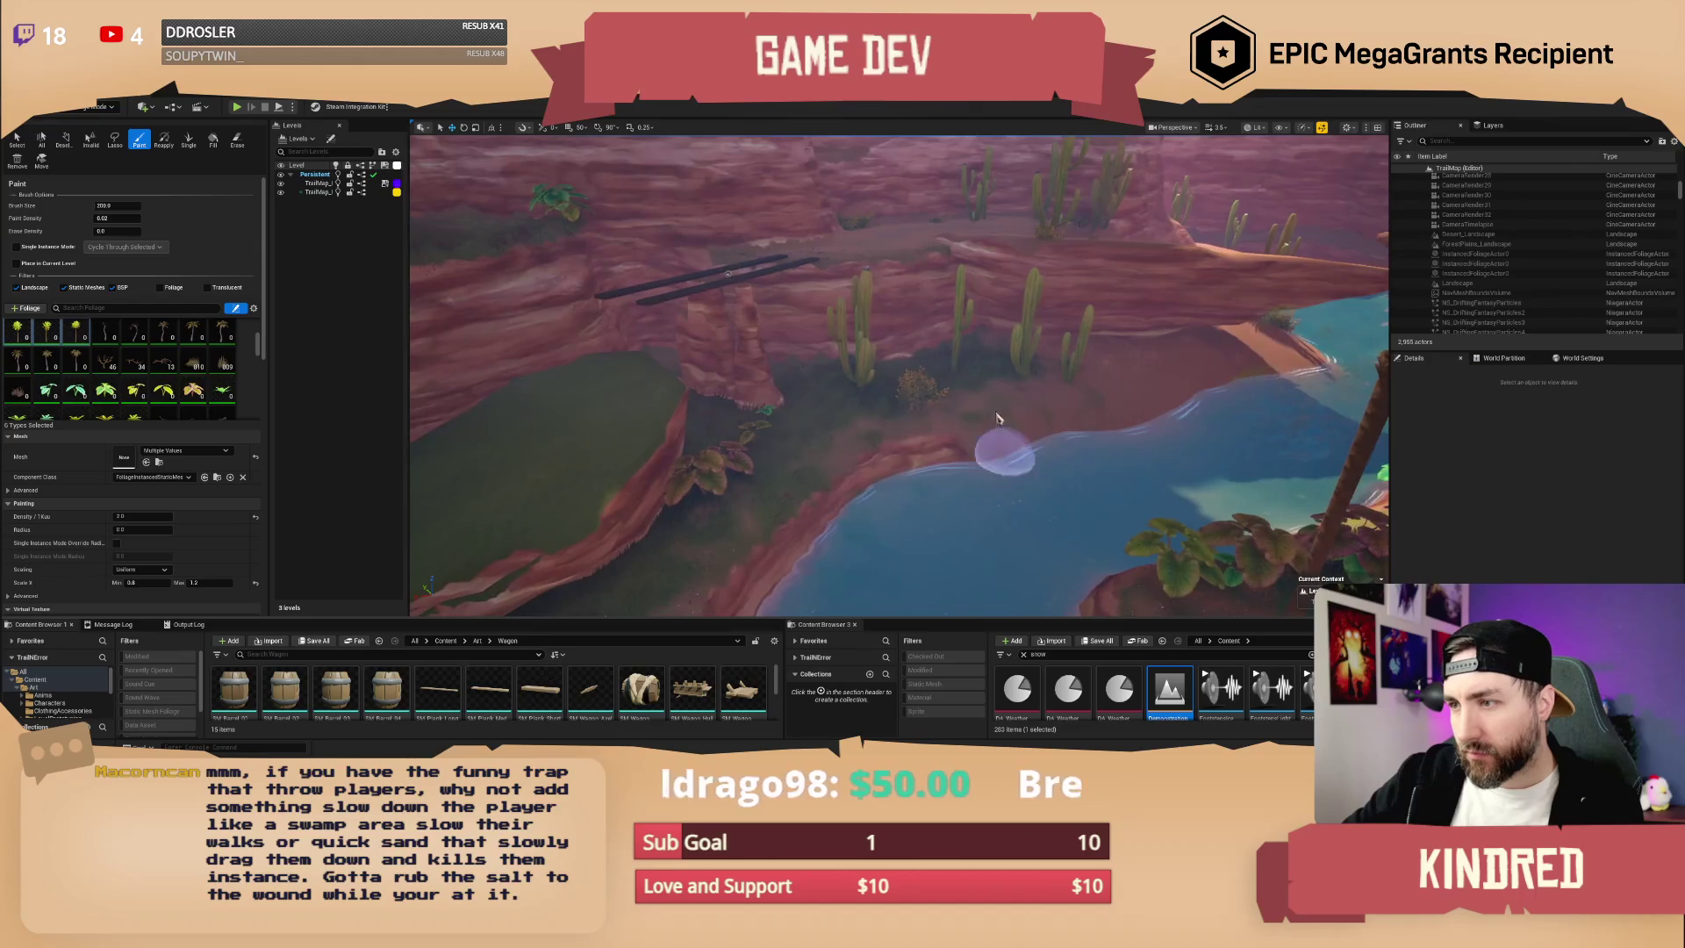
mouse_move(830, 453)
left_mouse_down()
mouse_move(847, 399)
mouse_move(762, 399)
left_mouse_up()
mouse_move(547, 384)
left_mouse_down()
mouse_move(715, 376)
mouse_move(932, 411)
left_mouse_up()
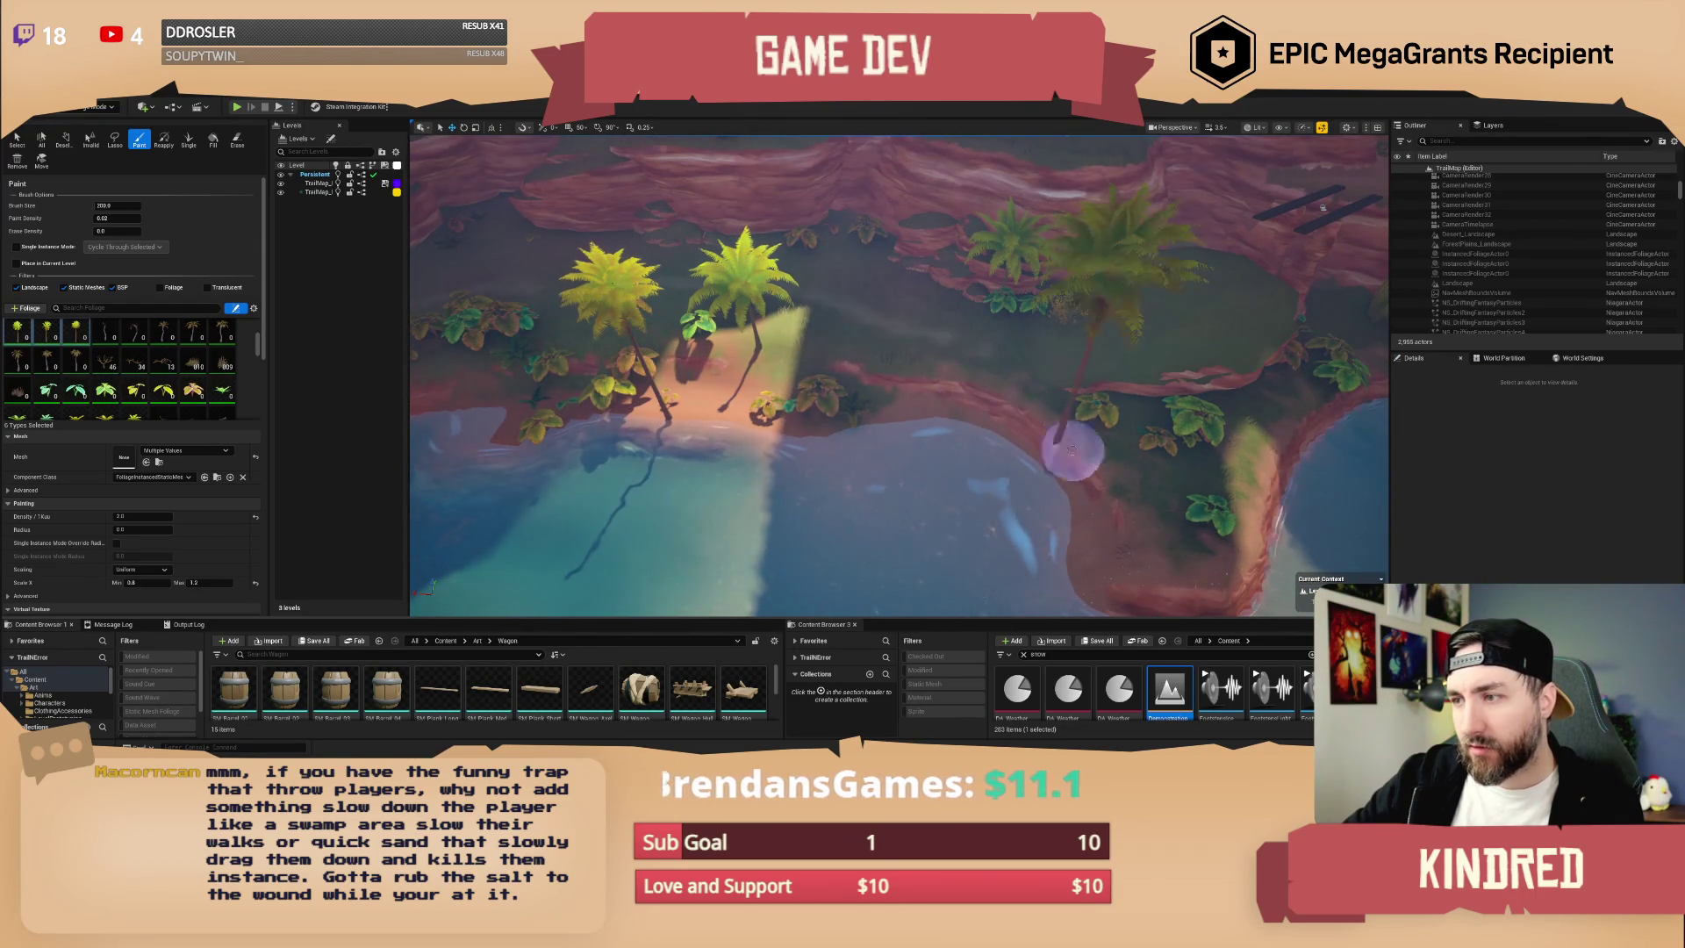
- Bring the camera down to the canyon floor and select the SM_ElephantEars01 foliage type
left_click_drag(1079, 414, 1079, 414)
left_click_drag(672, 451, 672, 452)
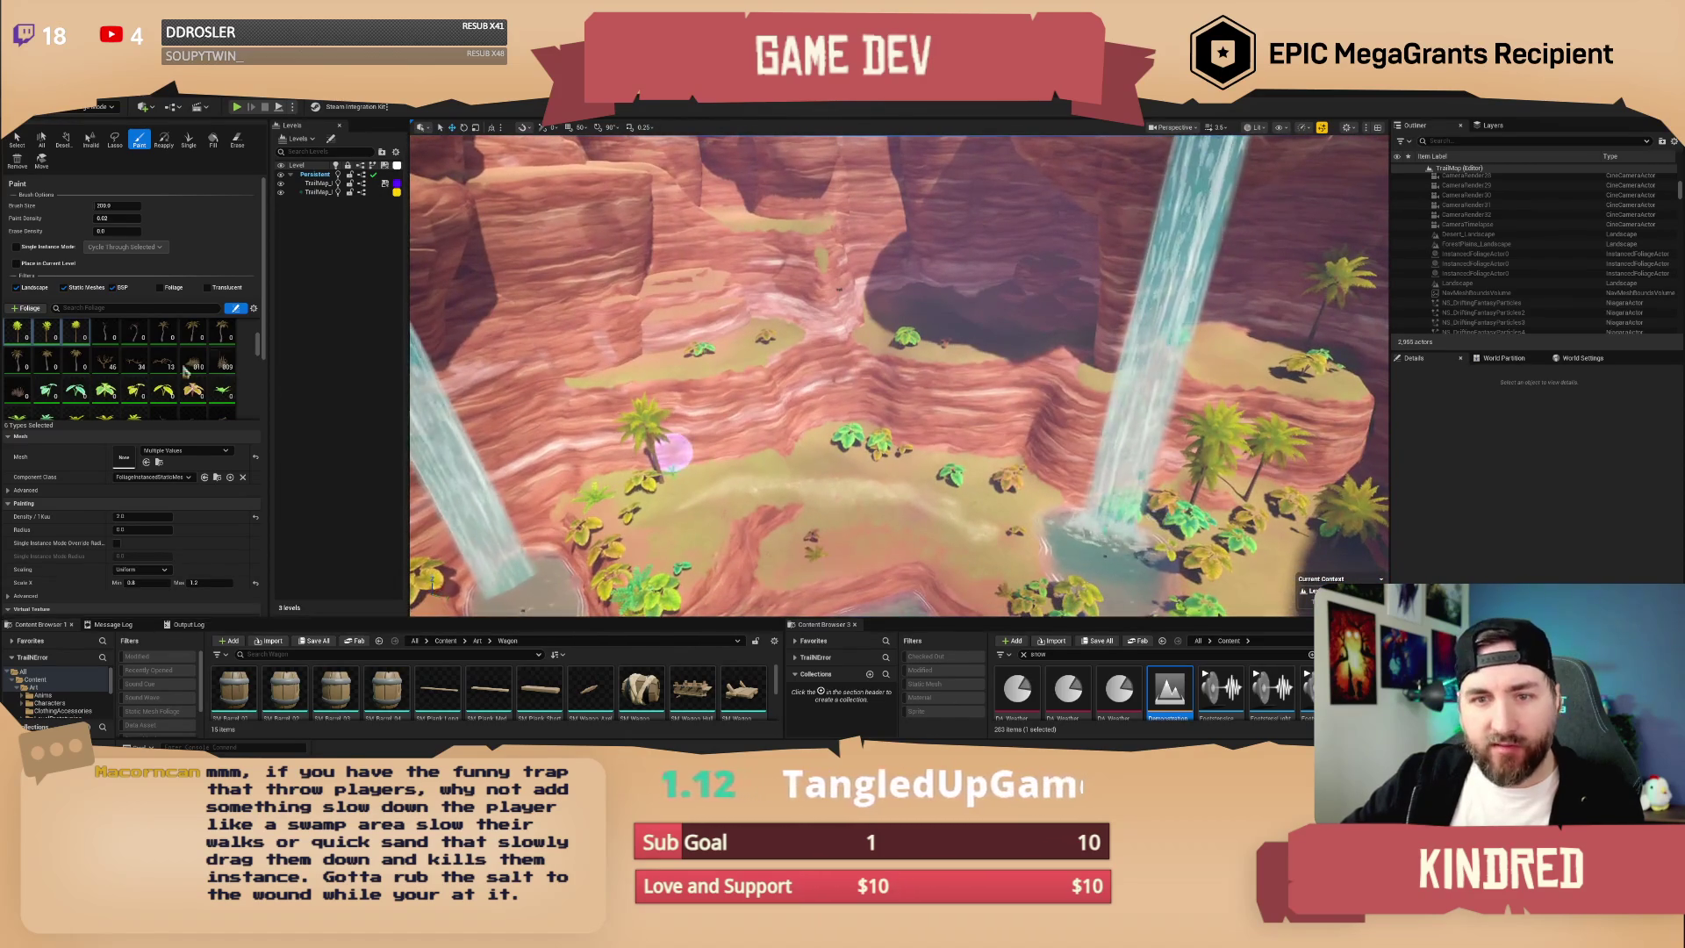
left_click(44, 393)
- Extend the foliage selection to twelve foliage types
scroll(57, 395, "down", 1)
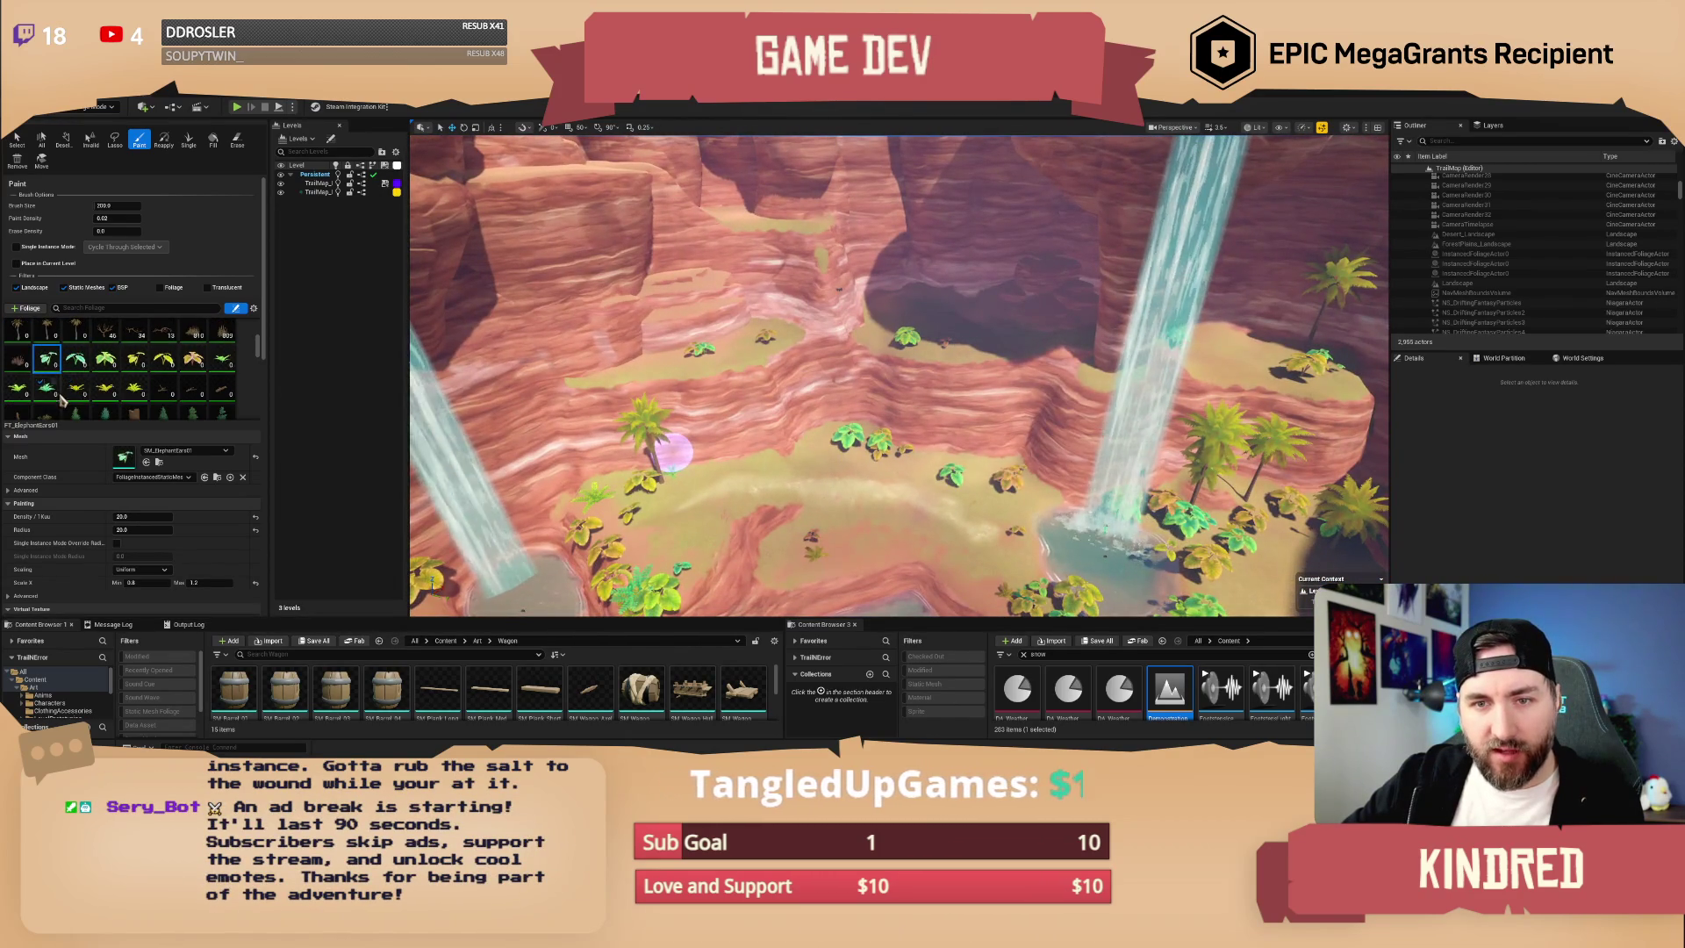
left_click(134, 393, "shift")
scroll(121, 369, "up", 2)
left_click_drag(672, 452, 672, 452)
- Switch the foliage tool back to Paint and select a new range of six foliage types
left_click_drag(1038, 359, 870, 362)
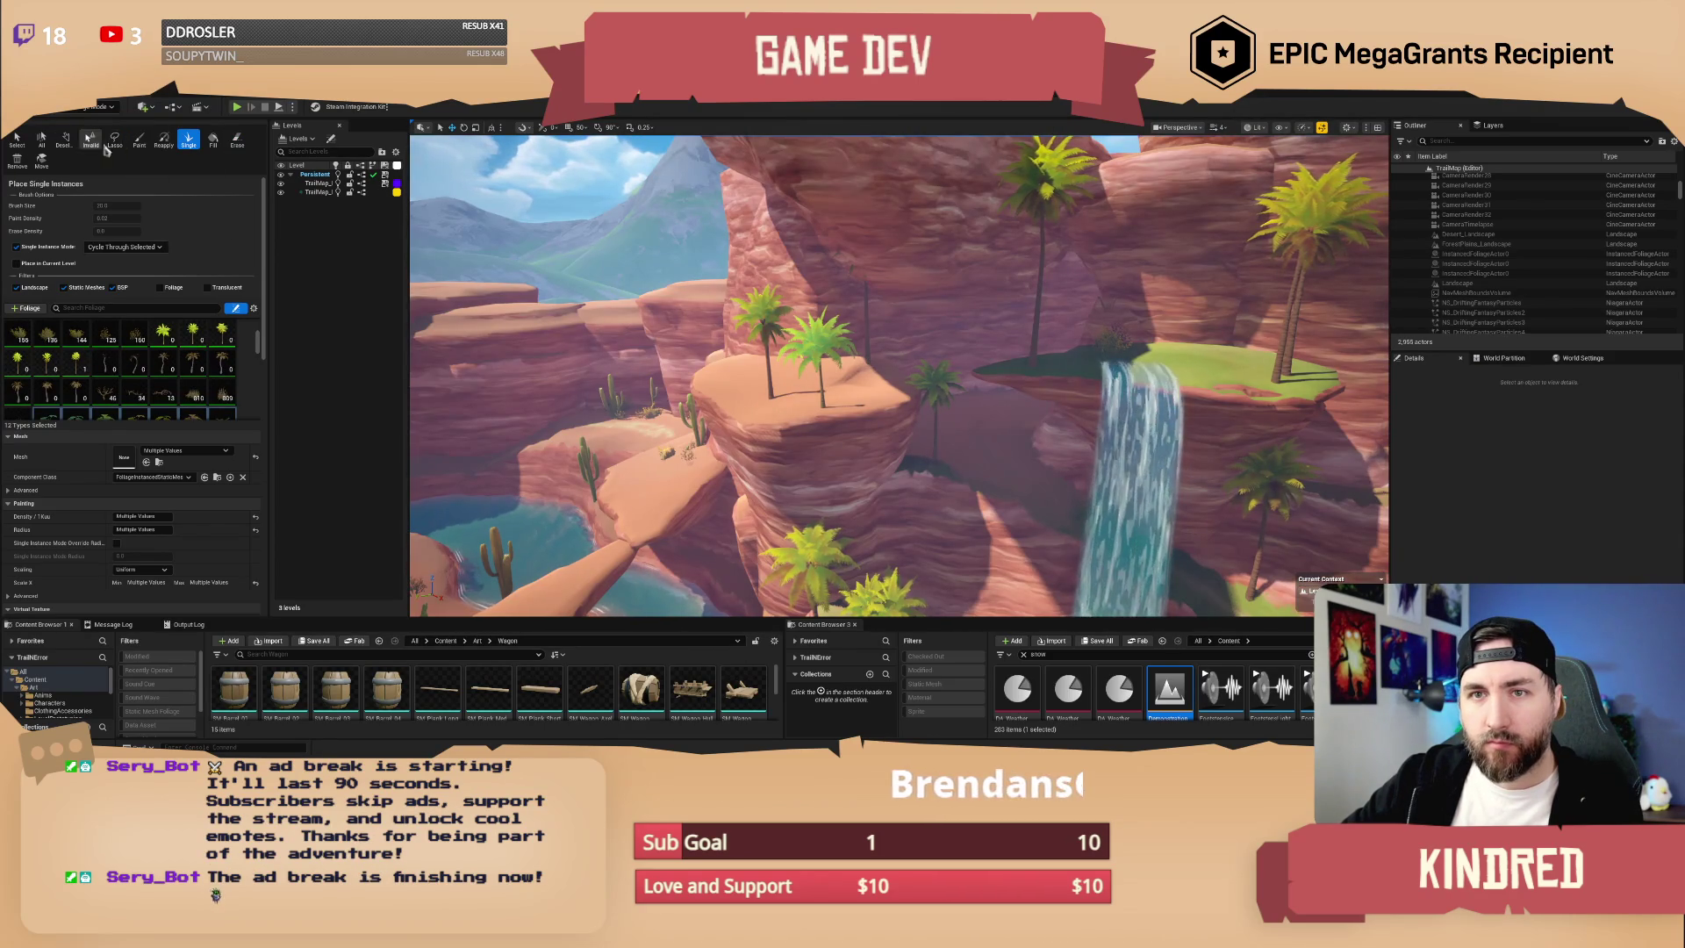
left_click(139, 139)
left_click_drag(906, 386, 403, 304)
left_click(167, 339)
left_click(79, 367, "shift")
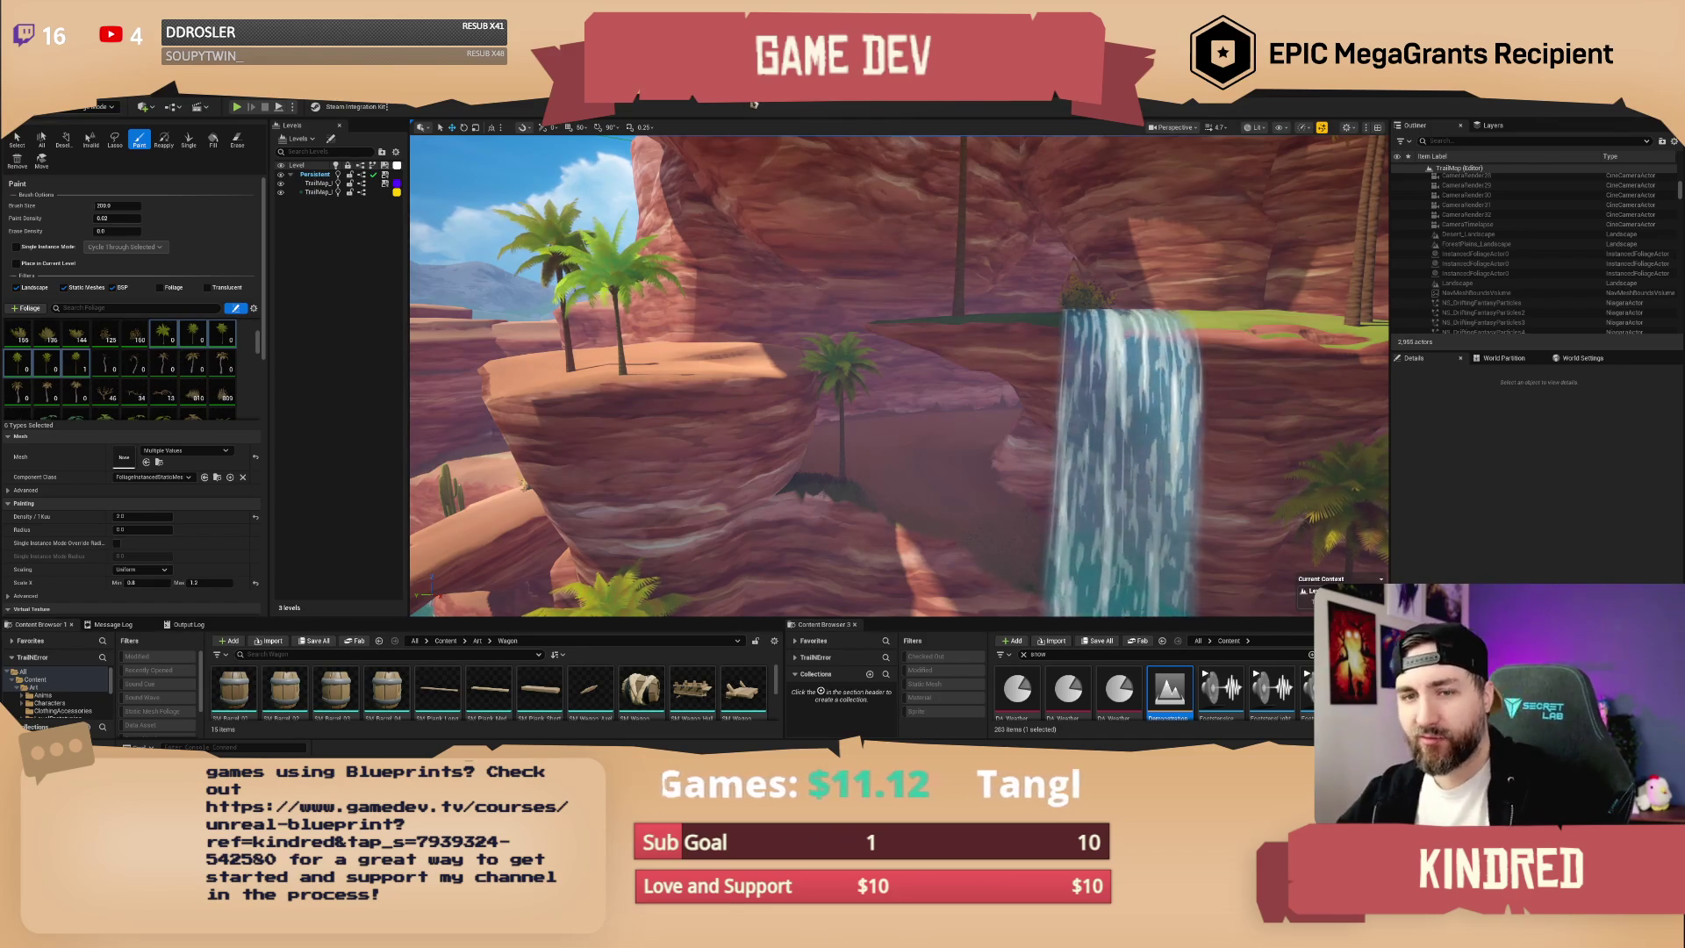
left_click_drag(841, 163, 891, 215)
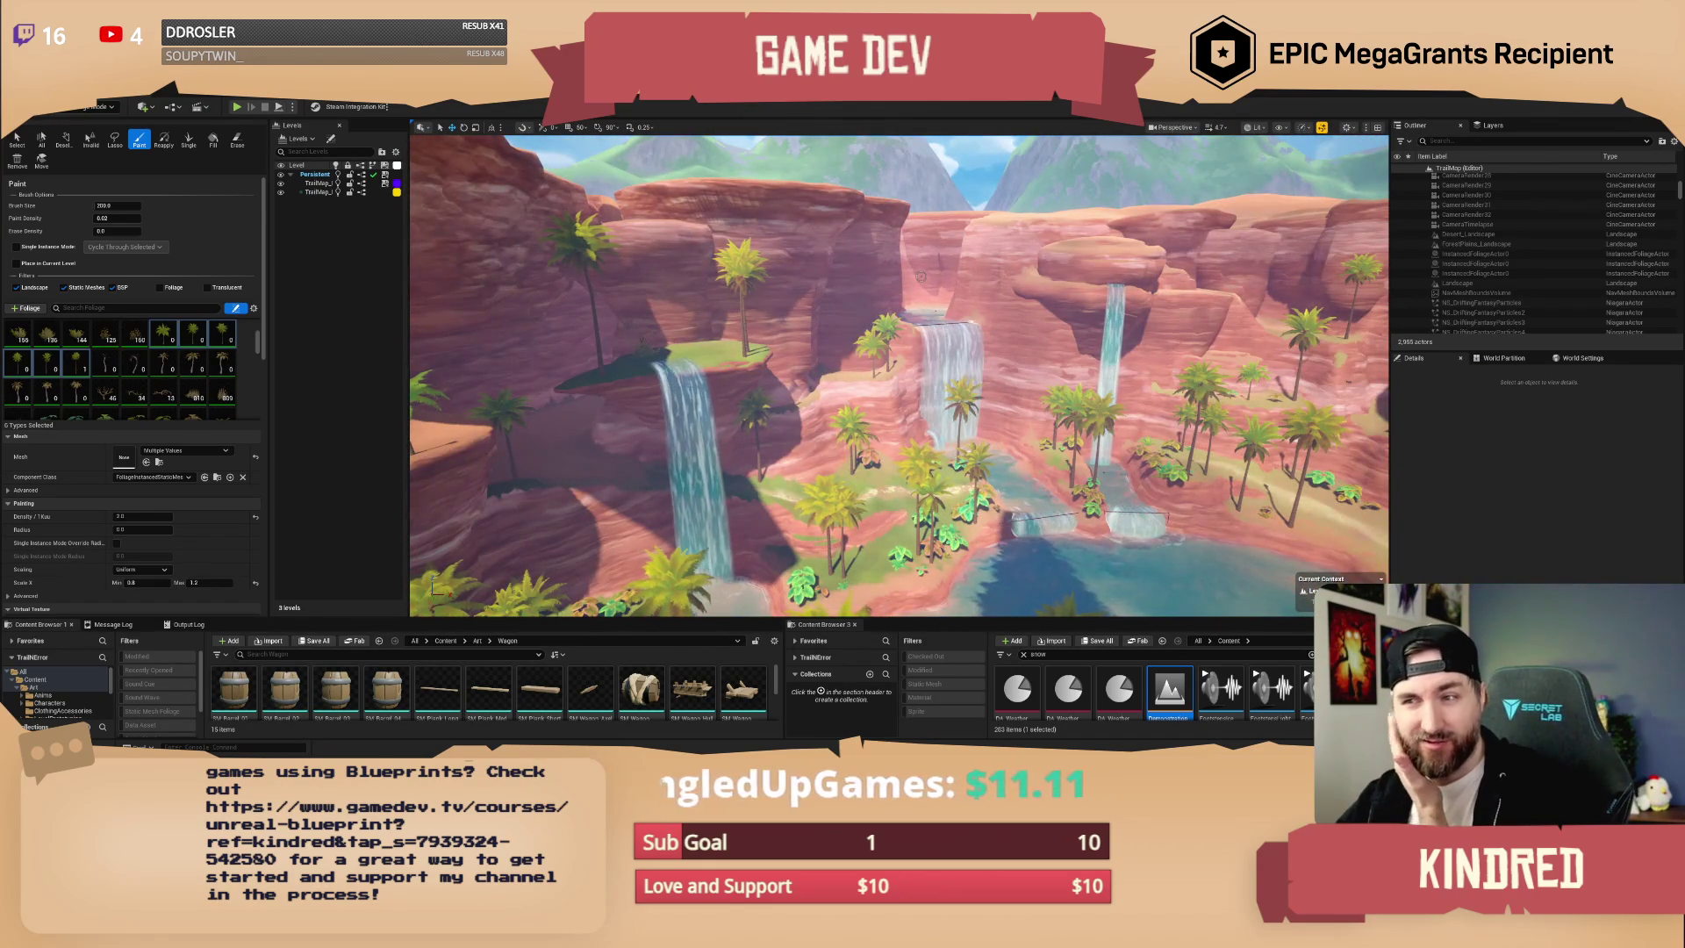
left_click_drag(911, 268, 935, 266)
left_click_drag(1034, 316, 1034, 316)
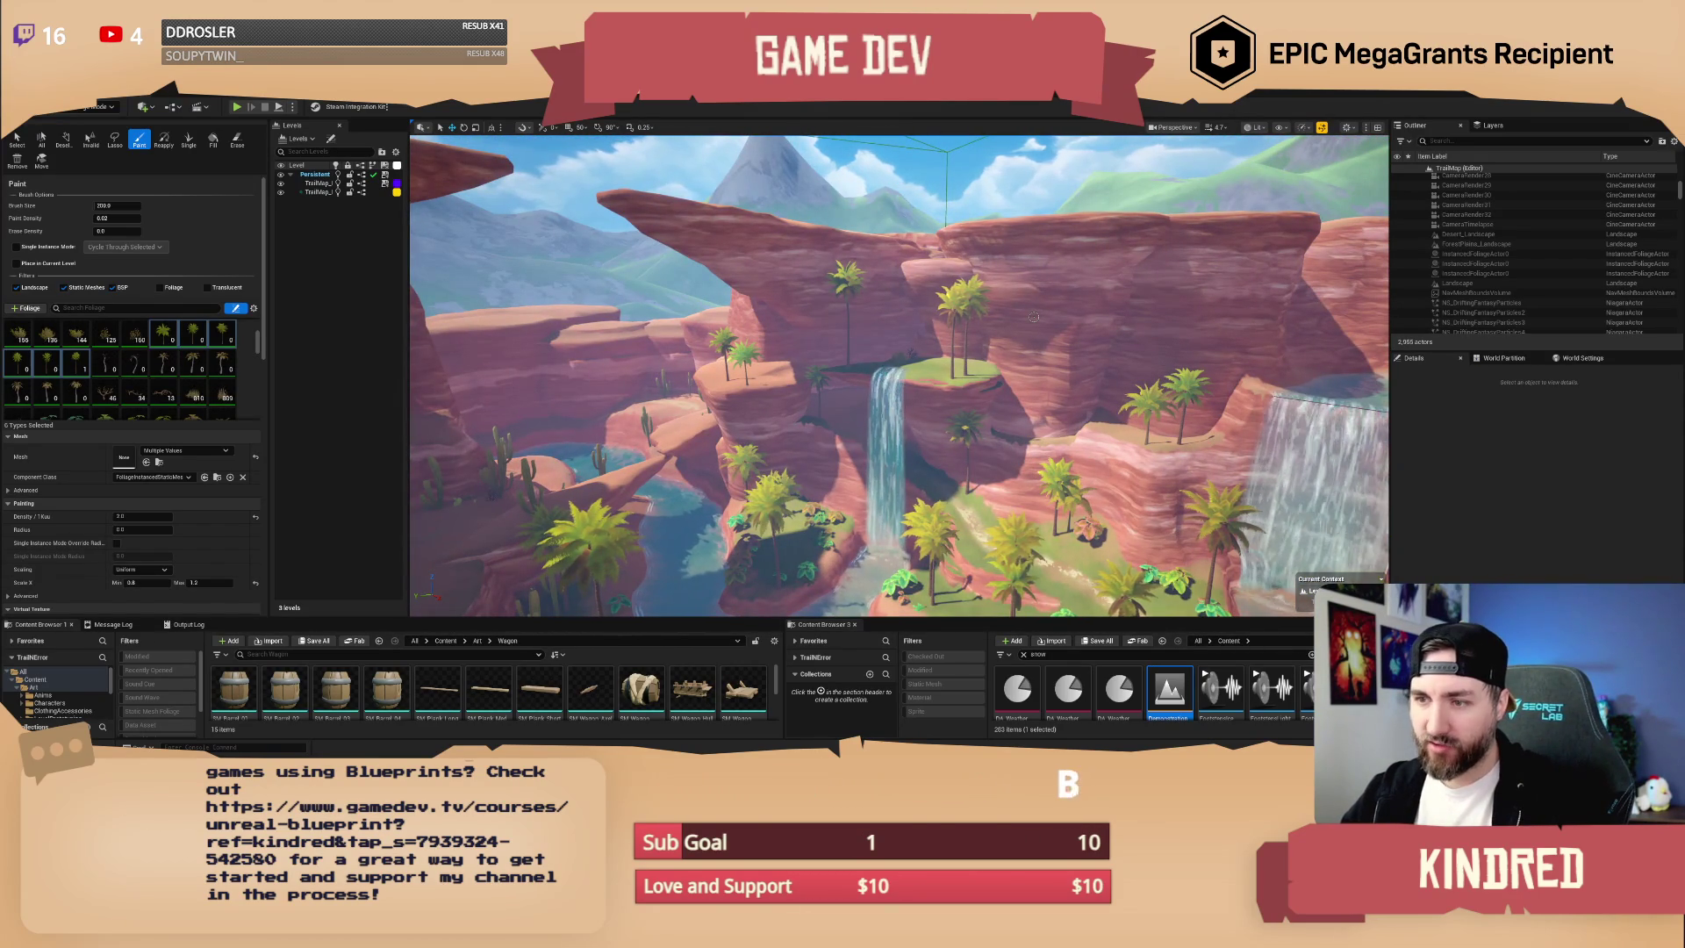
left_click_drag(1033, 316, 991, 276)
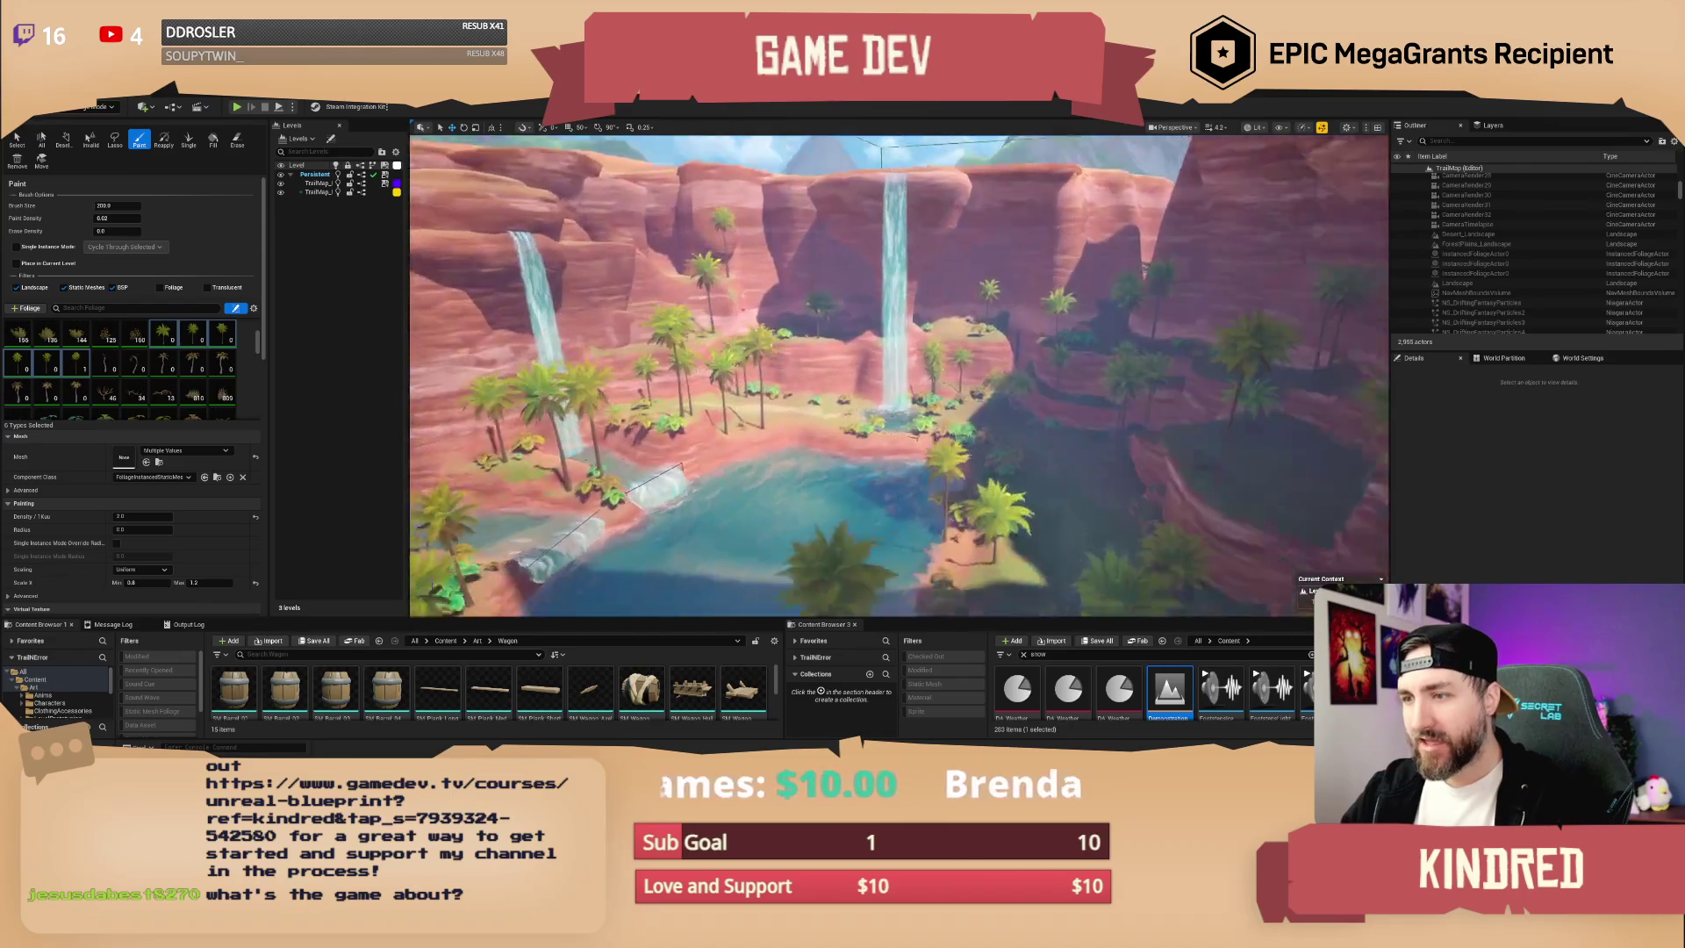
left_click_drag(1128, 413, 1130, 413)
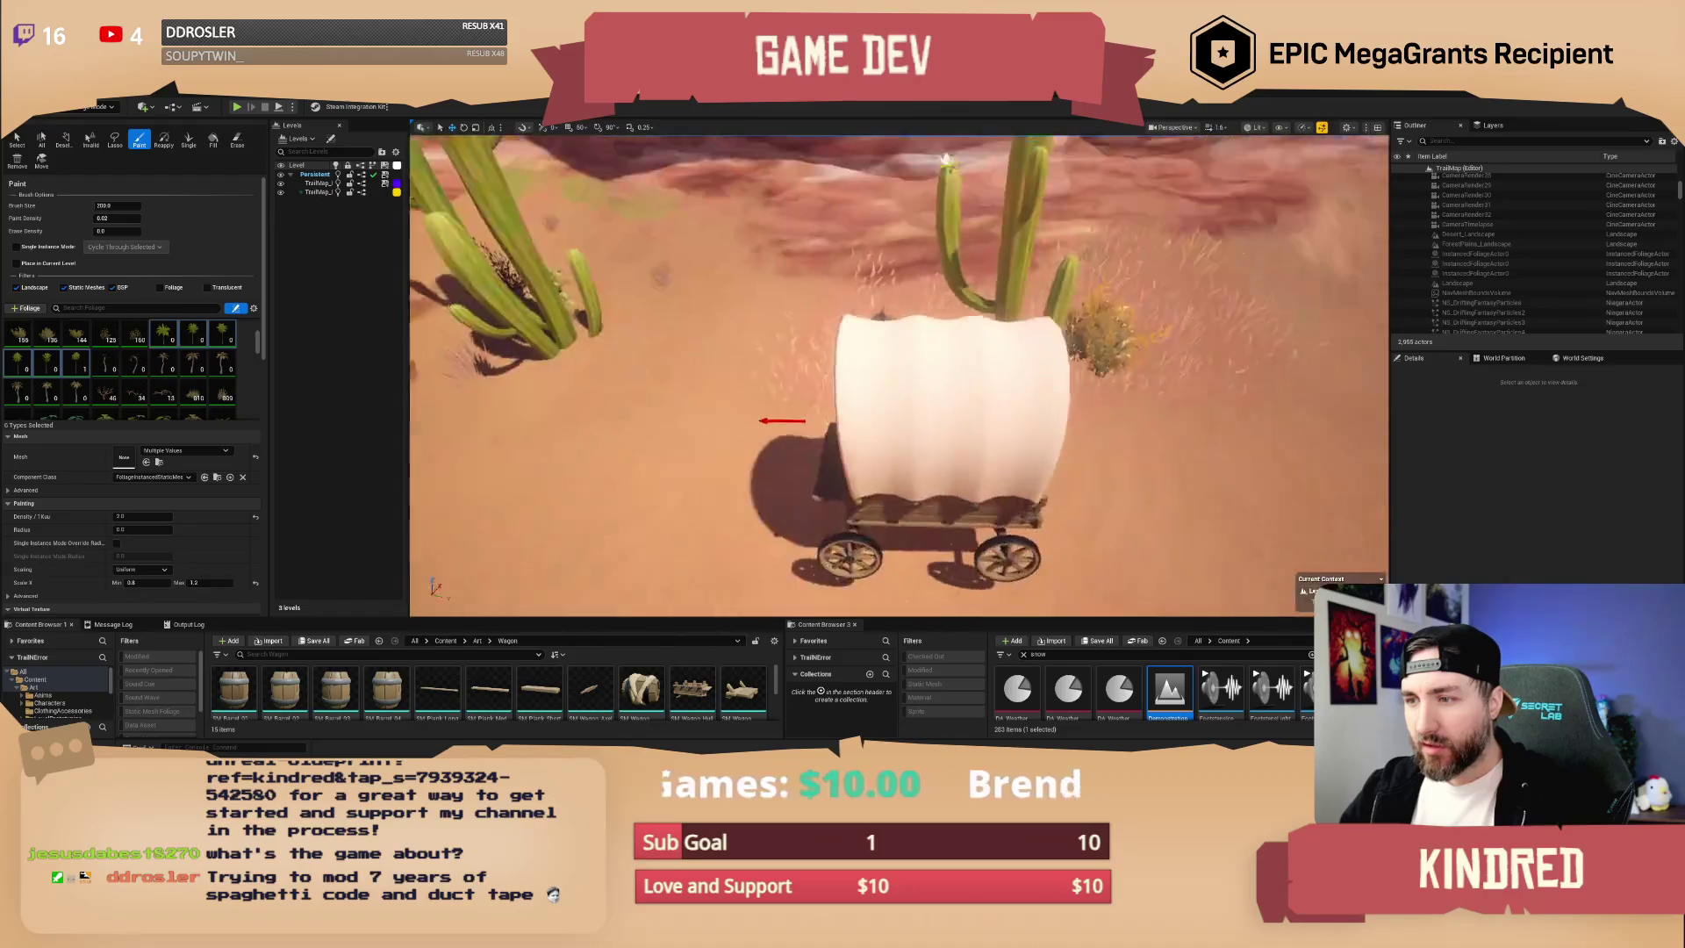
- Switch to Select mode, select the debug wagon, and clear the Content Browser search term
left_click(101, 106)
left_click(88, 124)
left_click(962, 411)
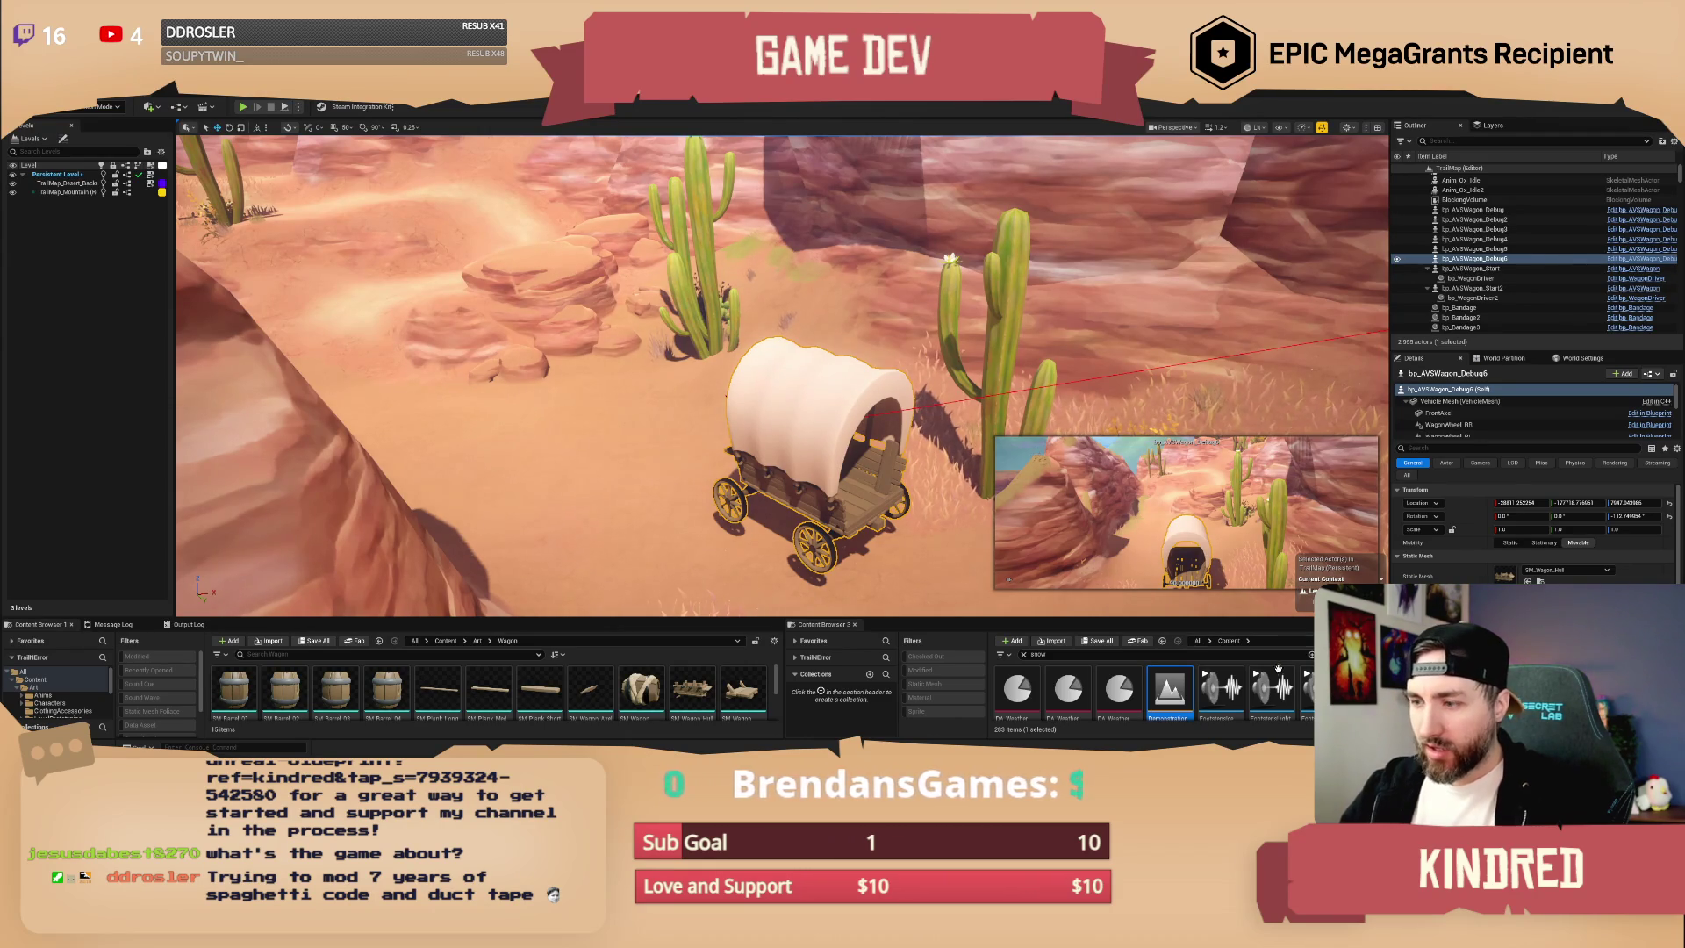
left_click(1040, 654)
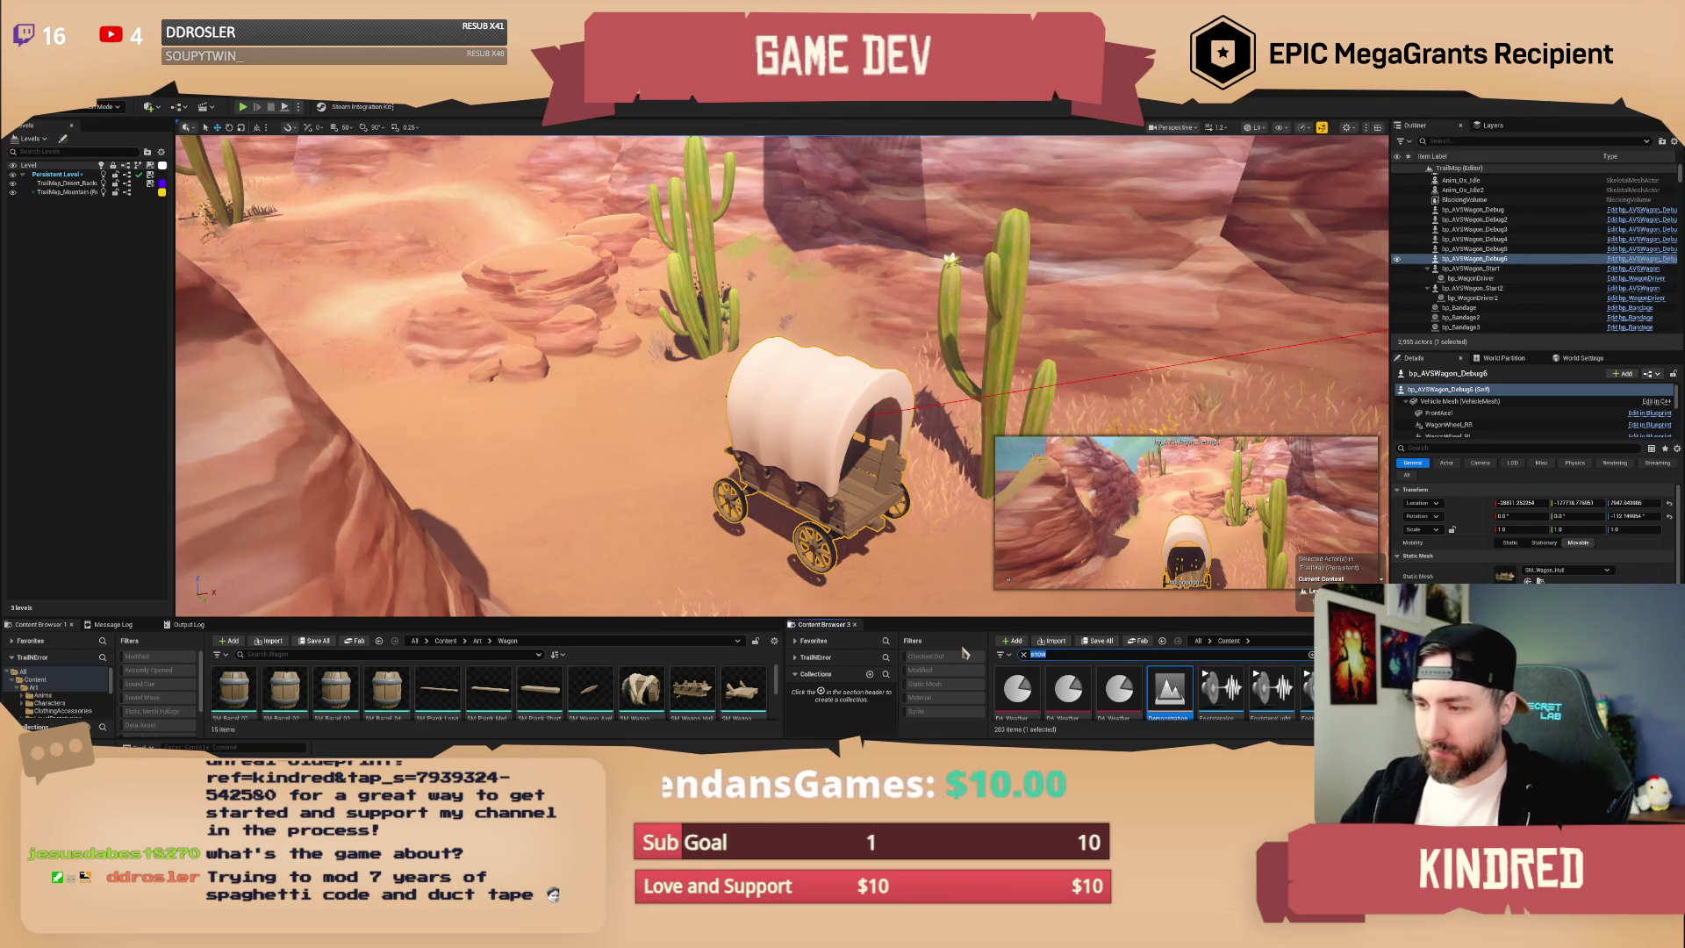
- Search 'ox' in the Content Browser and place a bp_Ox actor beside the wagon
type("ox")
left_click_drag(1217, 617, 1218, 516)
scroll(1291, 648, "down", 5)
scroll(1269, 659, "up", 4)
mouse_move(1221, 625)
left_mouse_down()
mouse_move(904, 492)
mouse_move(566, 400)
mouse_move(579, 407)
left_mouse_up()
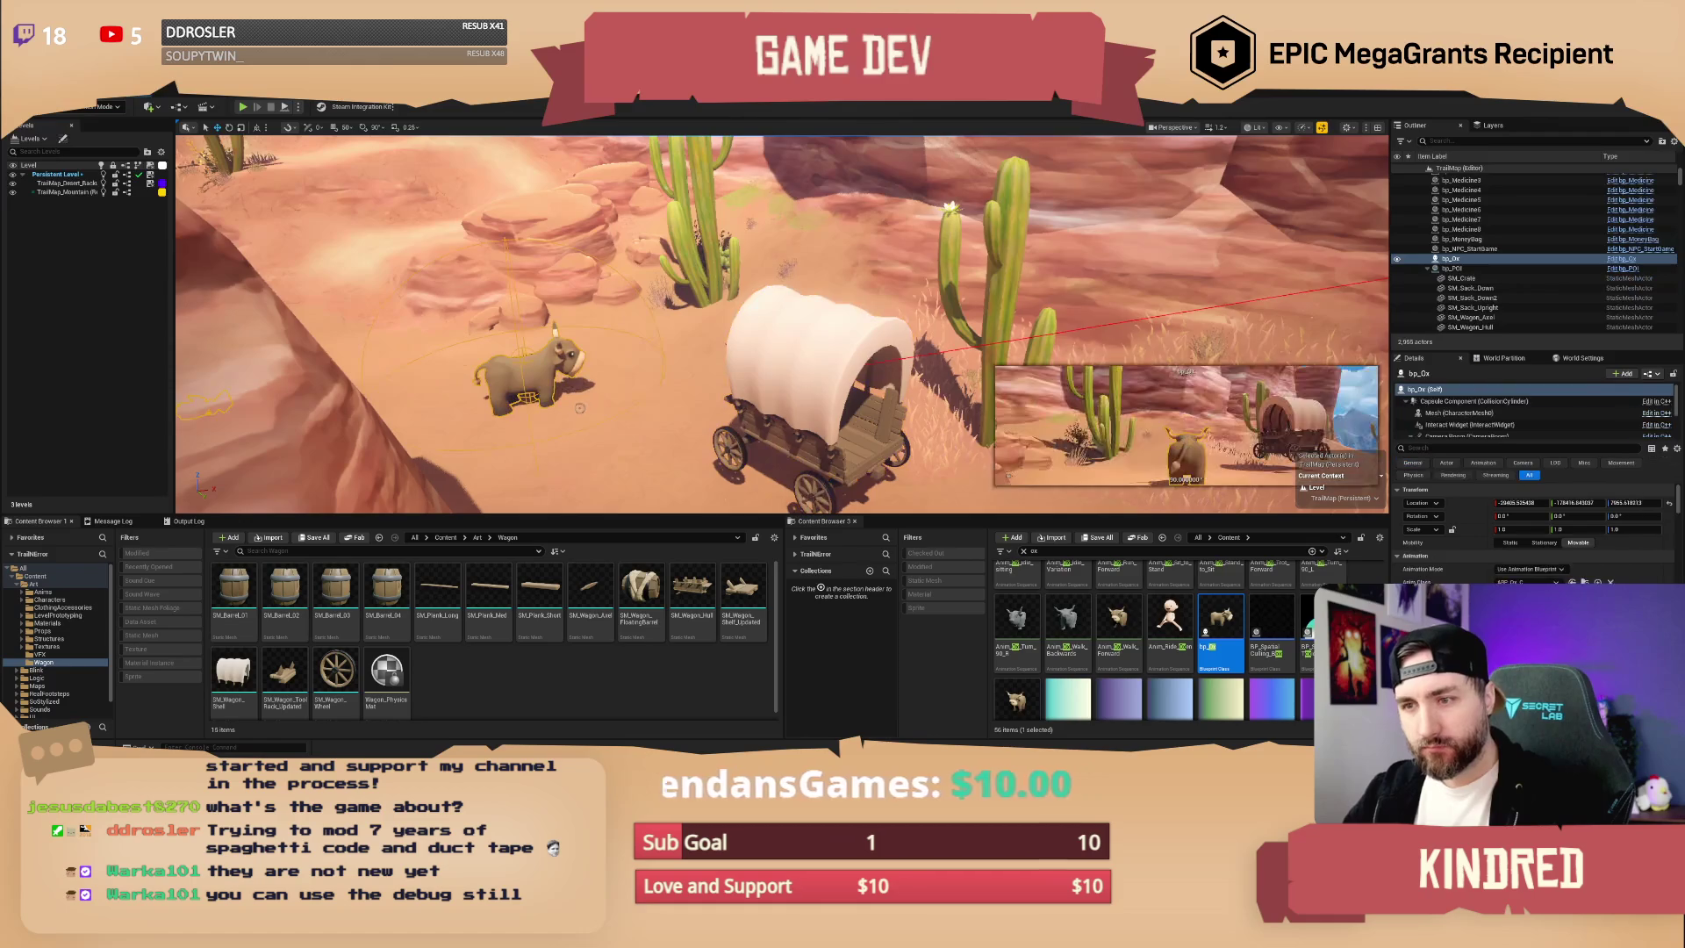
scroll(579, 407, "up", 5)
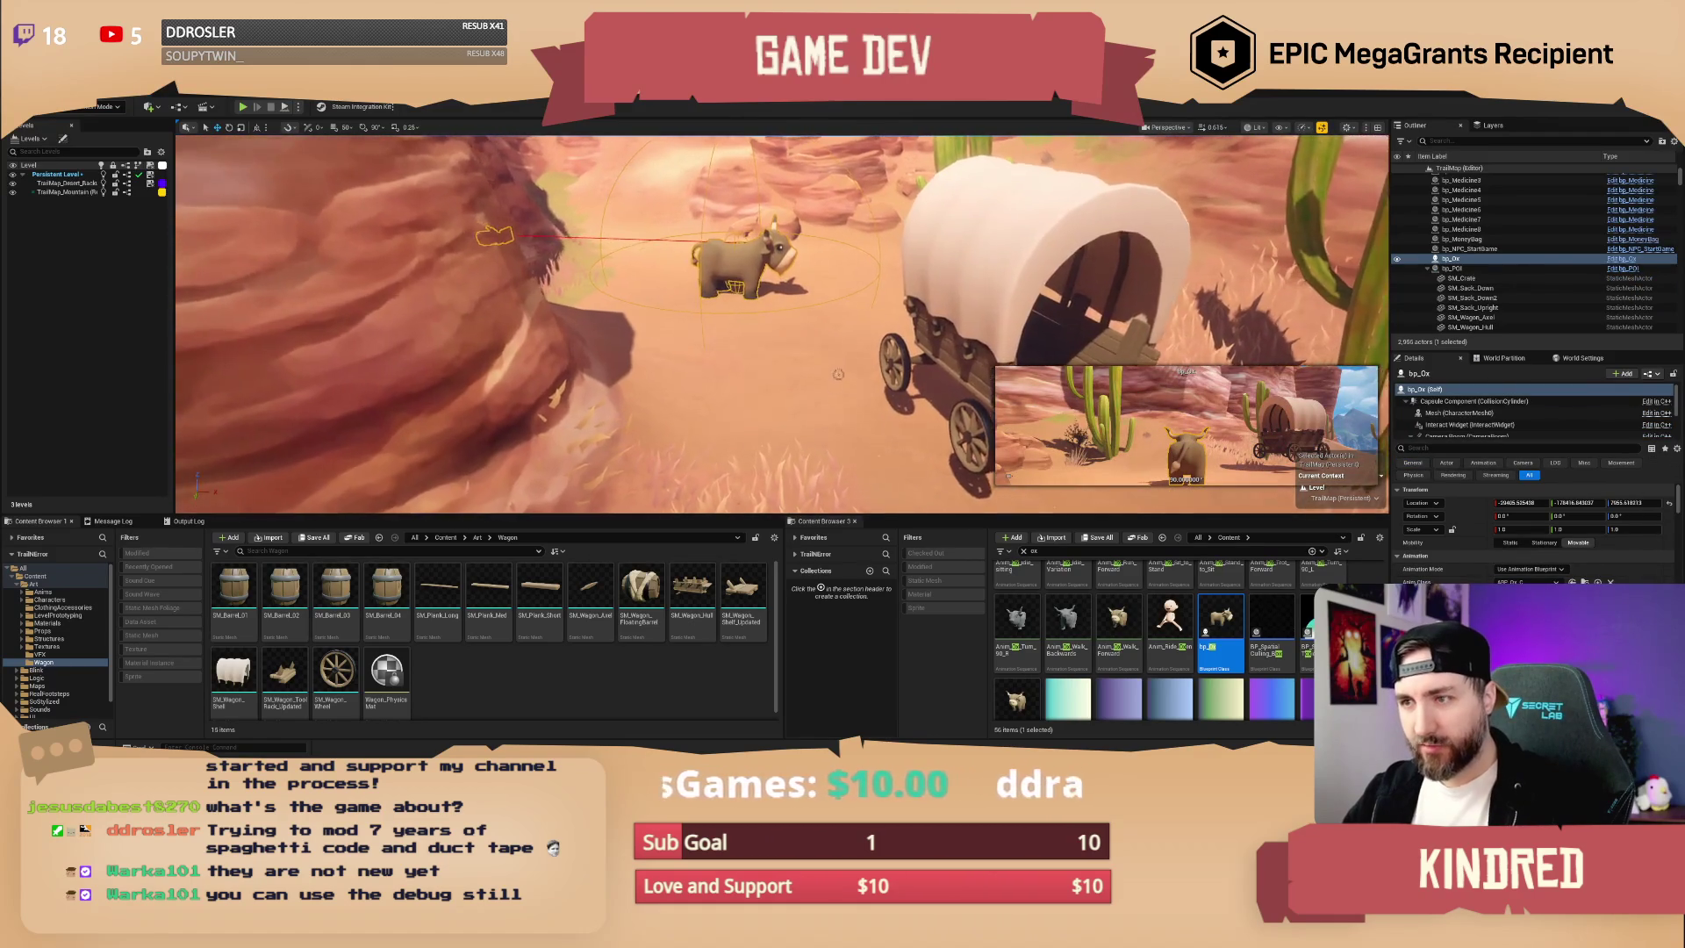
scroll(838, 374, "up", 2)
scroll(838, 374, "up", 3)
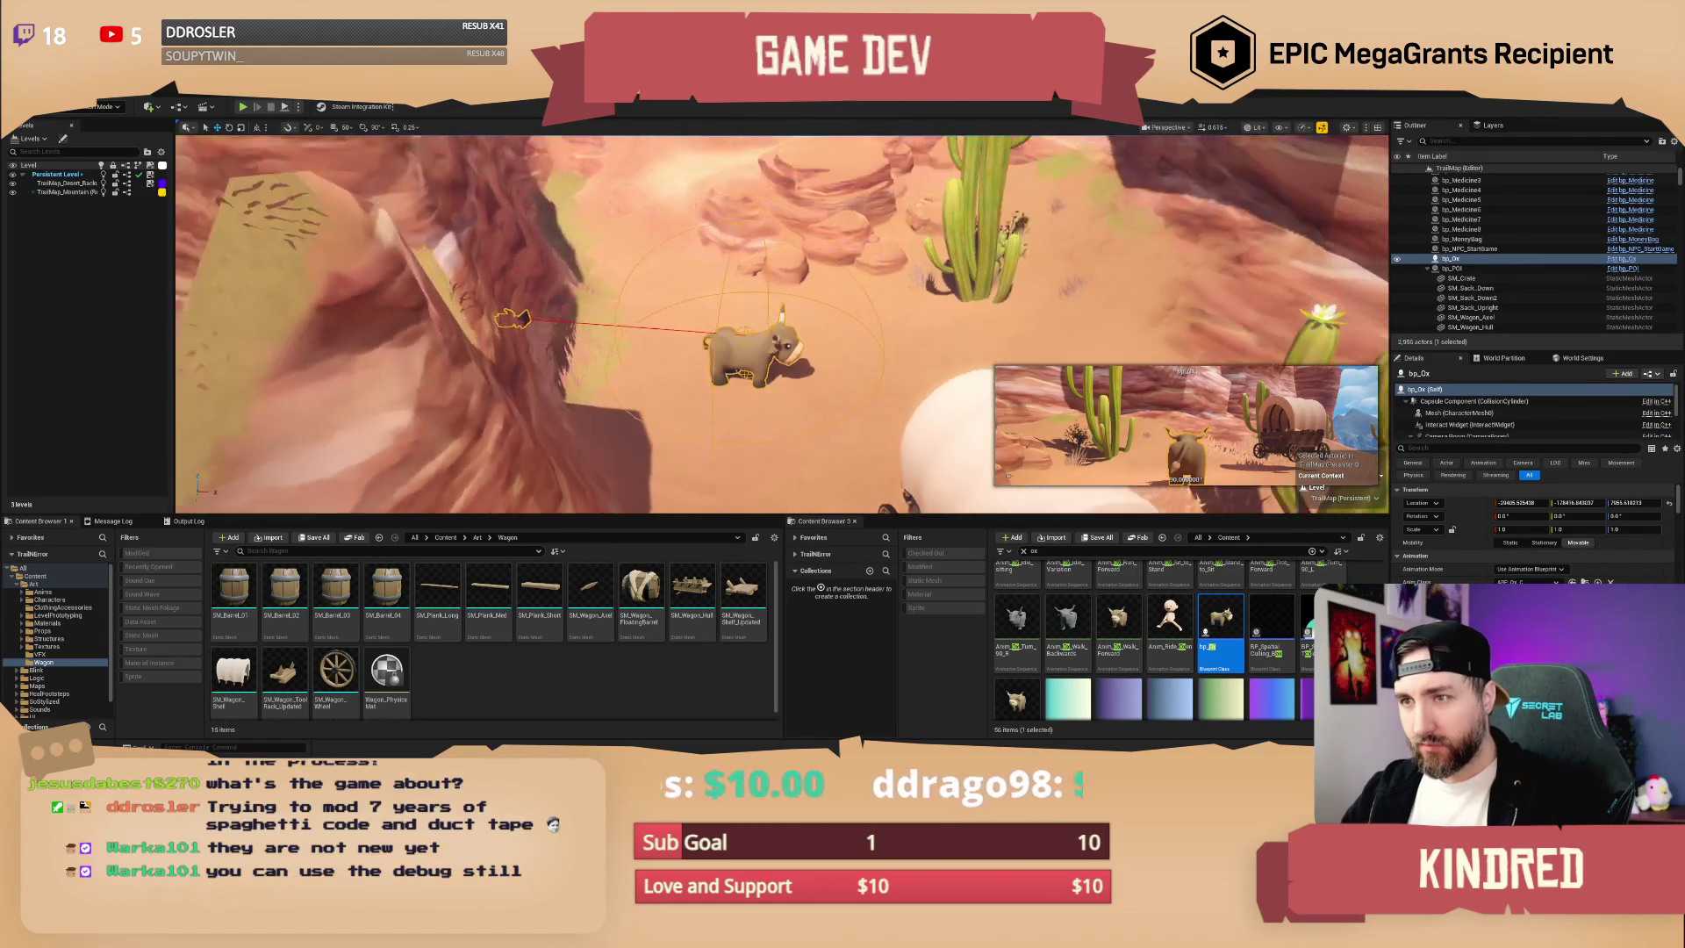
scroll(781, 324, "down", 2)
left_click_drag(781, 323, 781, 264)
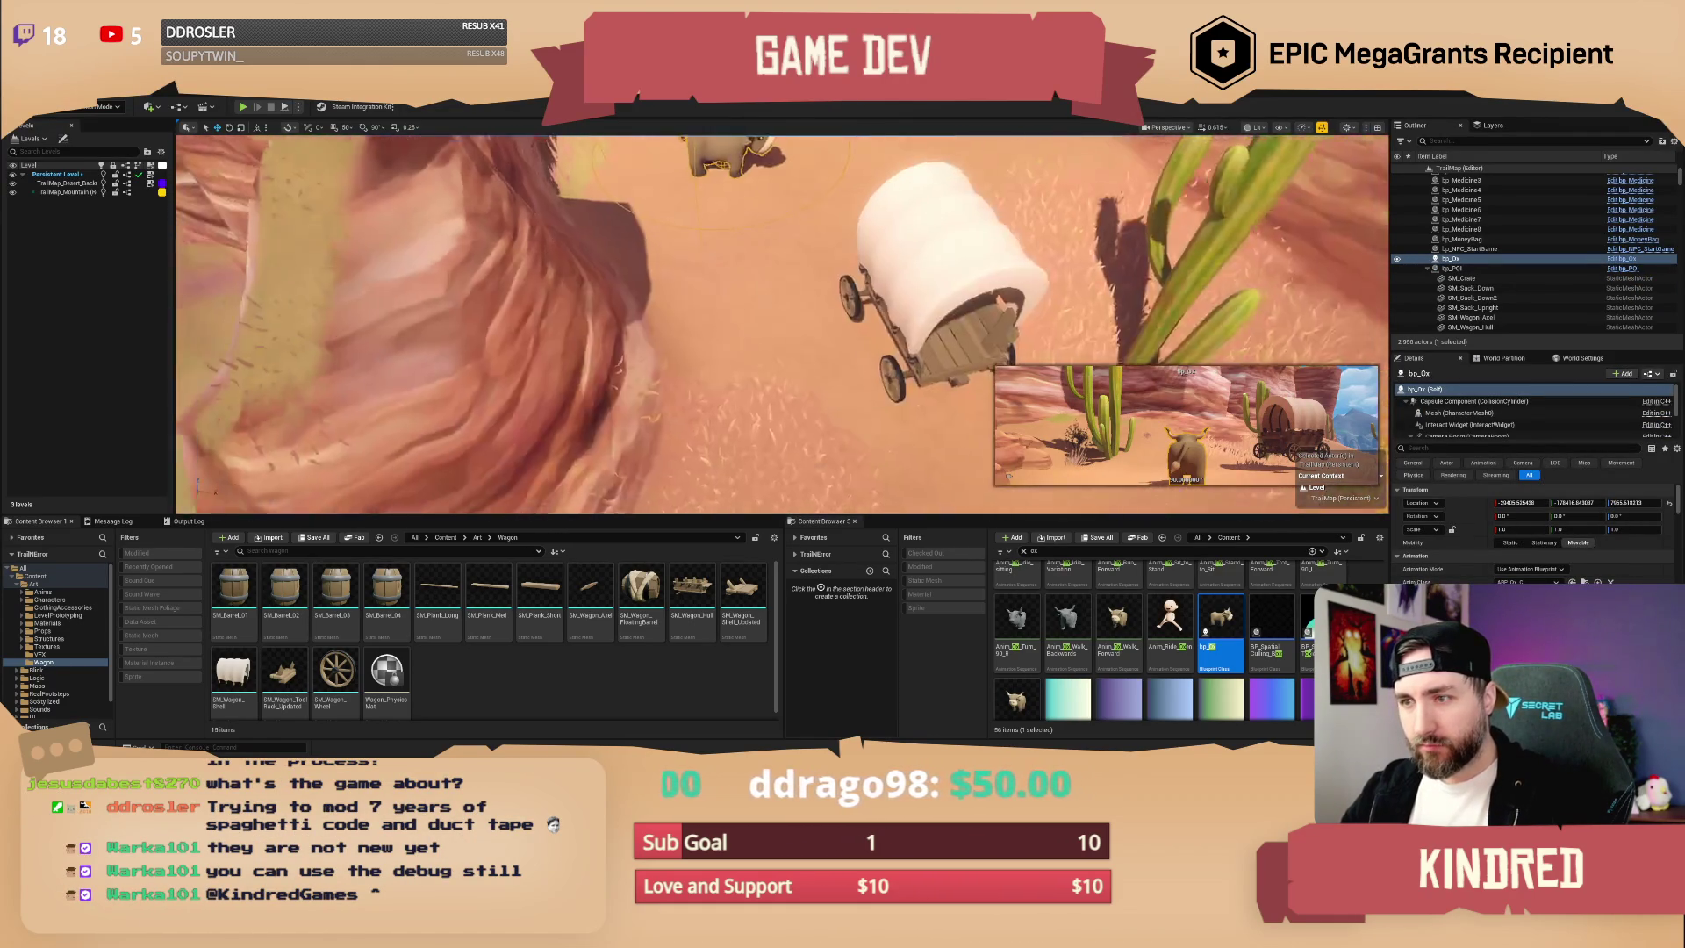
scroll(781, 323, "down", 5)
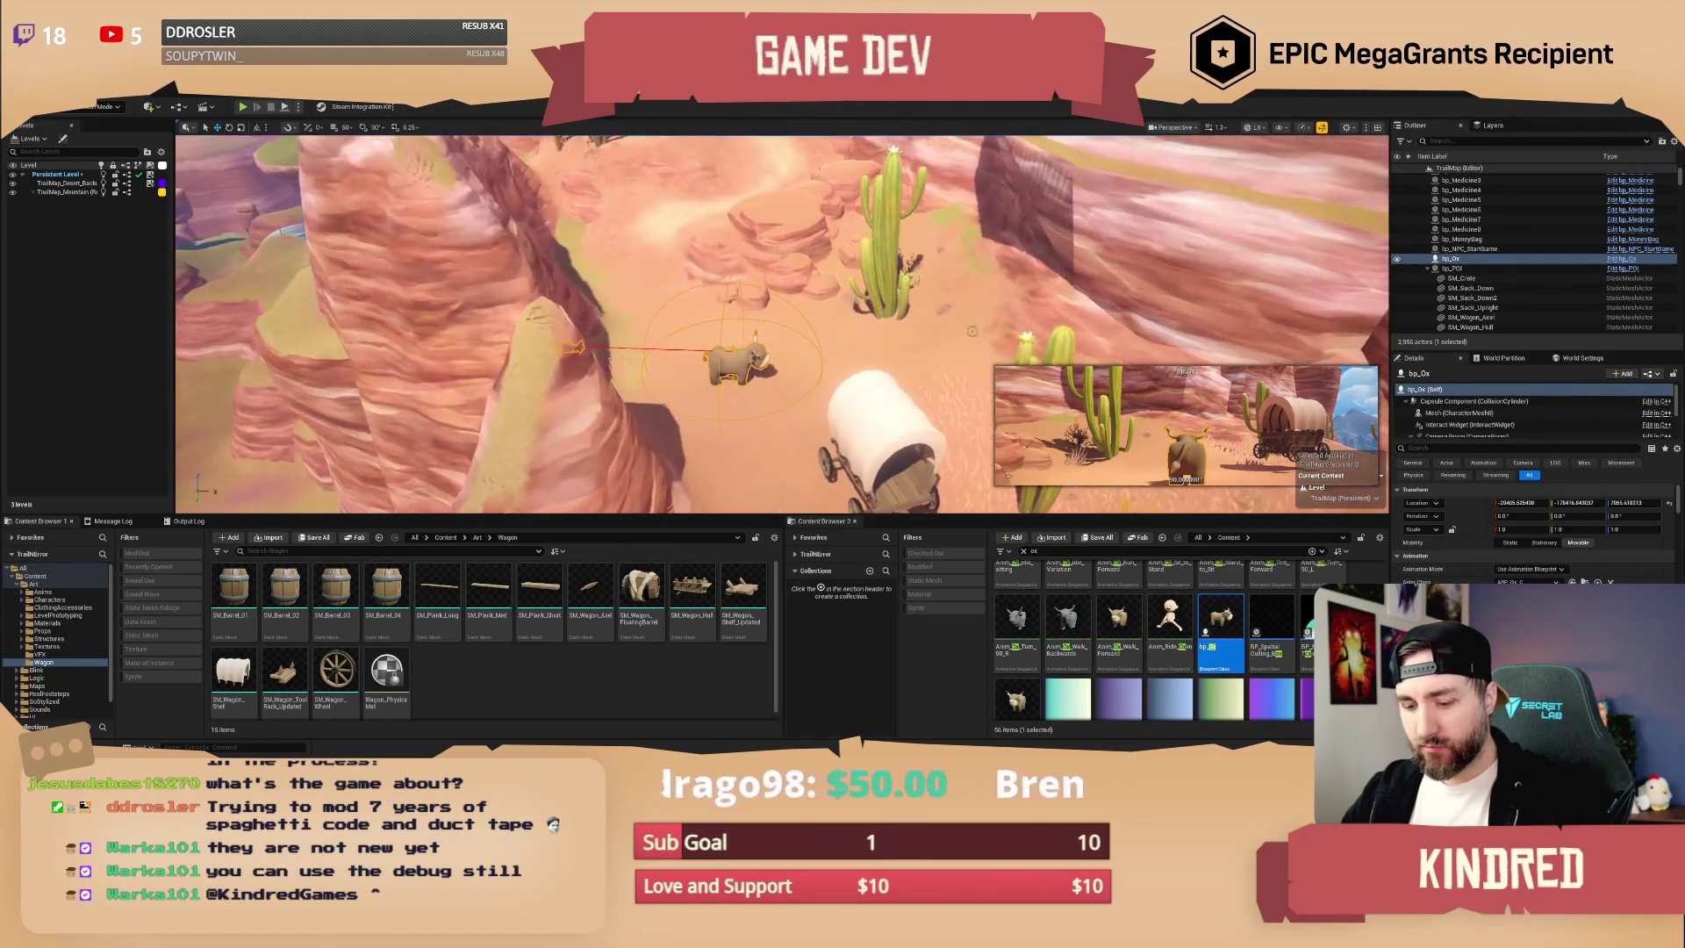
- Alt-drag a duplicate of the ox, then select both oxen and delete them
key("w")
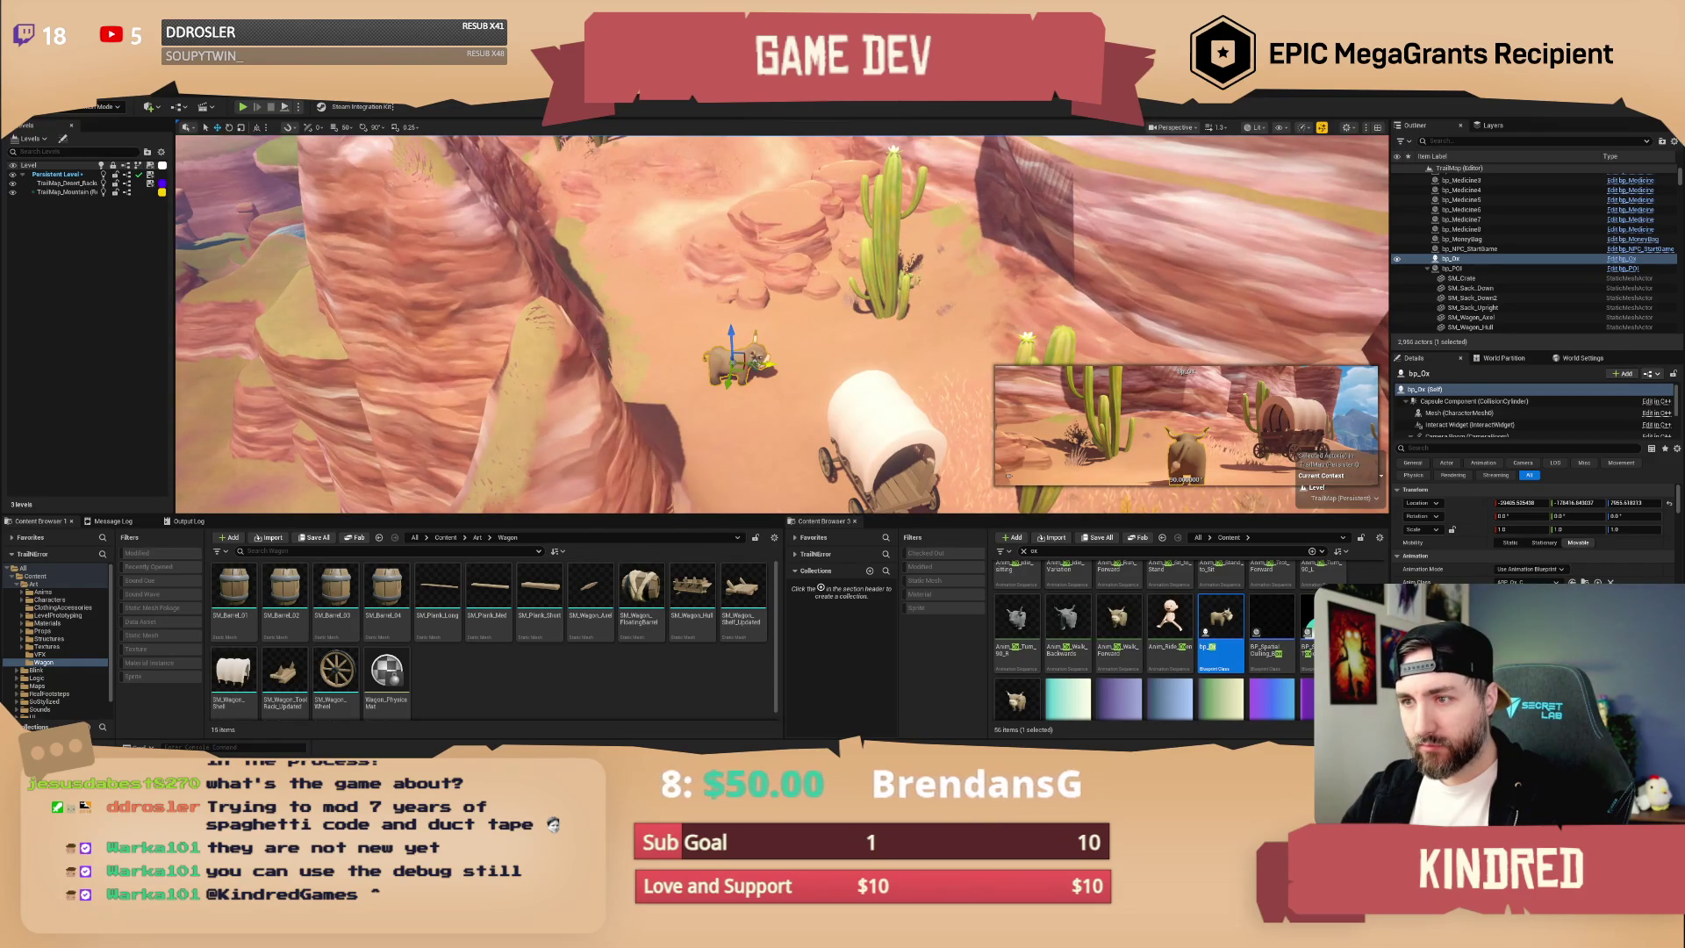
key("f")
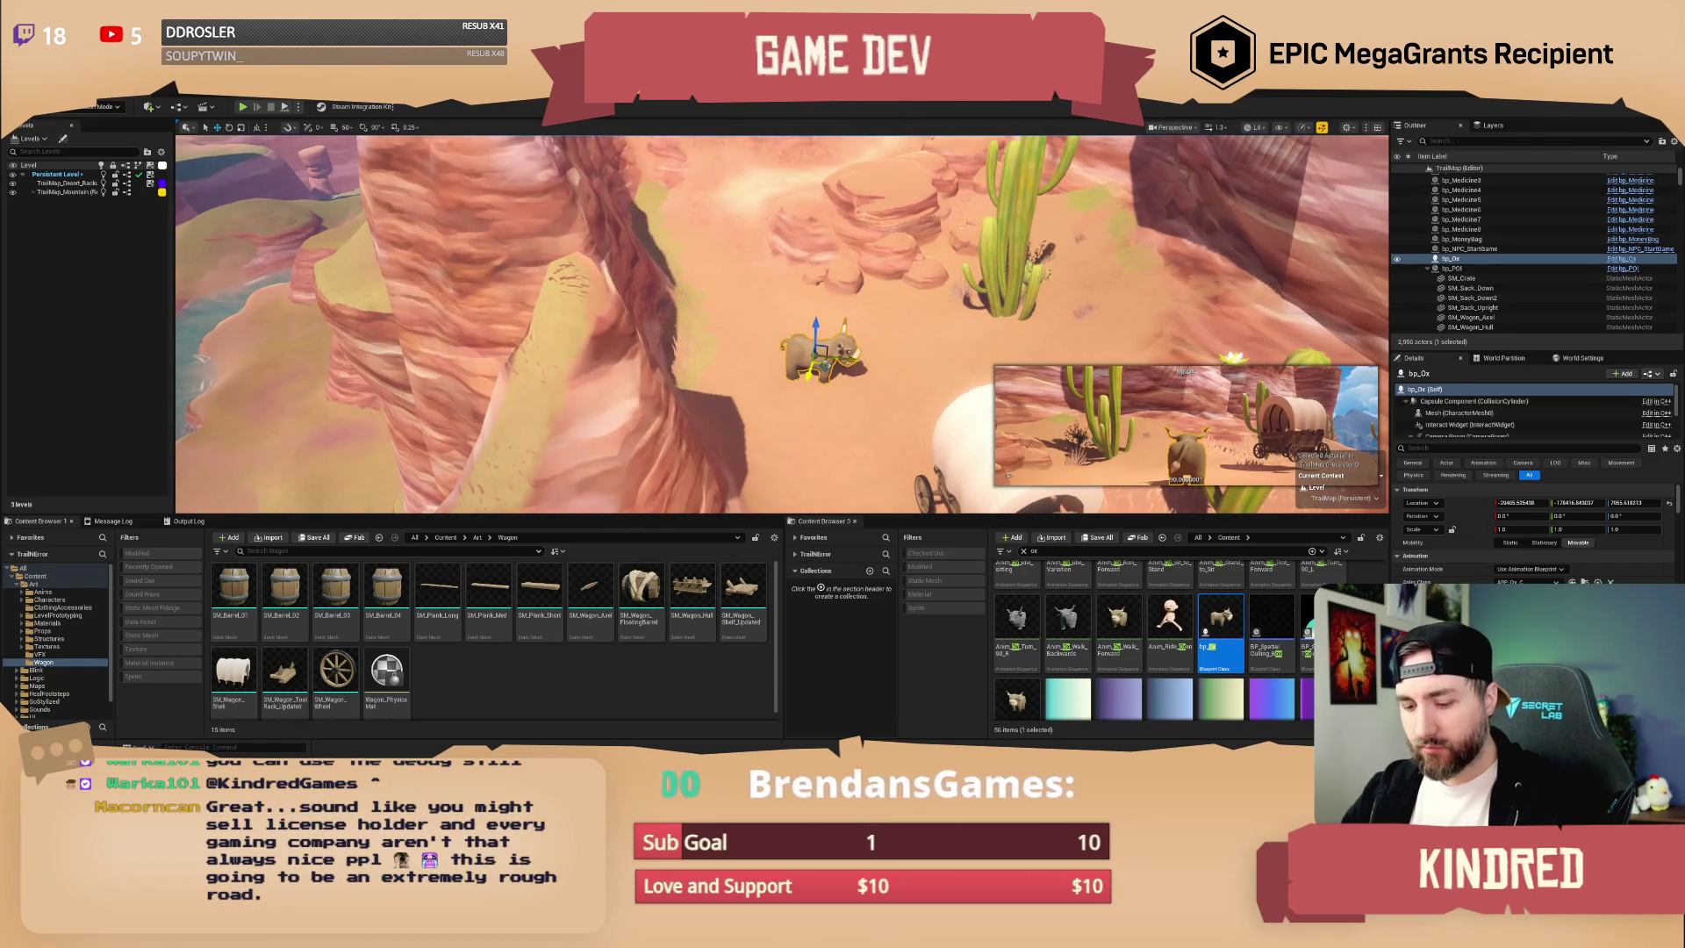
left_click_drag(822, 362, 882, 330, "alt")
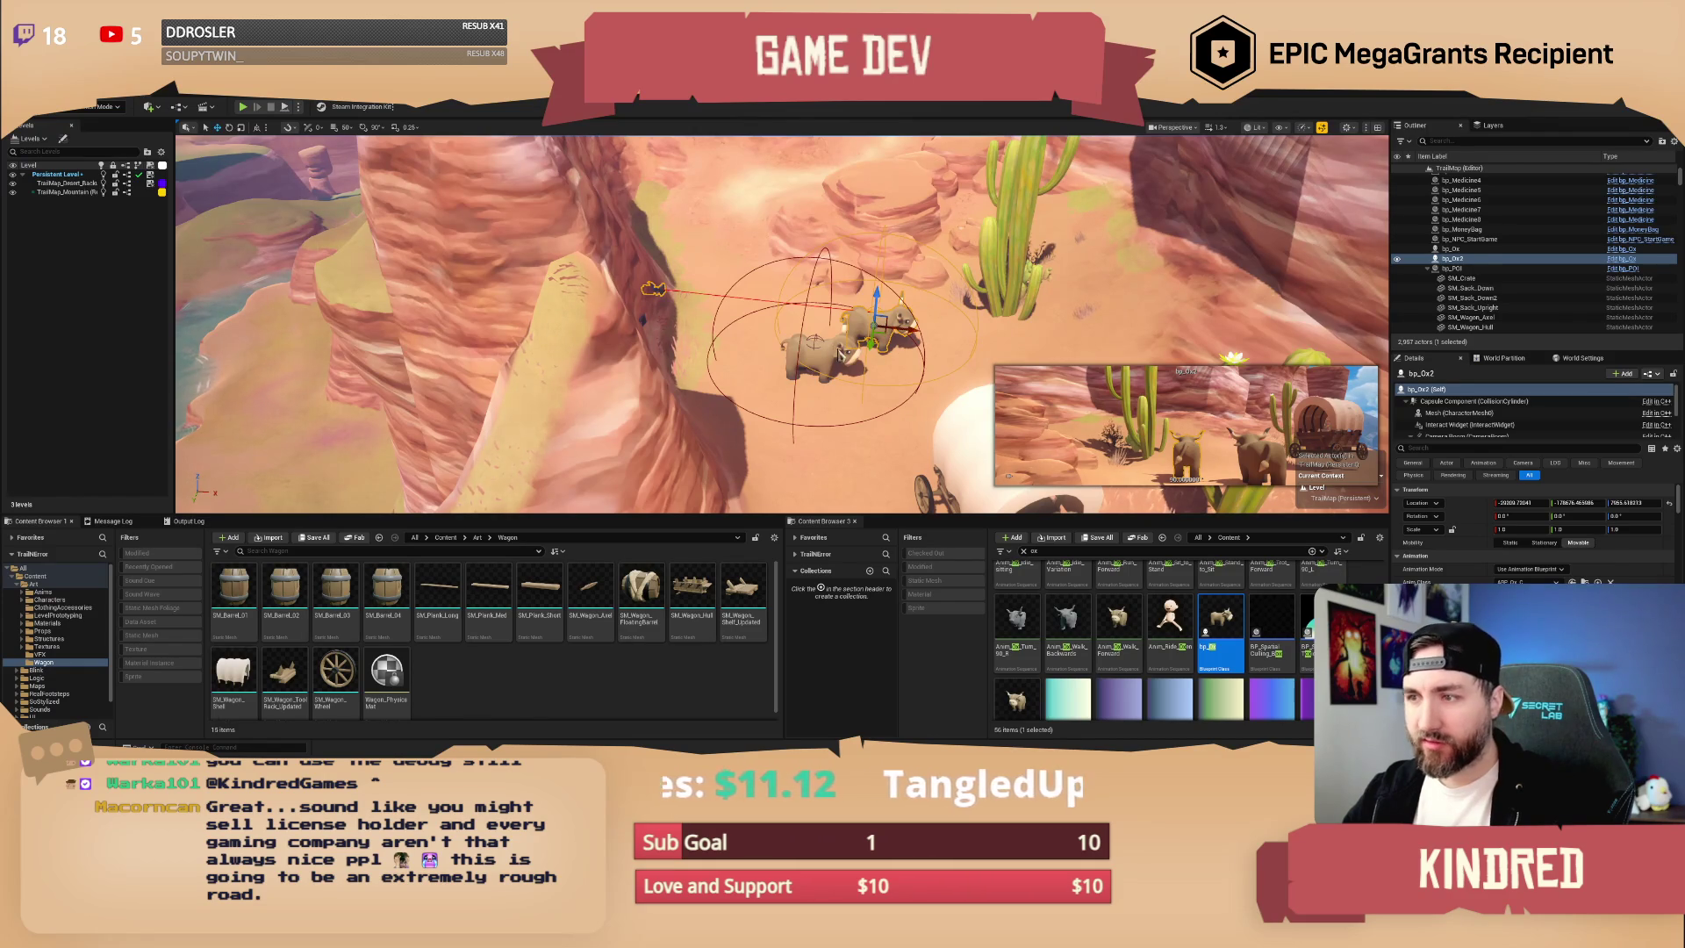
left_click(838, 349, "ctrl")
key("Delete")
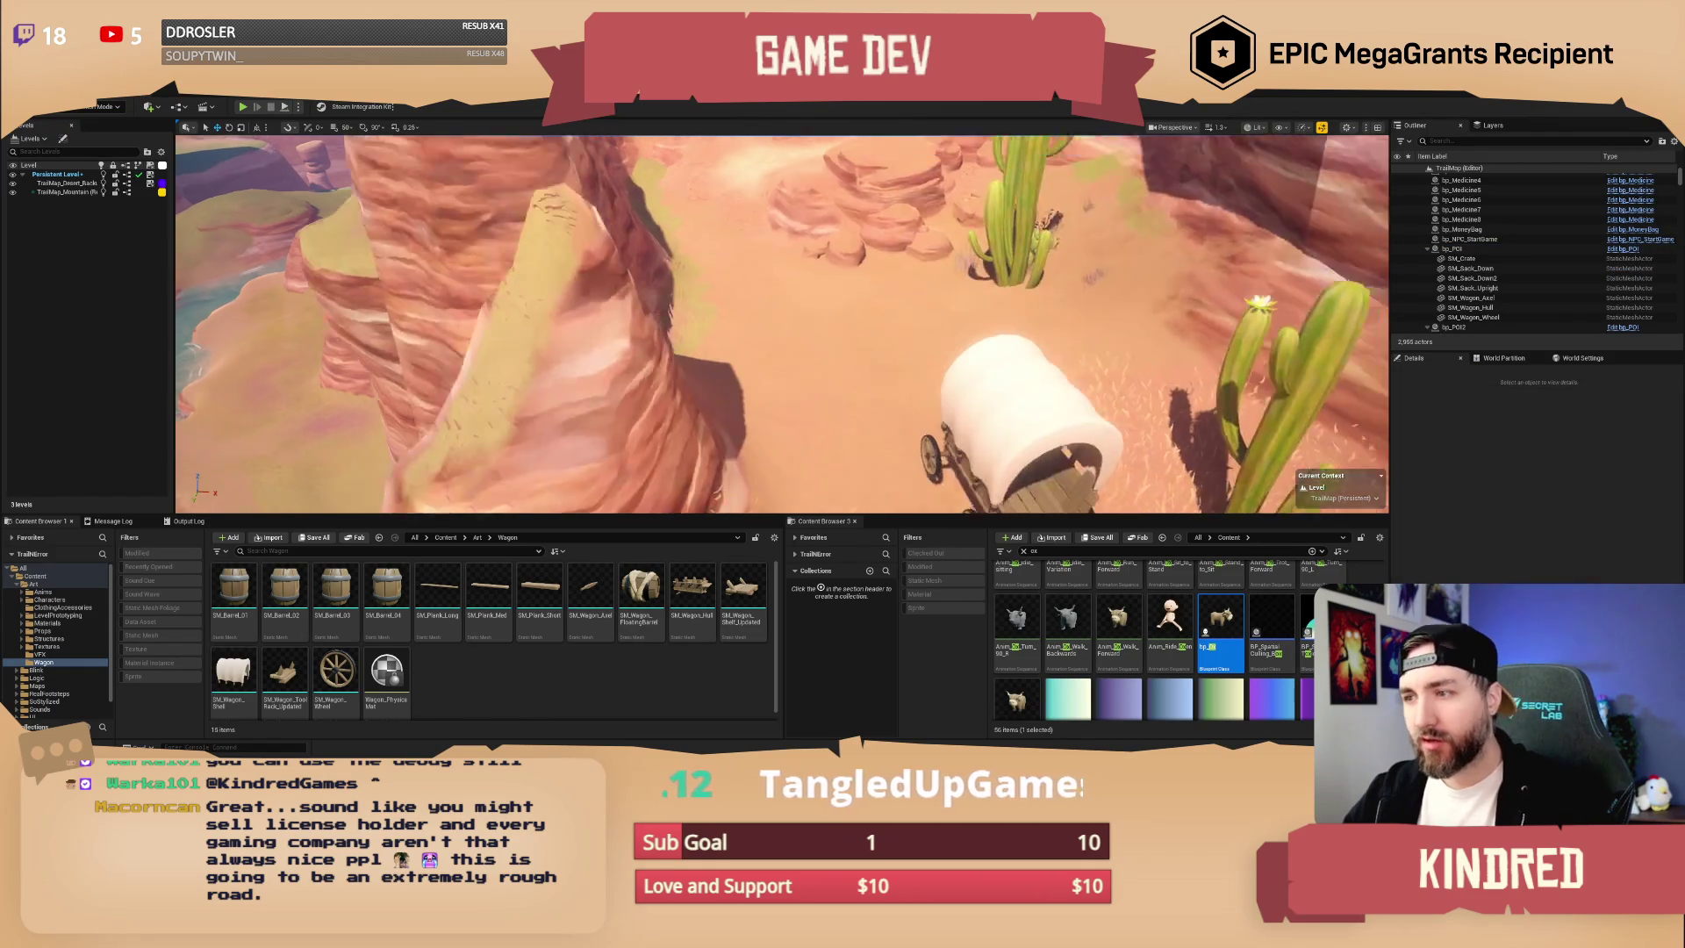
- Play-test in the editor with Alt+P, walking to the covered wagon and driving it, then stop
left_click(298, 107)
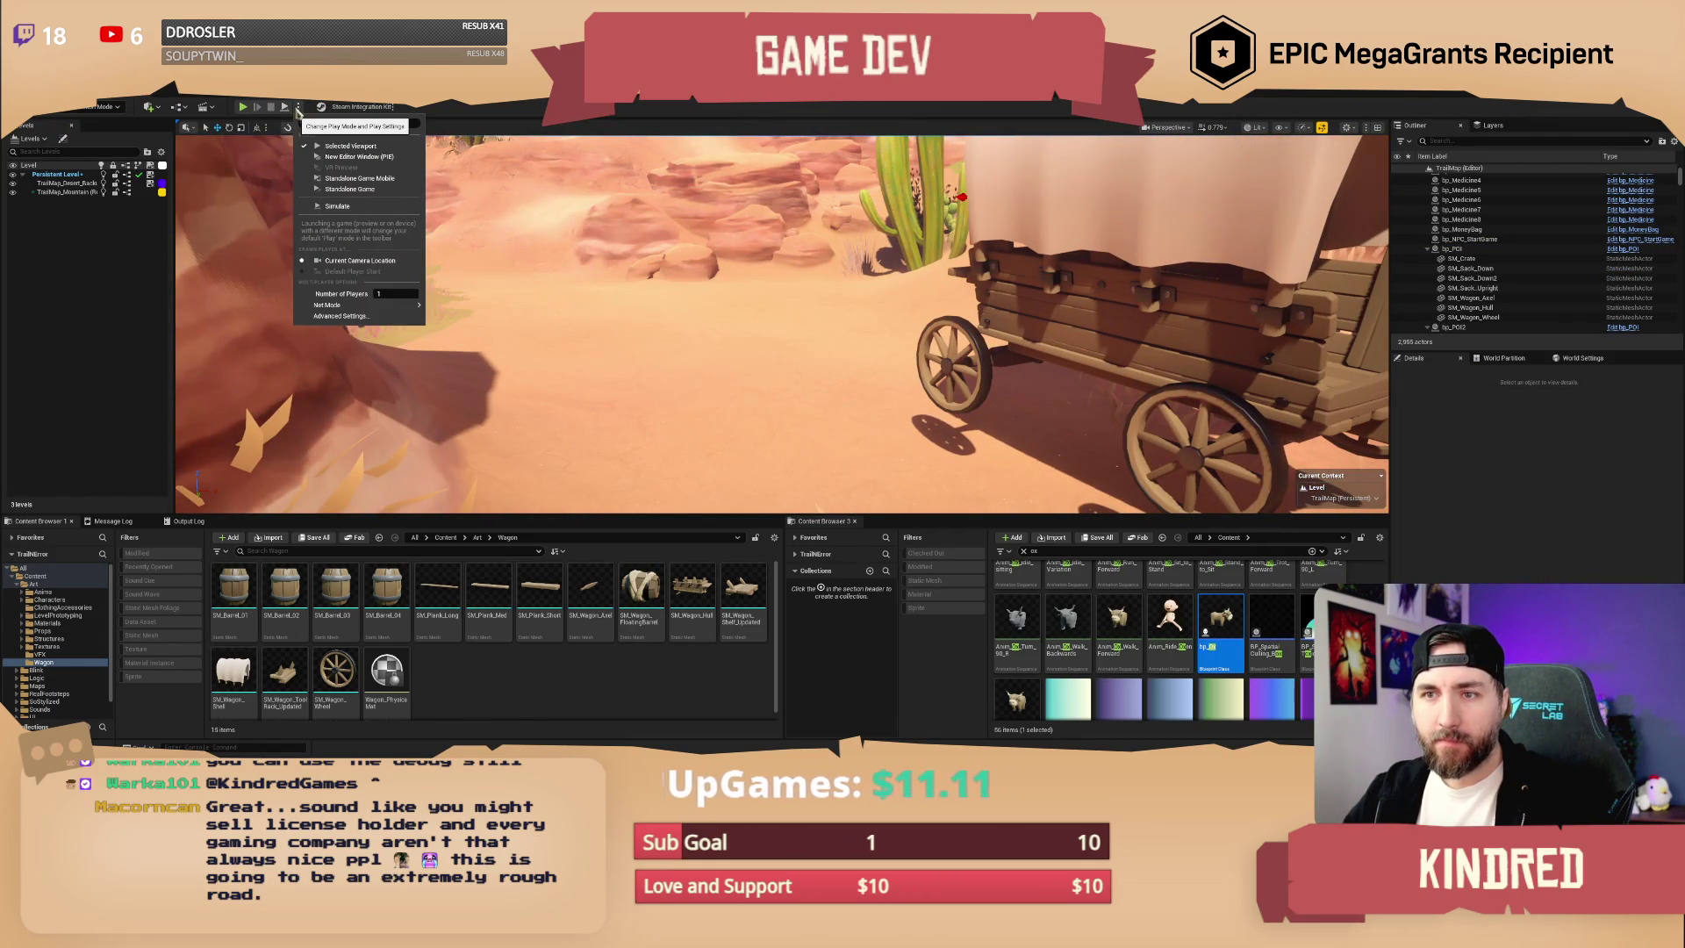
left_click(298, 109)
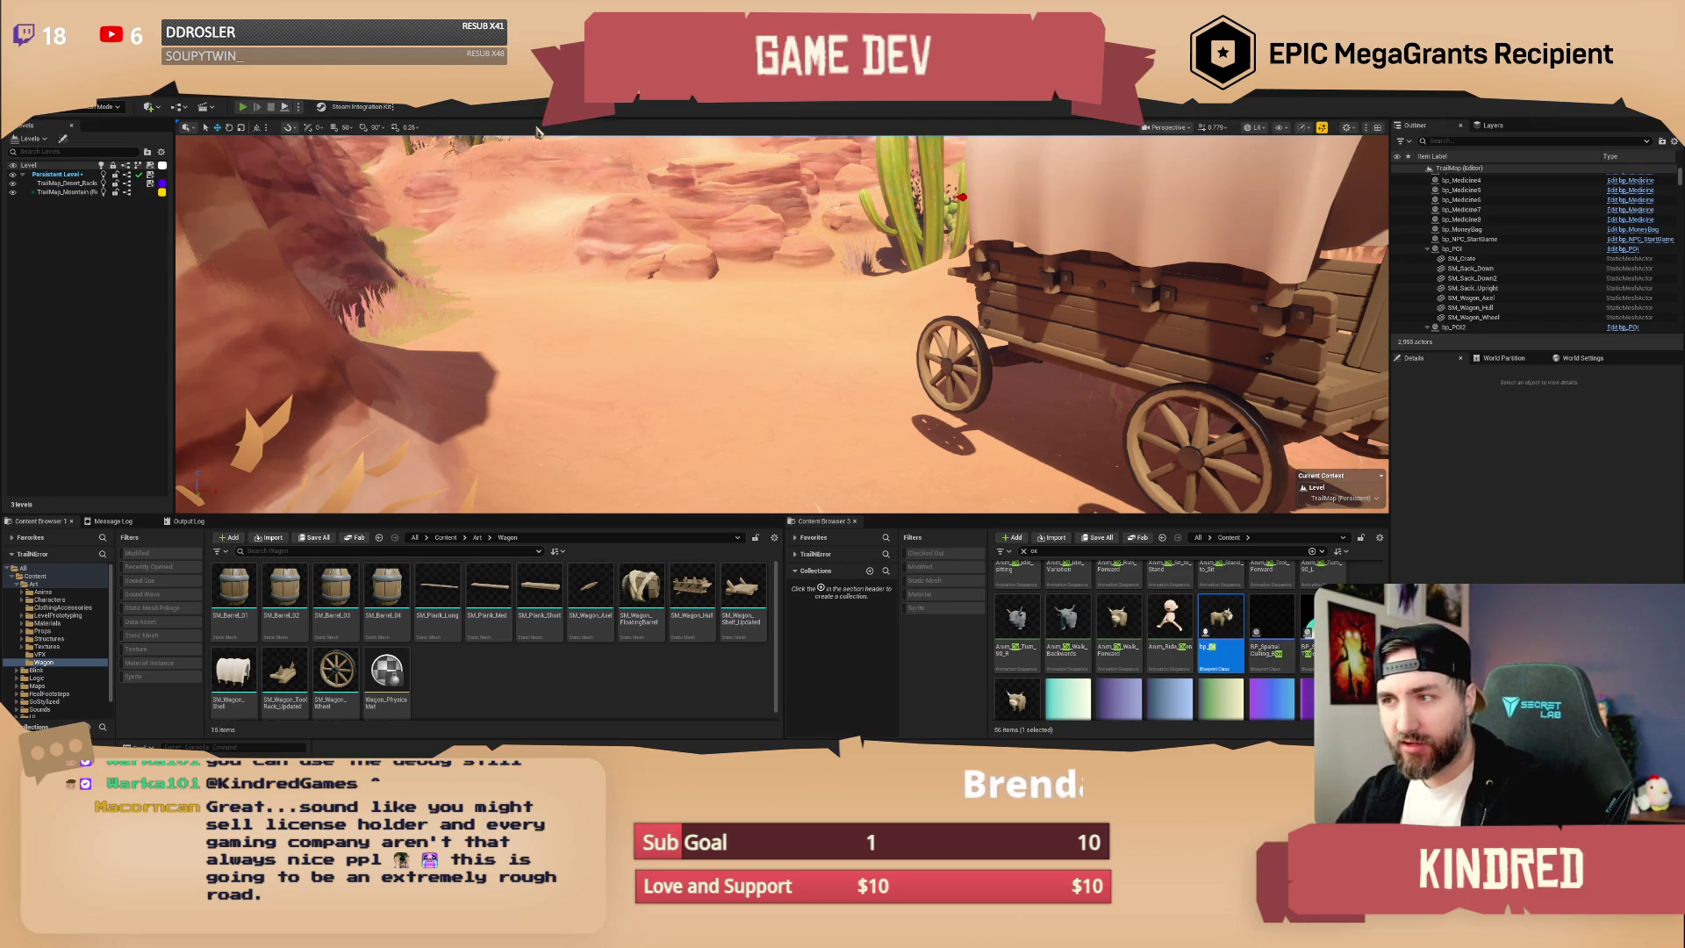
key("alt+p")
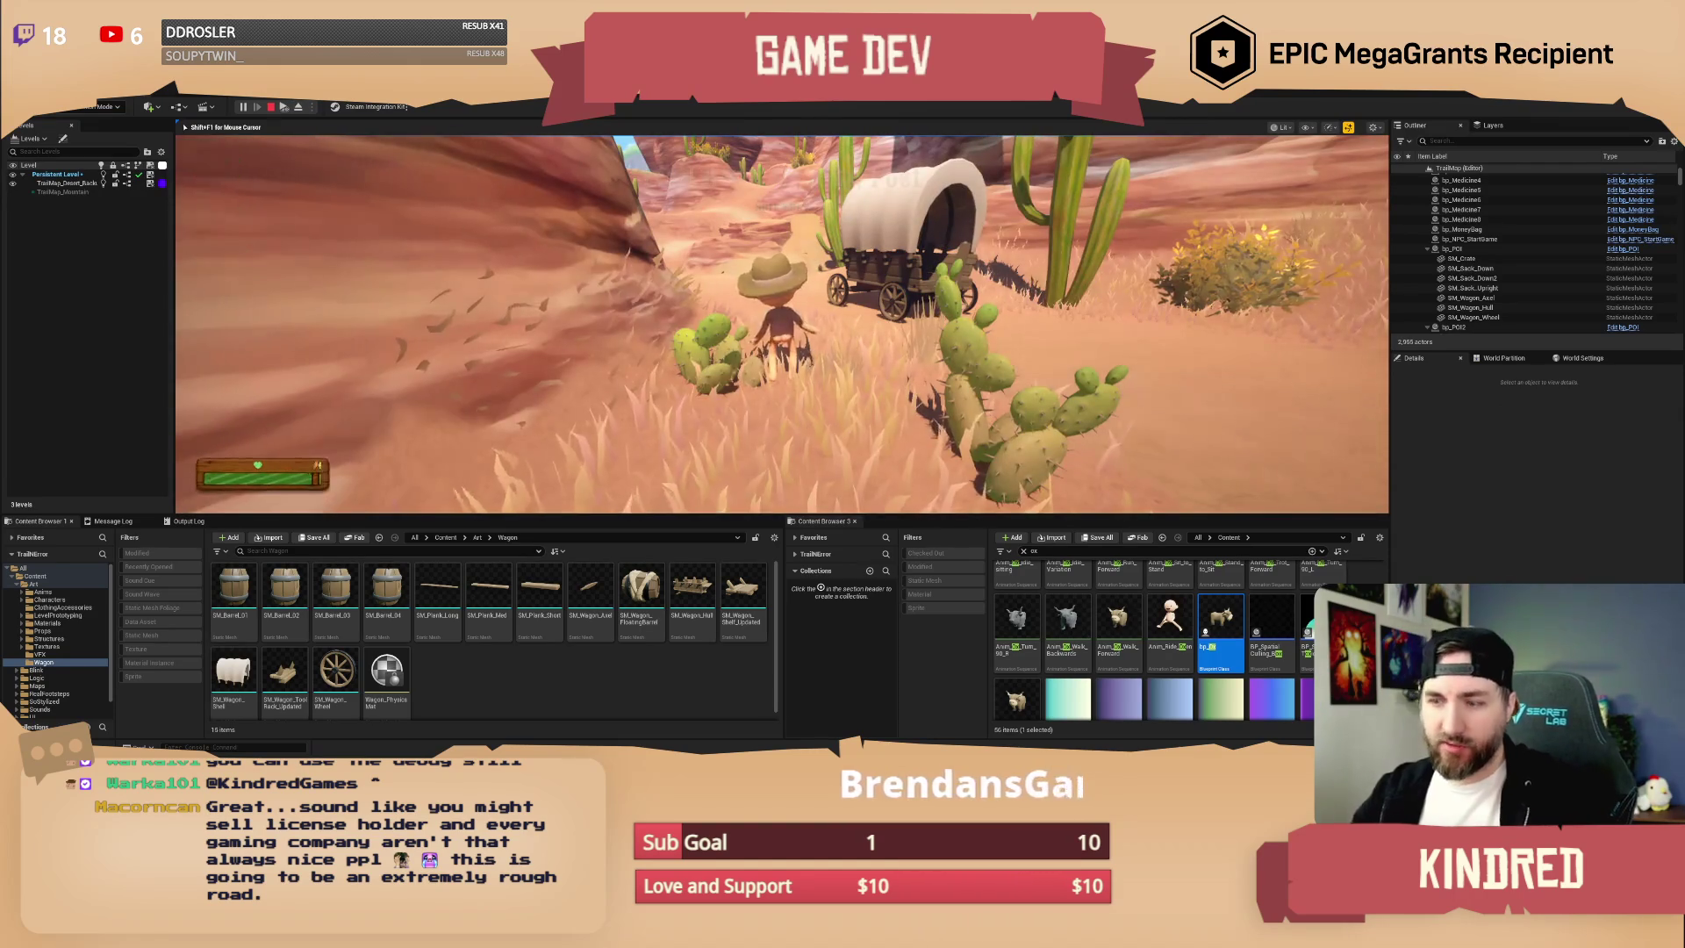
key("w")
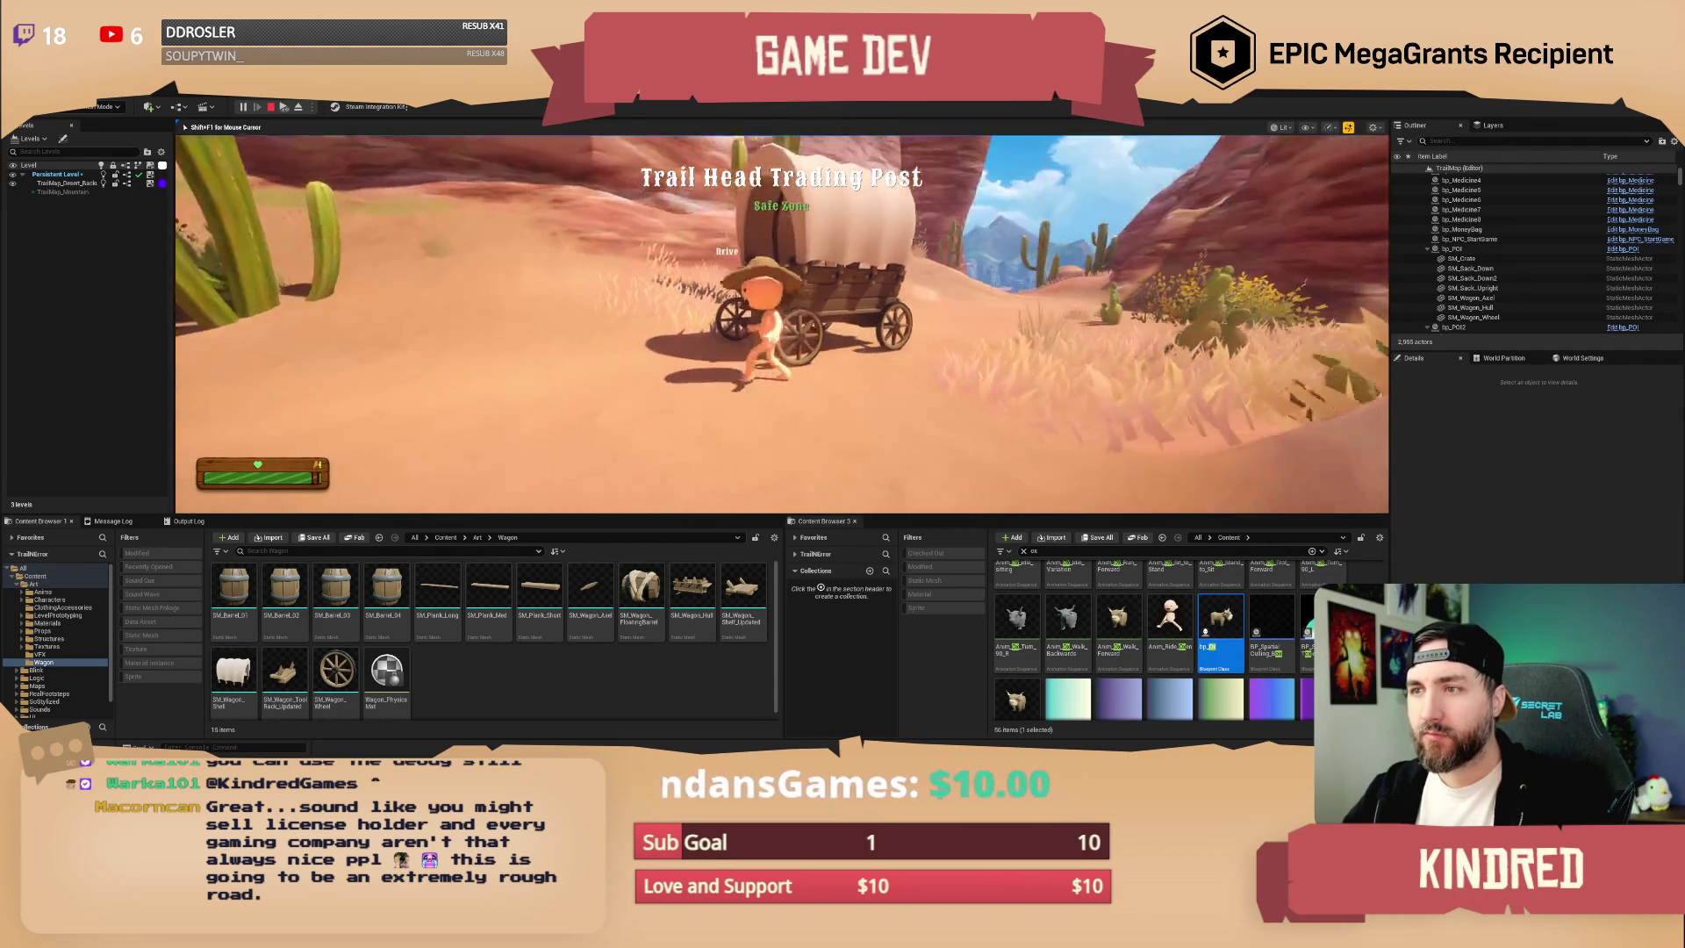
key("e")
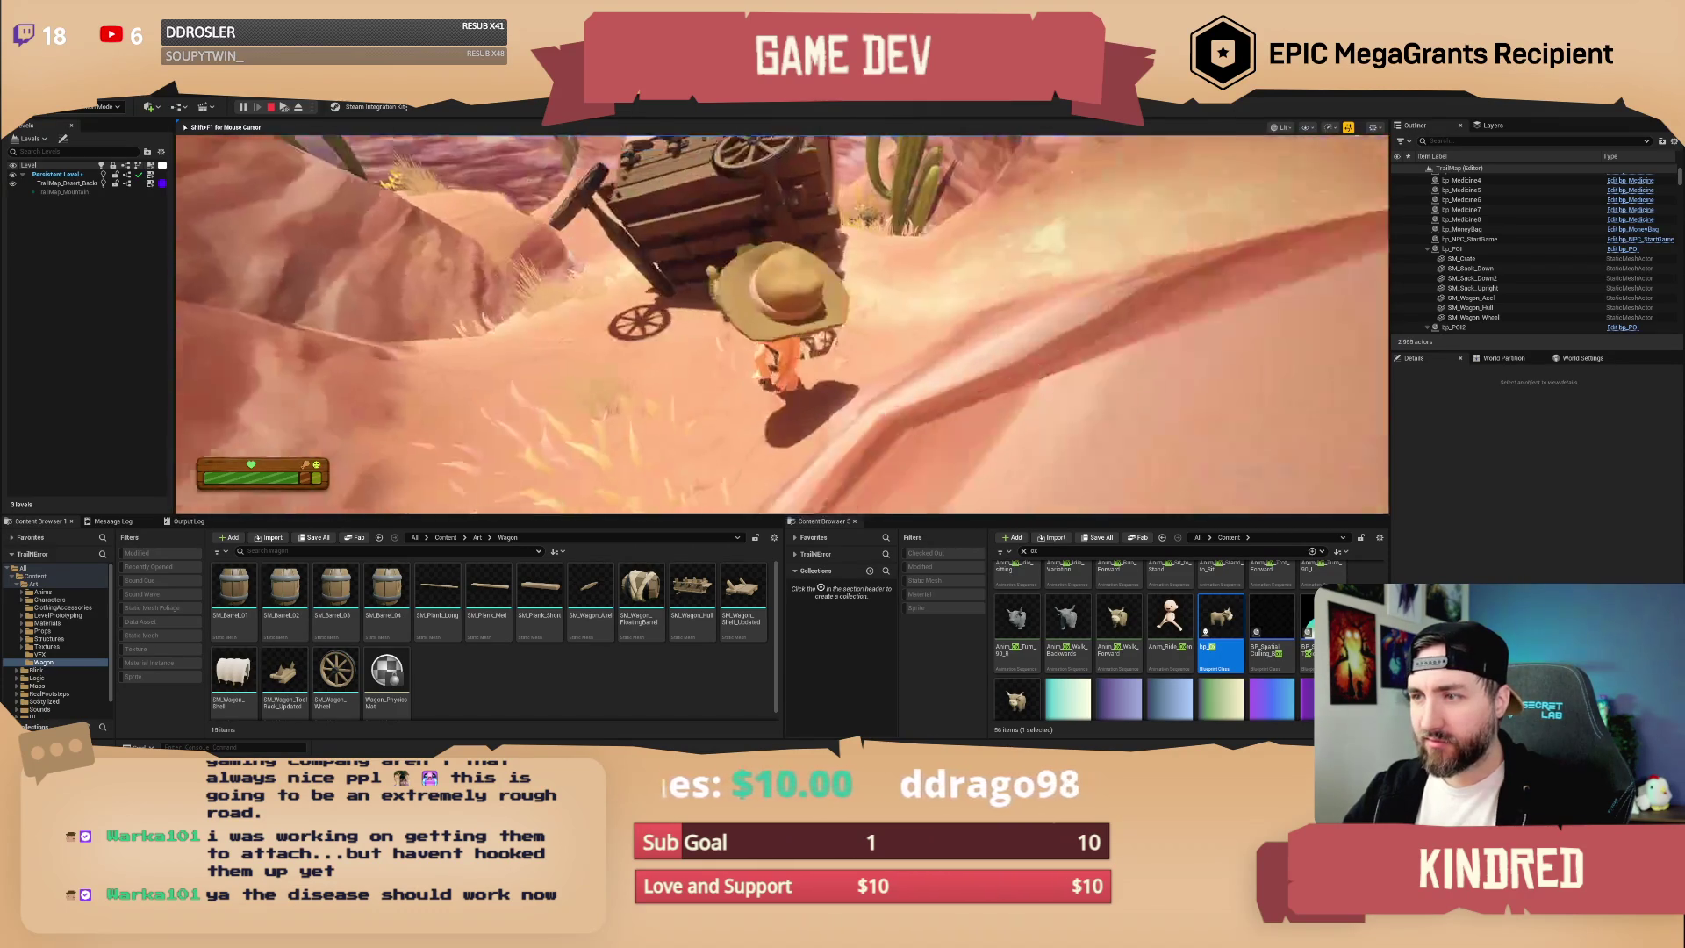
key("Escape")
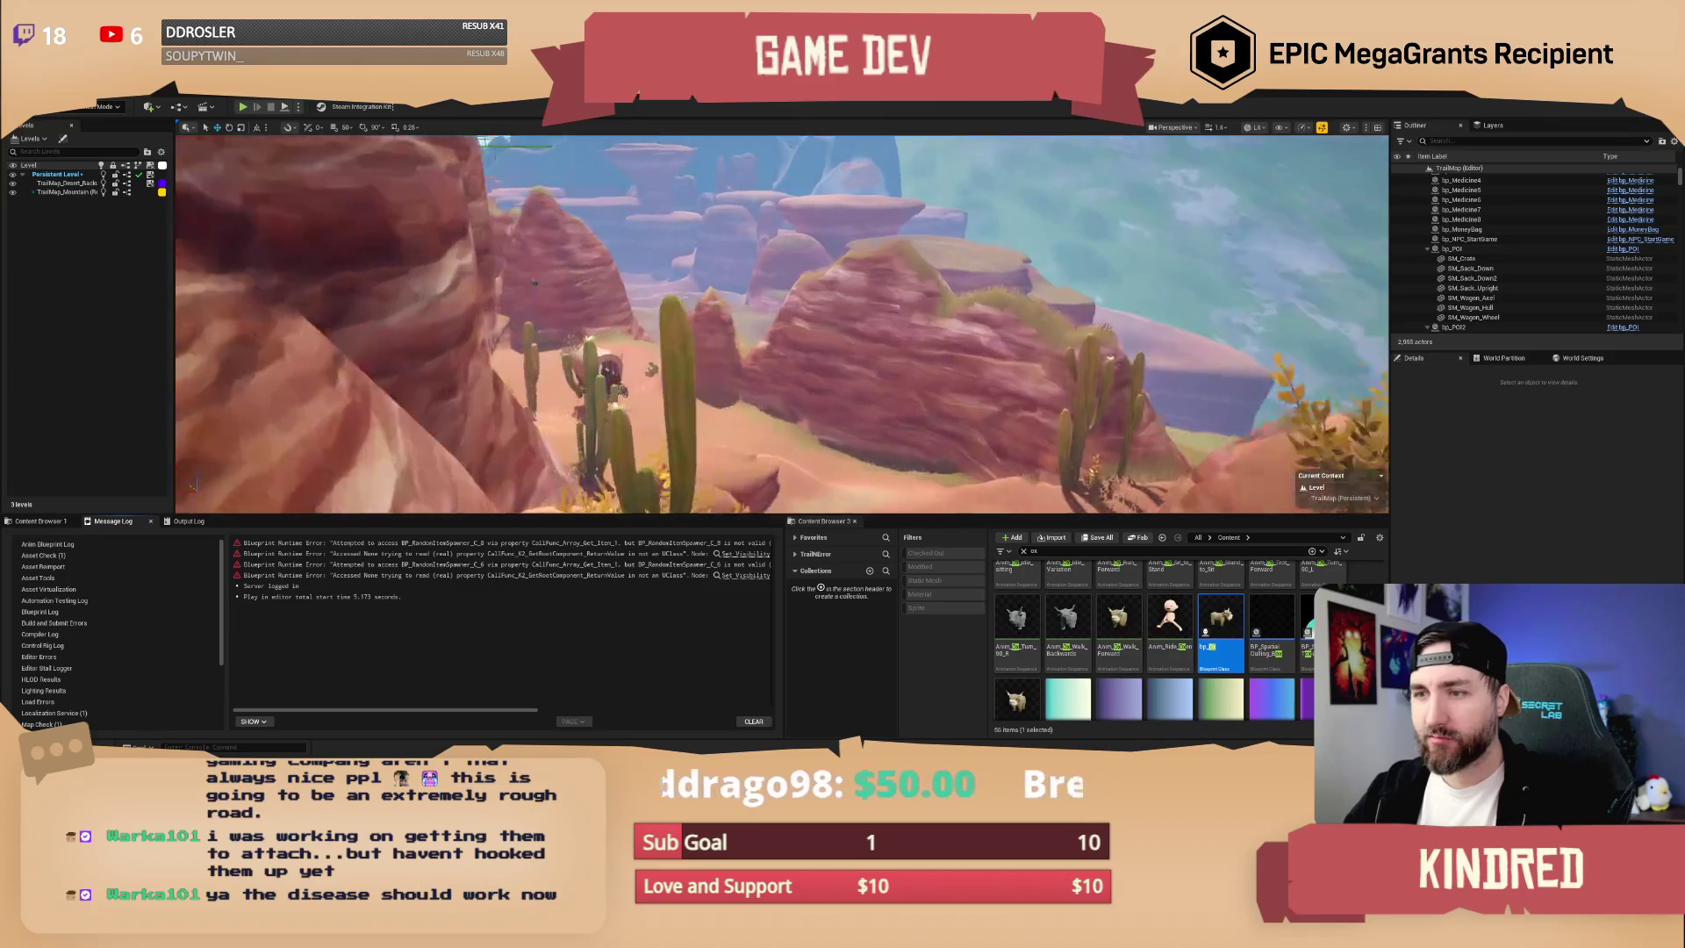
- Bring the wagon back into view and pan bp_POI's event graph to the BeginPlay nodes
mouse_move(781, 325)
left_mouse_down()
mouse_move(793, 517)
mouse_move(887, 558)
mouse_move(1013, 559)
left_mouse_up()
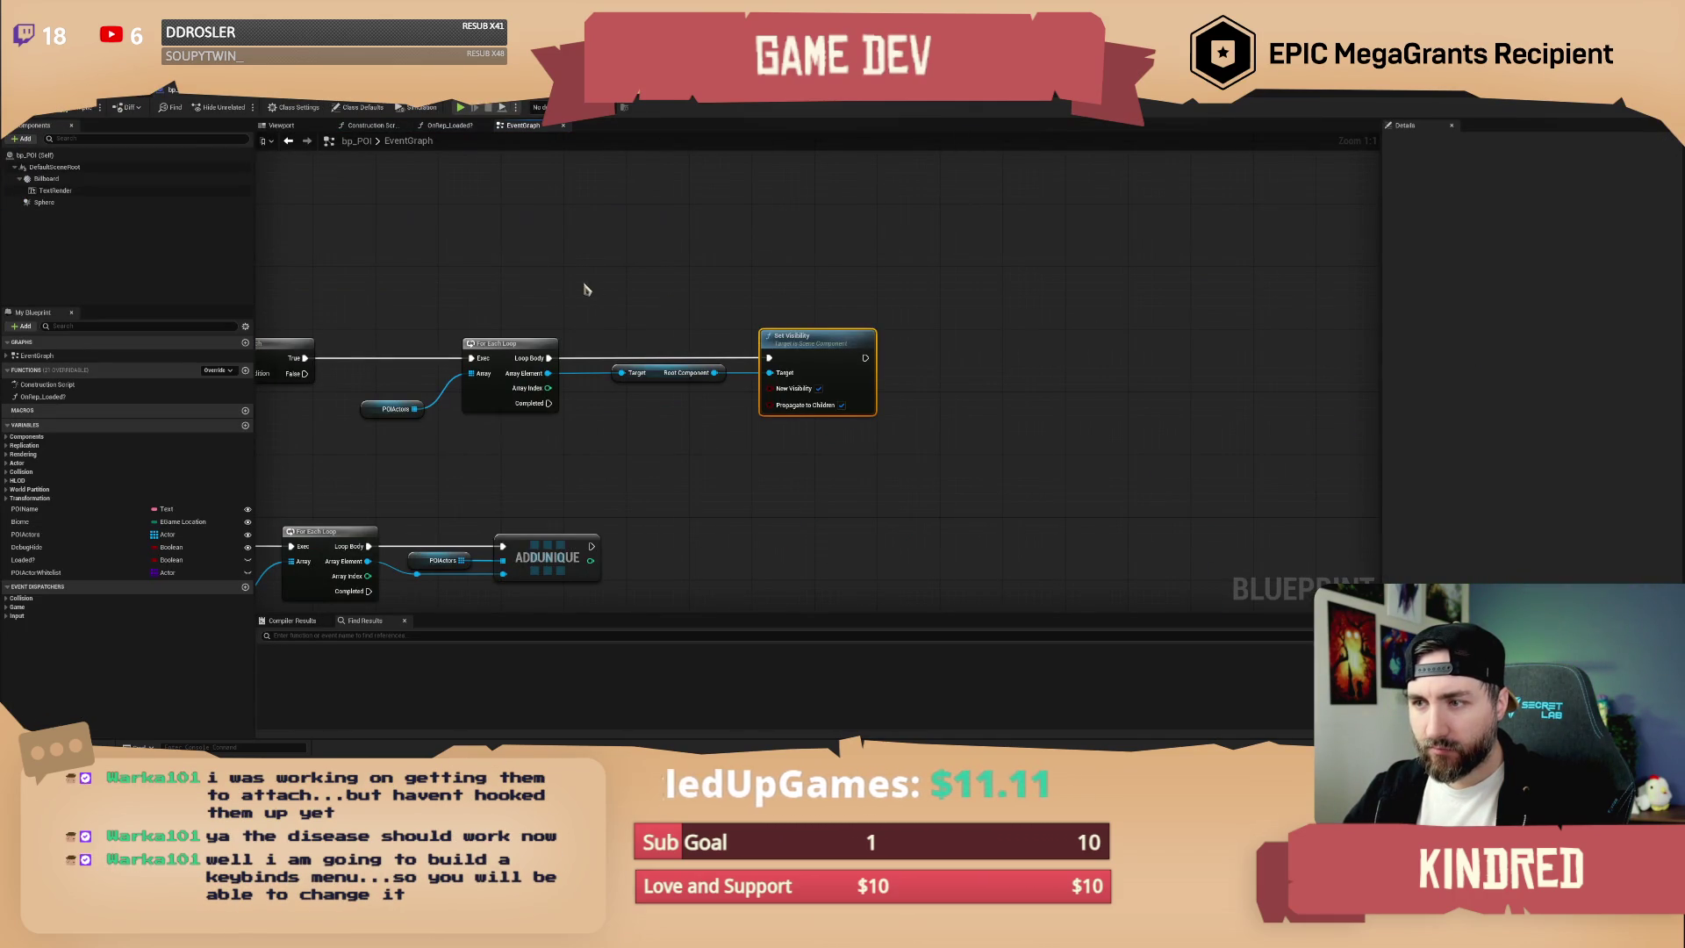
mouse_move(583, 287)
left_mouse_down()
mouse_move(925, 309)
mouse_move(796, 309)
left_mouse_up()
- Insert an Is Valid check between the loop's Array Element and Set Visibility
left_click(878, 397, "ctrl")
left_click_drag(1044, 380, 1196, 377)
left_click_drag(759, 394, 795, 376)
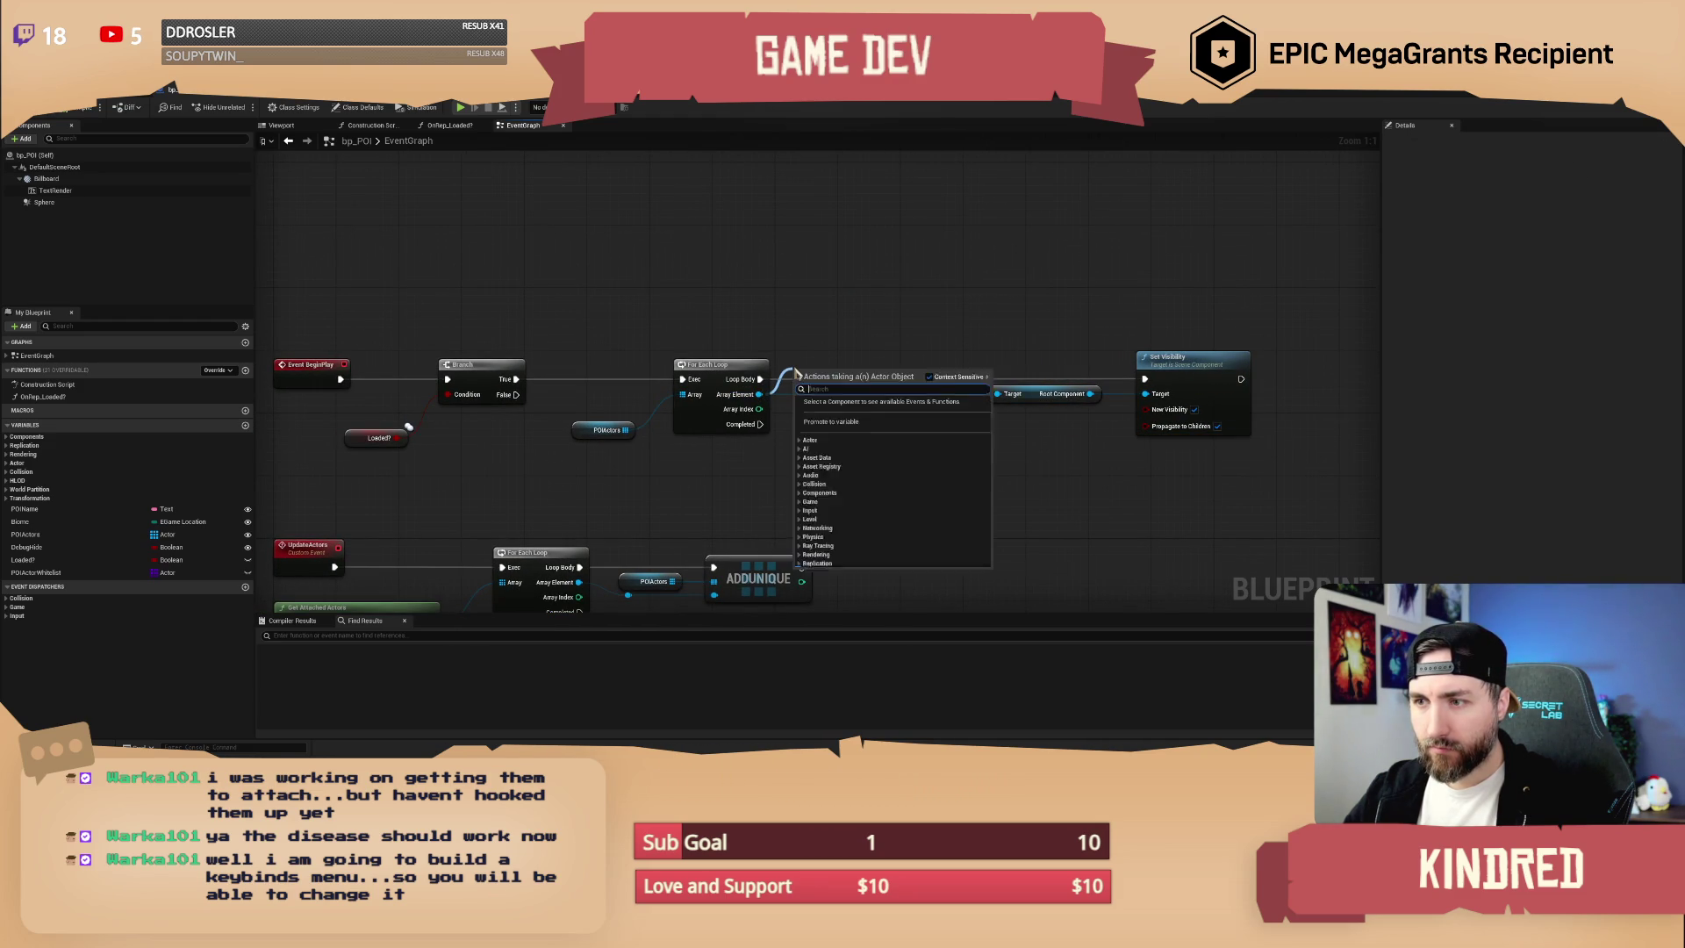
mouse_move(996, 394)
left_mouse_down()
mouse_move(760, 394)
mouse_move(794, 375)
left_mouse_up()
type("is valid")
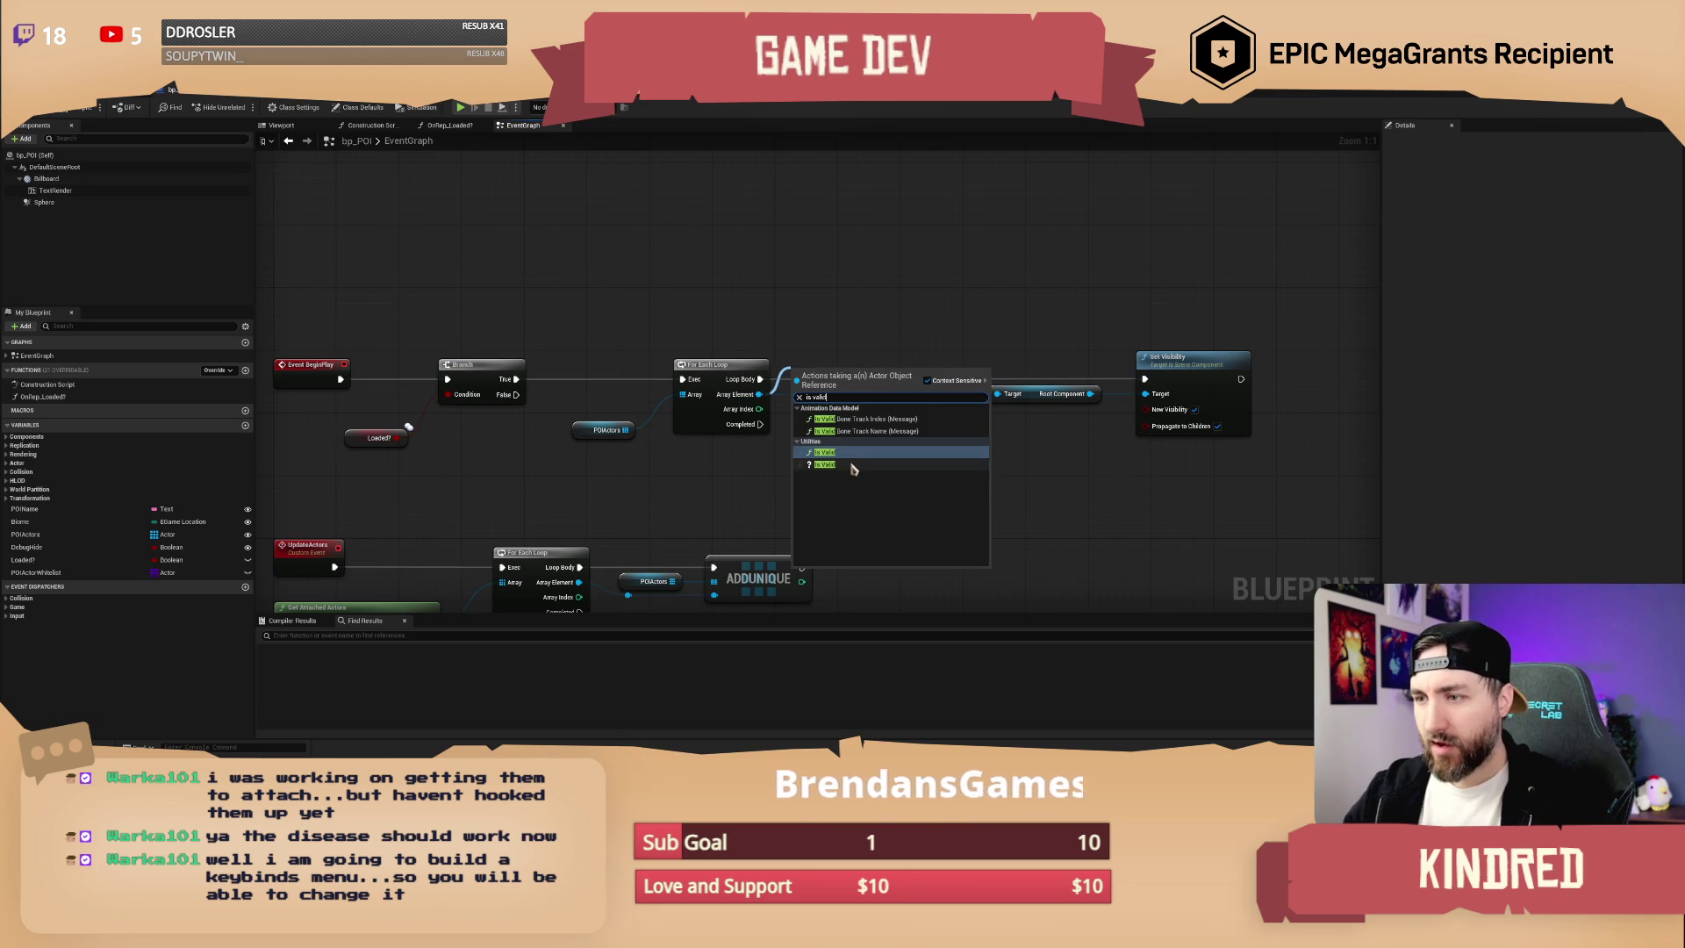
left_click(848, 464)
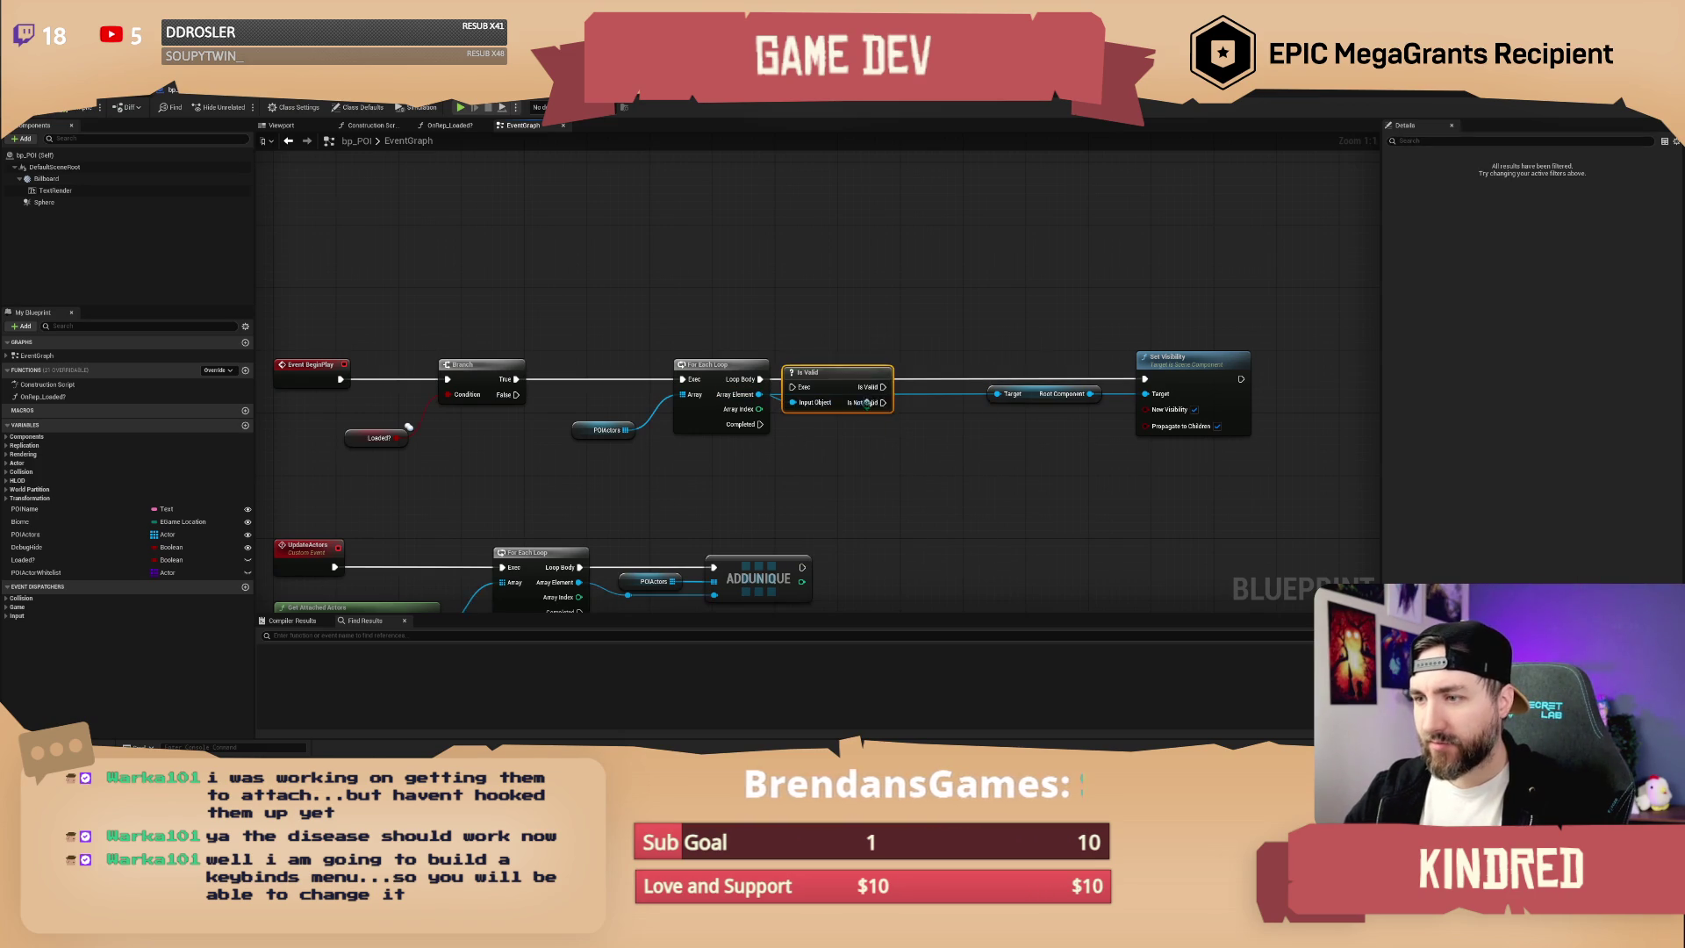
left_click_drag(845, 379, 1144, 379)
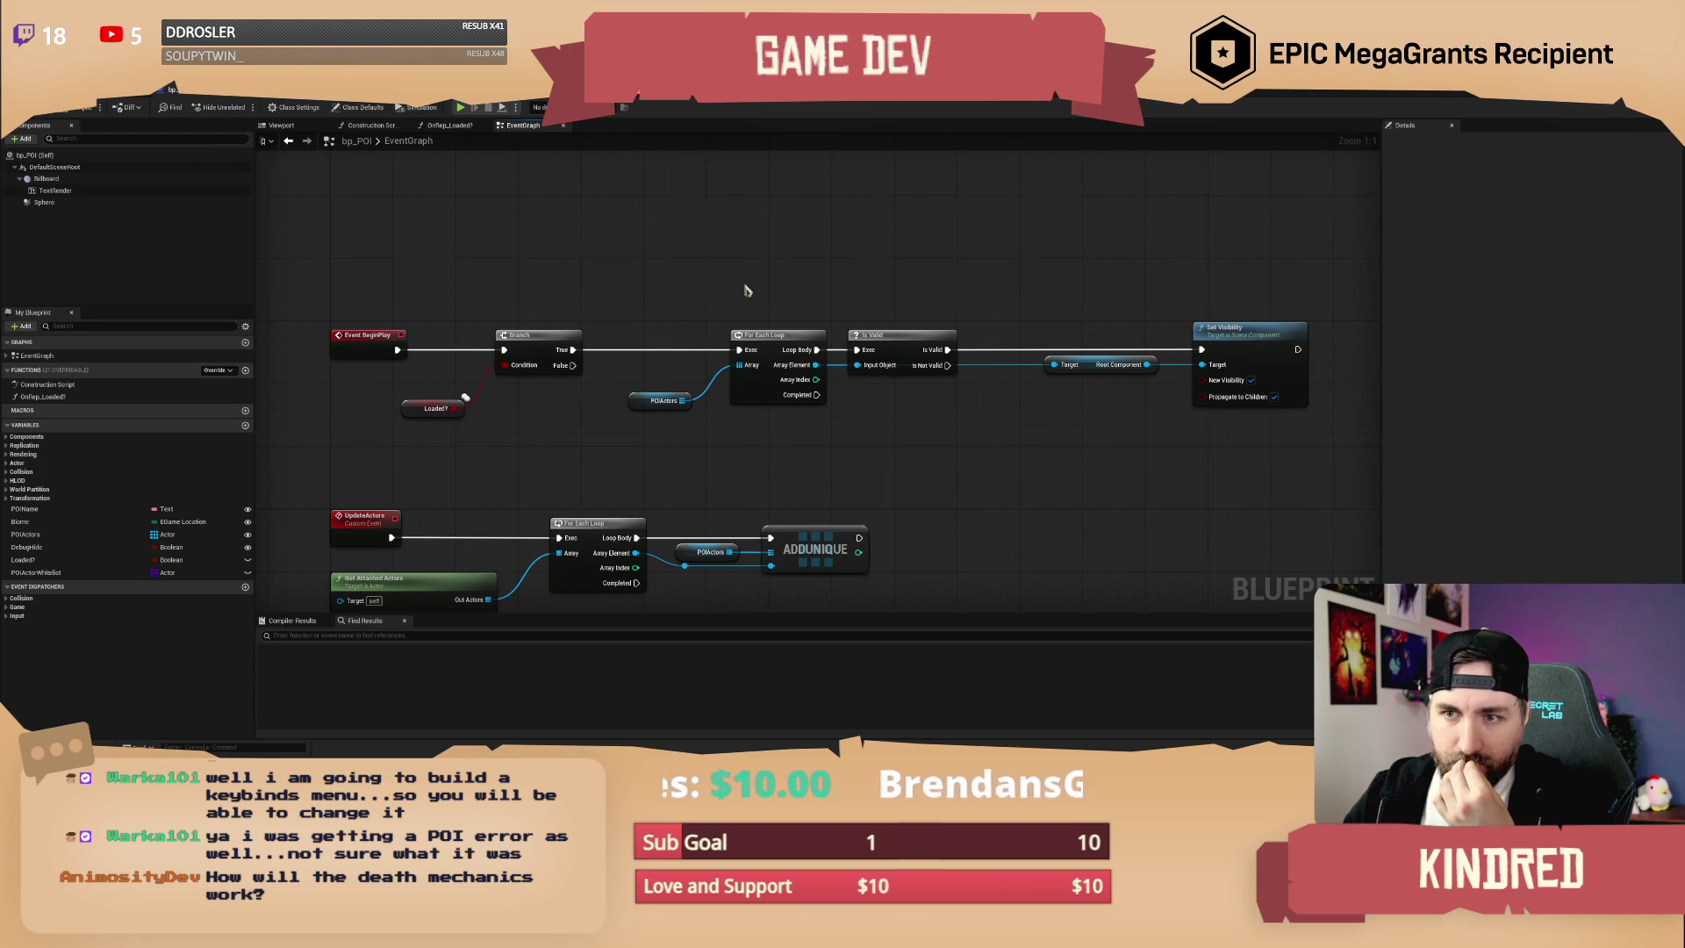
- Save bp_POI, checking it out from source control, and return to the level editor
left_click_drag(765, 295, 765, 264)
scroll(765, 264, "down", 1)
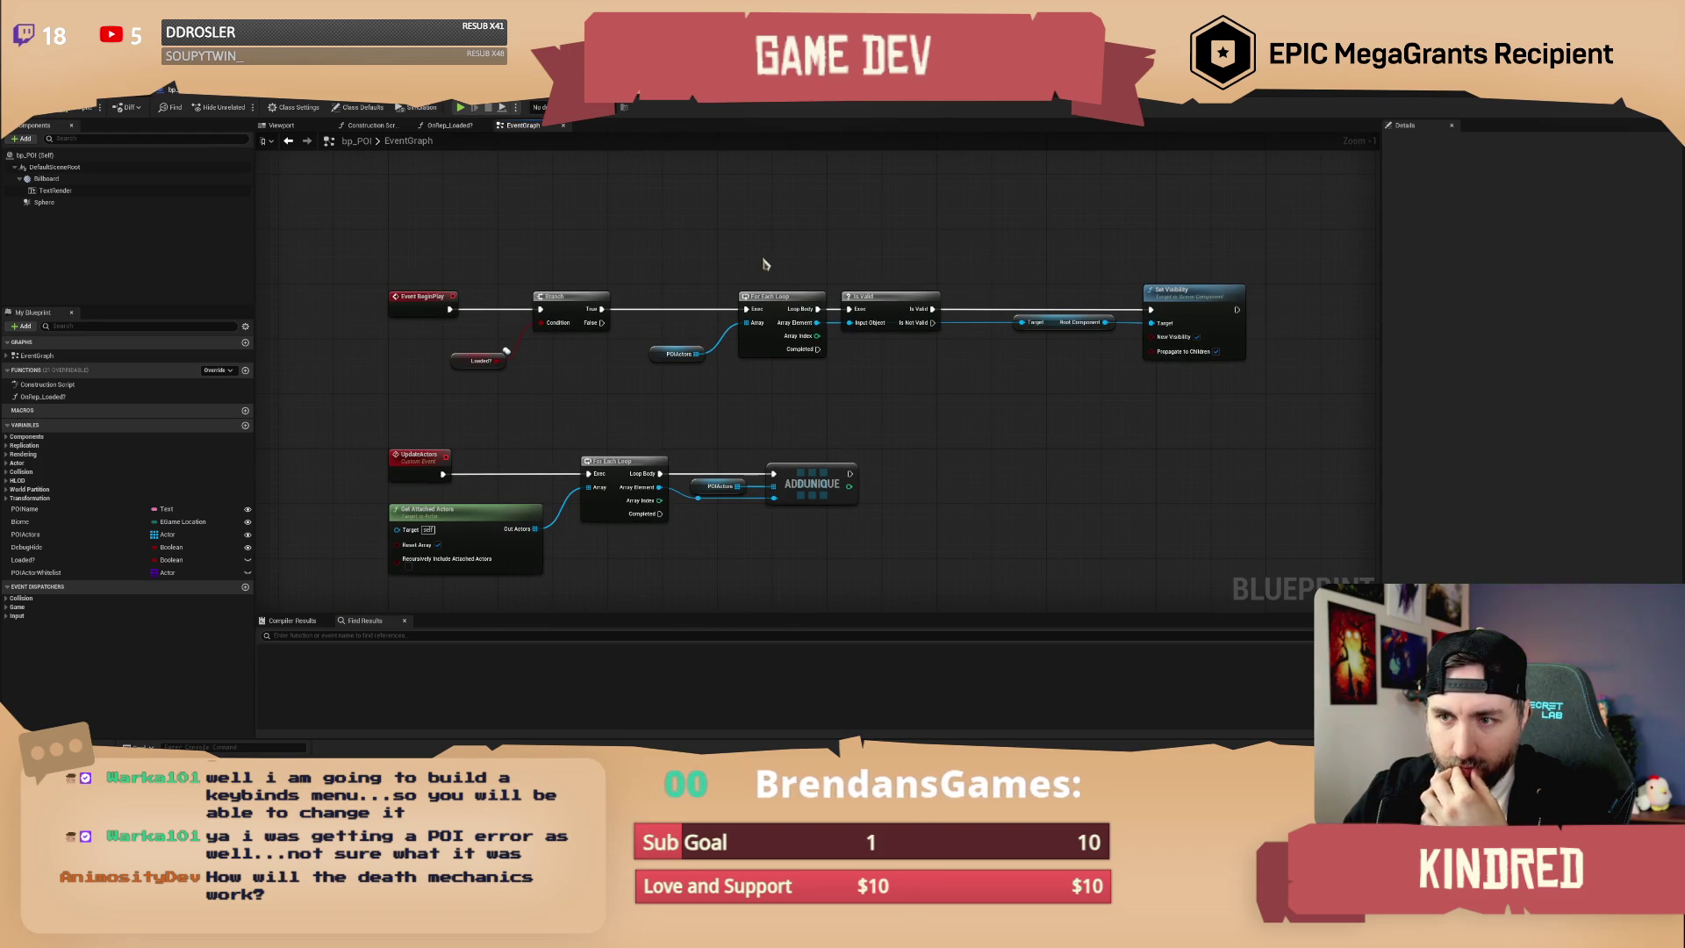
scroll(749, 266, "up", 1)
mouse_move(735, 296)
left_mouse_down()
mouse_move(751, 258)
mouse_move(771, 283)
left_mouse_up()
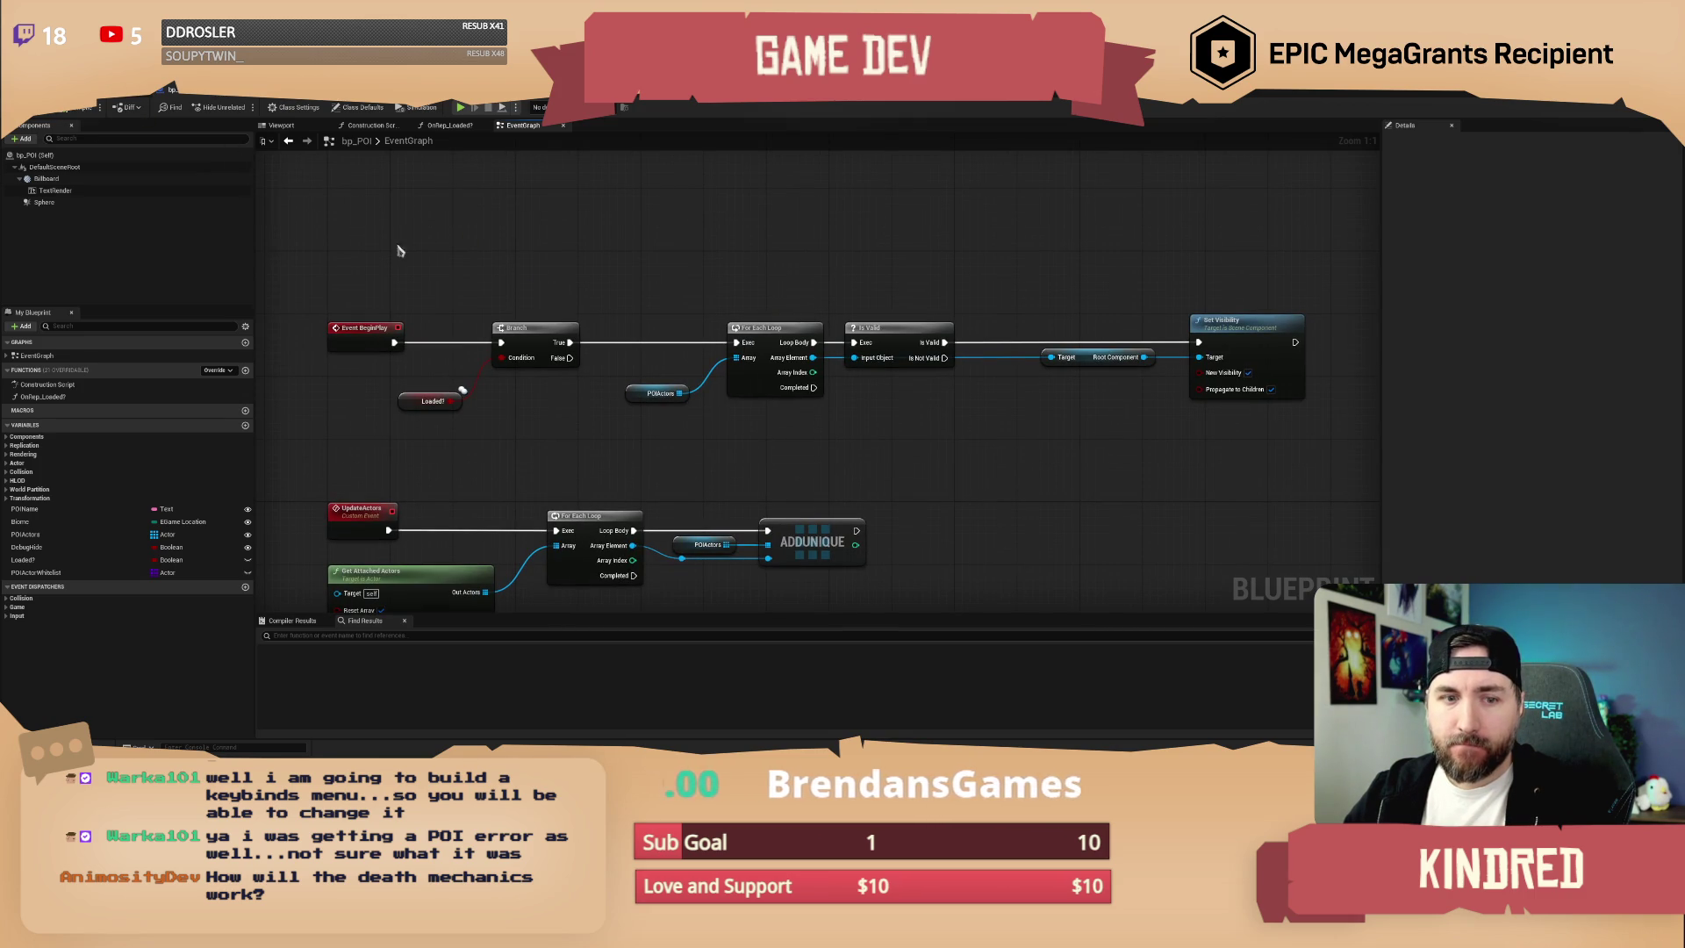
key("ctrl+s")
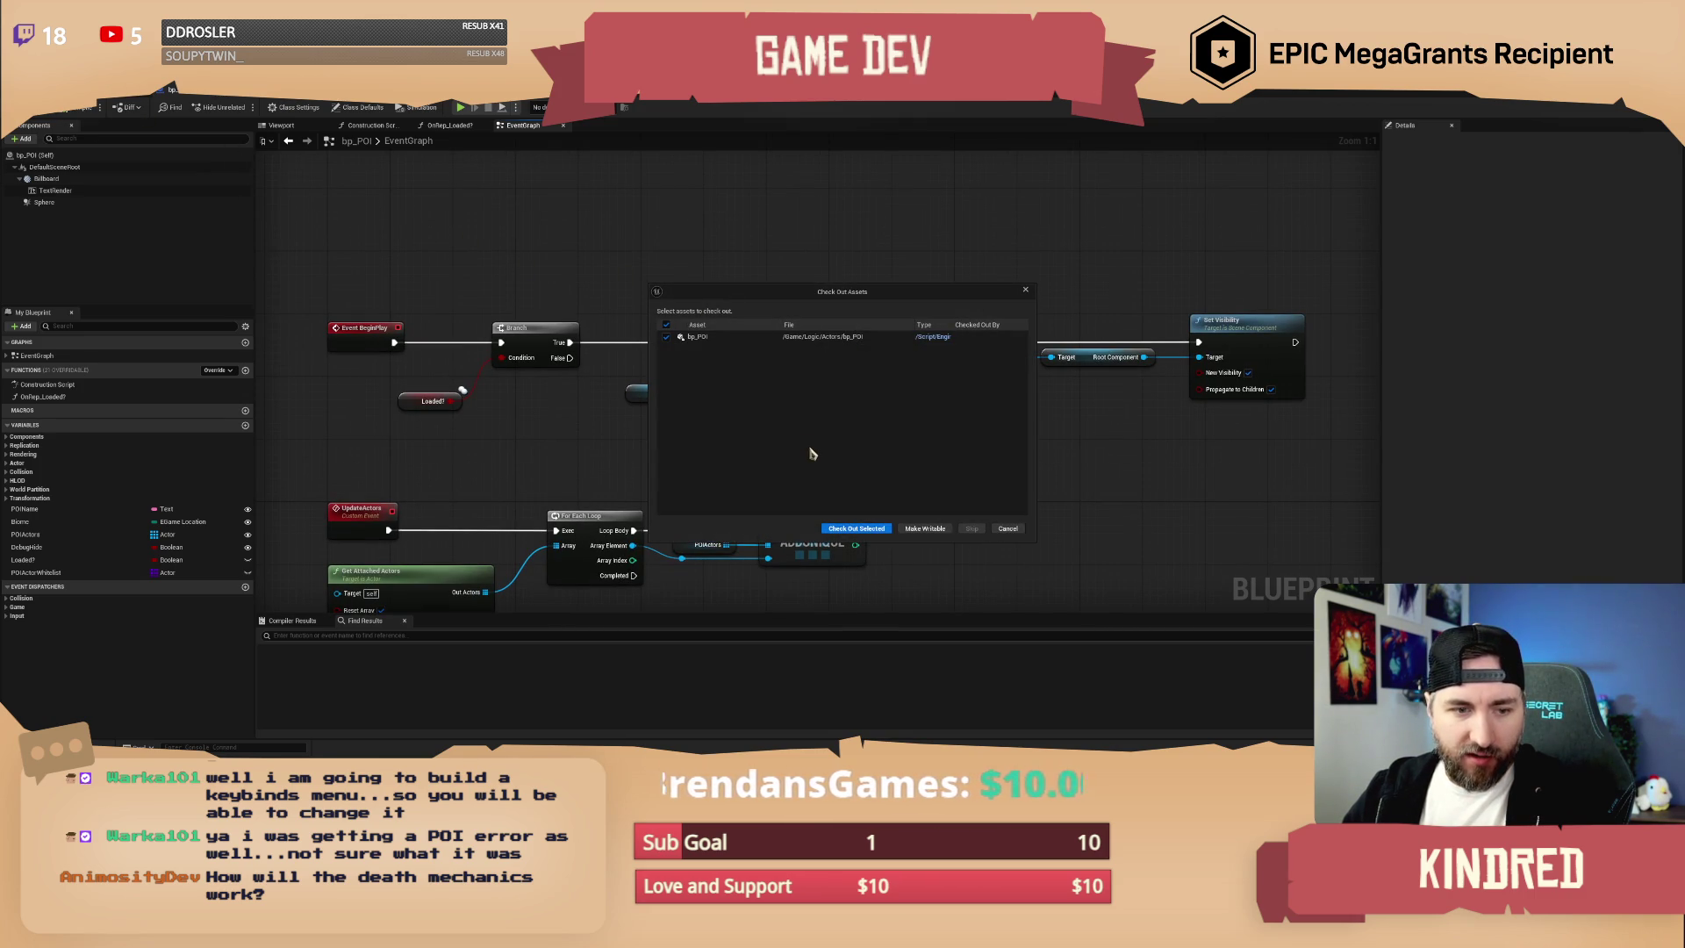
left_click(856, 528)
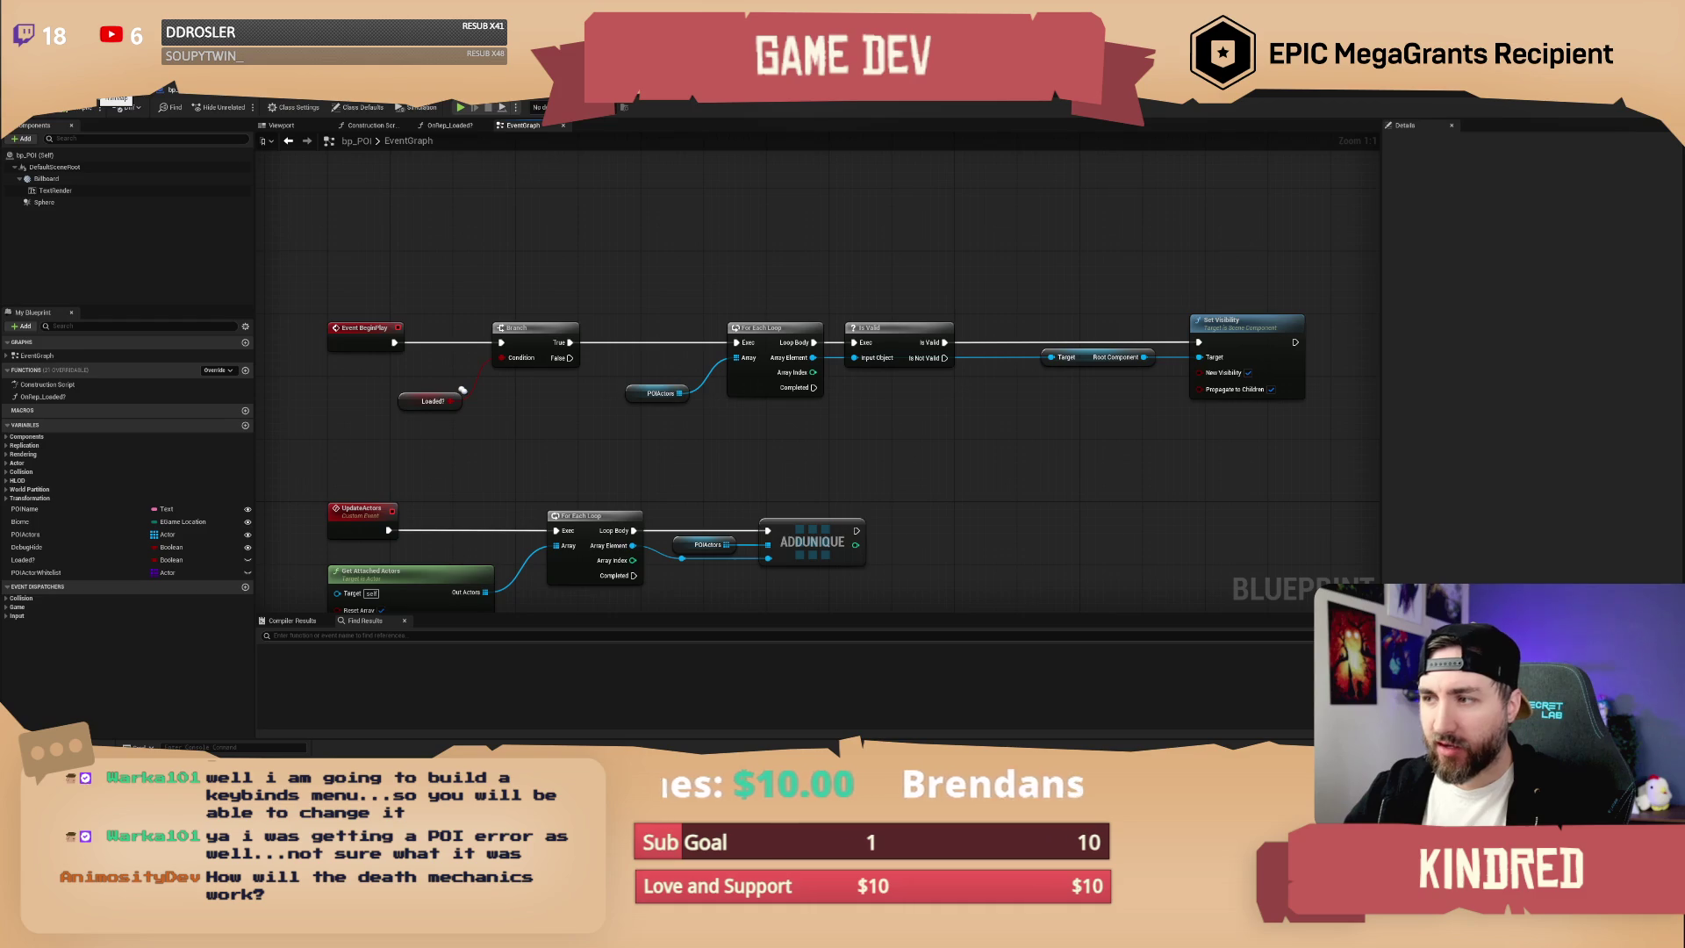
left_click(118, 99)
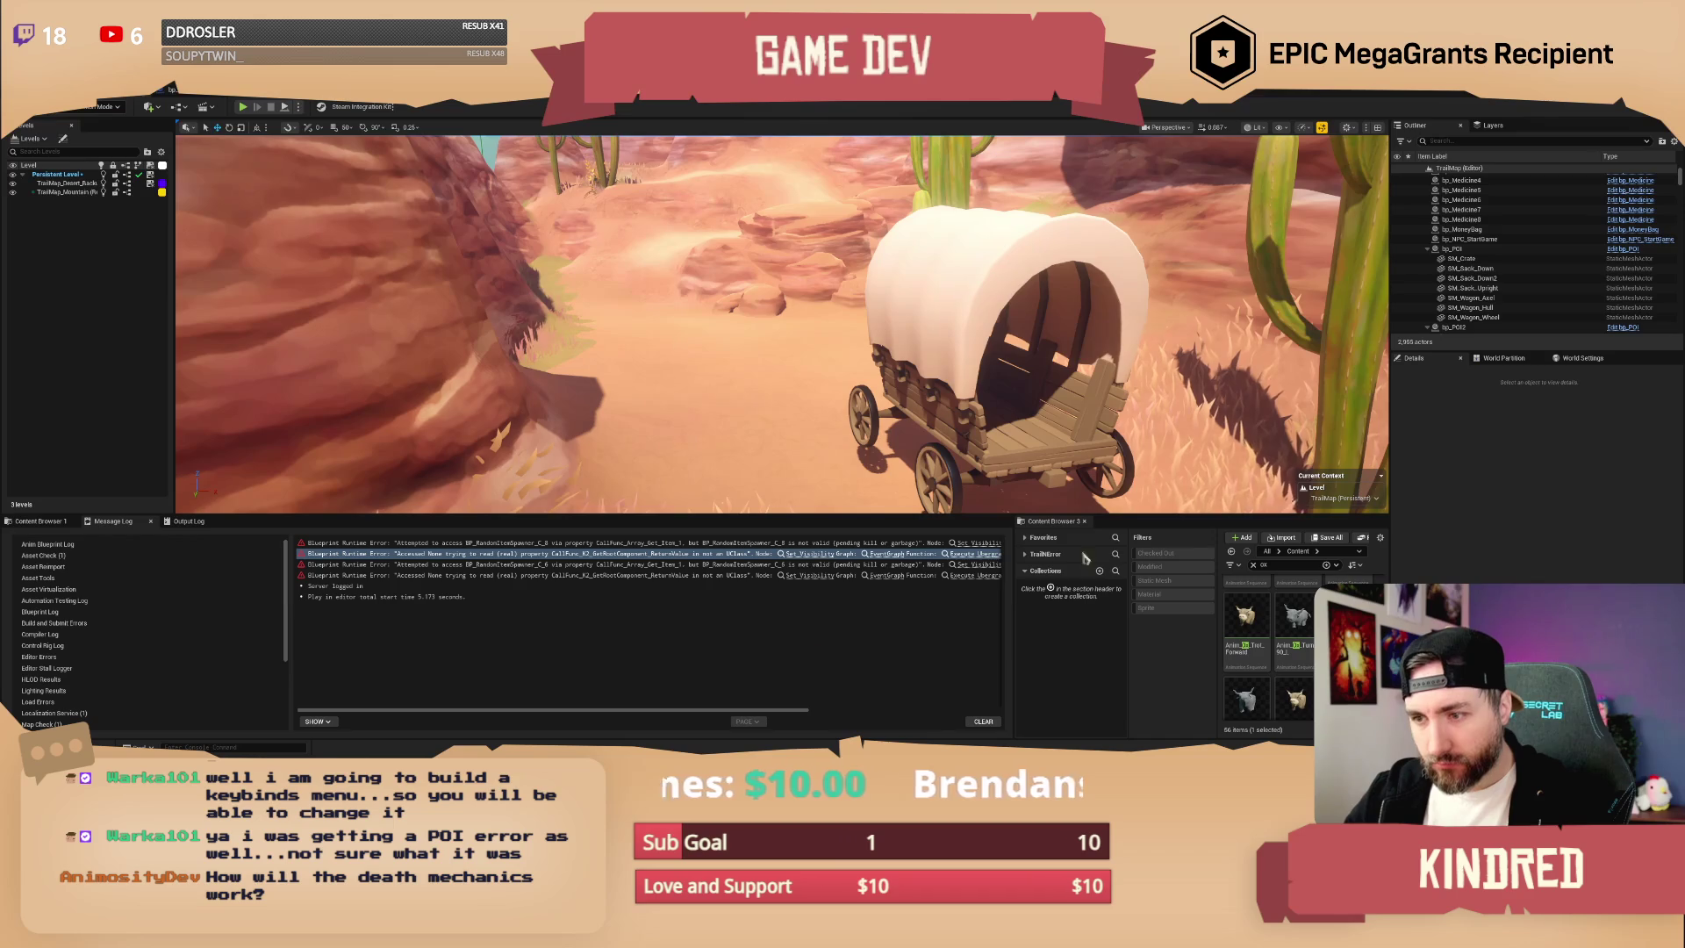
left_click(1488, 141)
type("poi")
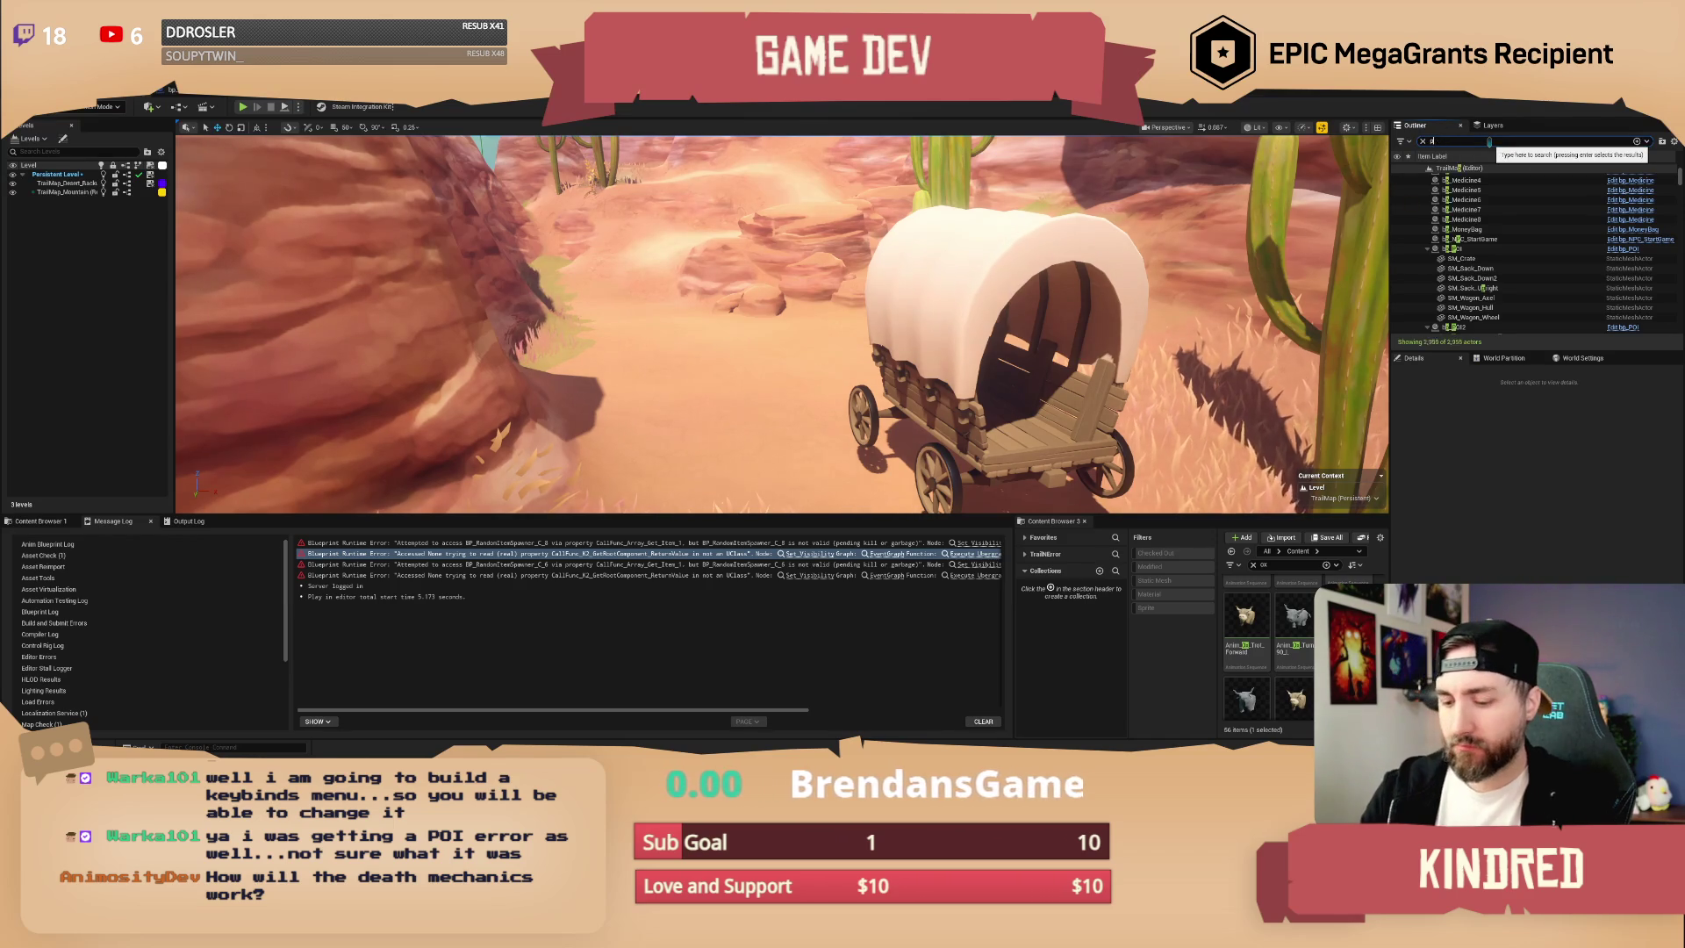
key("Return")
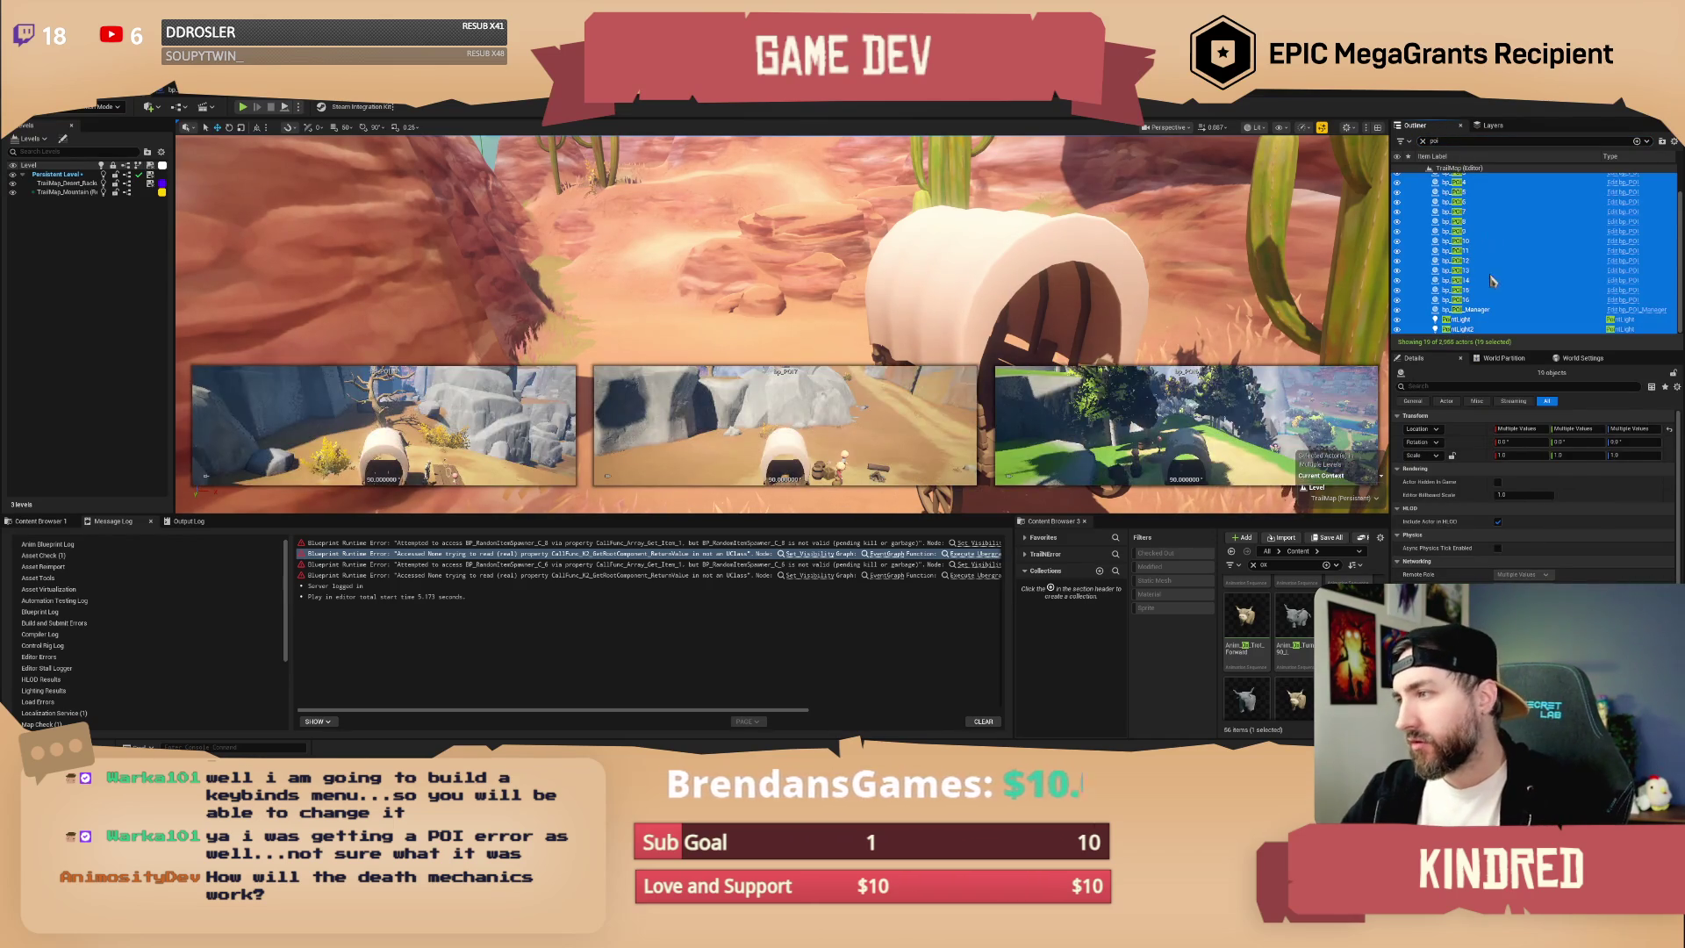
scroll(1494, 255, "up", 1)
left_click(1494, 255)
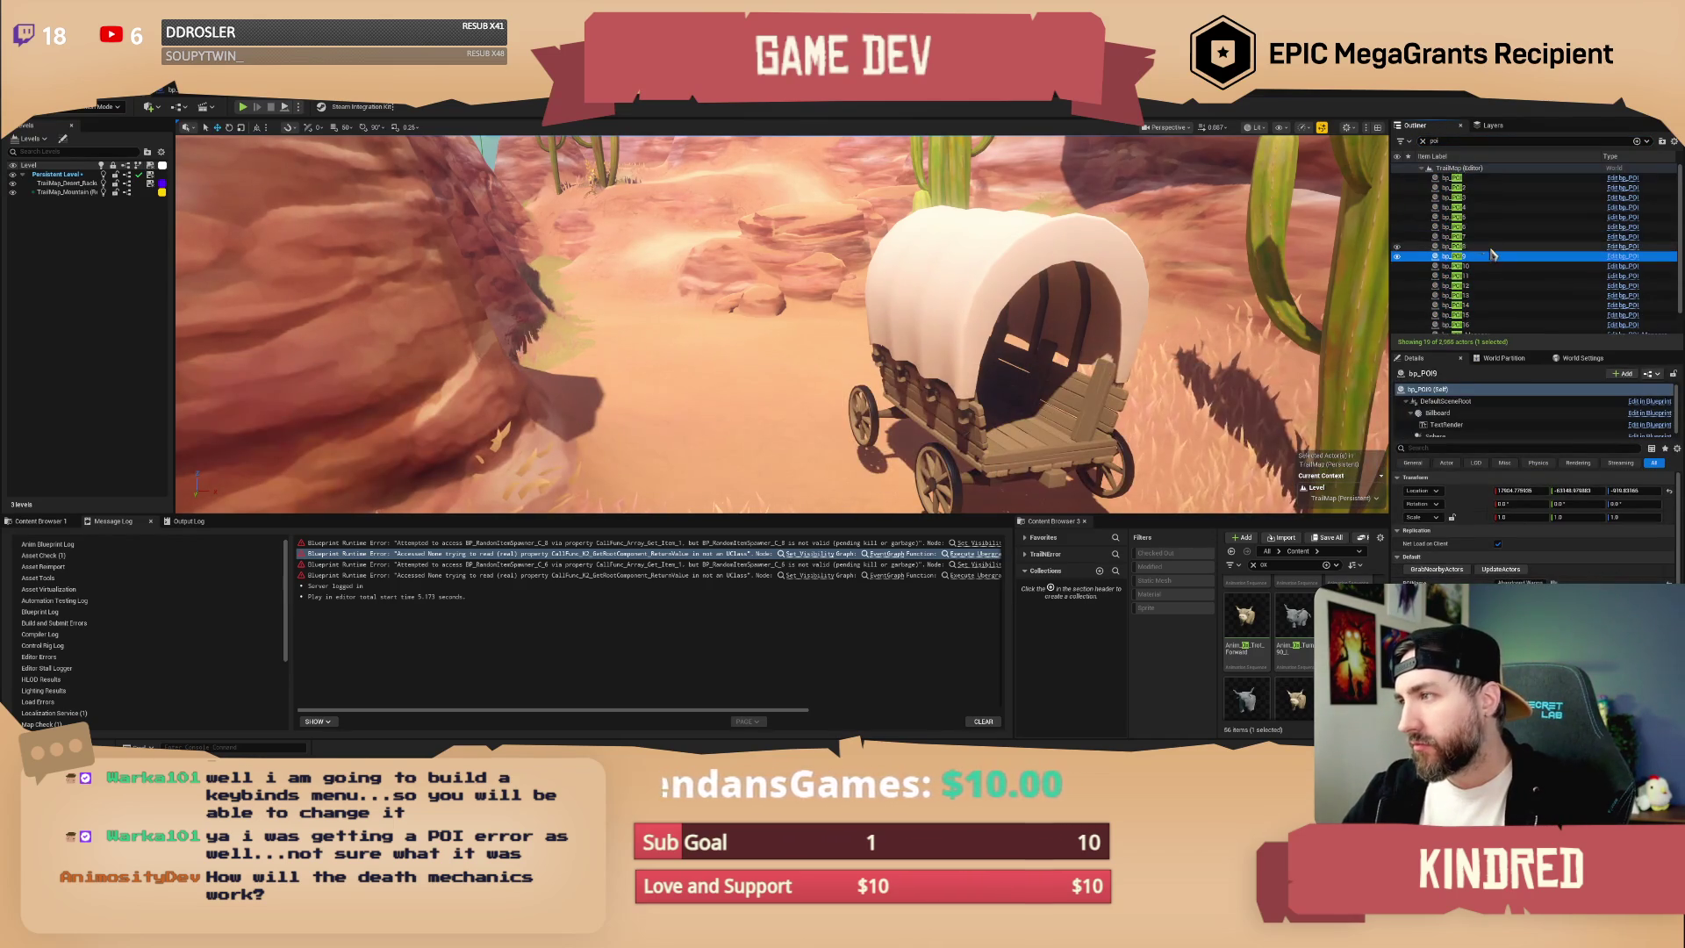
left_click(1492, 177)
scroll(1536, 527, "down", 2)
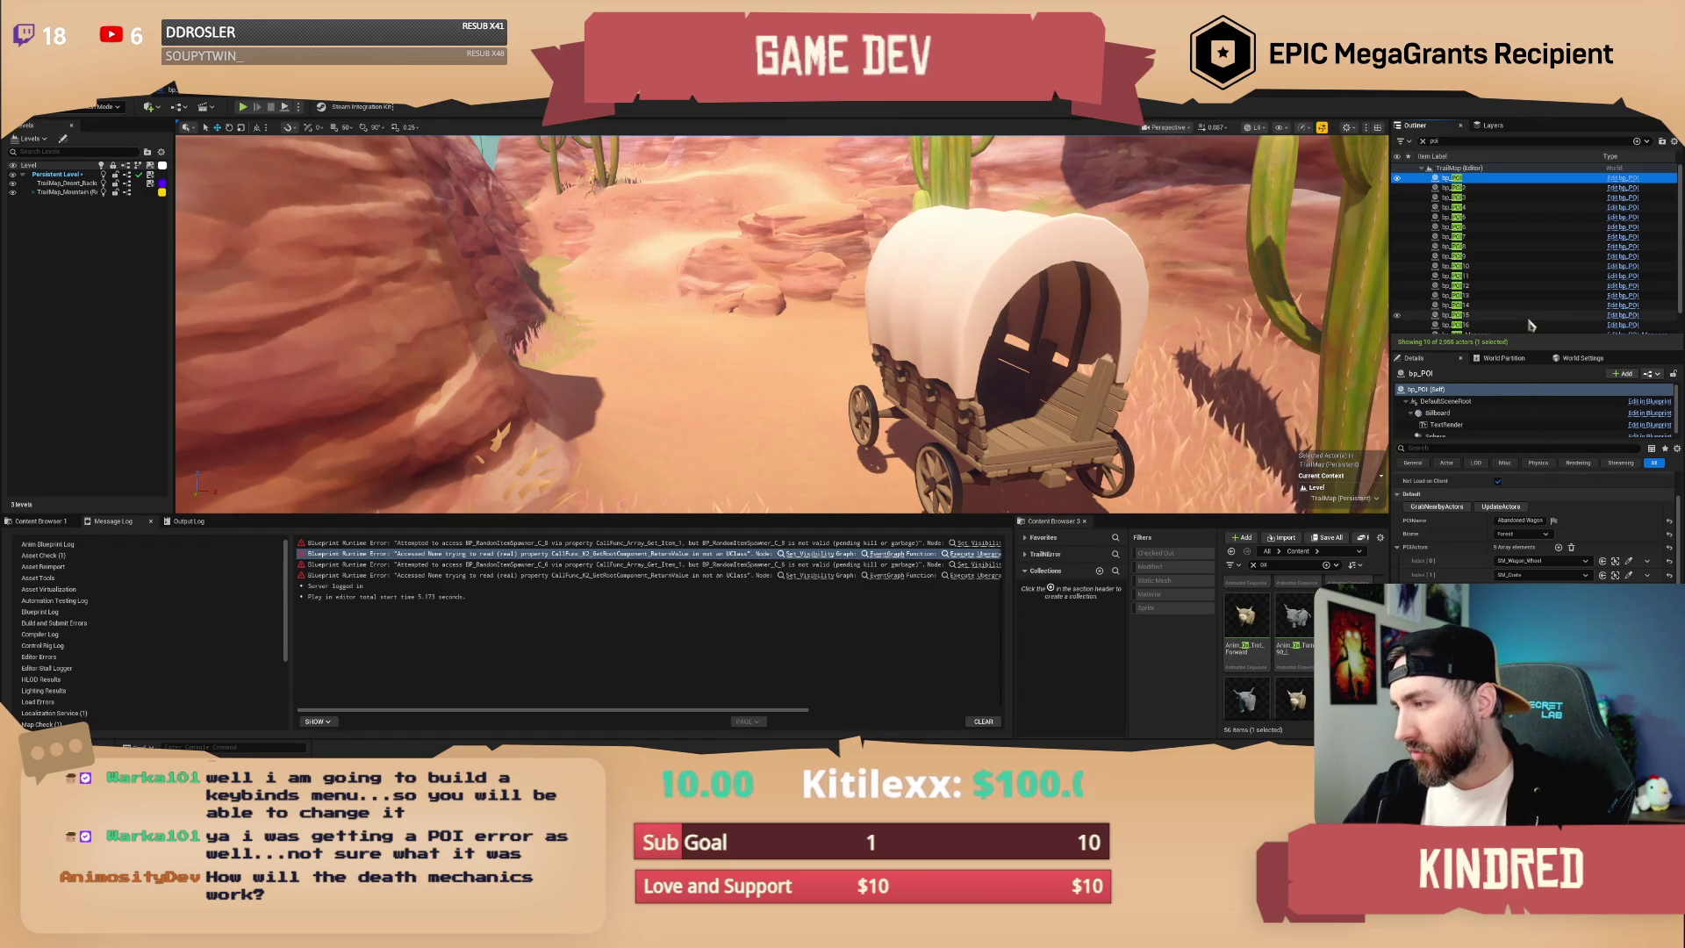
left_click(1468, 189)
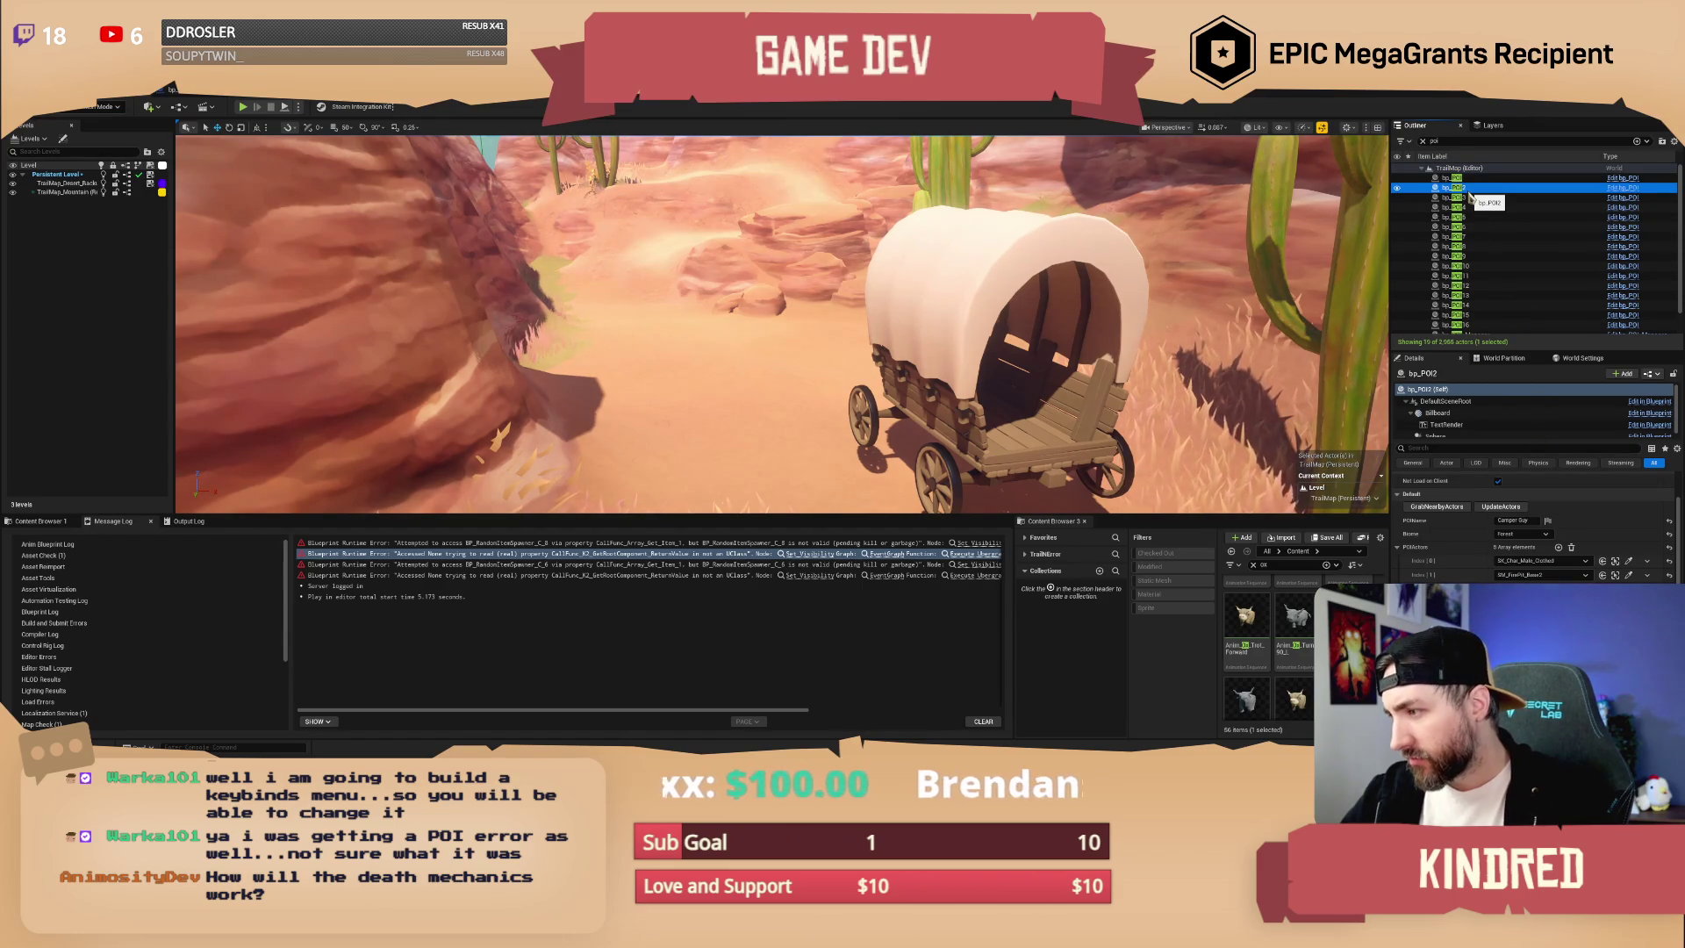
key("Down")
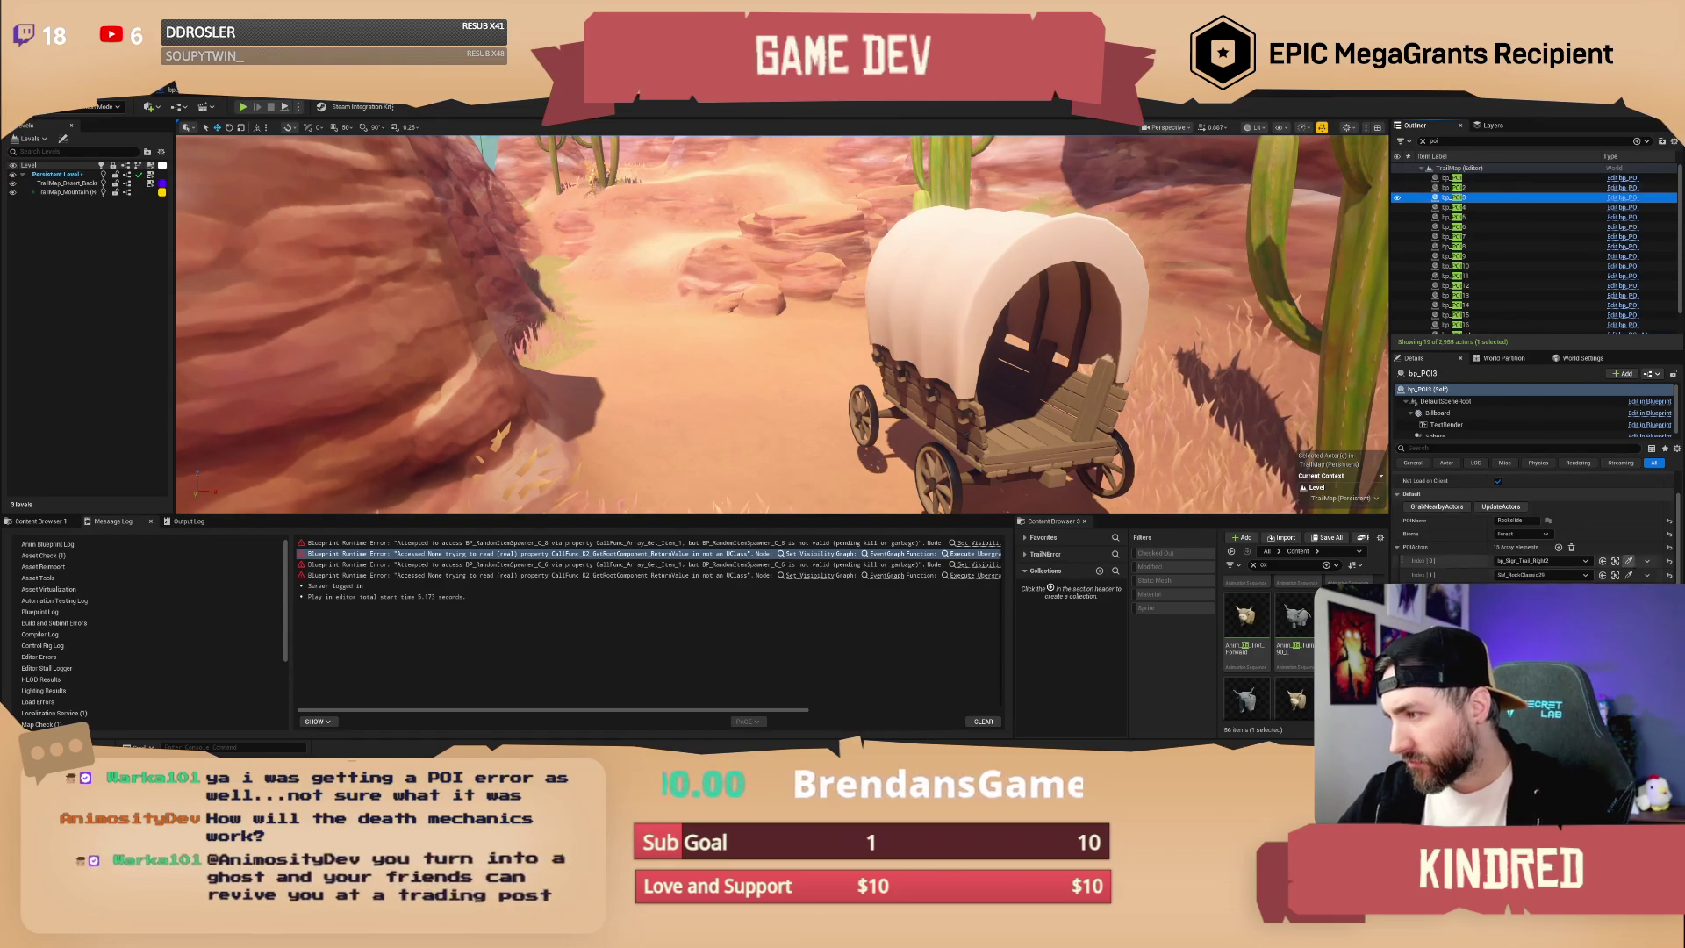
scroll(1535, 527, "down", 2)
left_click(1452, 207)
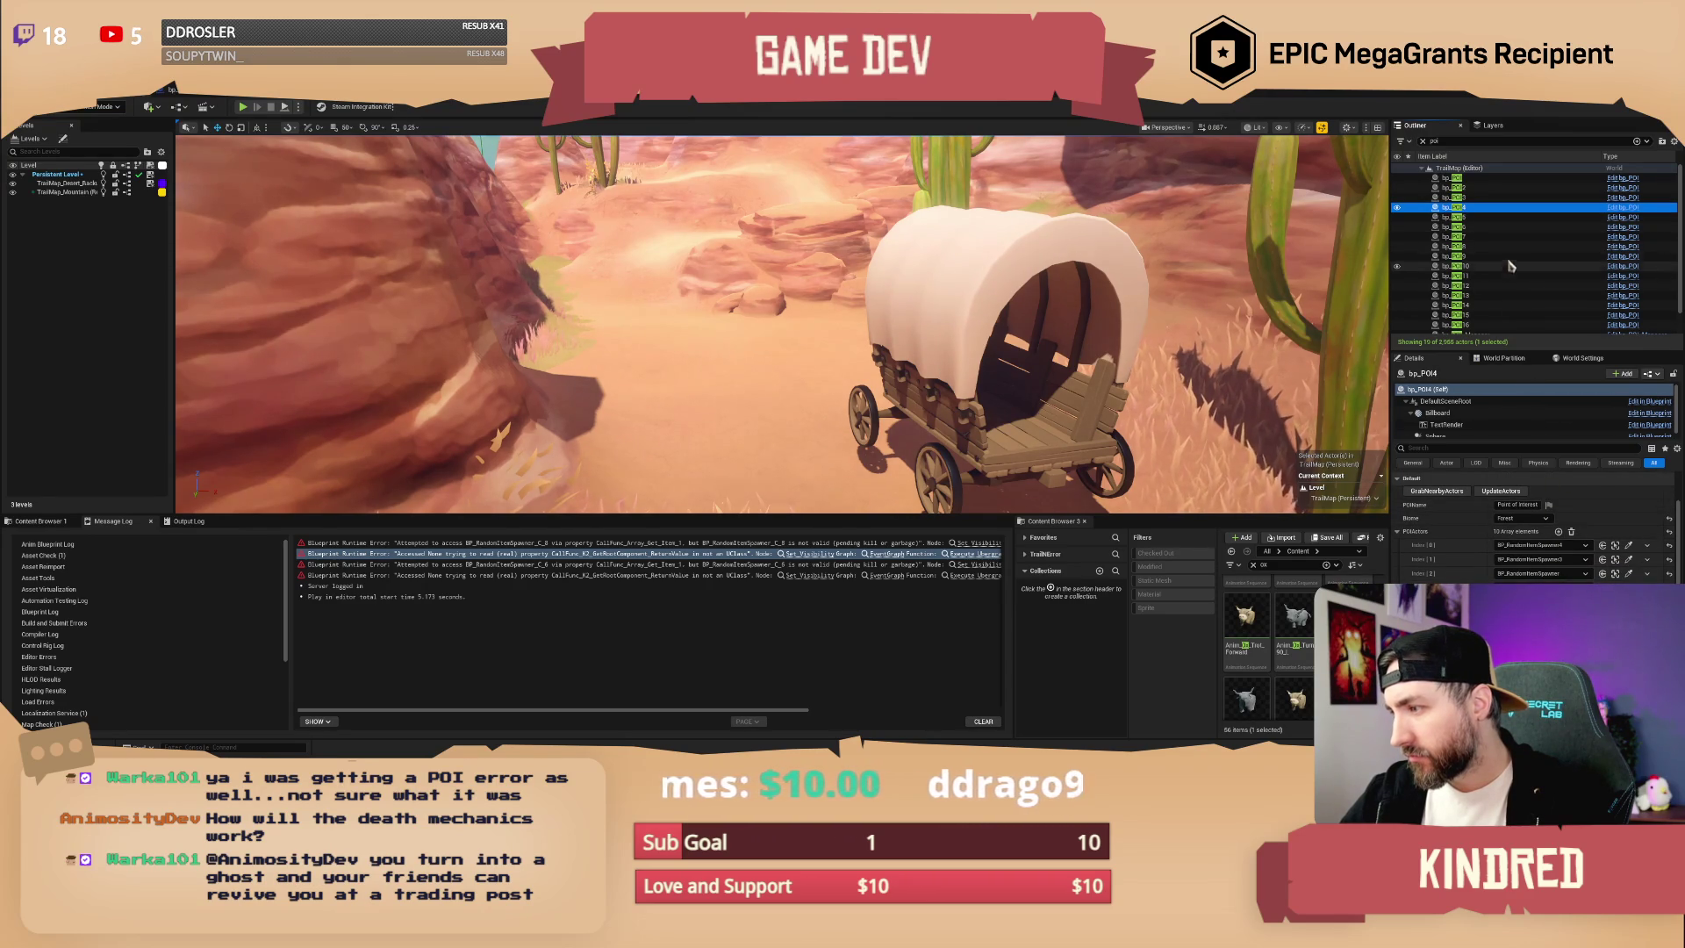
left_click(1465, 218)
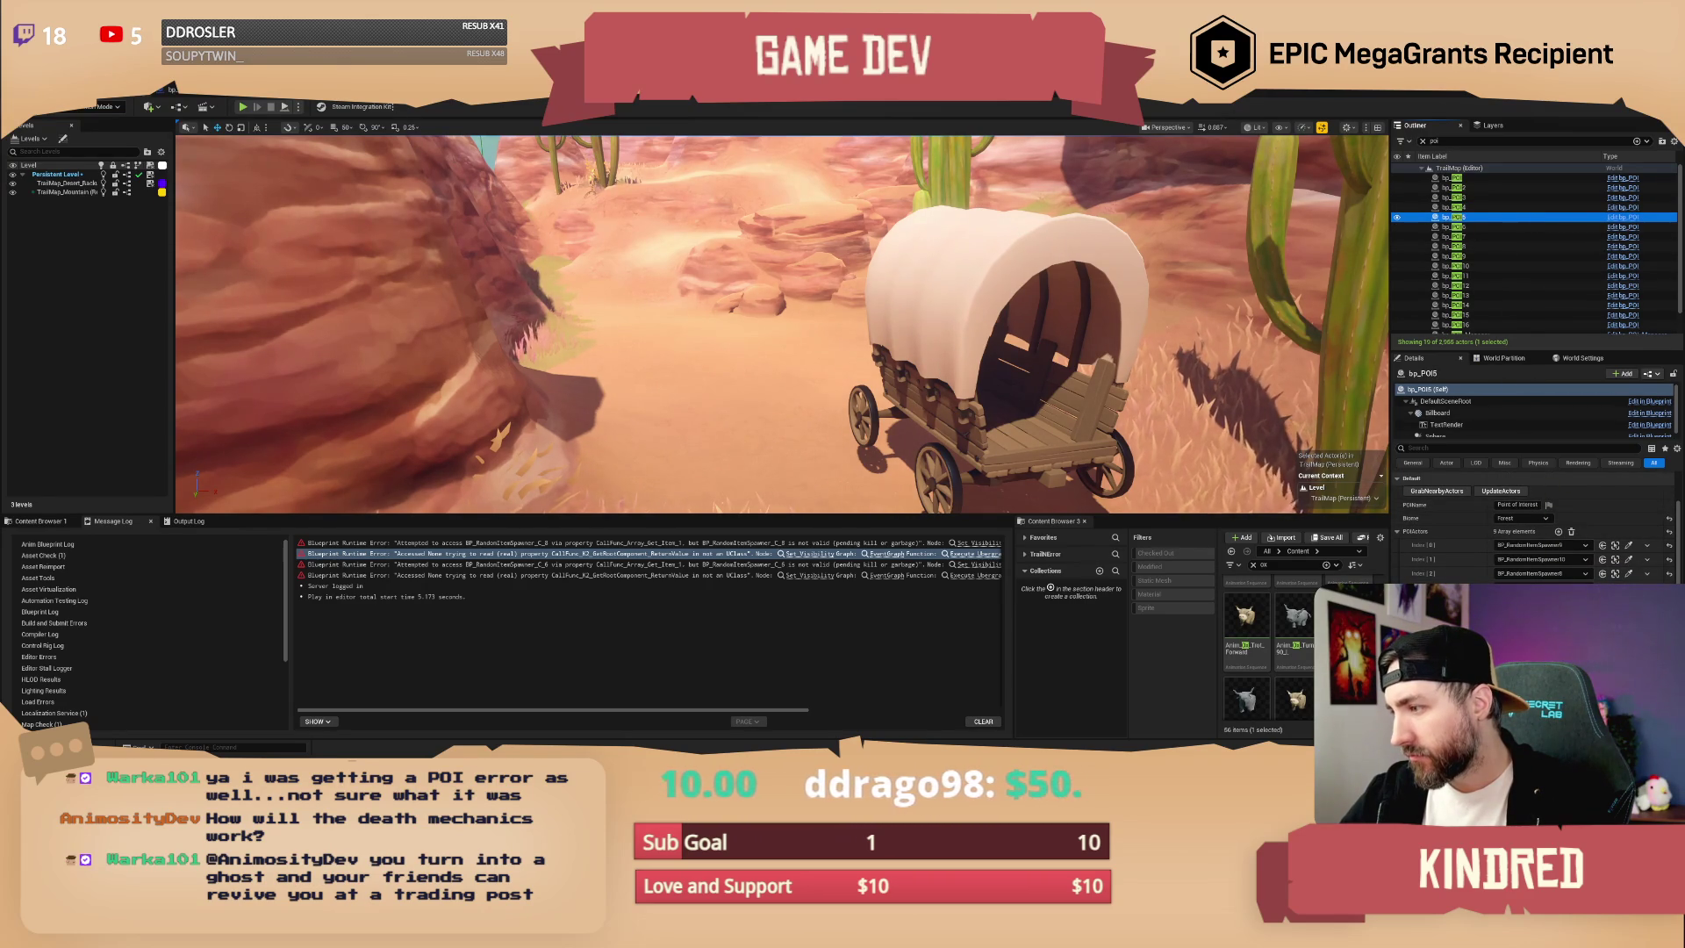
key("Down")
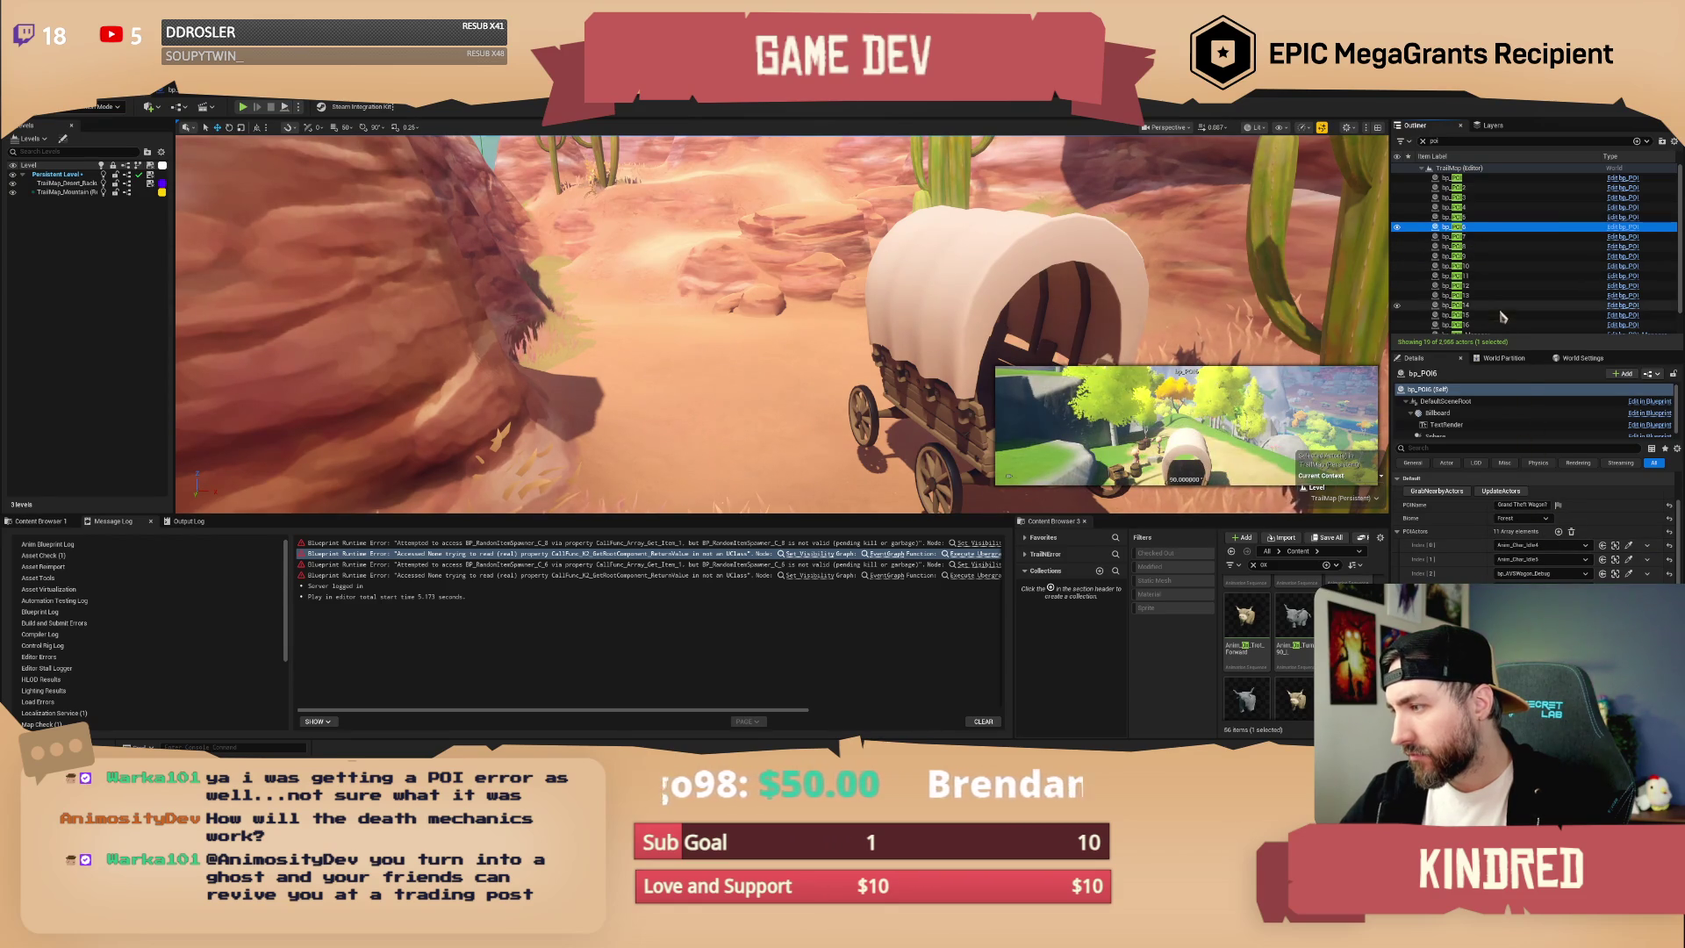
left_click(1462, 237)
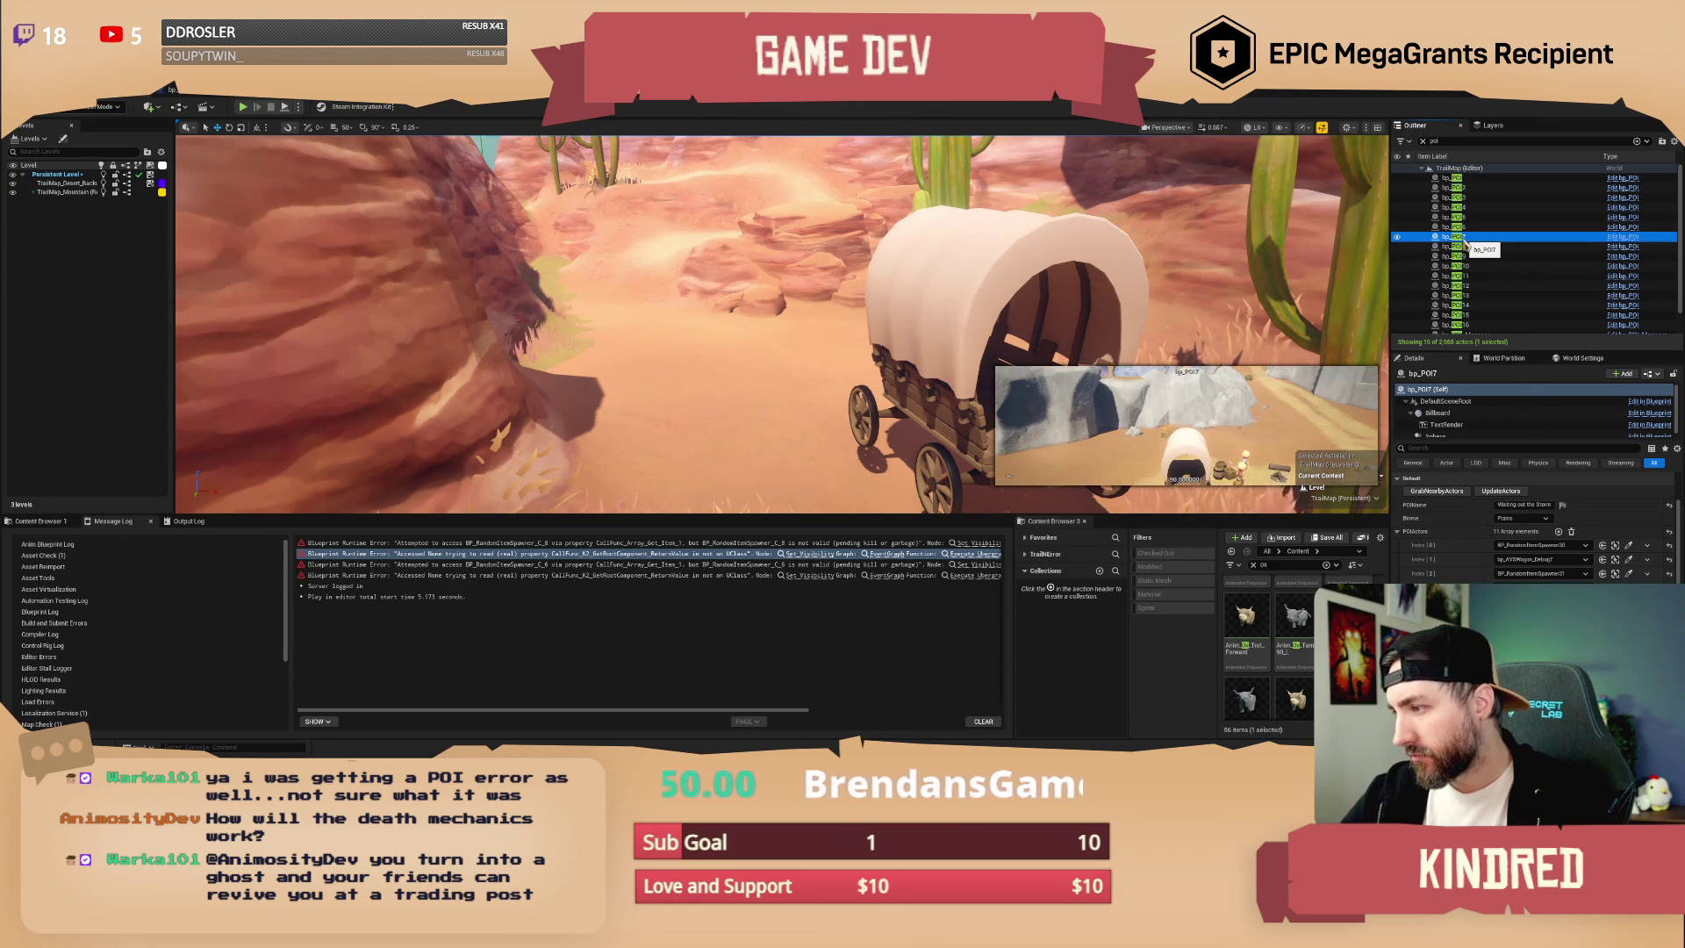
key("Down")
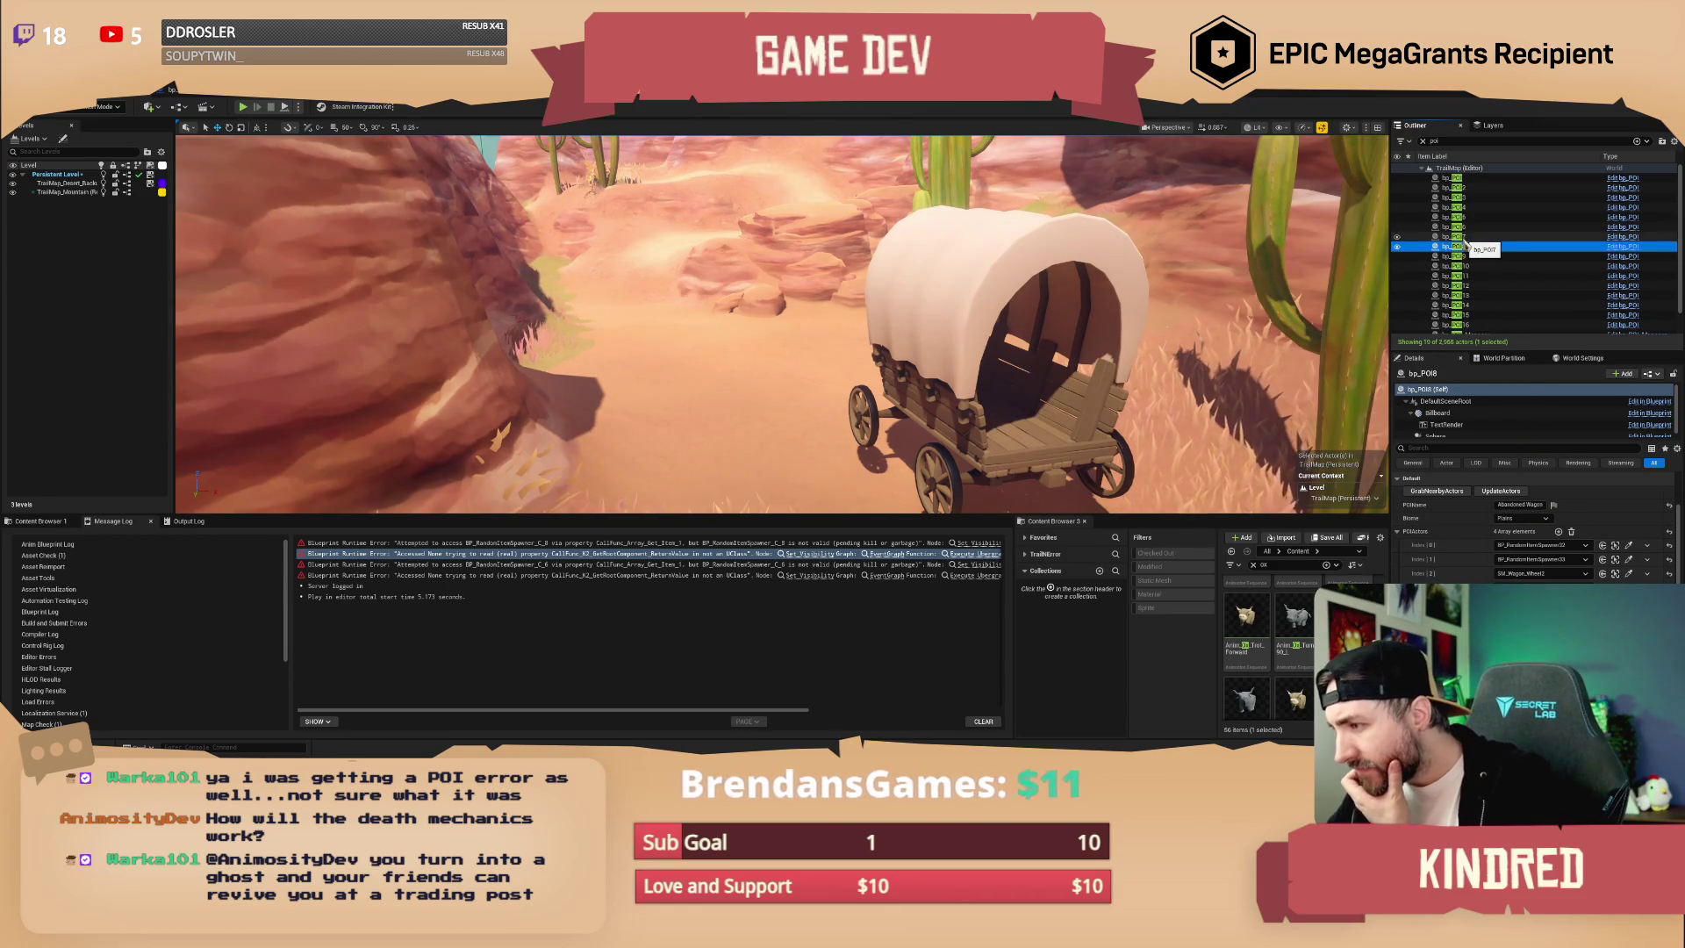
key("Down")
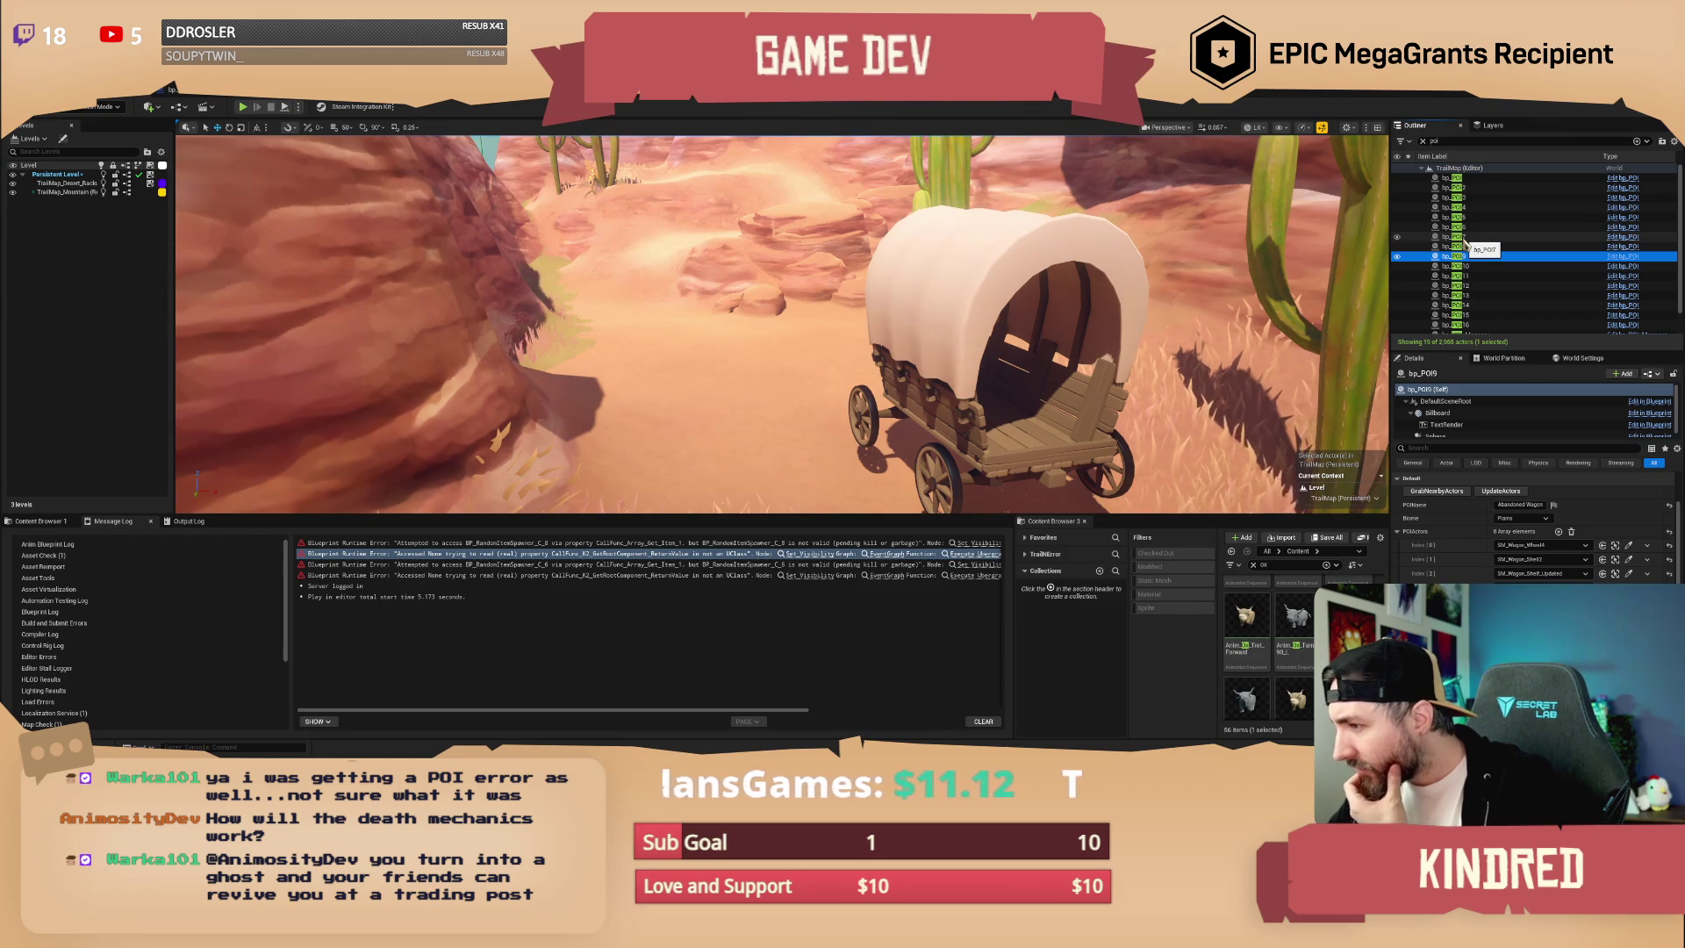
key("Down")
key("Down")
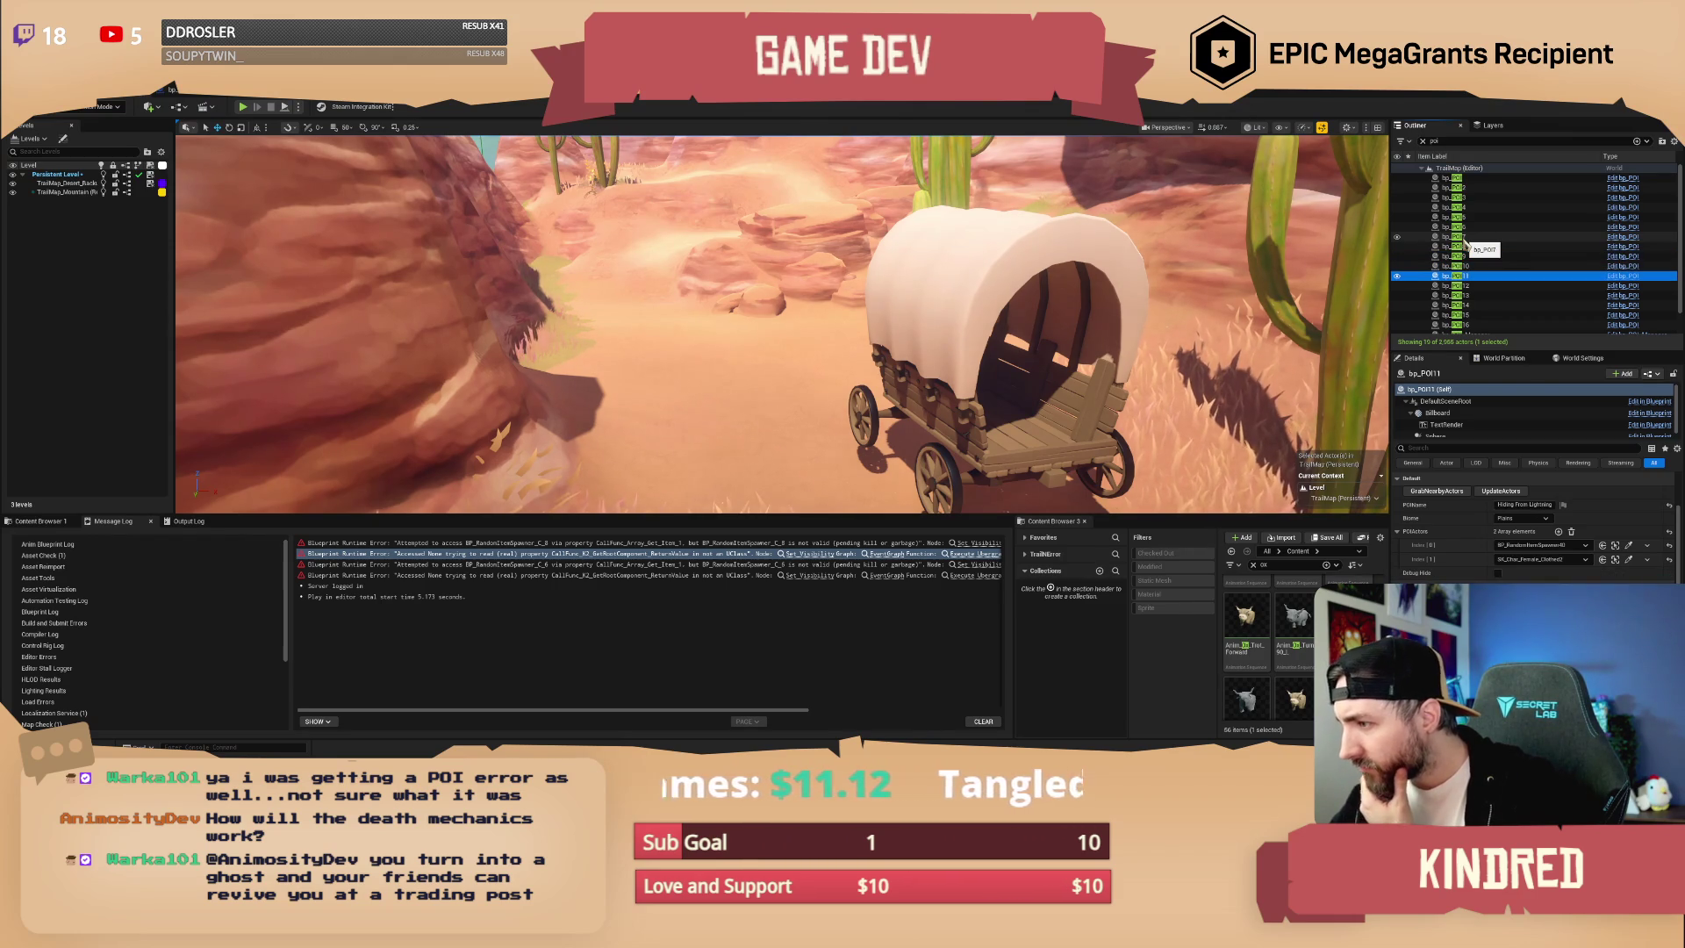
key("Down")
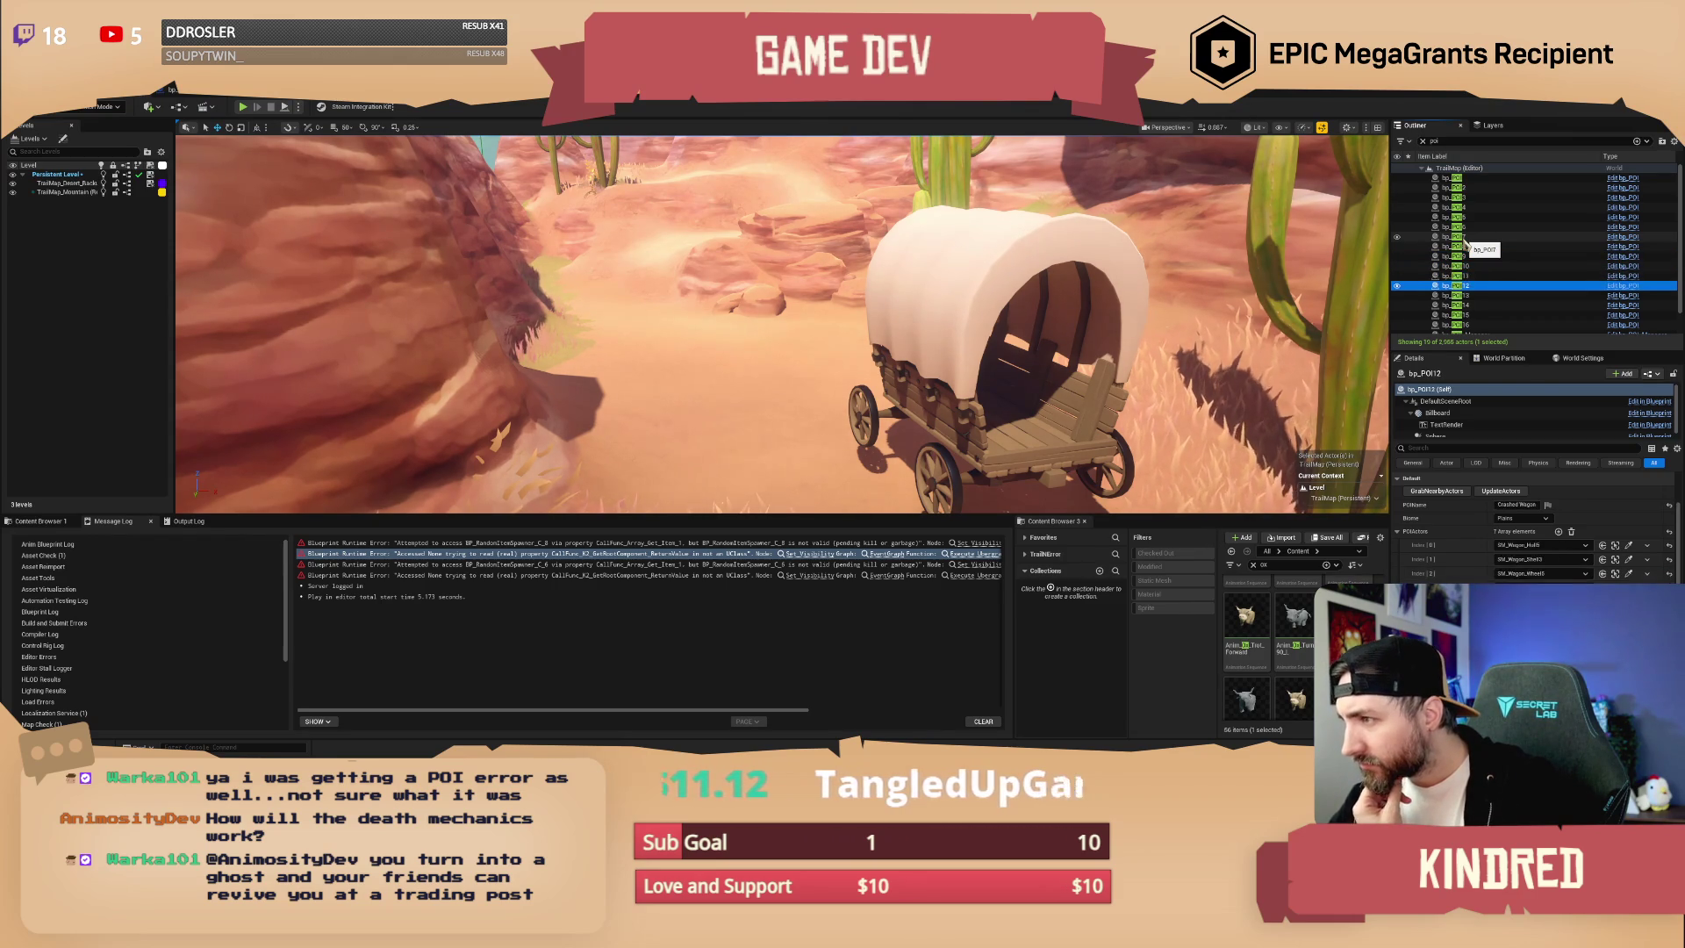
key("Down")
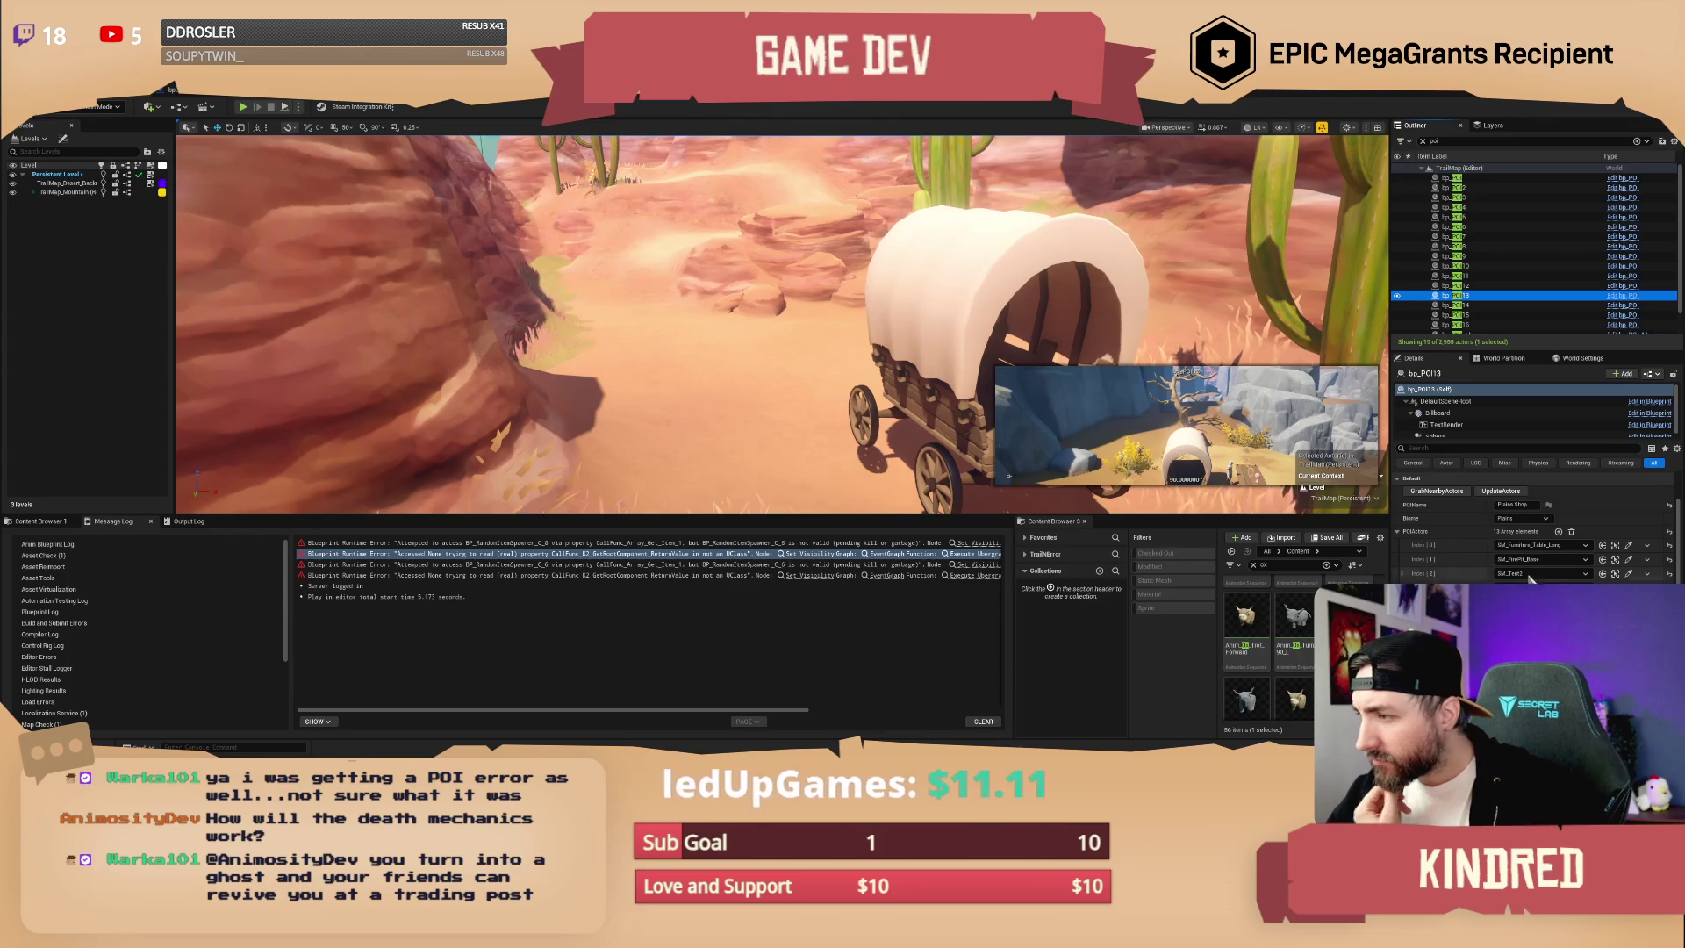
scroll(1580, 572, "down", 2)
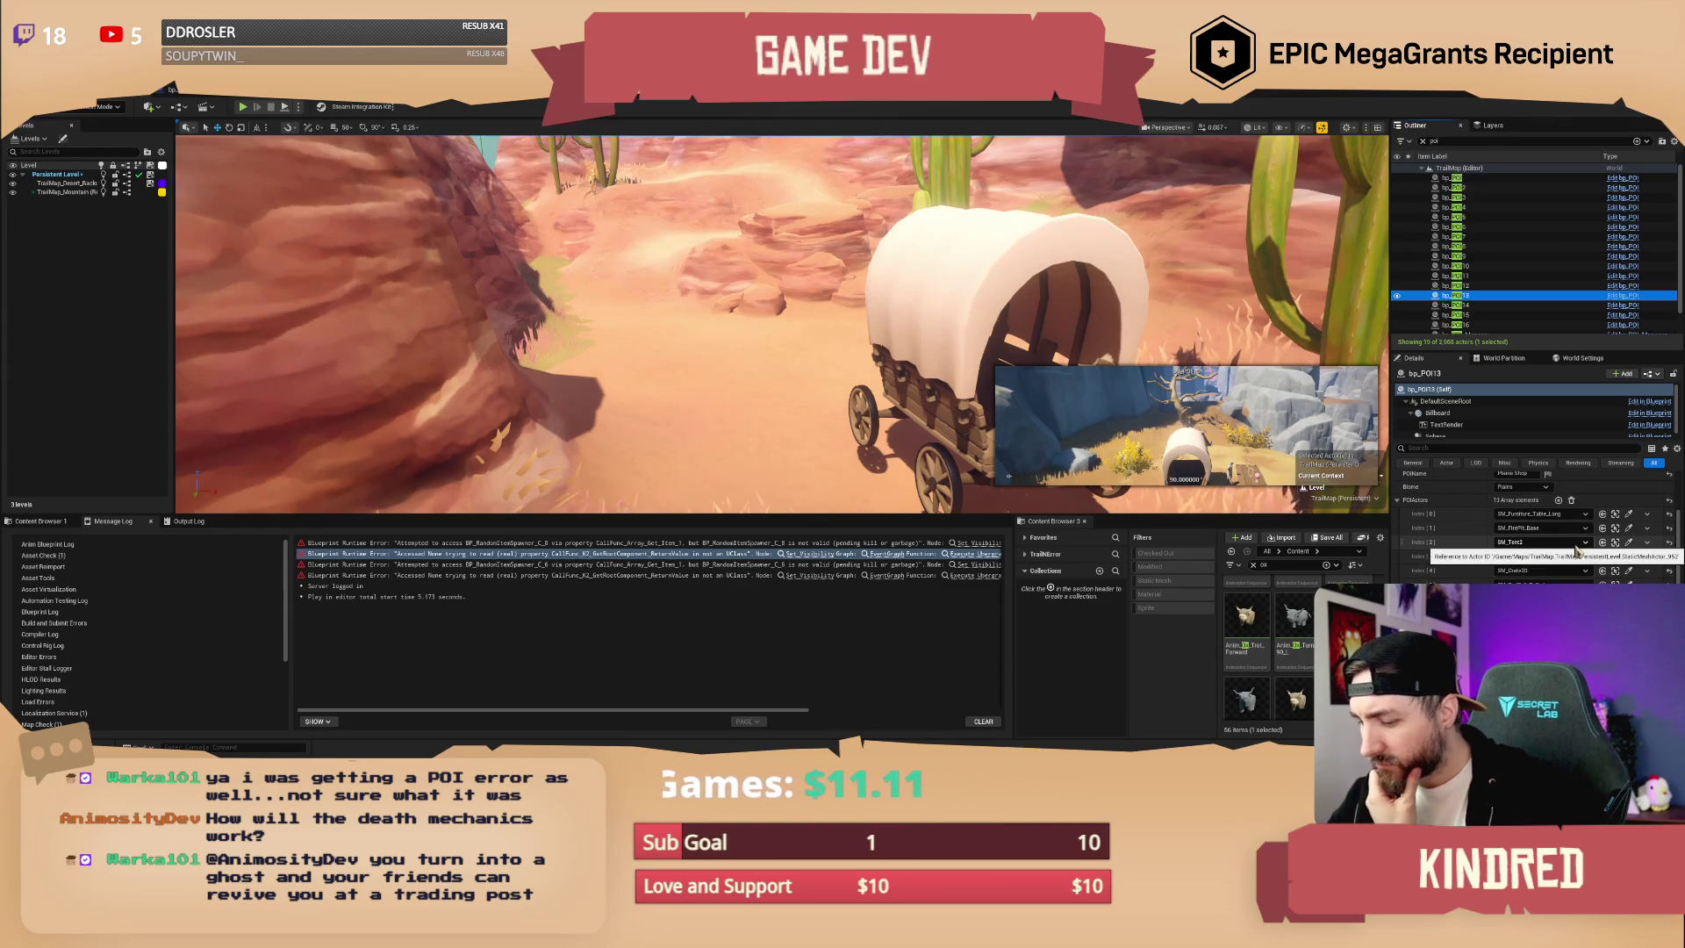
key("Down")
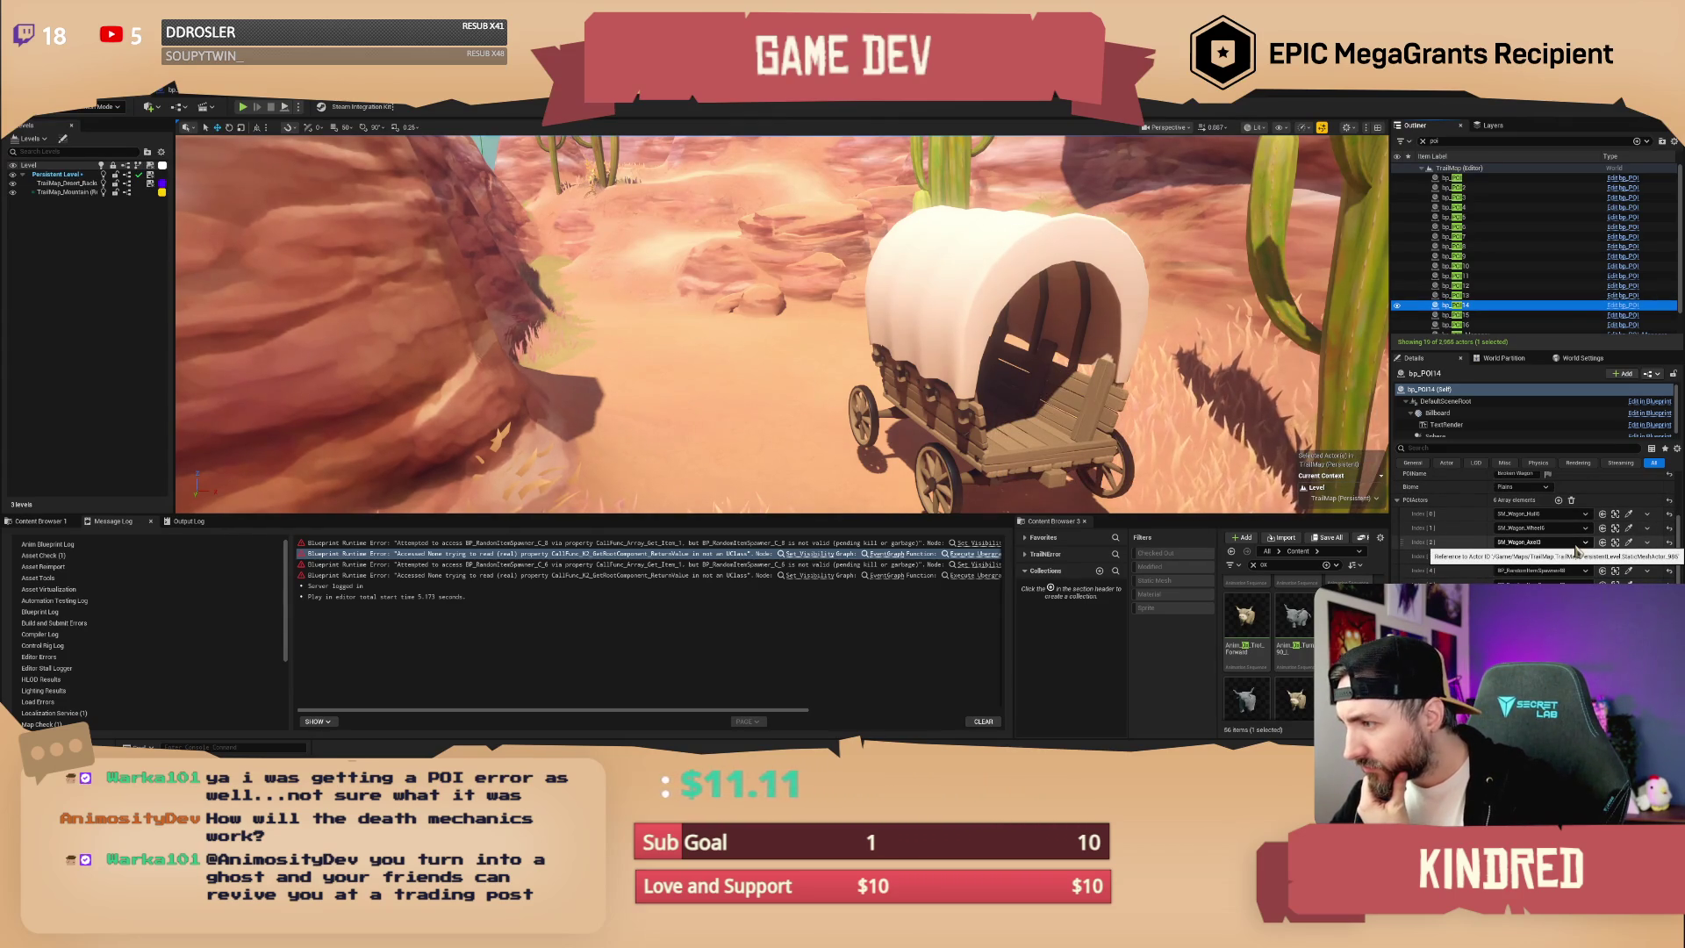
key("Down")
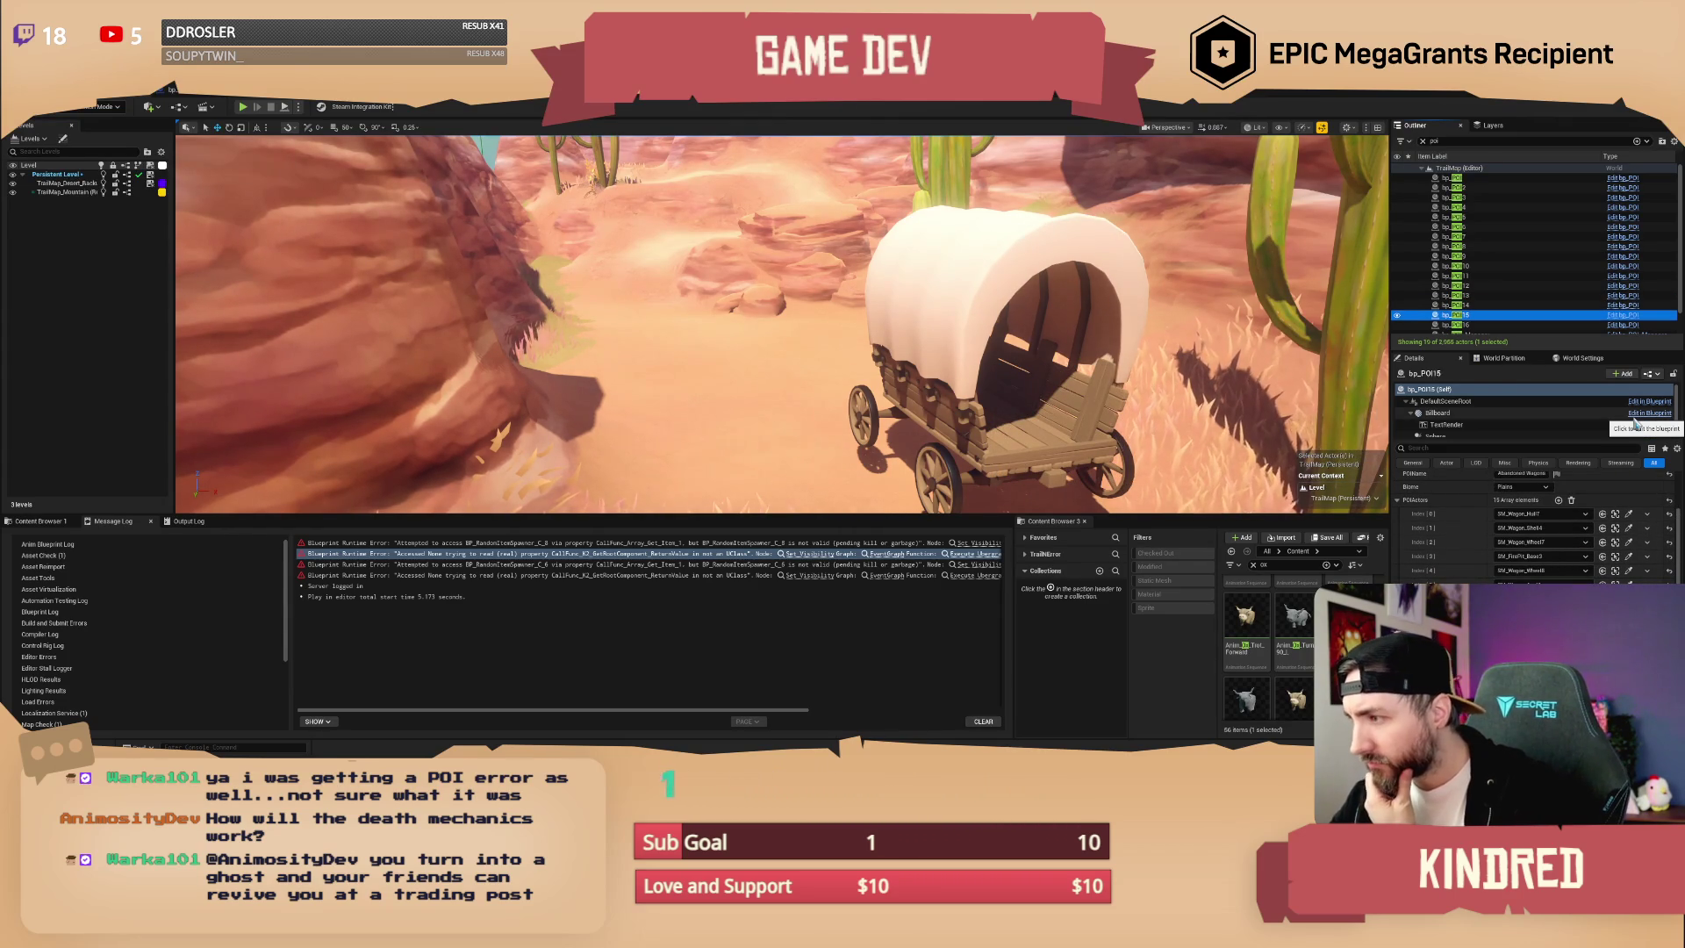
scroll(1545, 527, "down", 2)
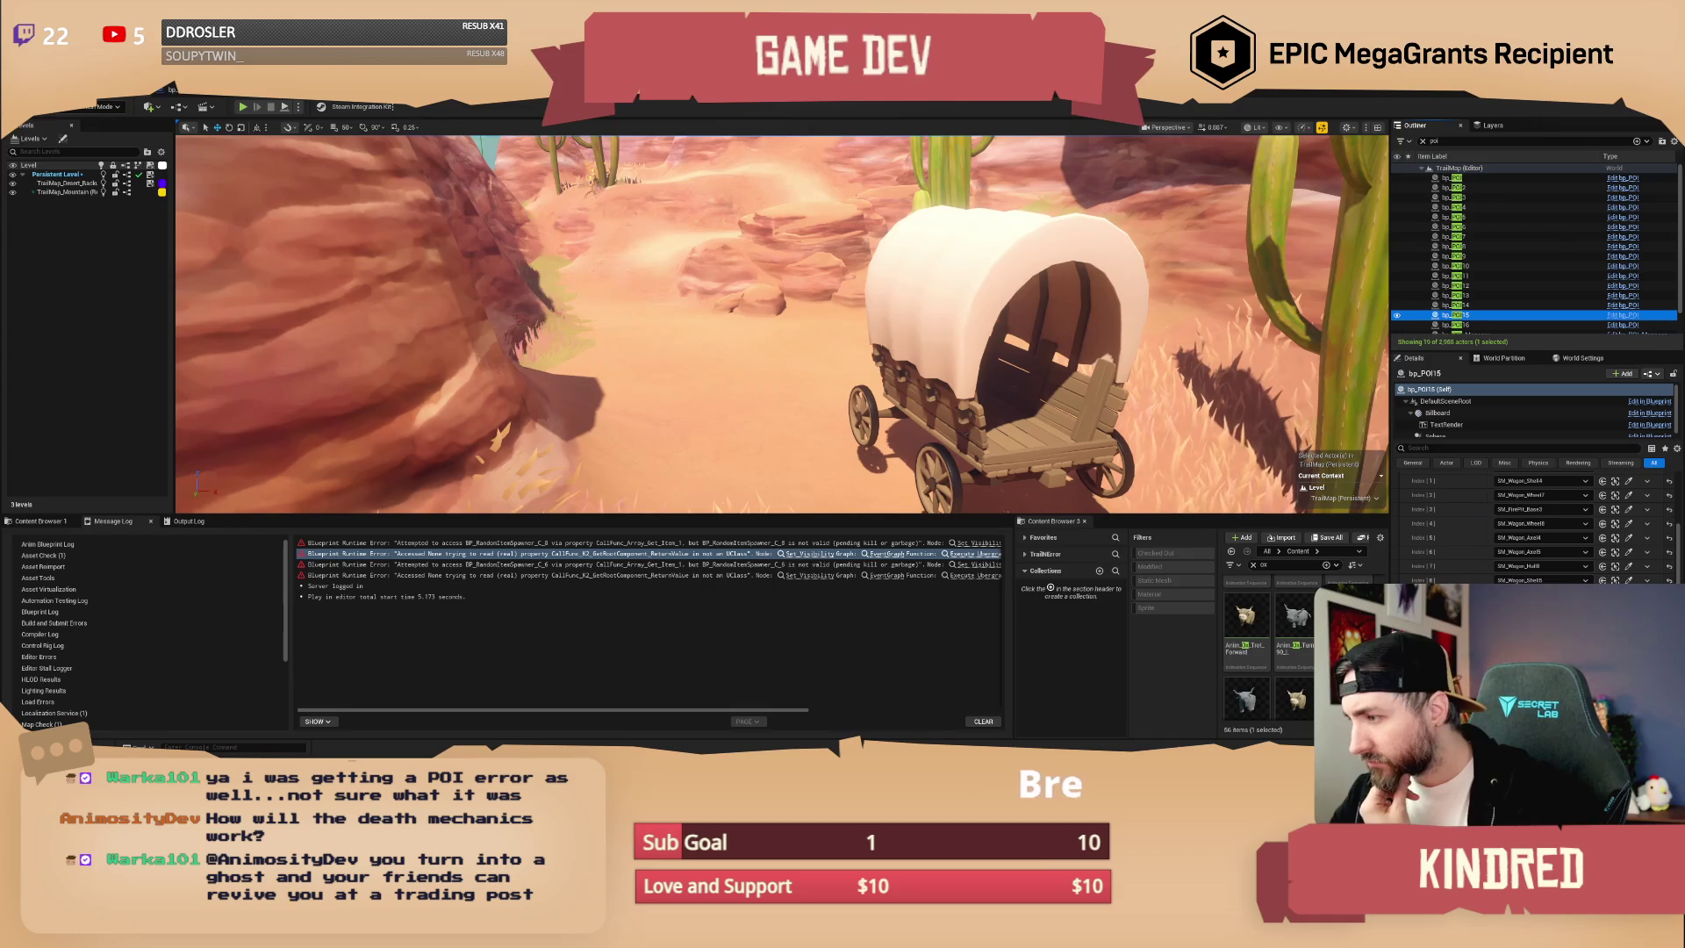
scroll(1535, 526, "up", 2)
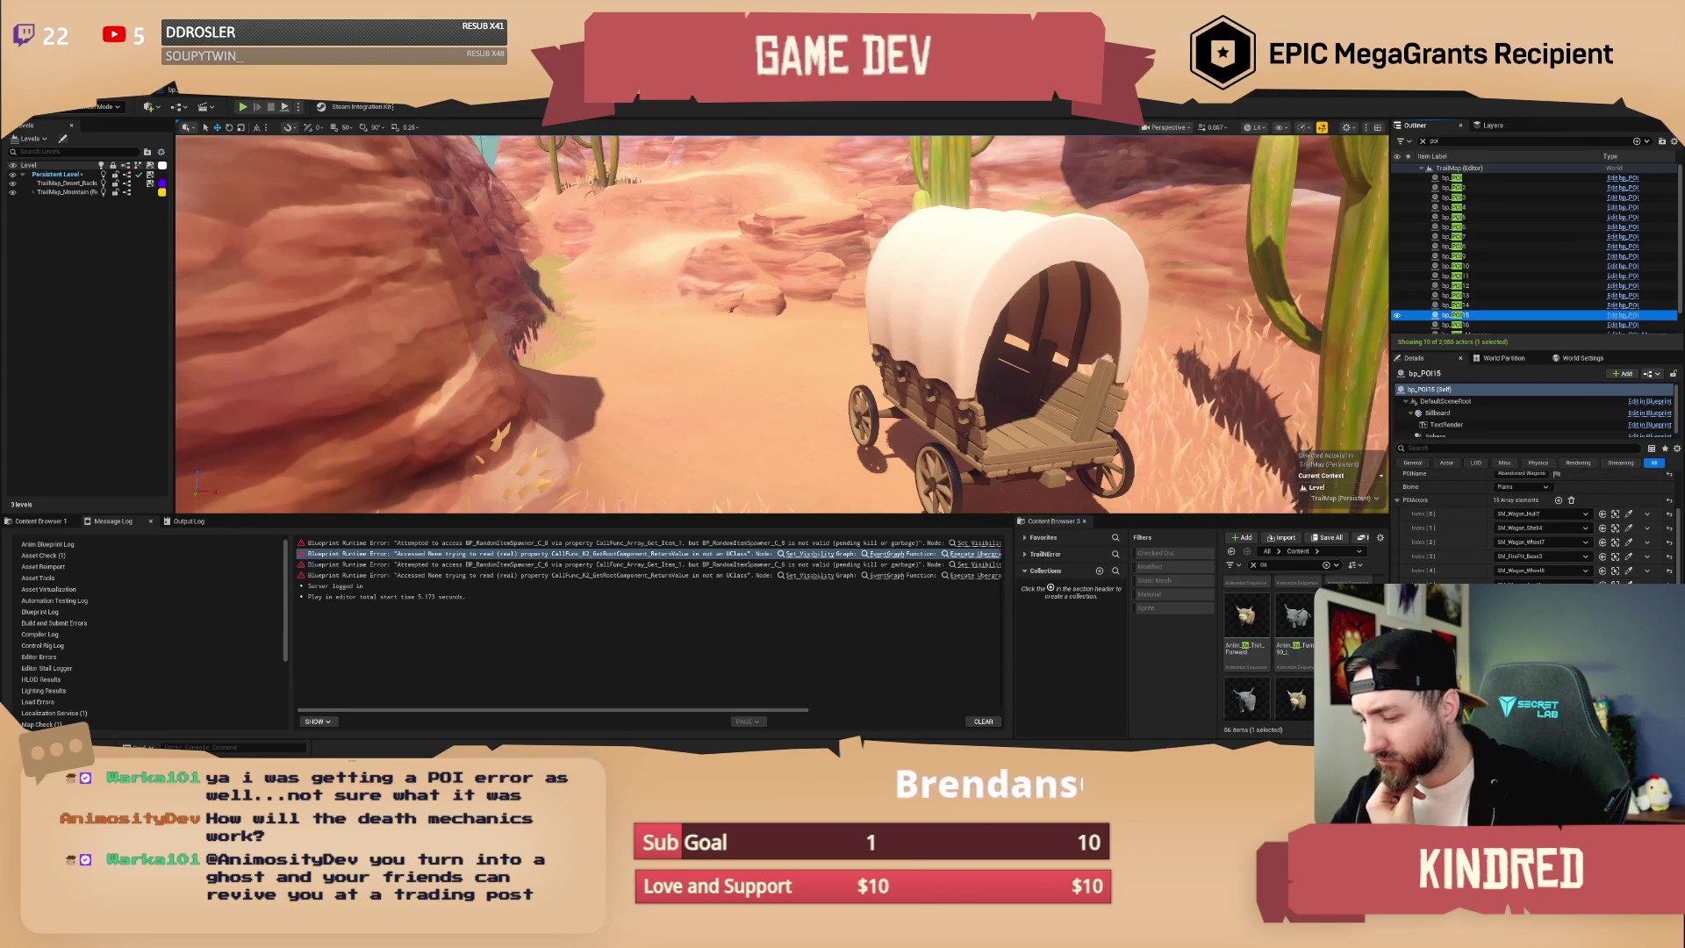
key("Down")
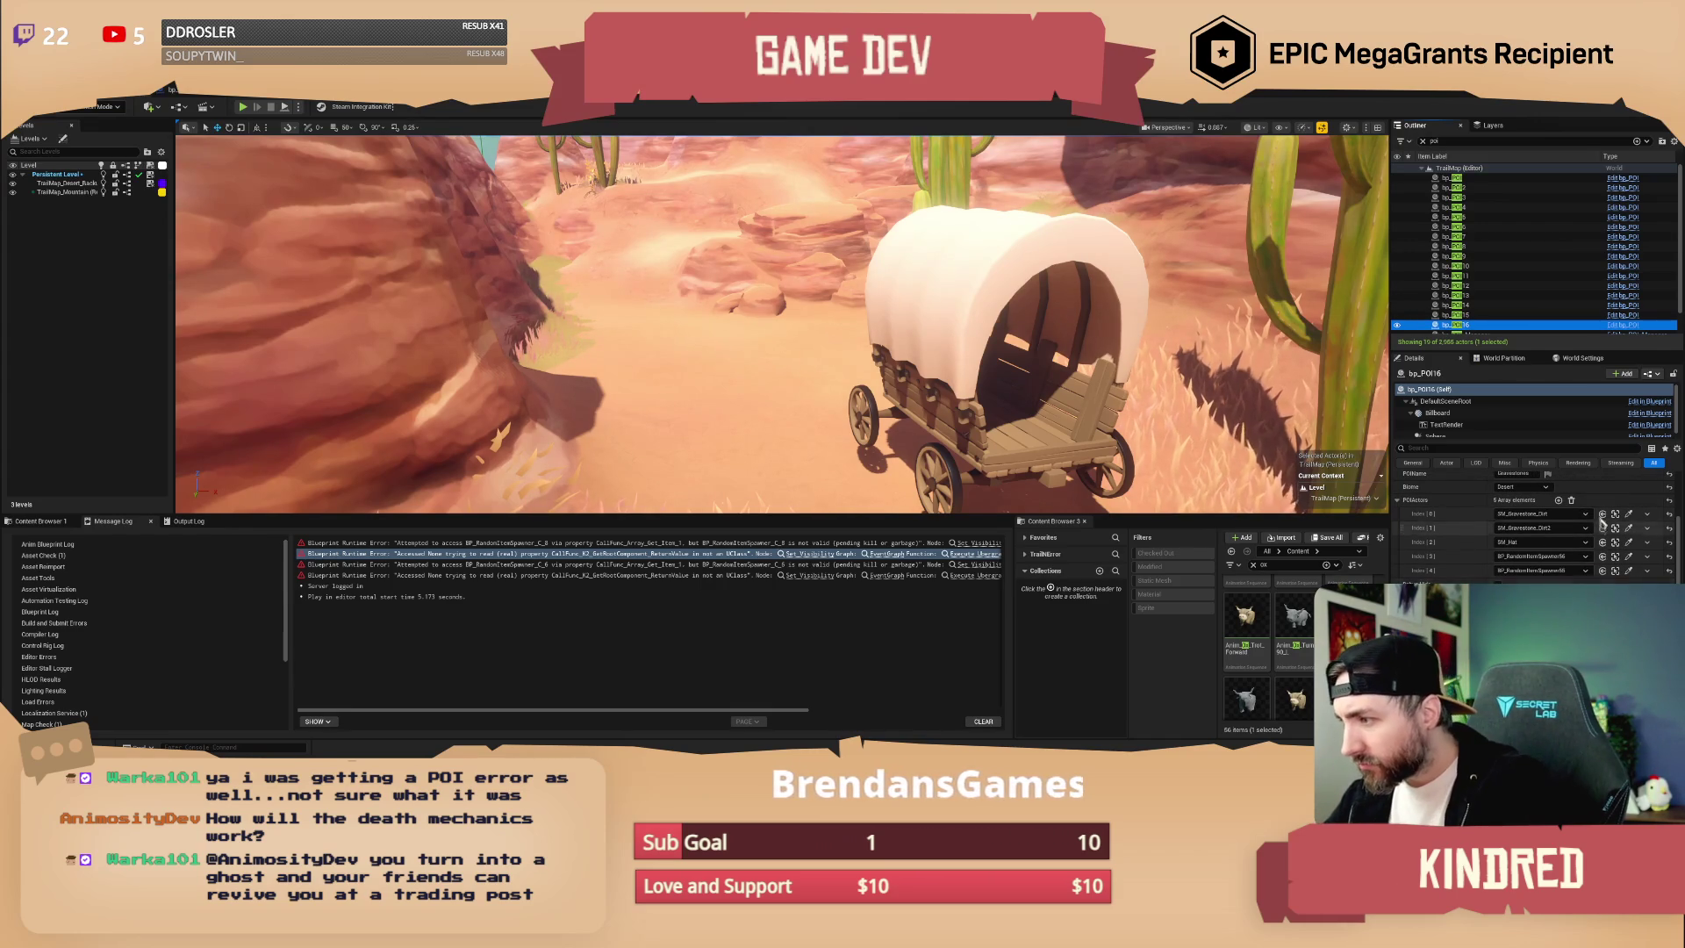
key("Down")
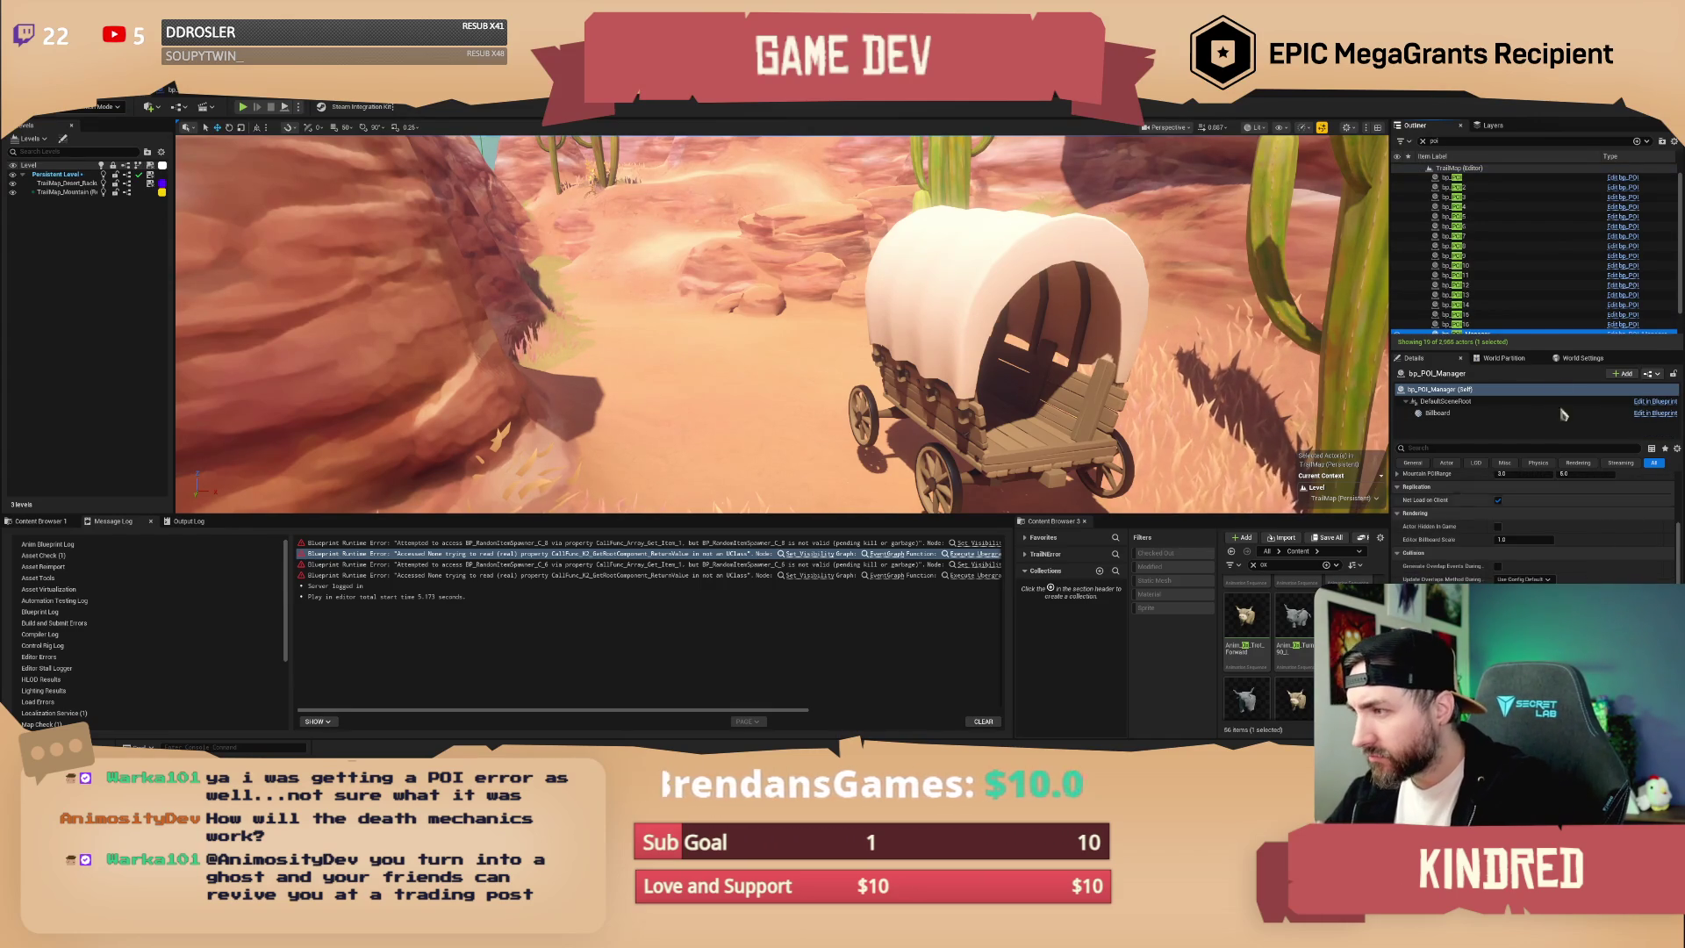
scroll(1527, 324, "down", 2)
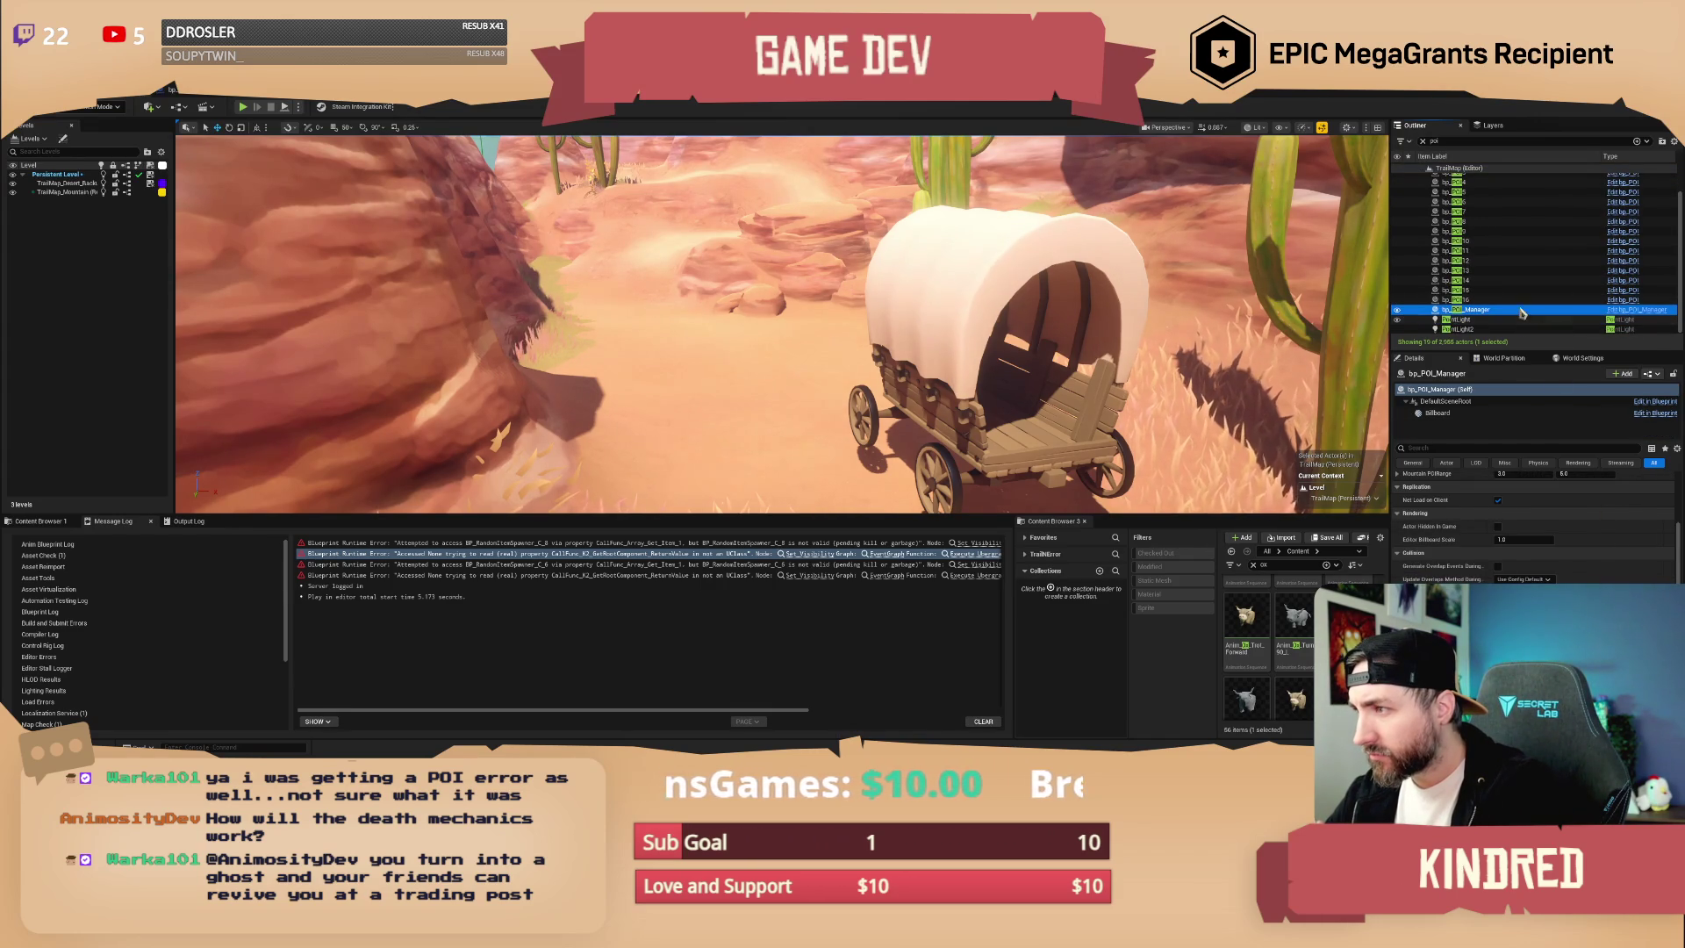
scroll(1525, 314, "up", 3)
left_click(1478, 178)
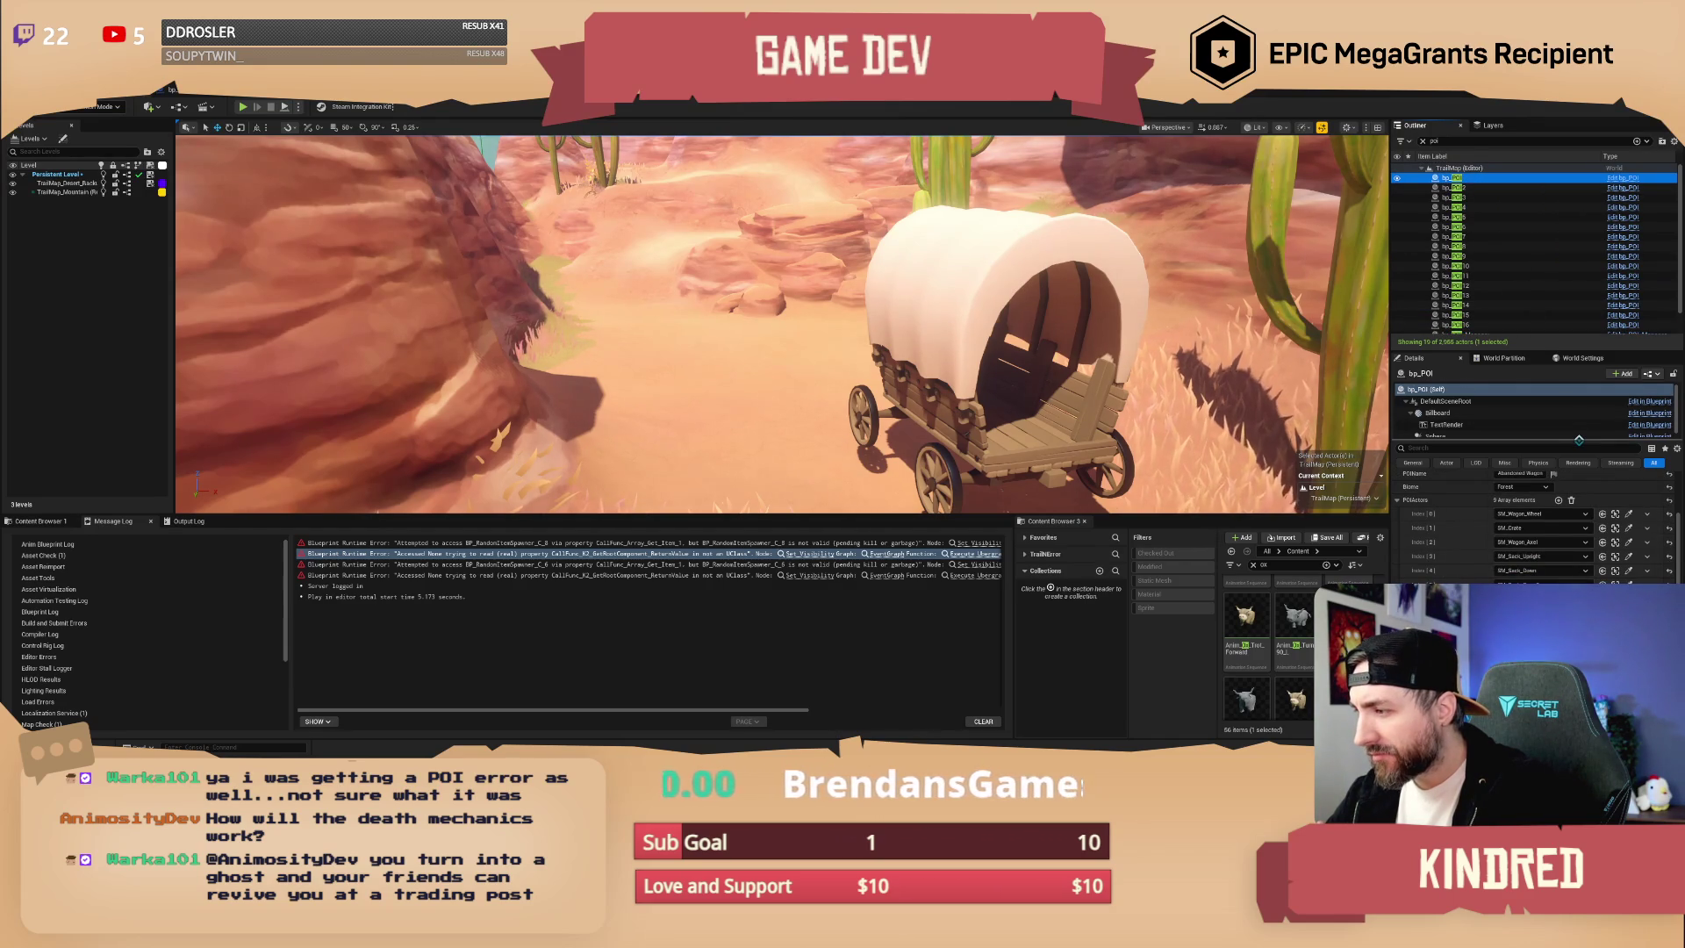
scroll(1597, 509, "up", 3)
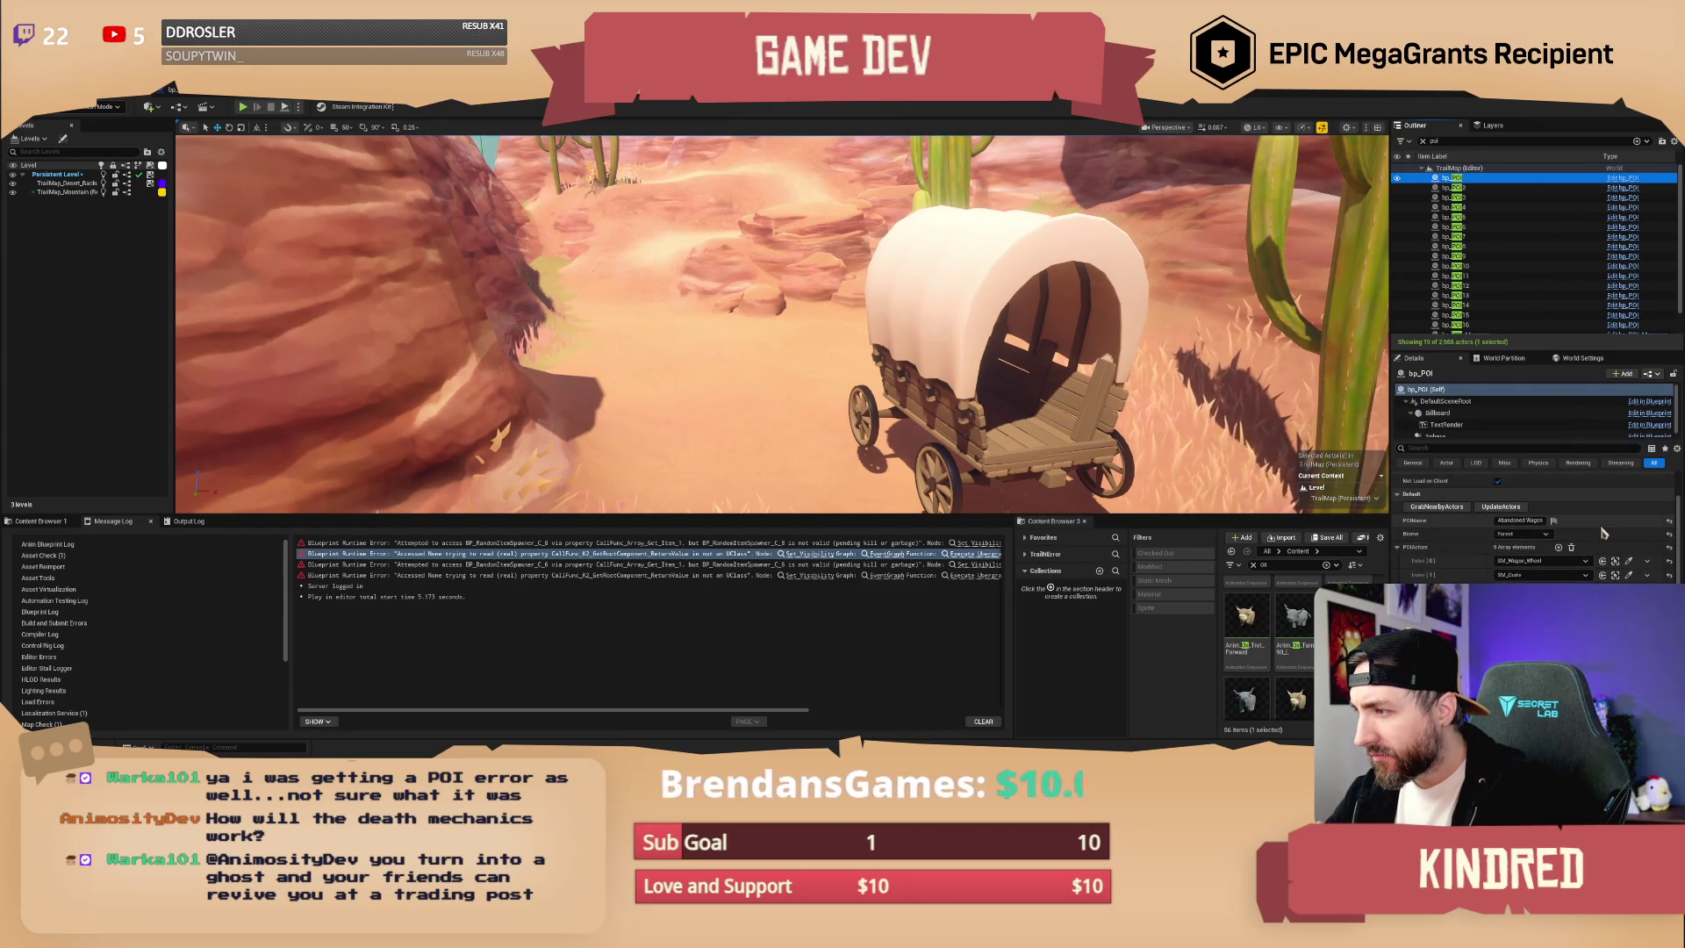
scroll(1603, 533, "up", 3)
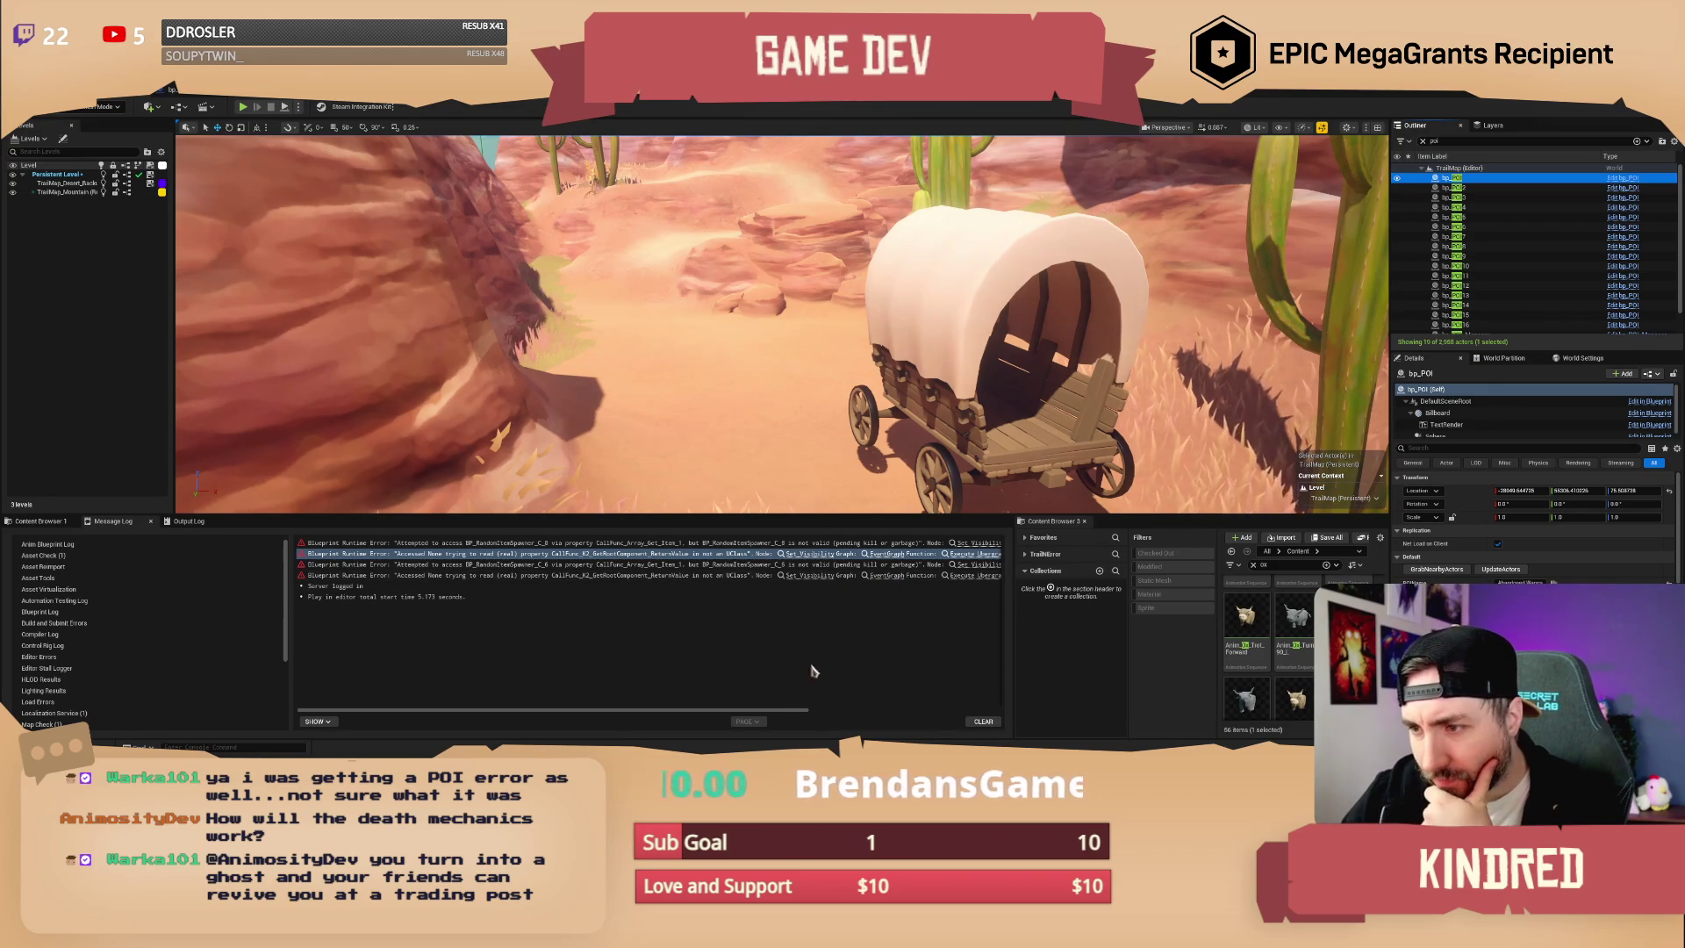
mouse_move(787, 709)
left_mouse_down()
mouse_move(1027, 717)
mouse_move(836, 715)
left_mouse_up()
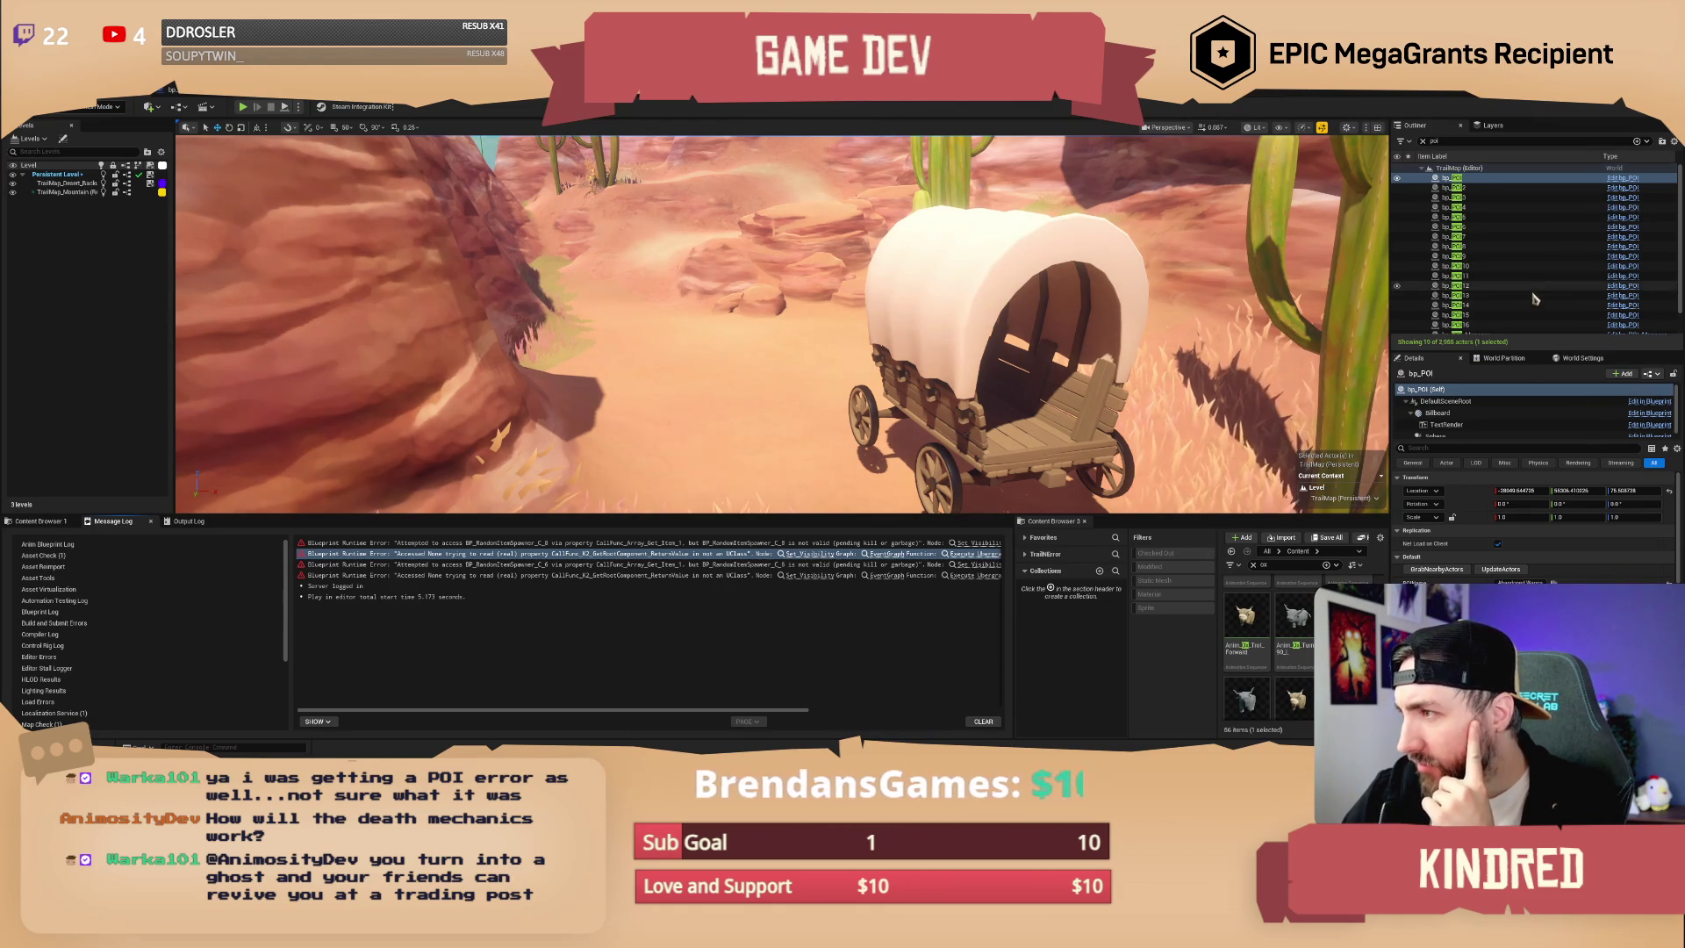
scroll(1536, 320, "down", 1)
scroll(1526, 331, "up", 1)
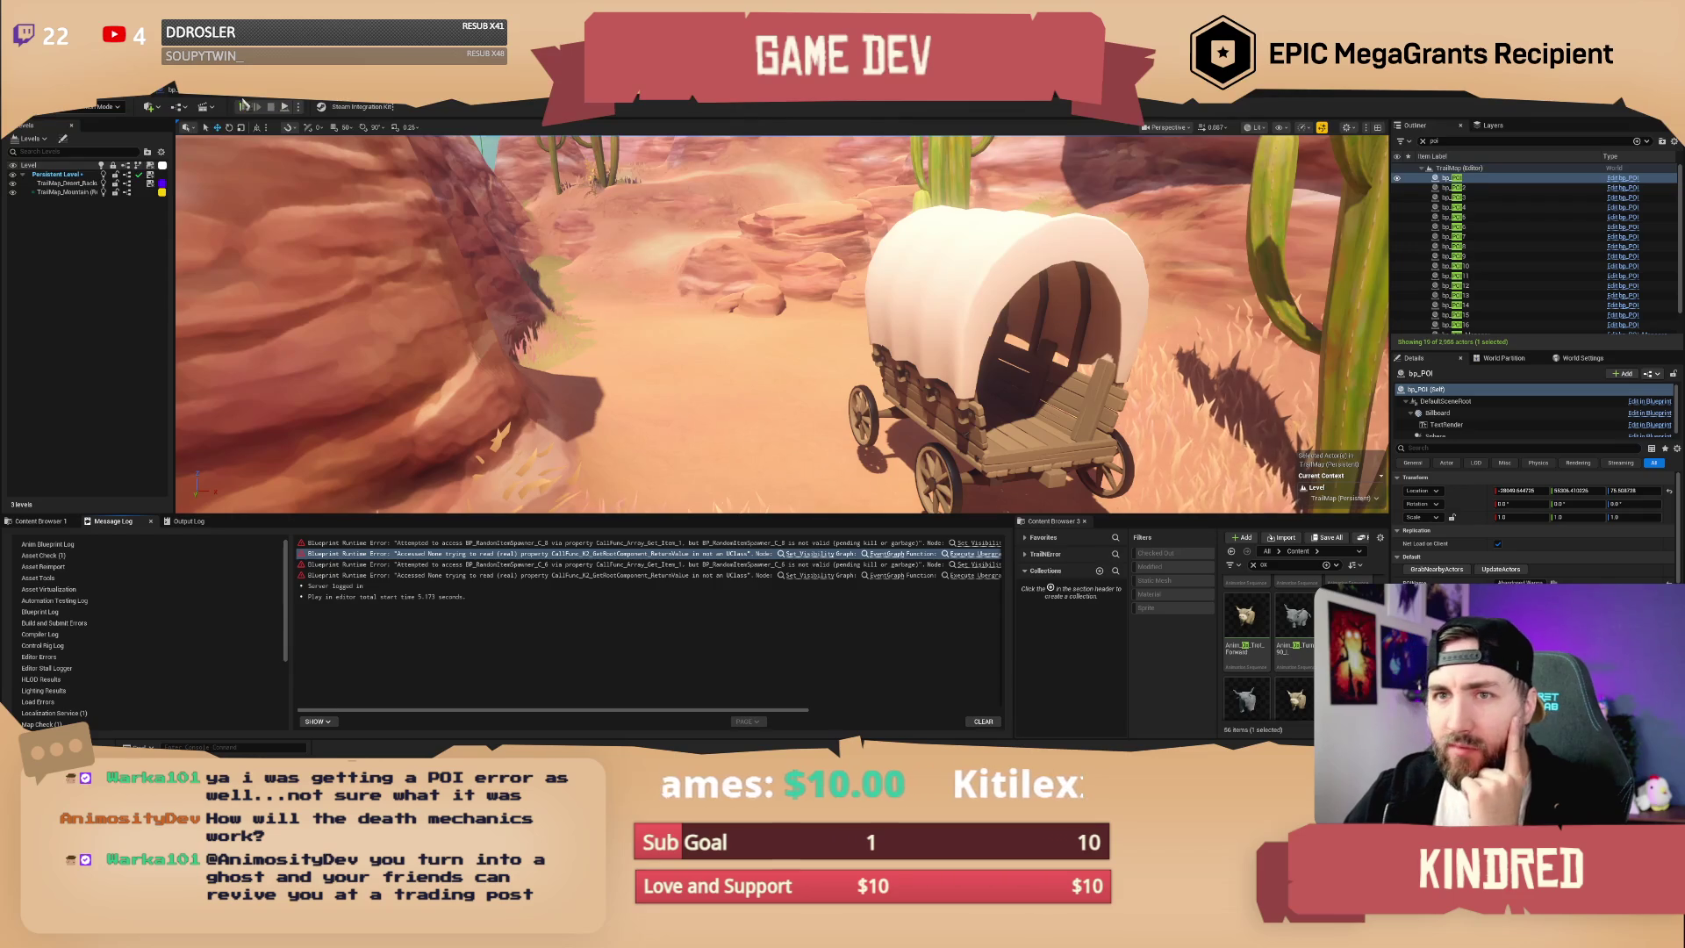
left_click(208, 100)
left_click(127, 100)
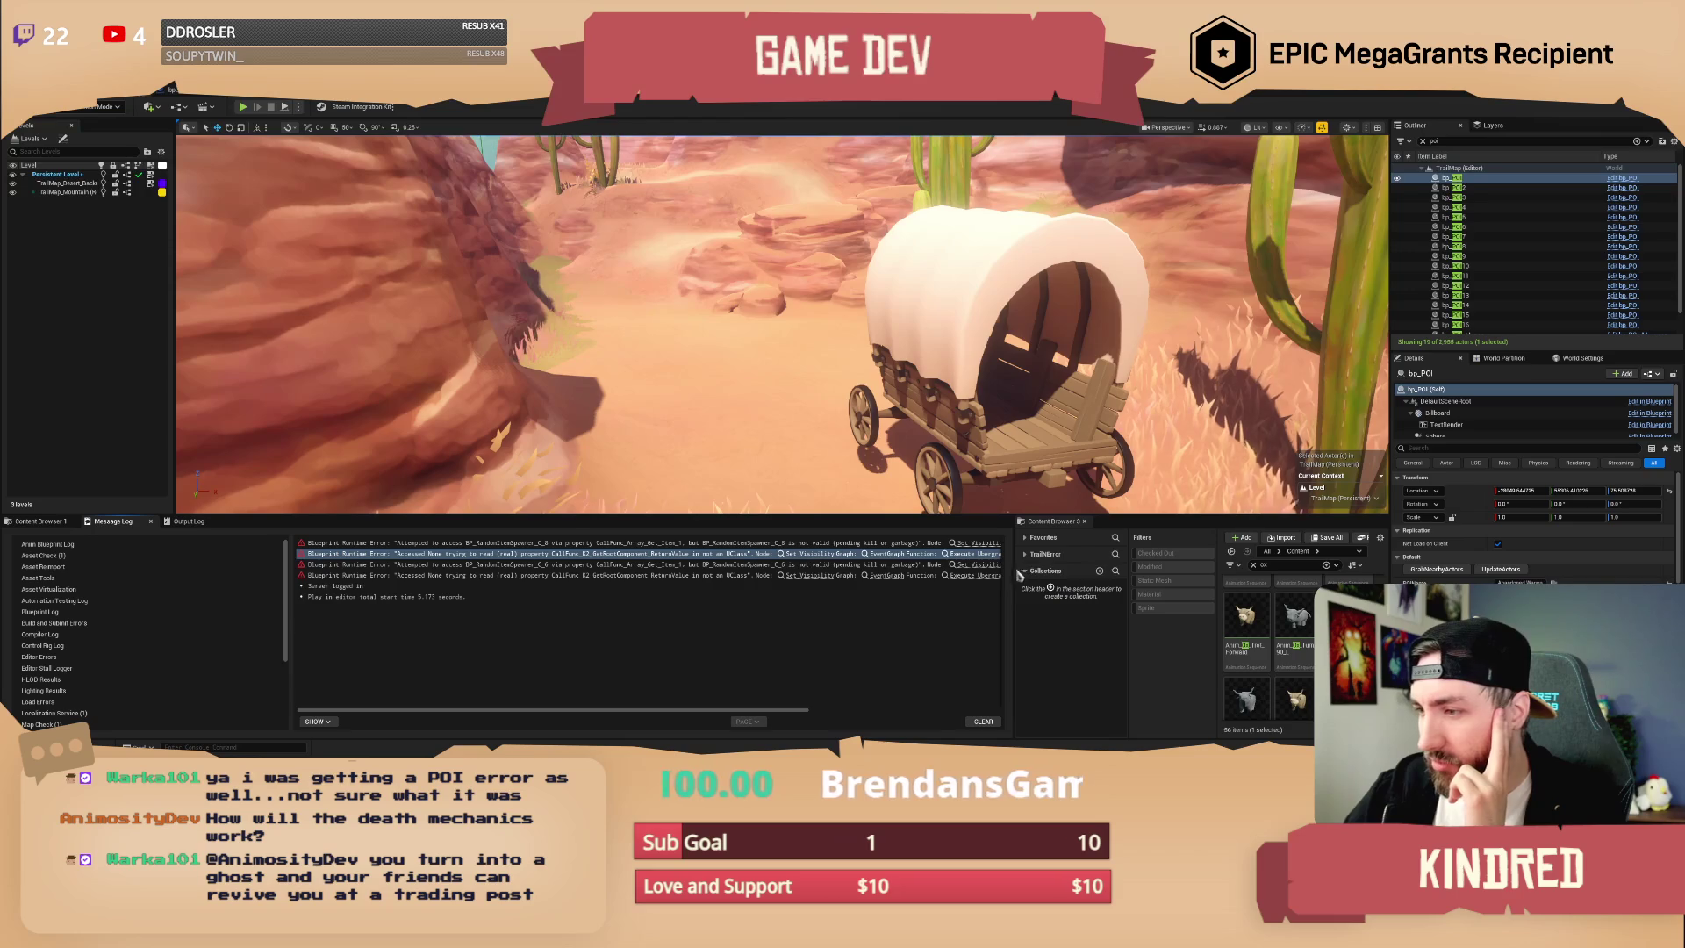
left_click_drag(1012, 584, 685, 584)
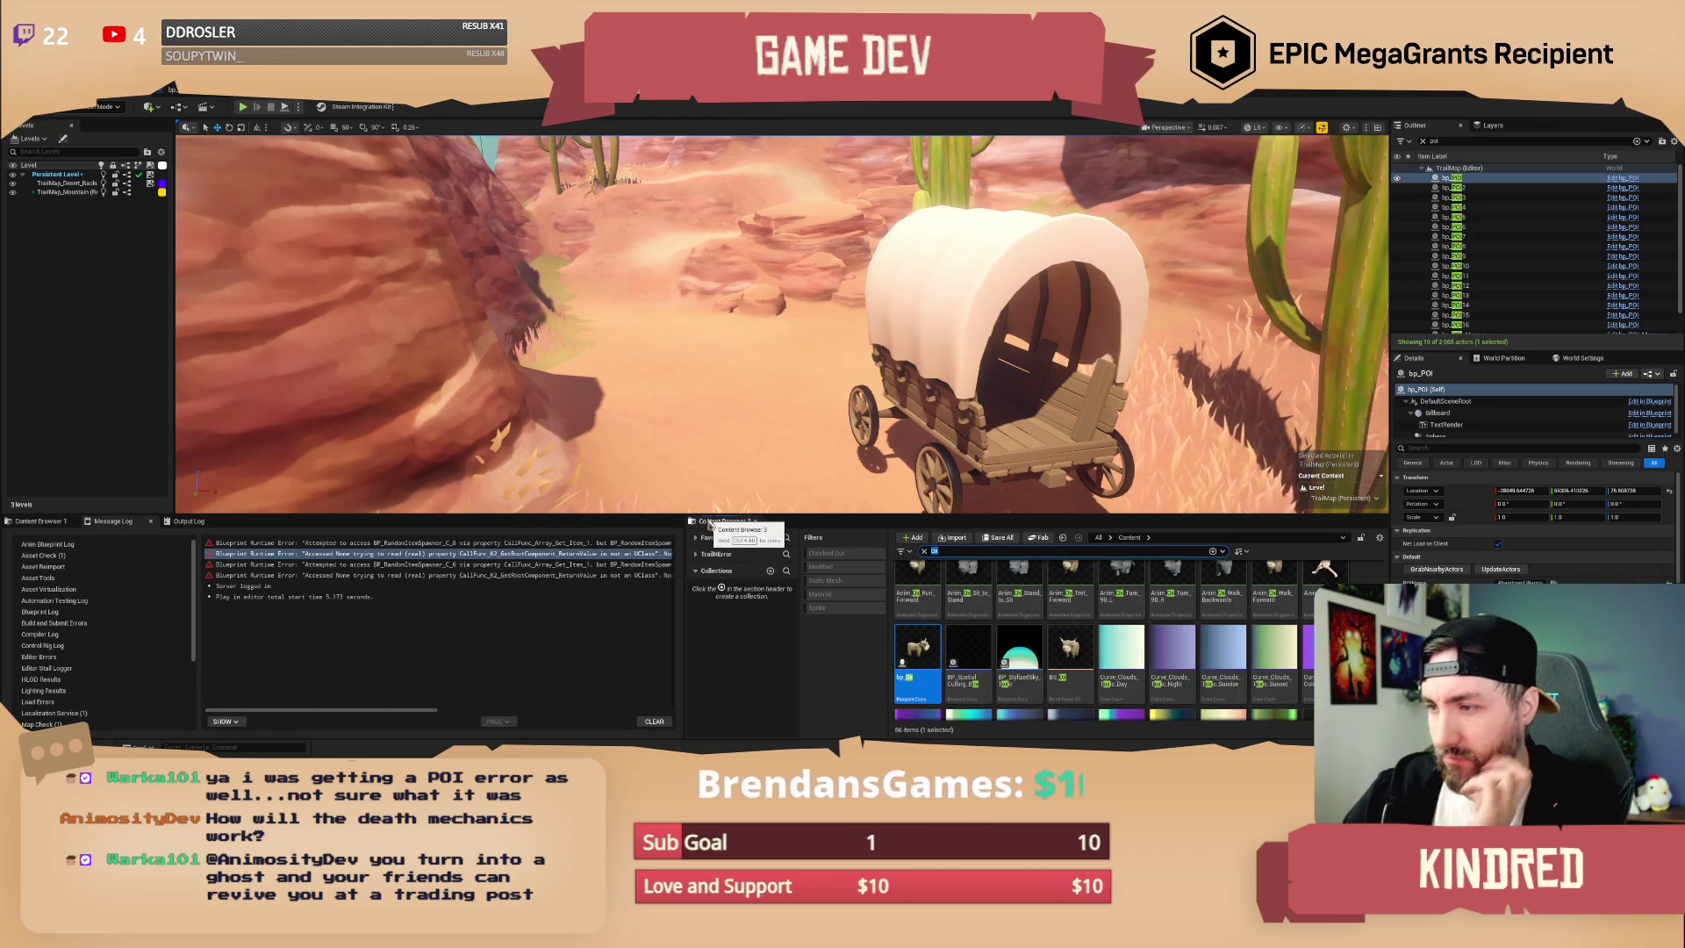
type("wn")
double_click(917, 597)
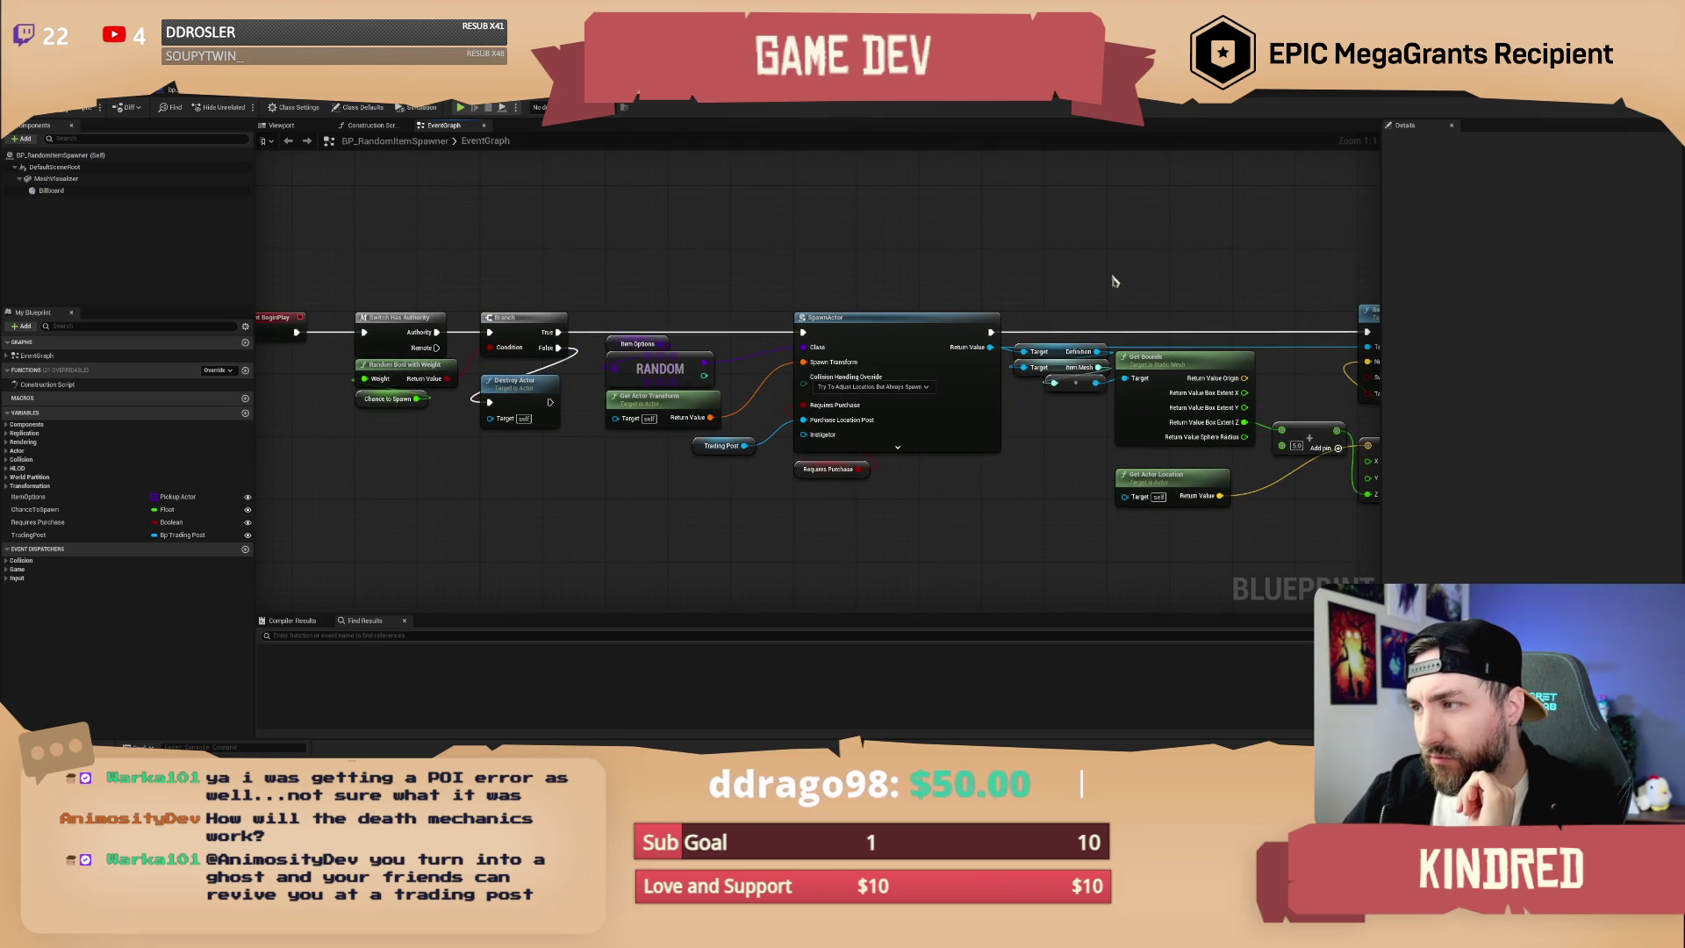
left_click_drag(1114, 280, 960, 277)
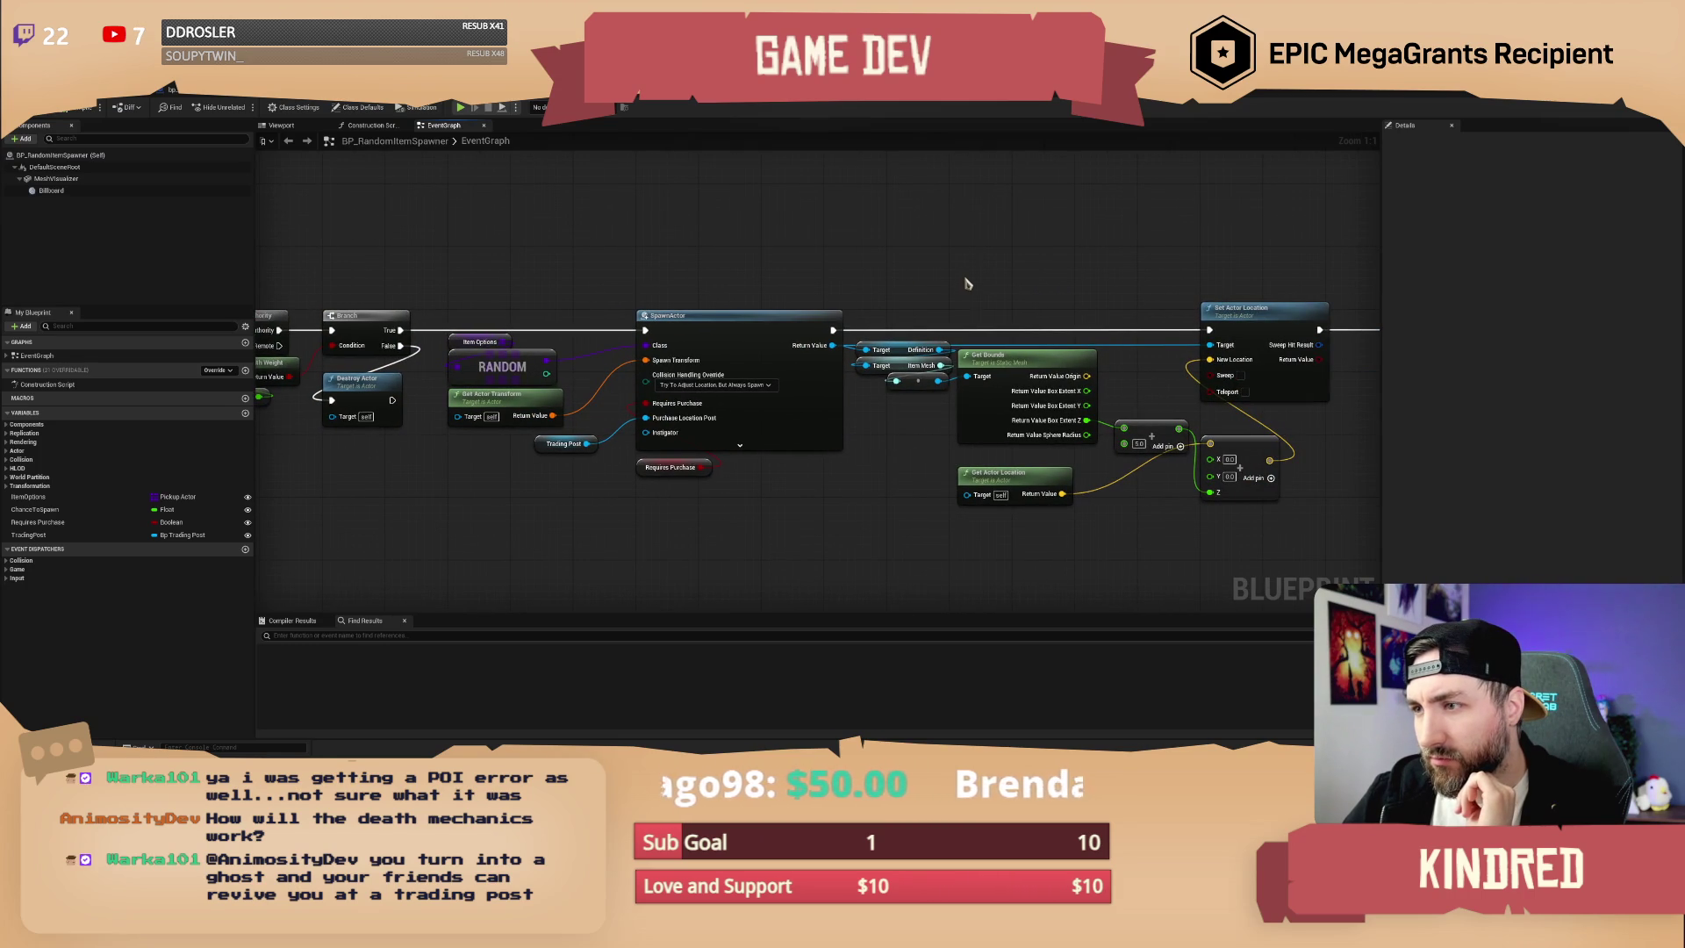
mouse_move(753, 264)
left_mouse_down()
mouse_move(1082, 270)
mouse_move(945, 275)
left_mouse_up()
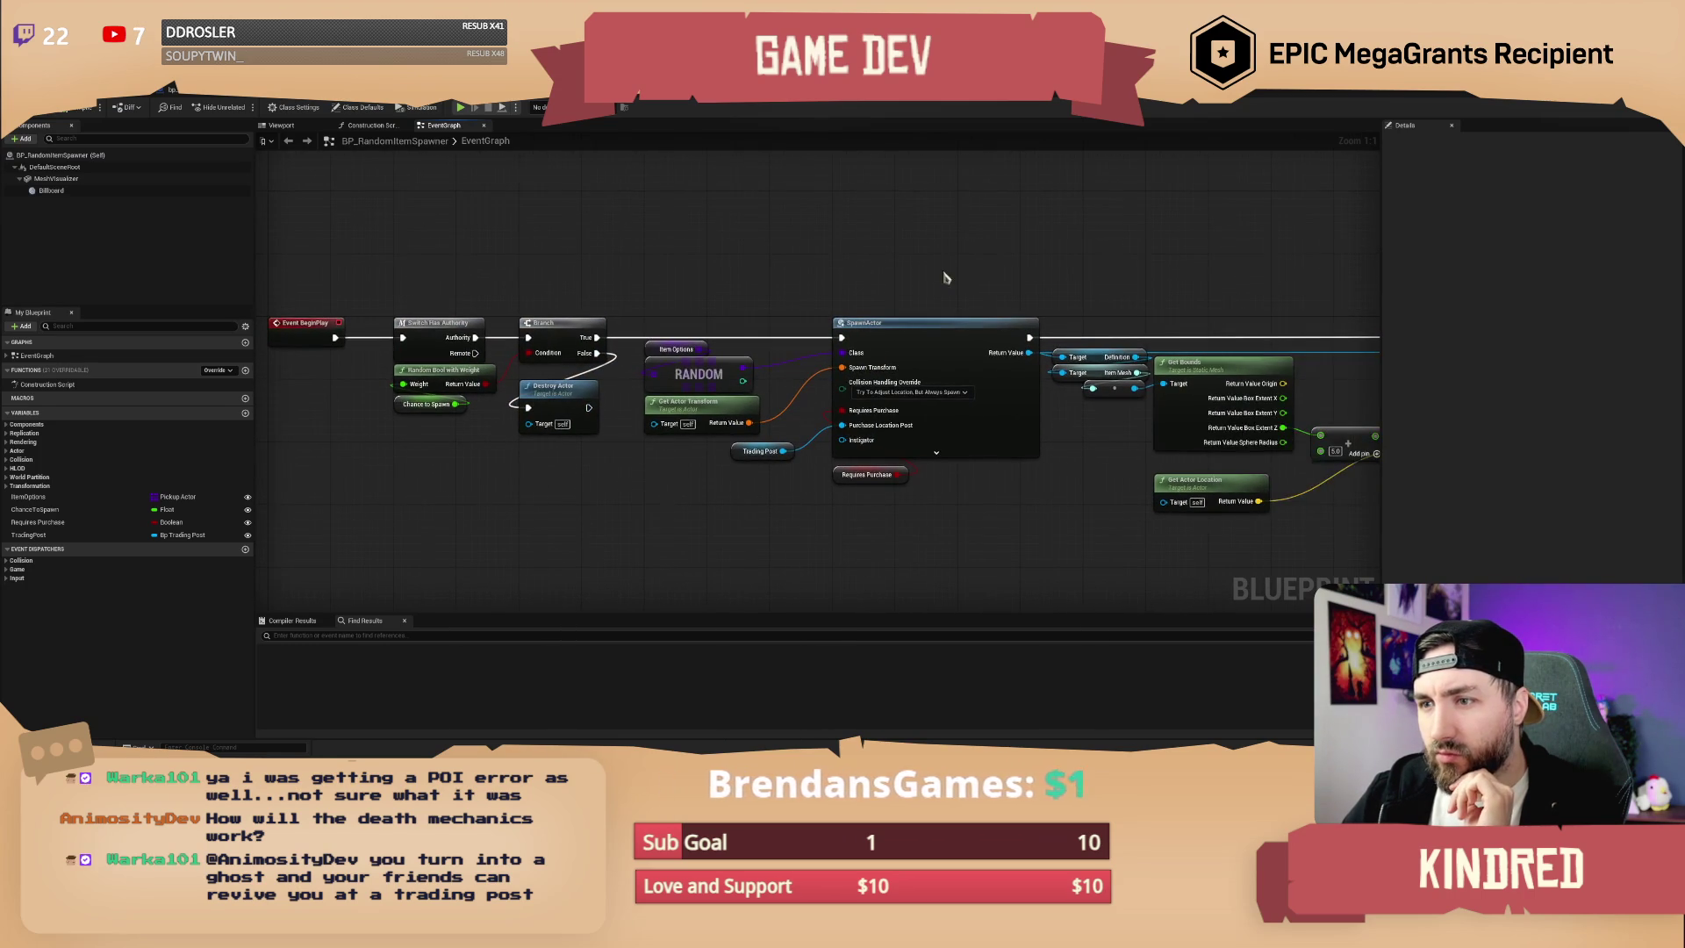
left_click_drag(1301, 277, 837, 289)
mouse_move(1156, 287)
left_mouse_down()
mouse_move(1017, 304)
mouse_move(1150, 338)
mouse_move(1246, 337)
left_mouse_up()
mouse_move(889, 281)
left_mouse_down()
mouse_move(1269, 281)
mouse_move(963, 281)
left_mouse_up()
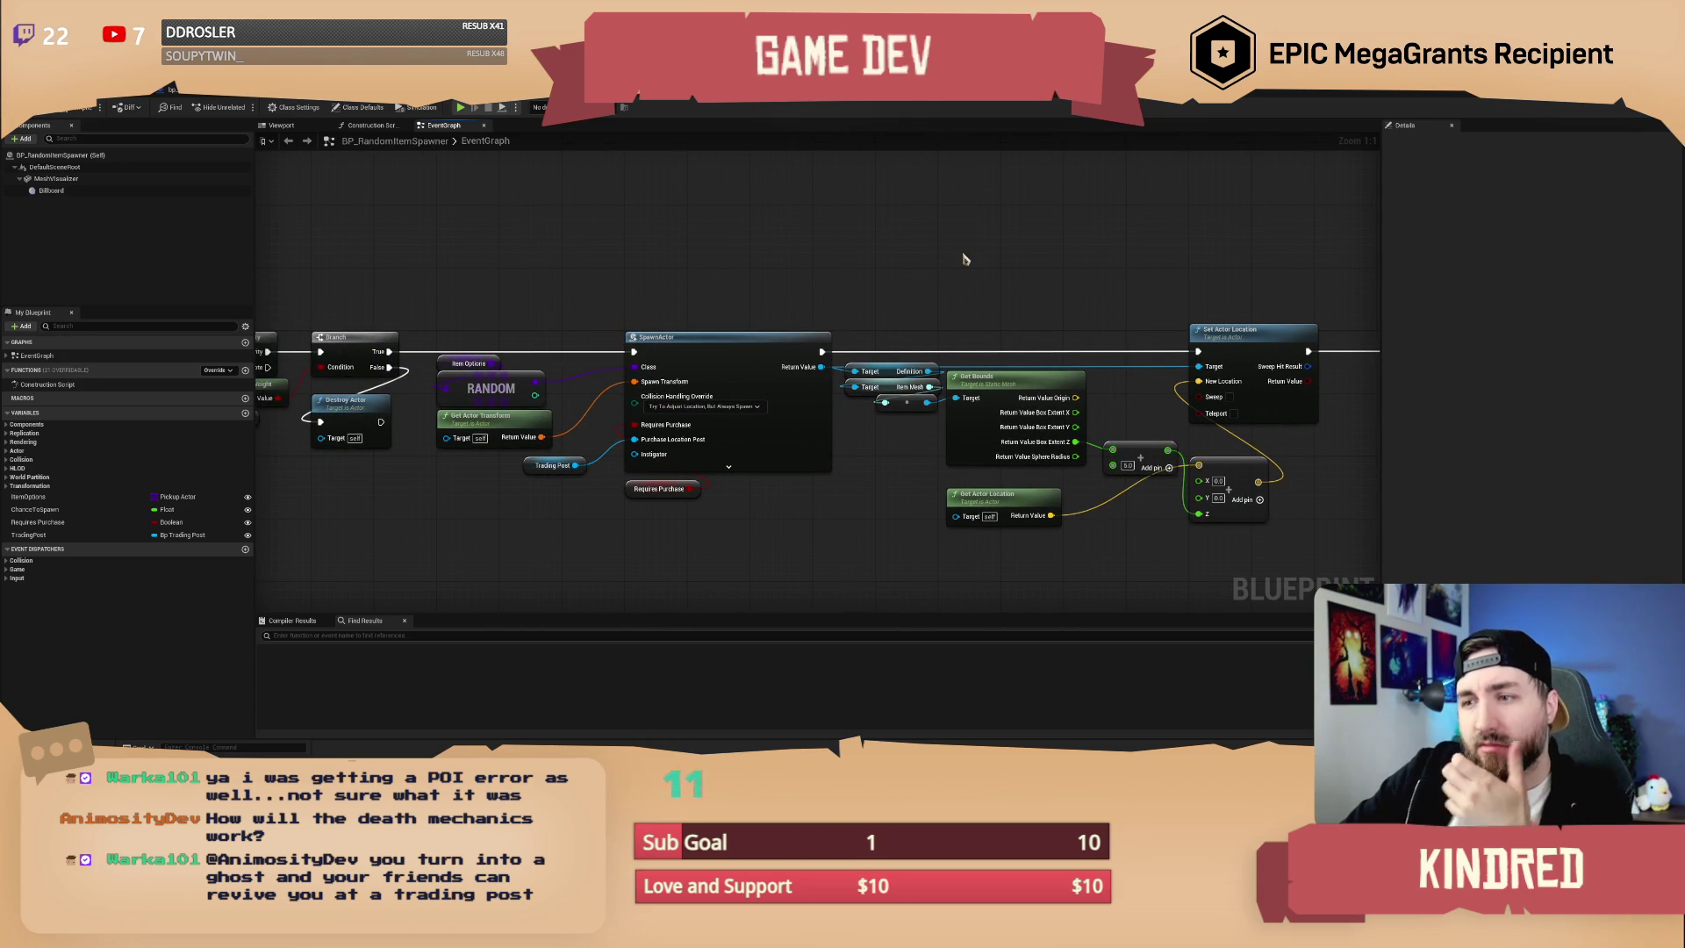
left_click_drag(1132, 264, 804, 276)
left_click(175, 89)
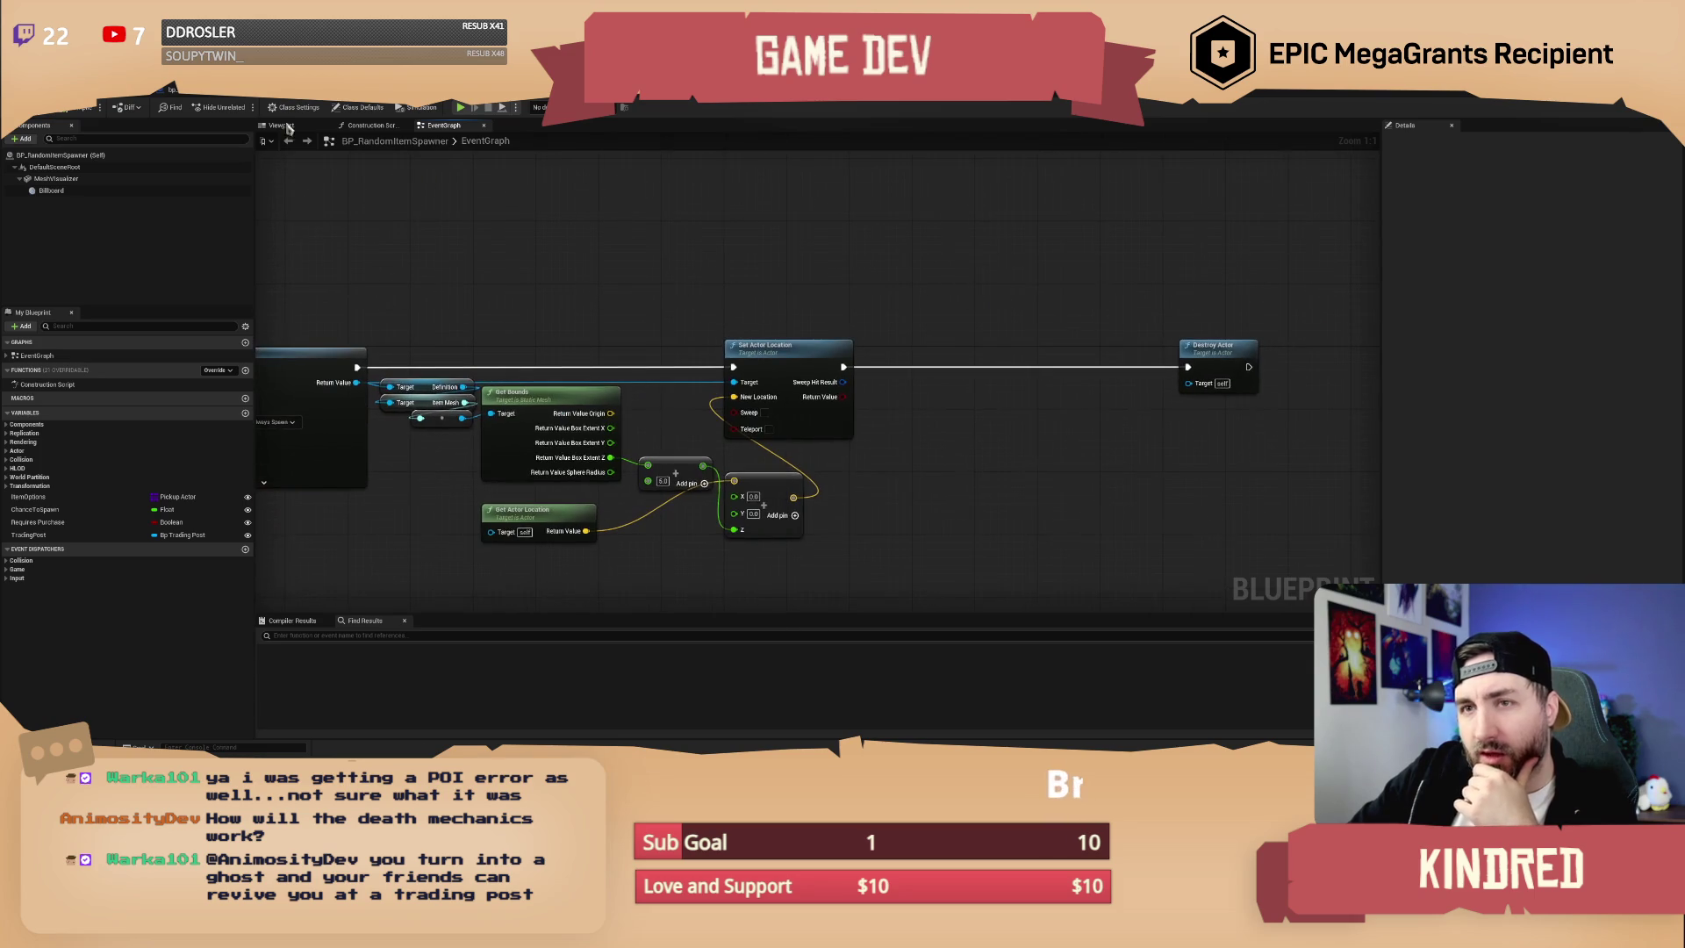
- In bp_POI's event graph, shift Is Valid and Set Visibility nodes right to make room
left_click(523, 125)
mouse_move(1091, 275)
left_mouse_down()
mouse_move(887, 297)
mouse_move(861, 331)
left_mouse_up()
left_click_drag(760, 335, 1032, 449)
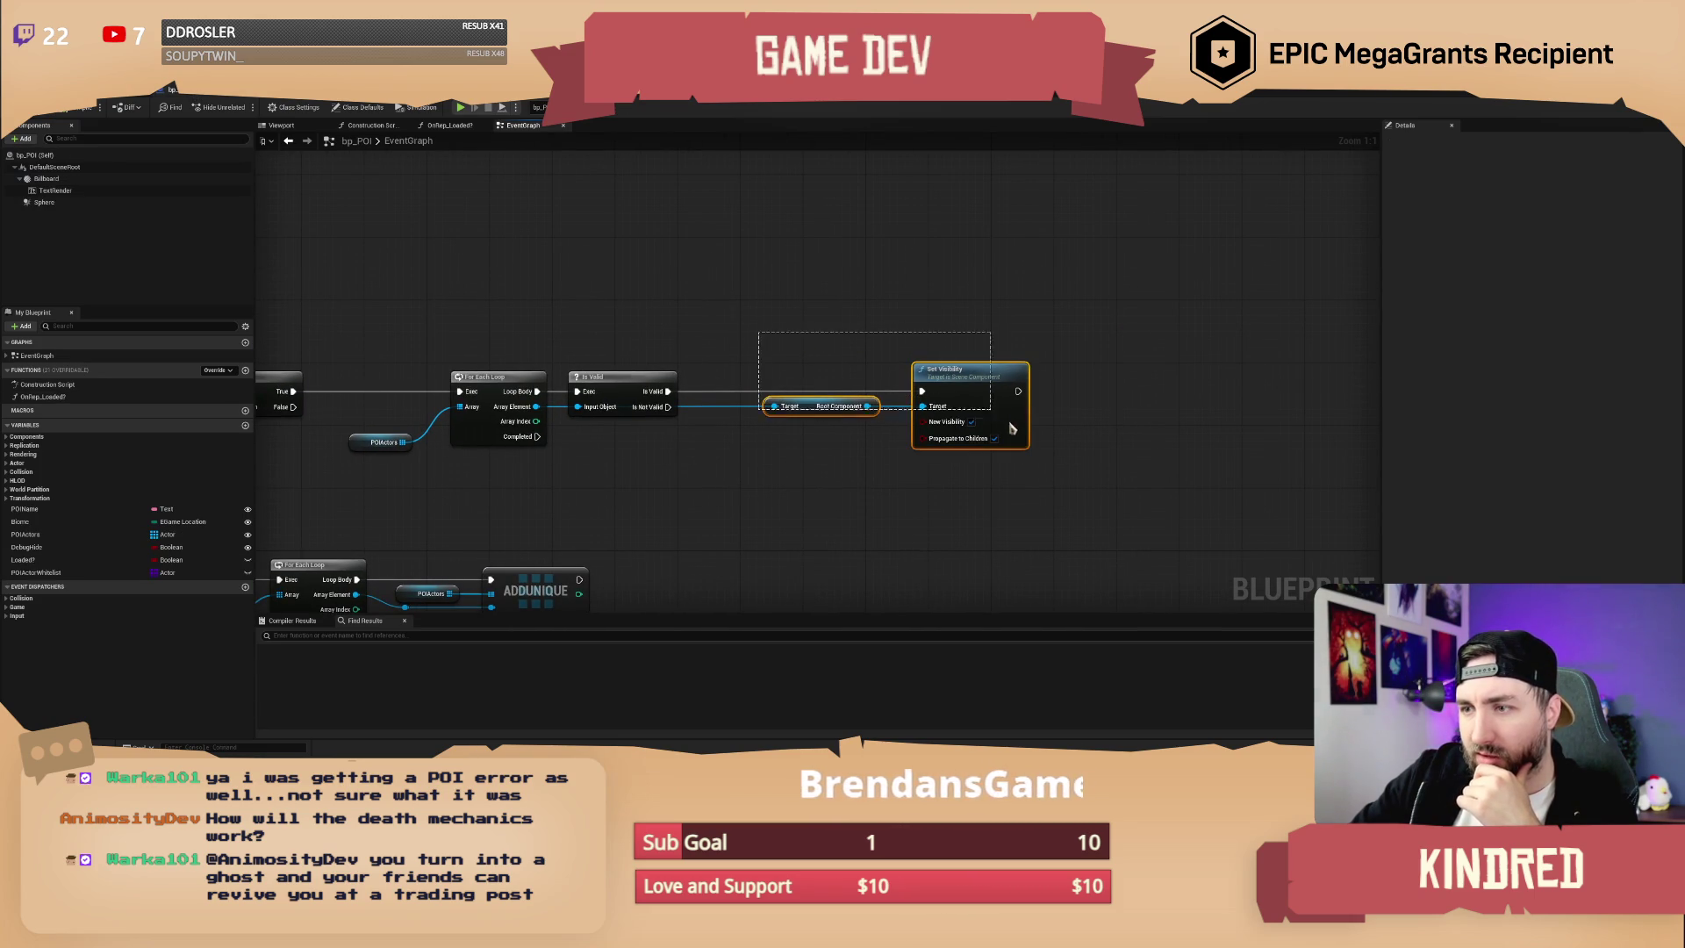
left_click_drag(964, 385, 1215, 379)
mouse_move(619, 380)
left_mouse_down()
mouse_move(948, 386)
mouse_move(1028, 360)
mouse_move(1281, 447)
left_mouse_up()
left_click_drag(1216, 379, 1232, 379)
left_click(1110, 337)
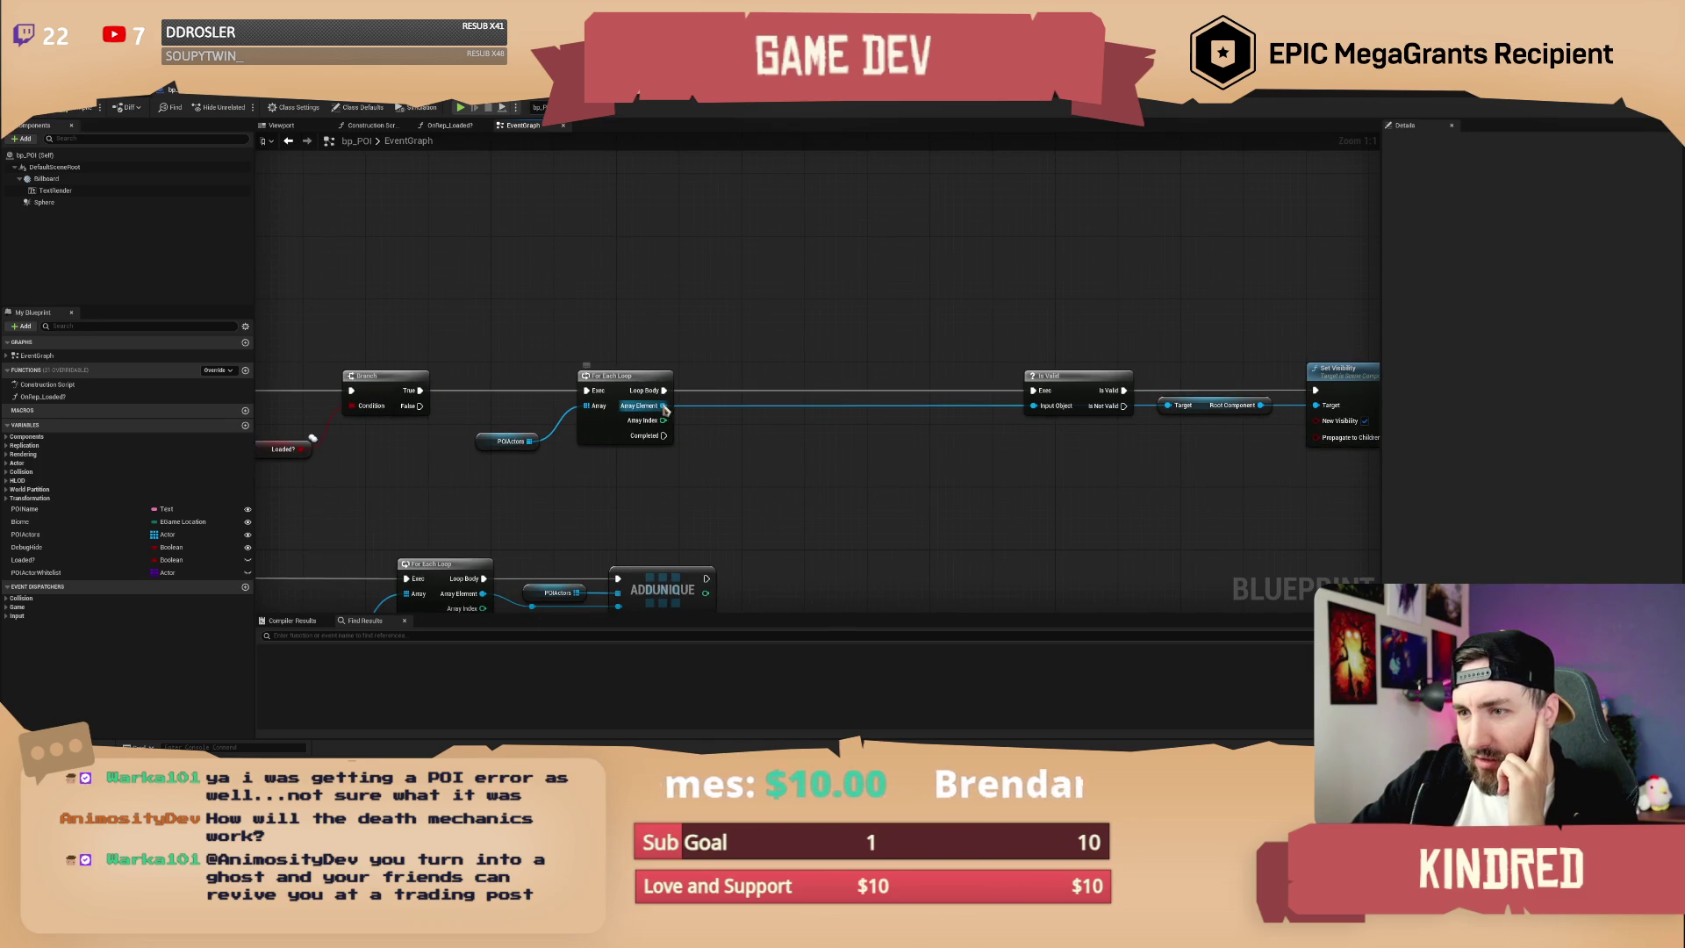
- Add a Cast To BP_RandomItemSpawner node from Array Element, wired ahead of Is Valid
left_click_drag(663, 405, 713, 428)
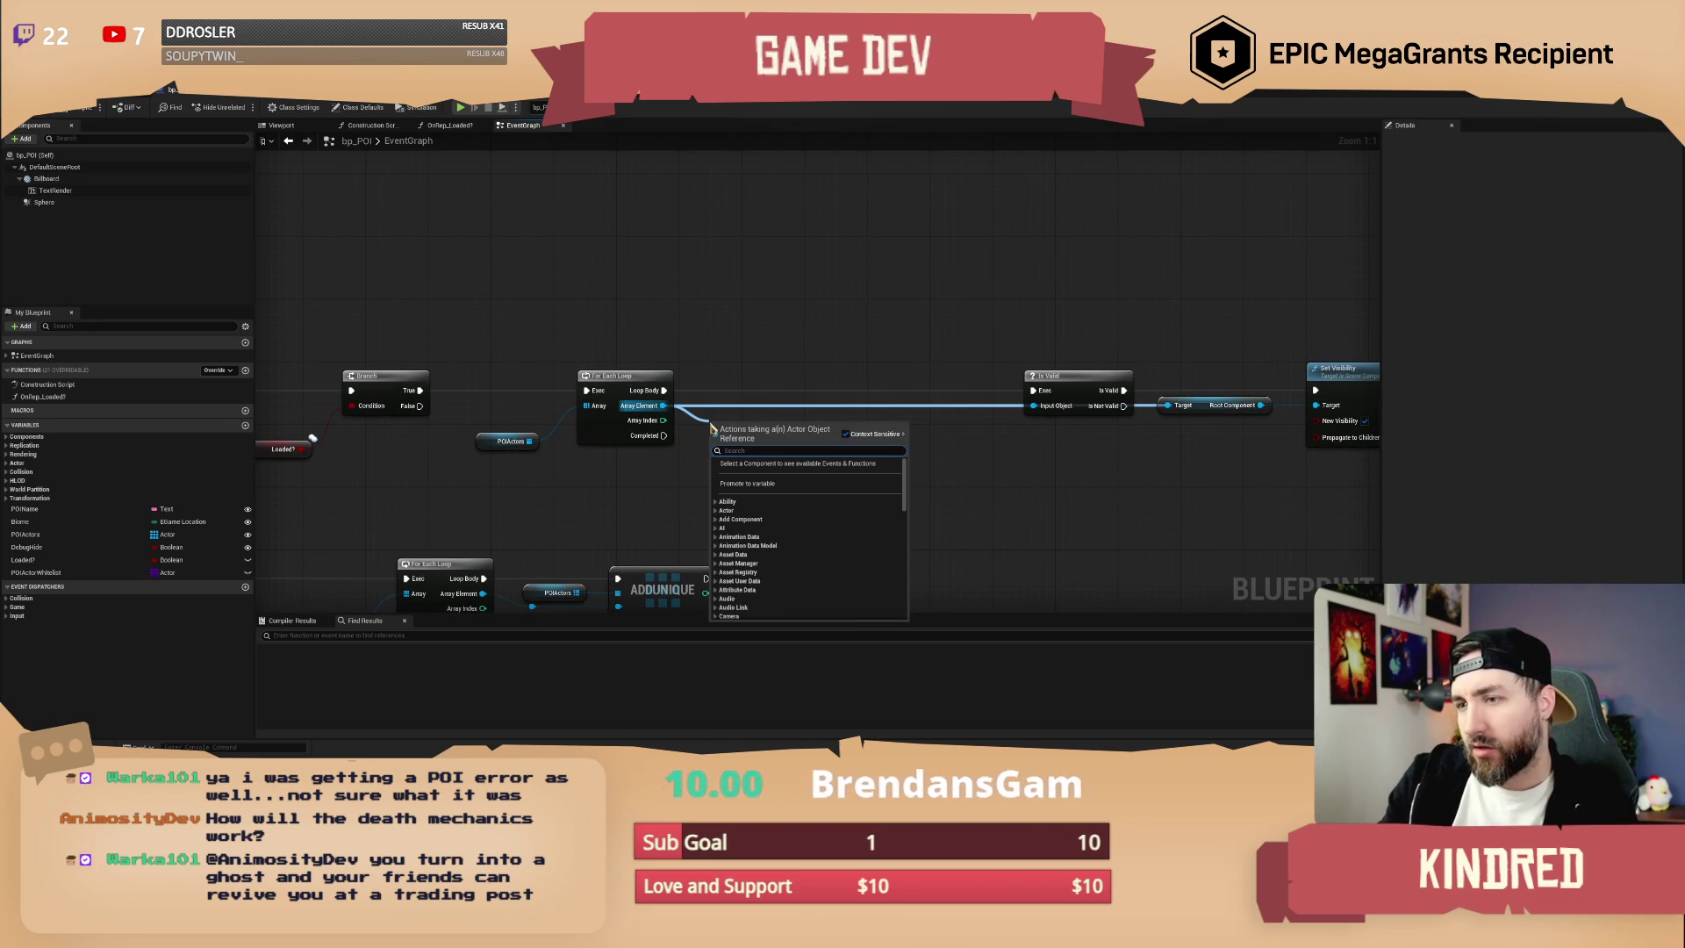
type("cast to ")
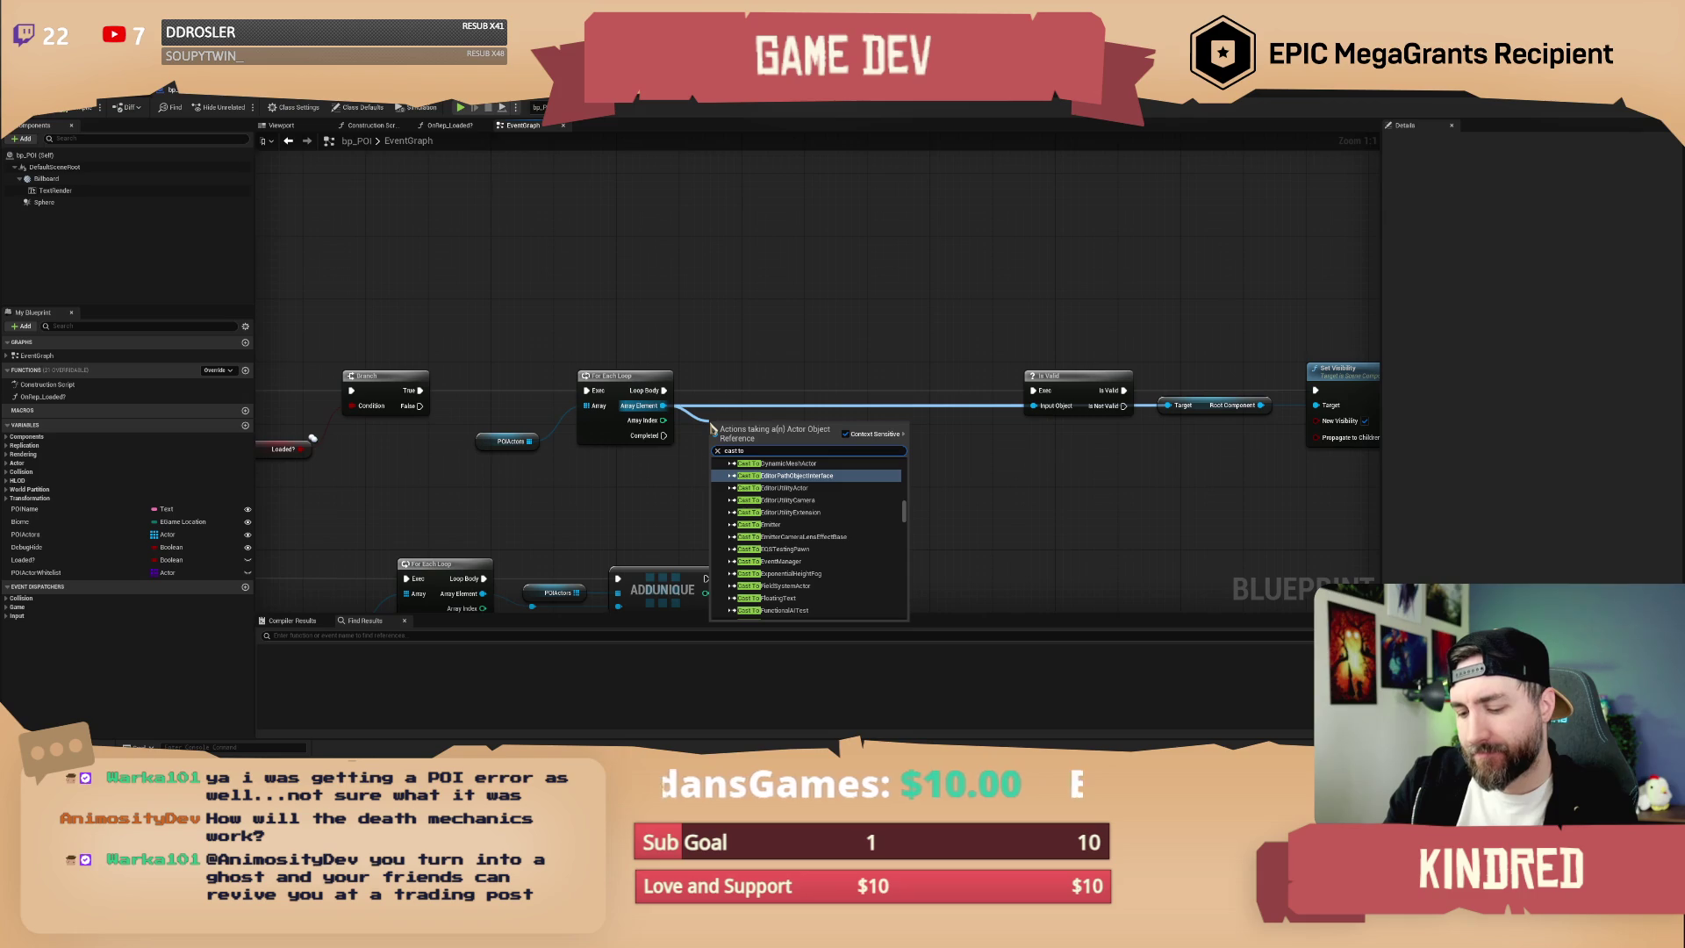
type("spawn")
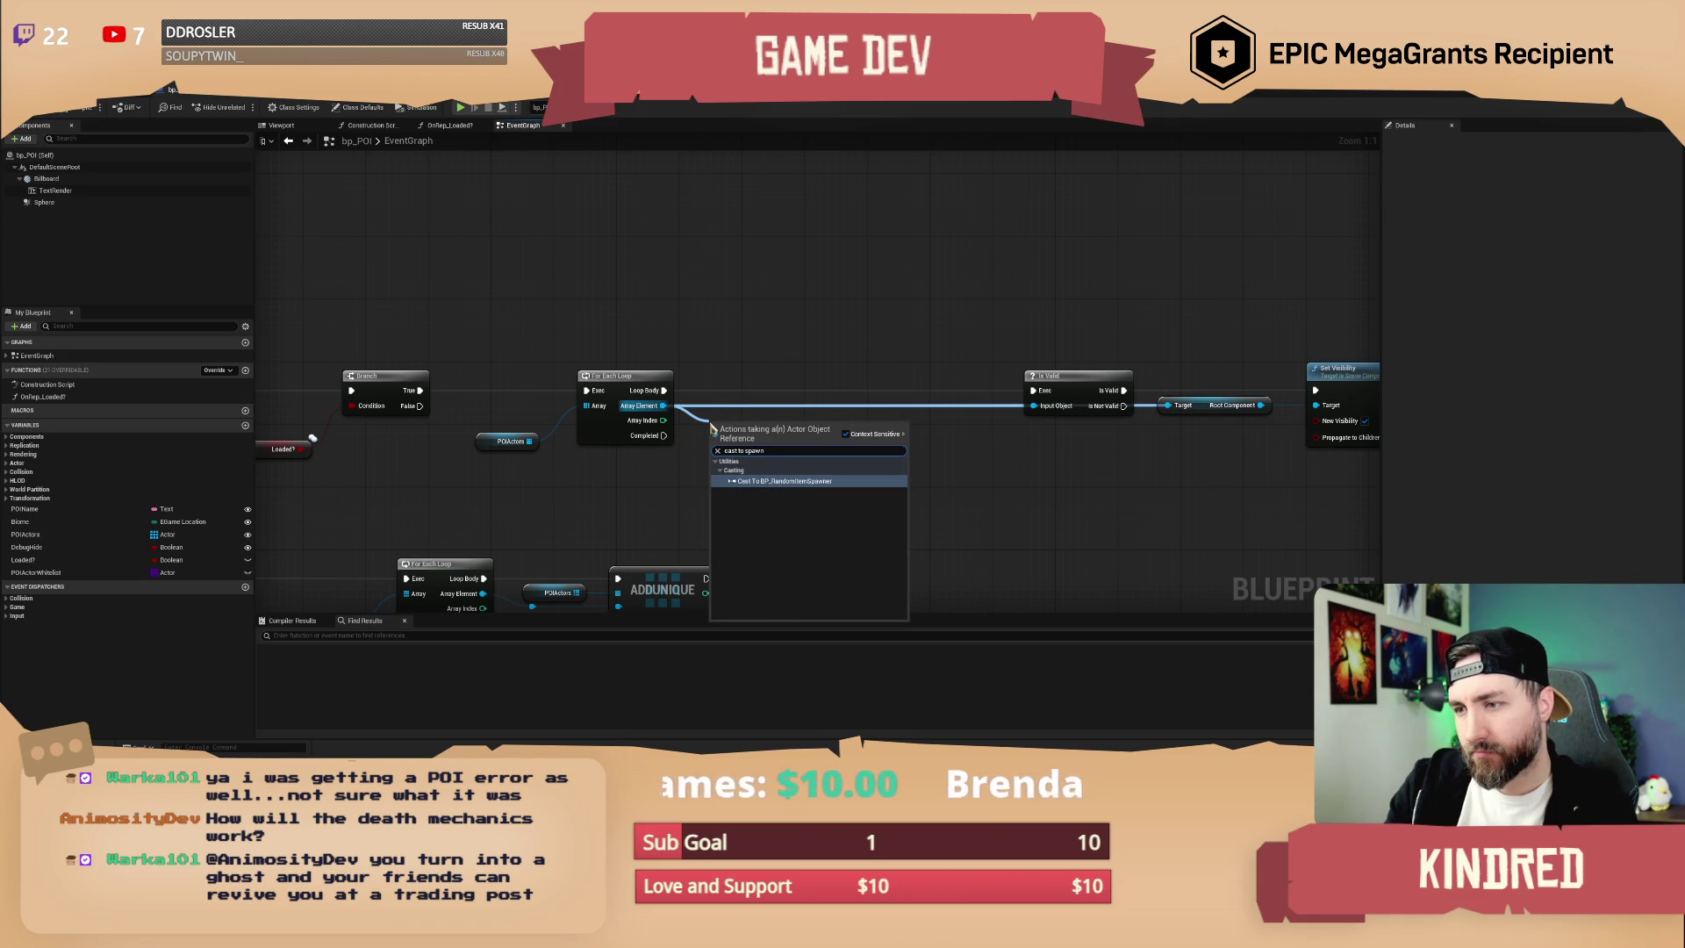
key("Return")
mouse_move(776, 439)
left_mouse_down()
mouse_move(776, 387)
mouse_move(634, 361)
left_mouse_up()
mouse_move(714, 403)
left_mouse_down()
mouse_move(746, 418)
mouse_move(910, 387)
left_mouse_up()
left_click_drag(966, 332, 1317, 513)
mouse_move(967, 392)
left_mouse_down()
mouse_move(879, 450)
mouse_move(904, 447)
left_mouse_up()
left_click(900, 408)
- Add reroute points on the Input Object, Target and Array Element wires, then launch Play In Editor
double_click(790, 444)
mouse_move(790, 444)
left_mouse_down()
mouse_move(755, 502)
mouse_move(982, 457)
left_mouse_up()
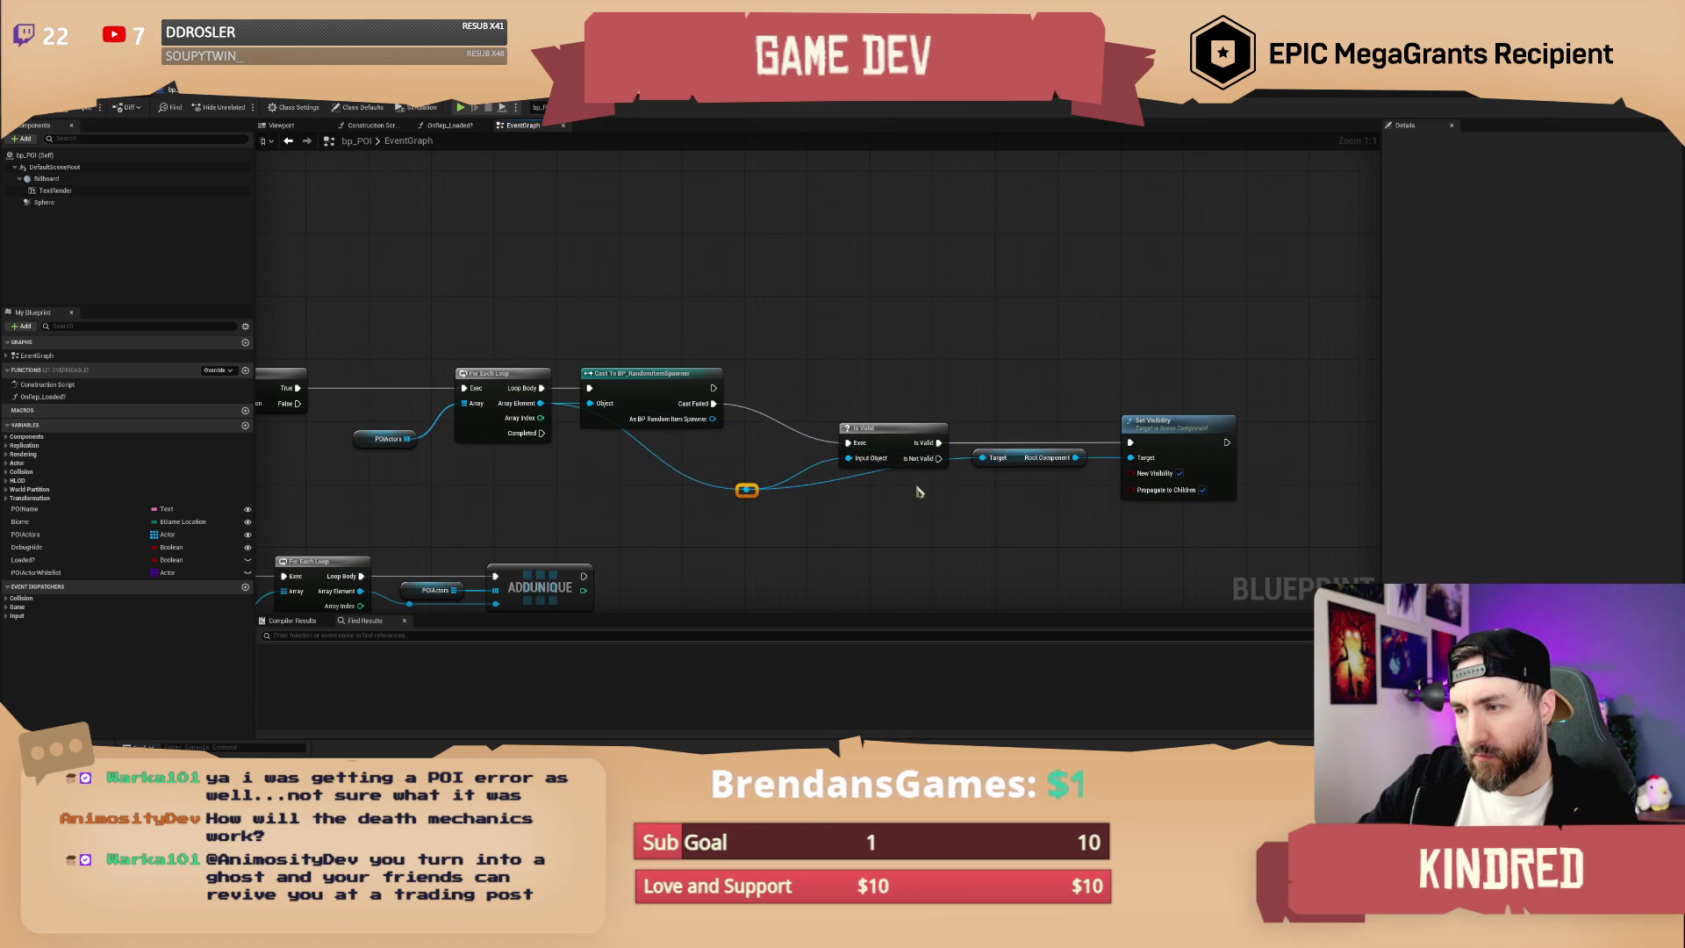
double_click(869, 482)
left_click_drag(877, 489, 944, 489)
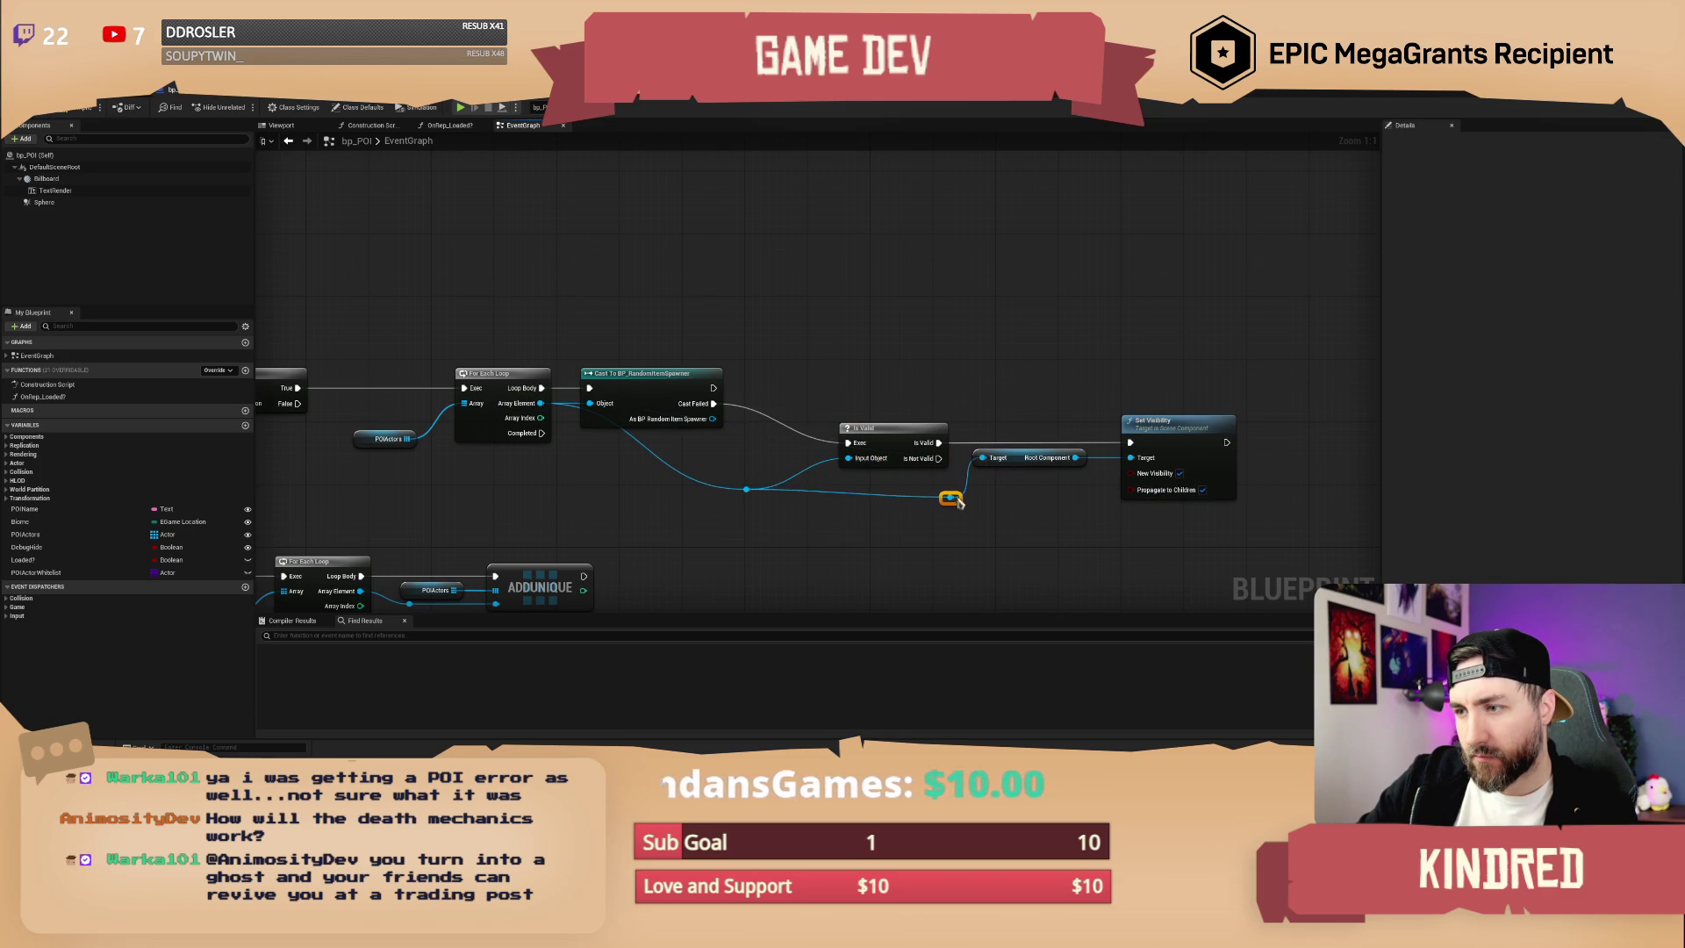
left_click(970, 524)
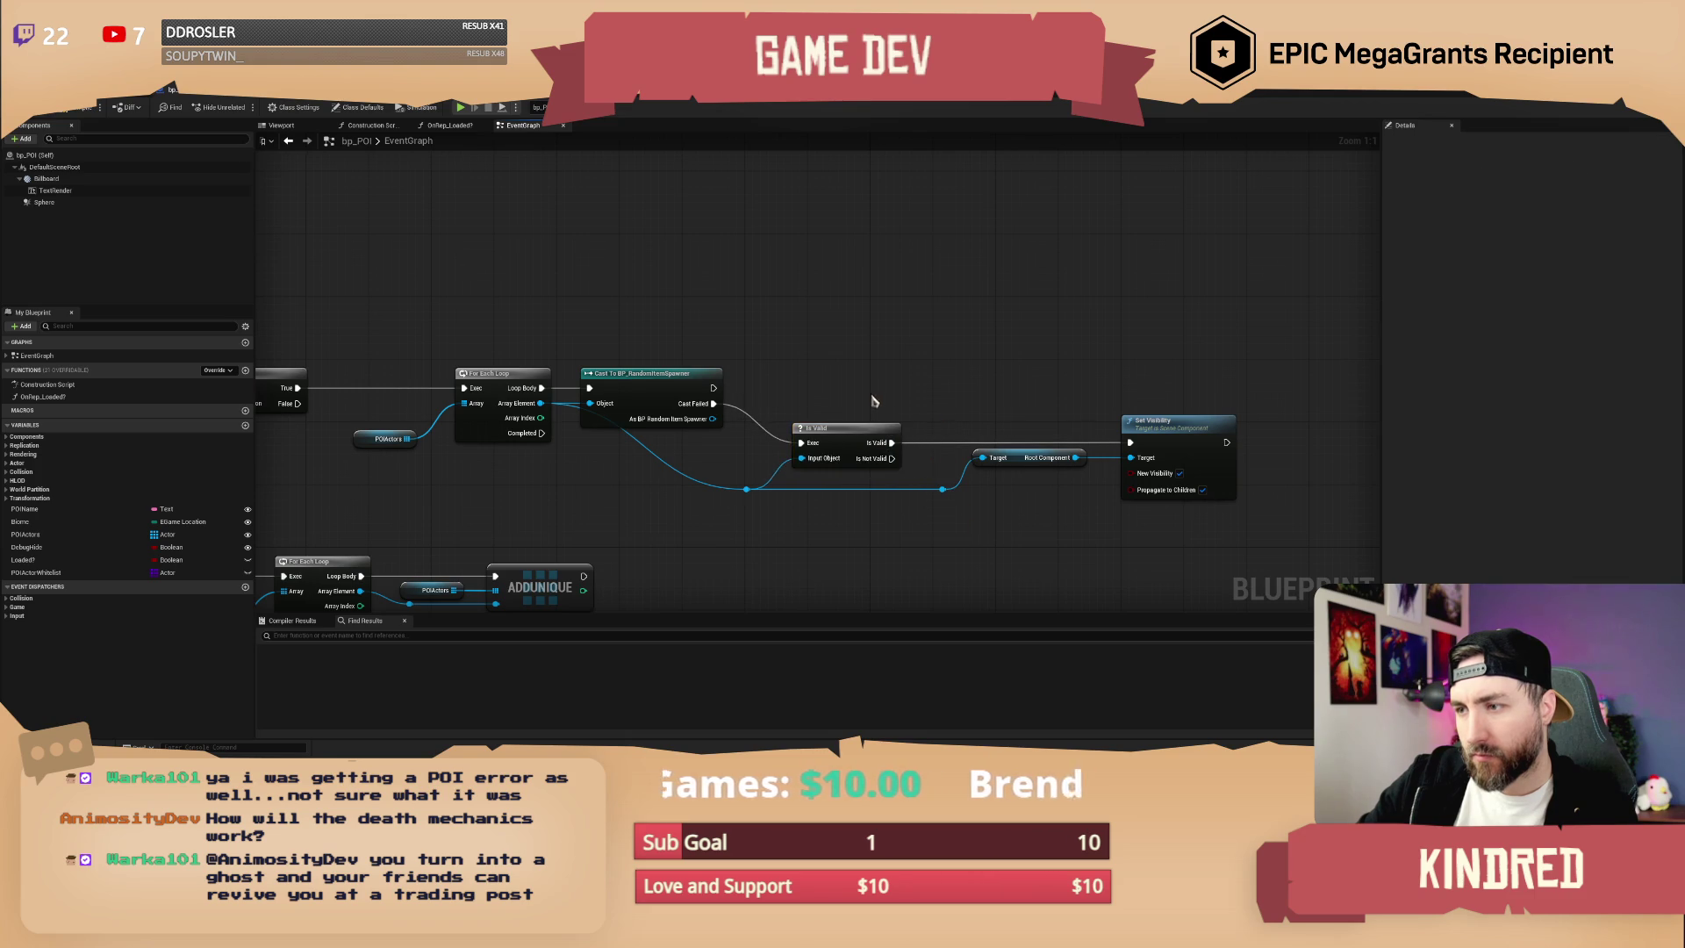
left_click_drag(414, 242, 458, 227)
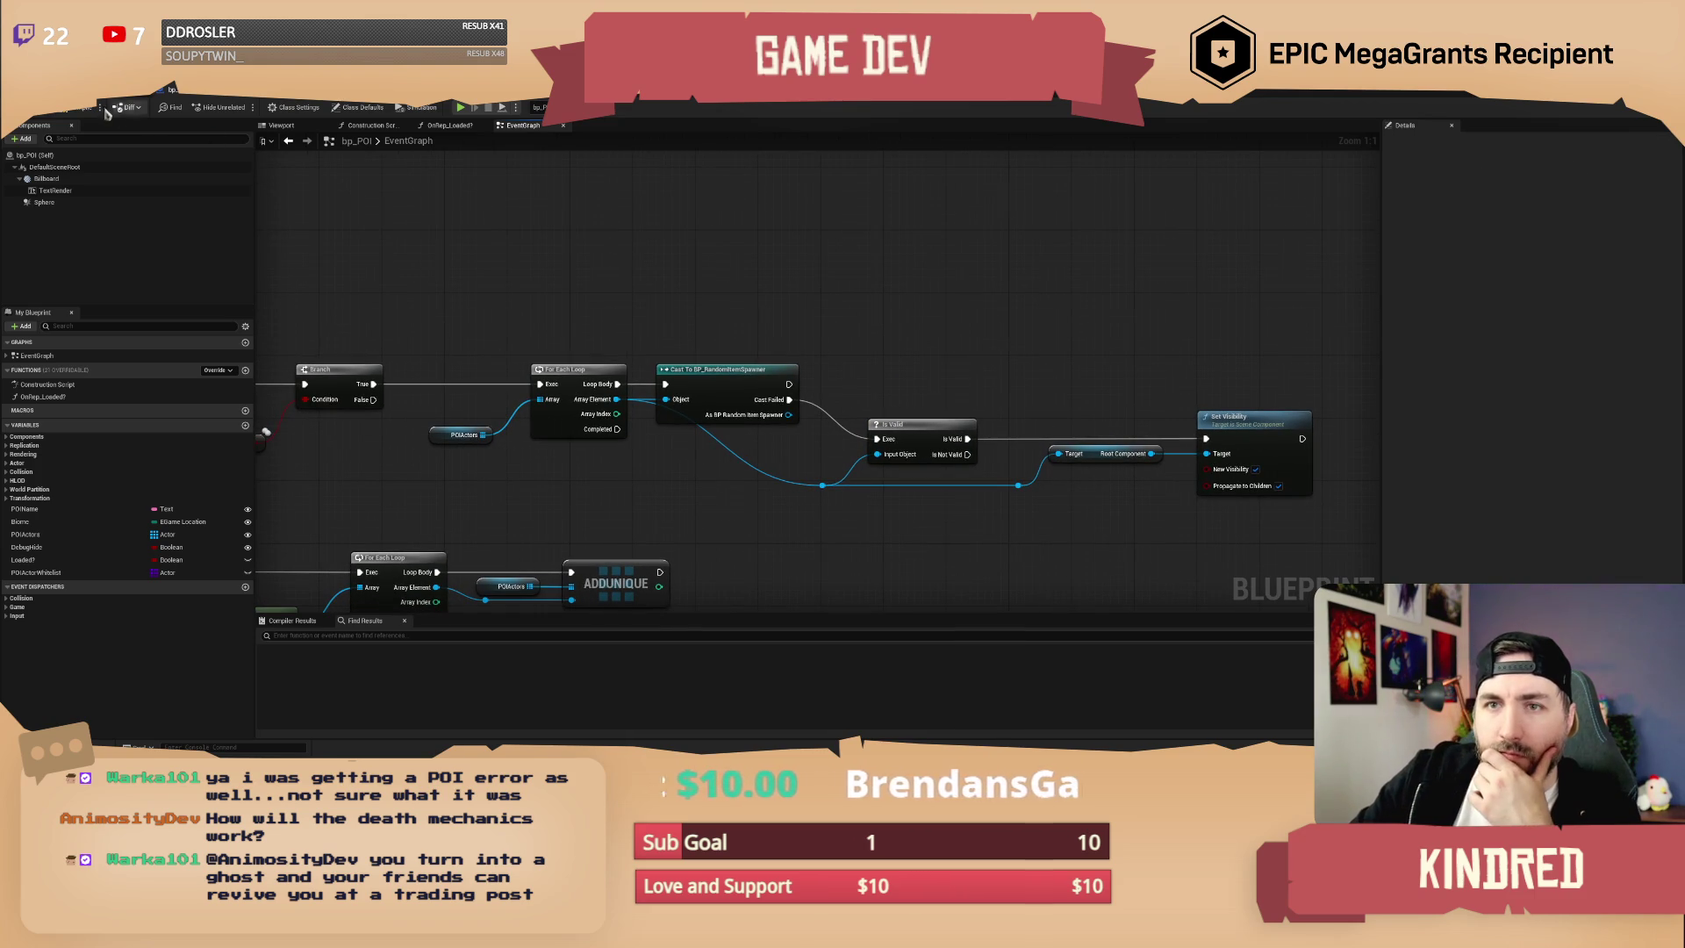
double_click(729, 470)
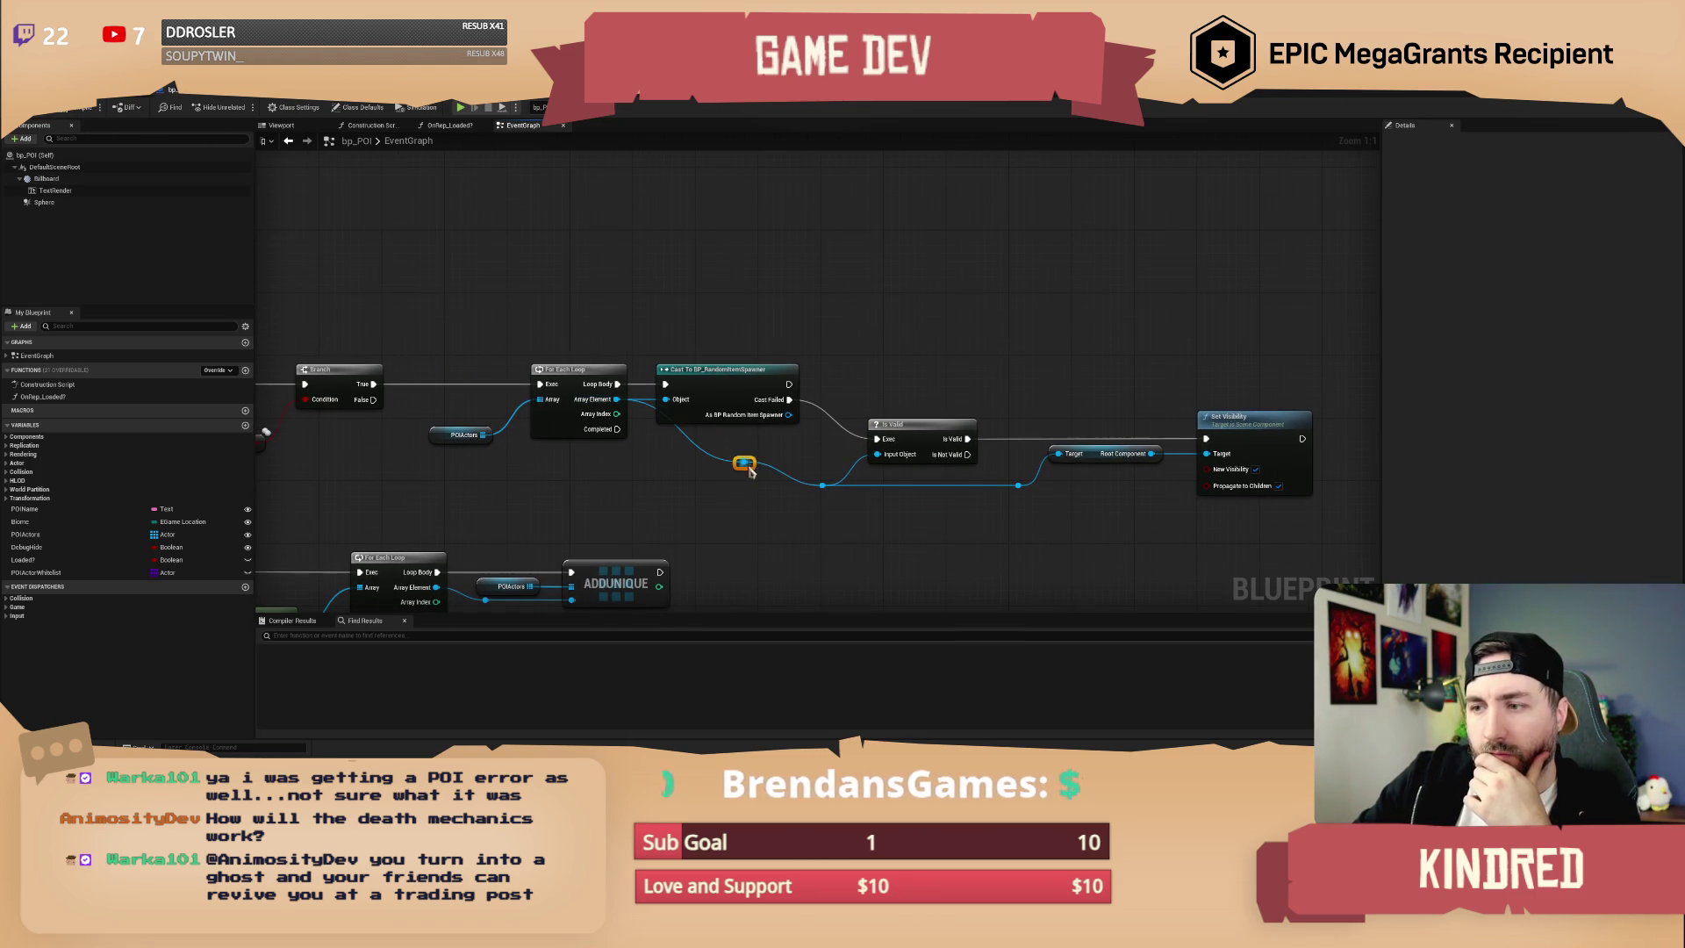
mouse_move(729, 470)
left_mouse_down()
mouse_move(689, 486)
mouse_move(719, 494)
left_mouse_up()
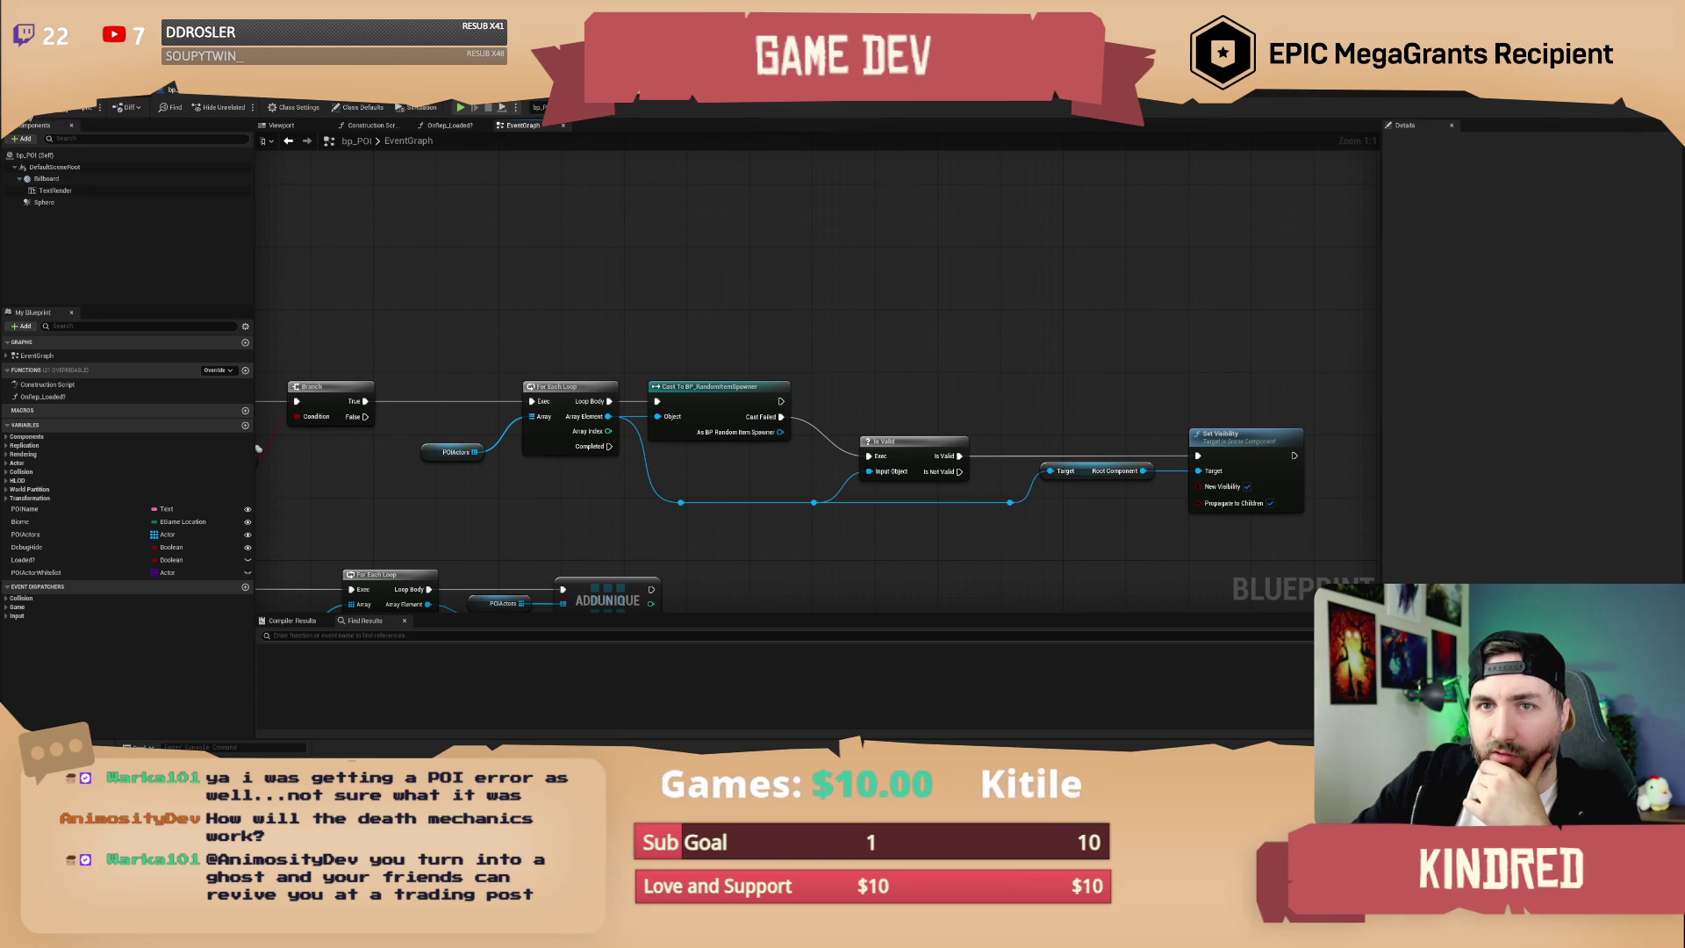
left_click_drag(618, 308, 643, 305)
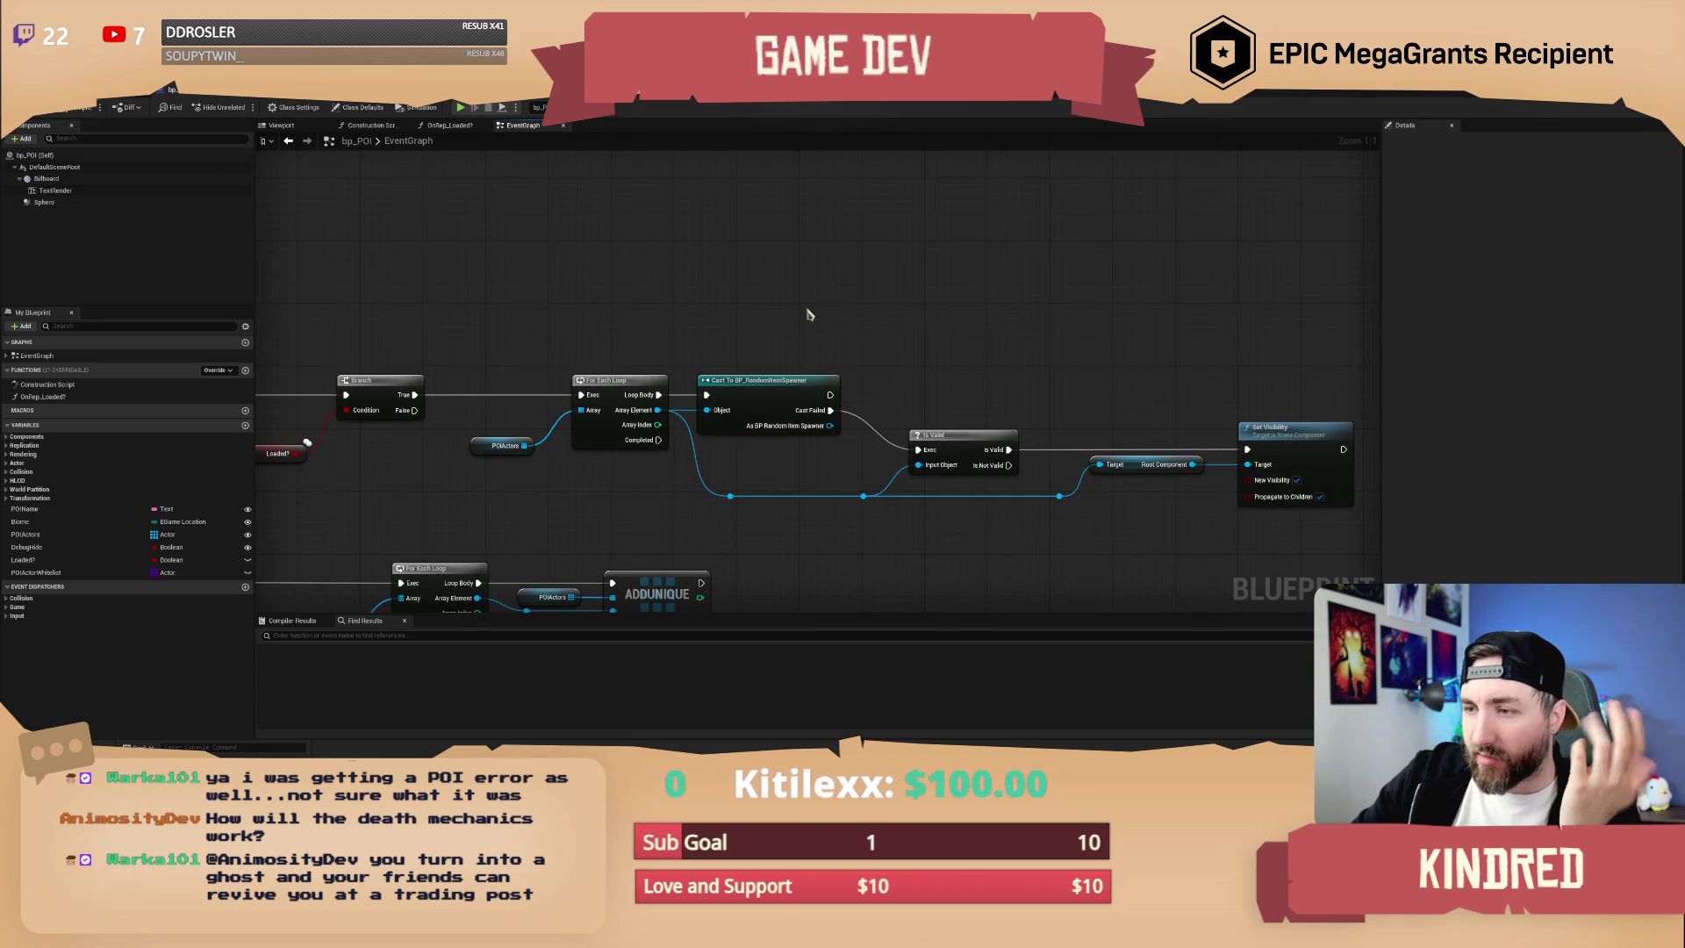
left_click(157, 94)
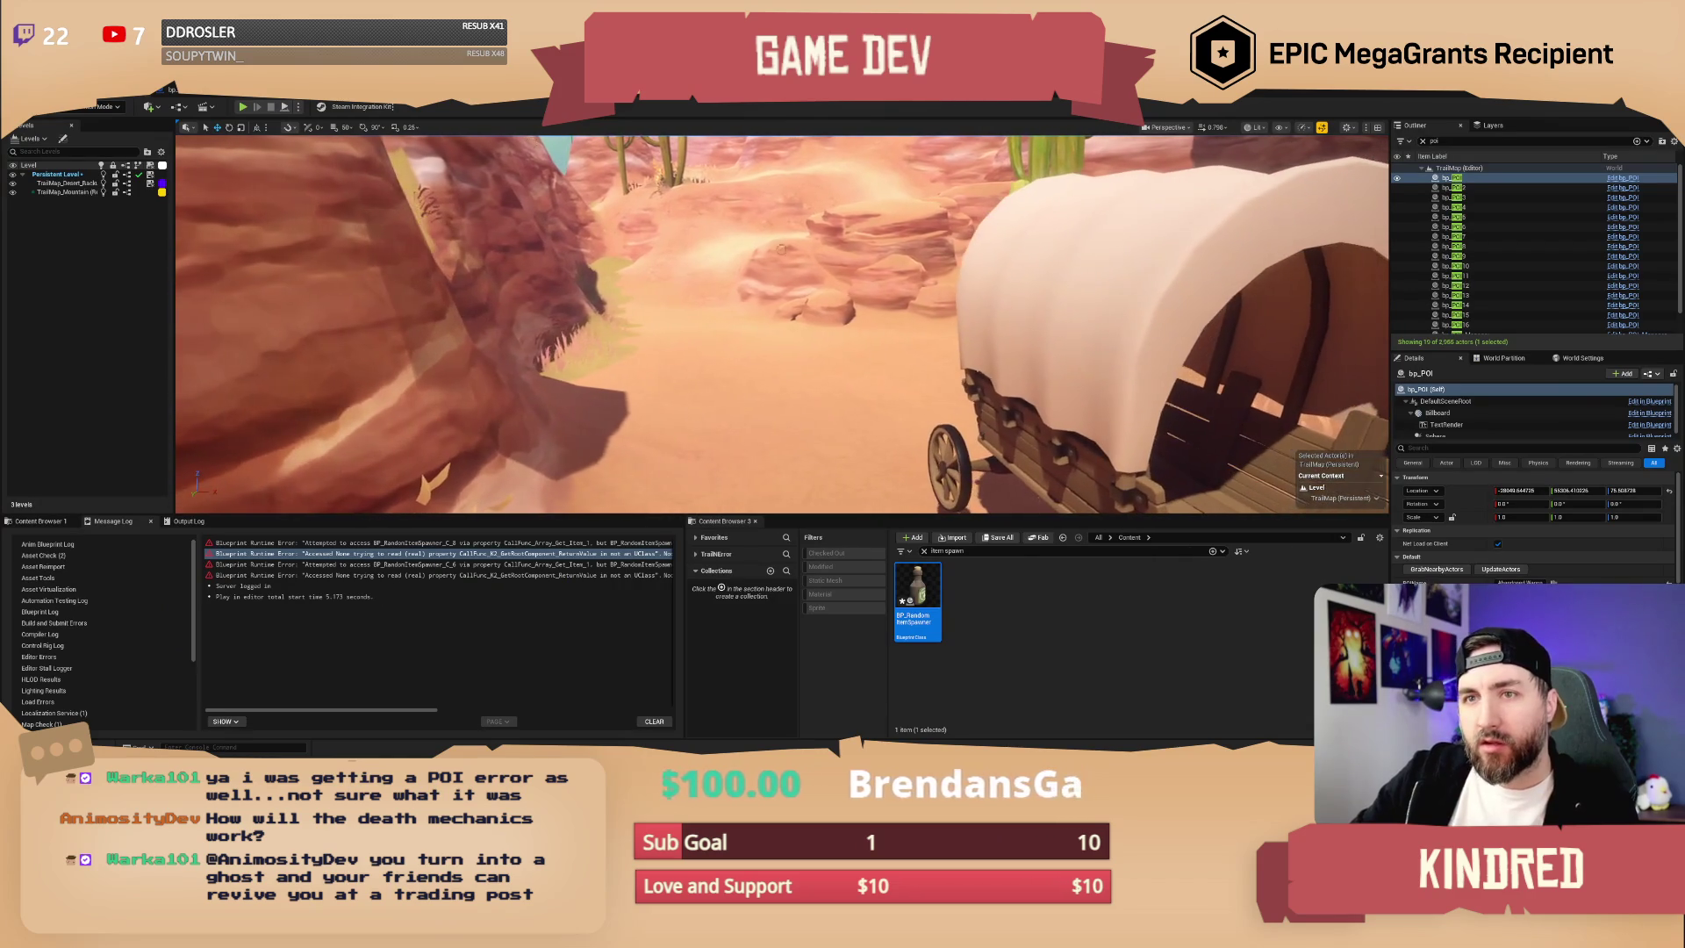
- Stop the play test and route the cast's execution directly into Set Visibility, dropping Is Valid's link
key("Escape")
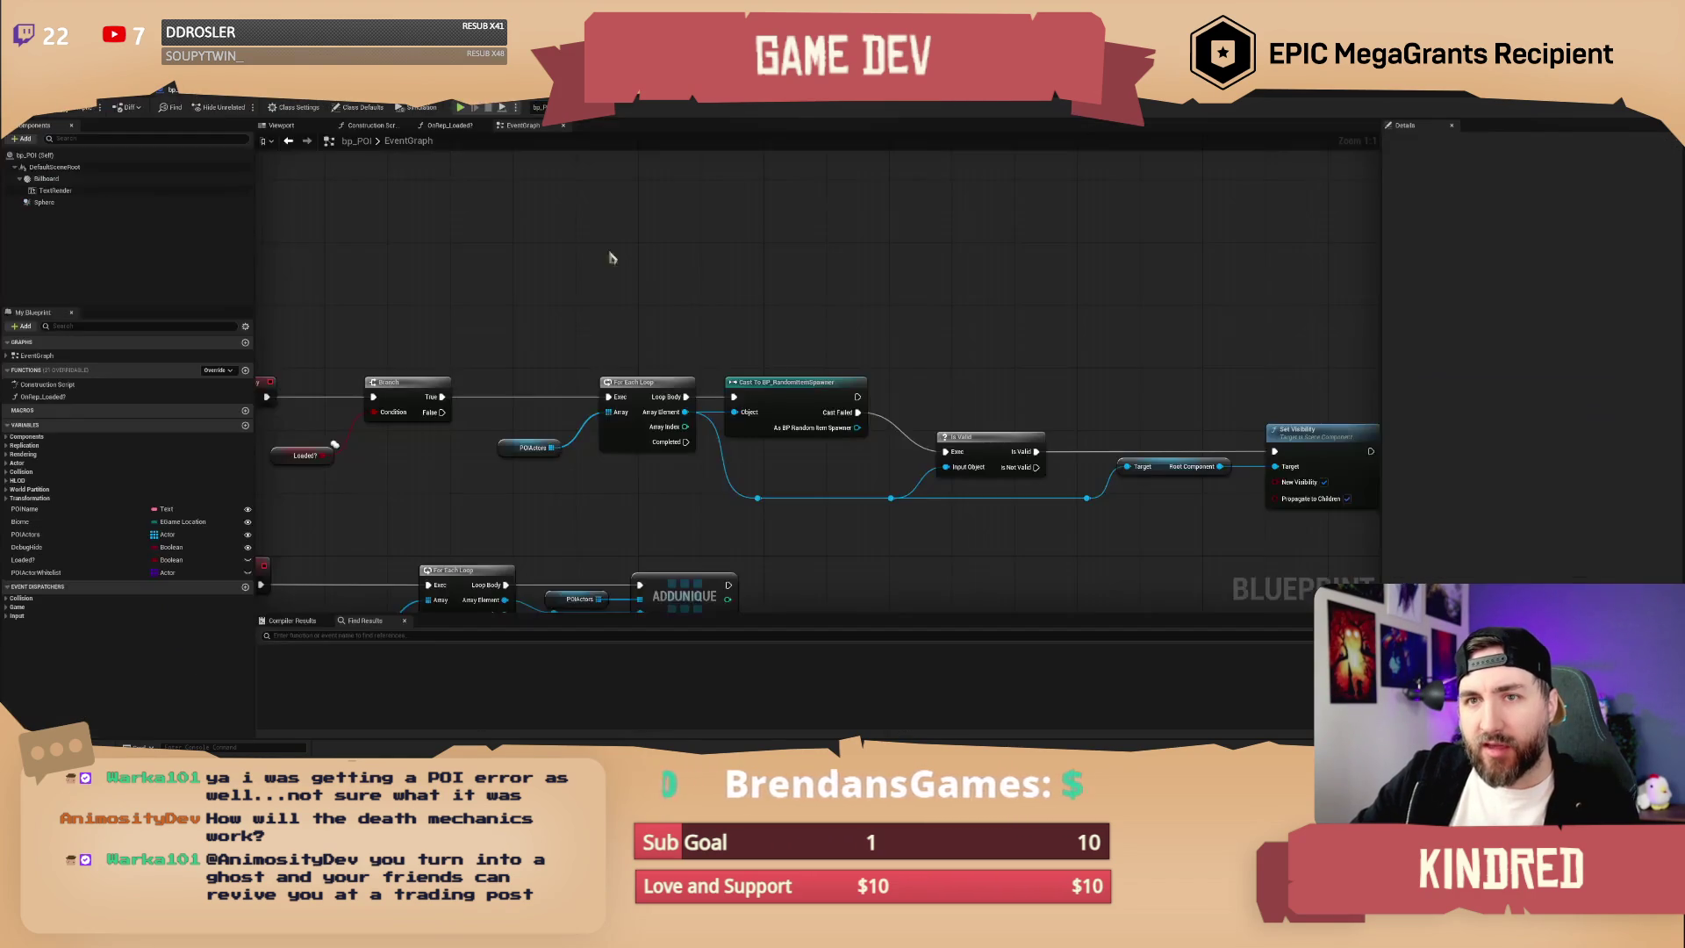
mouse_move(891, 437)
left_mouse_down()
mouse_move(891, 385)
mouse_move(957, 367)
mouse_move(888, 344)
mouse_move(949, 327)
left_mouse_up()
left_click(797, 386)
mouse_move(797, 386)
left_mouse_down()
mouse_move(887, 369)
mouse_move(1167, 439)
left_mouse_up()
left_click(1141, 347)
left_click(1023, 337, "alt")
- Disconnect Is Valid's Input Object and reposition it between the loop and the Cast node
left_click(875, 365, "alt")
left_click_drag(917, 316, 673, 244)
left_click_drag(766, 377, 1018, 375)
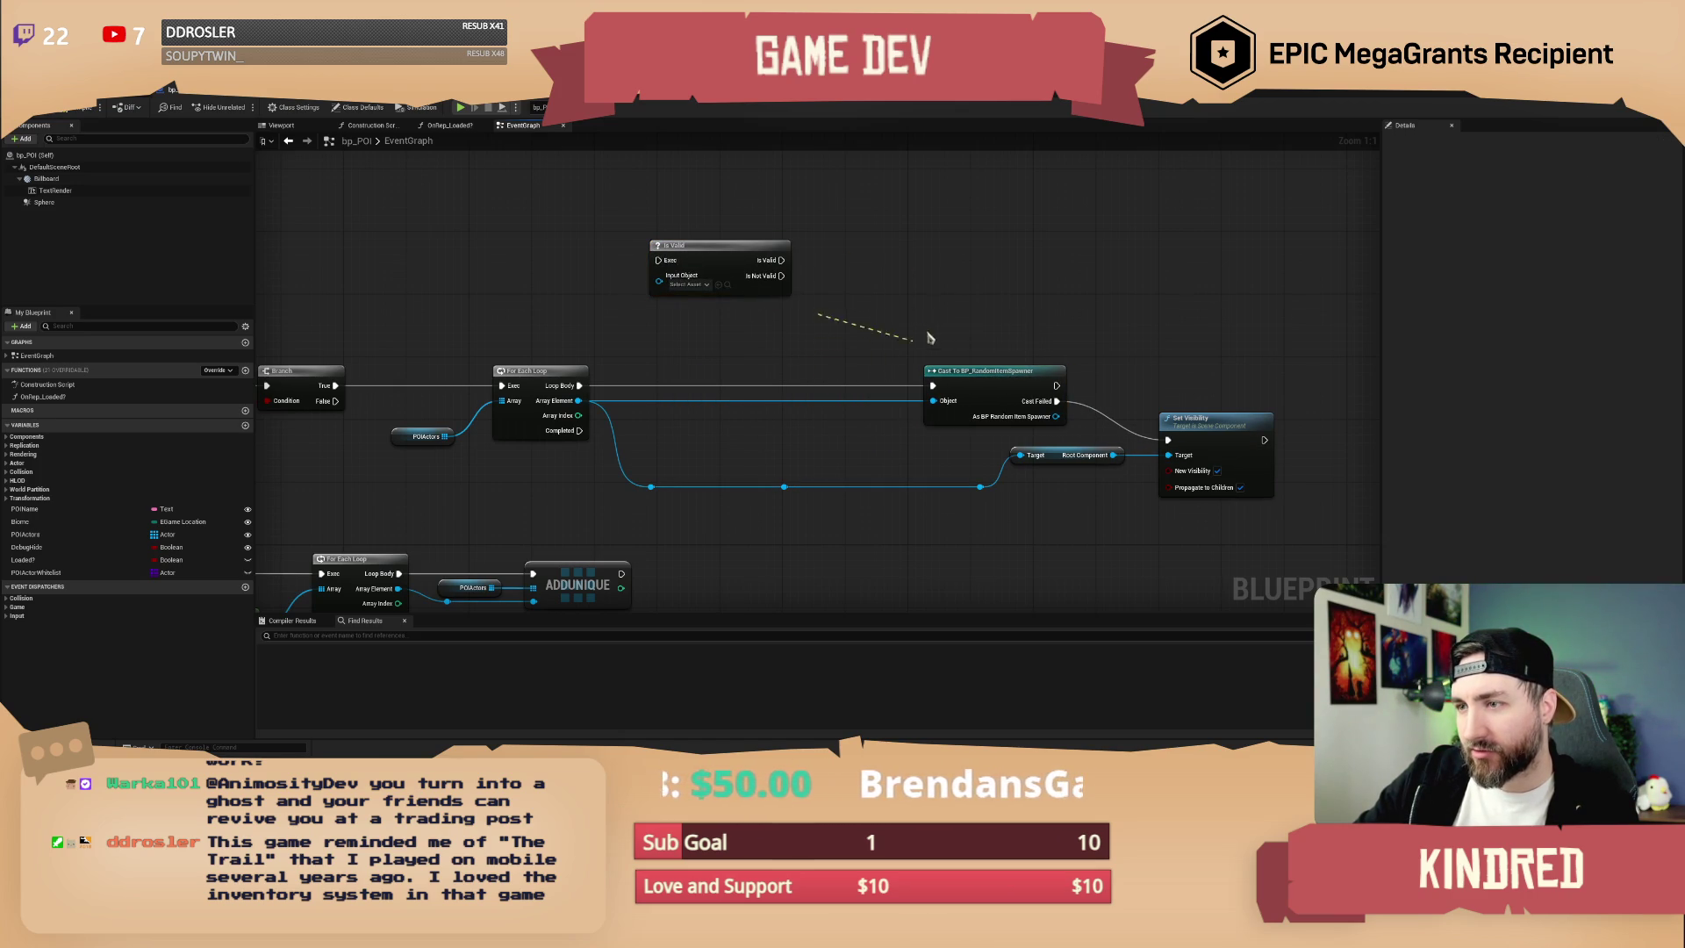
mouse_move(736, 260)
left_mouse_down()
mouse_move(748, 350)
mouse_move(733, 391)
left_mouse_up()
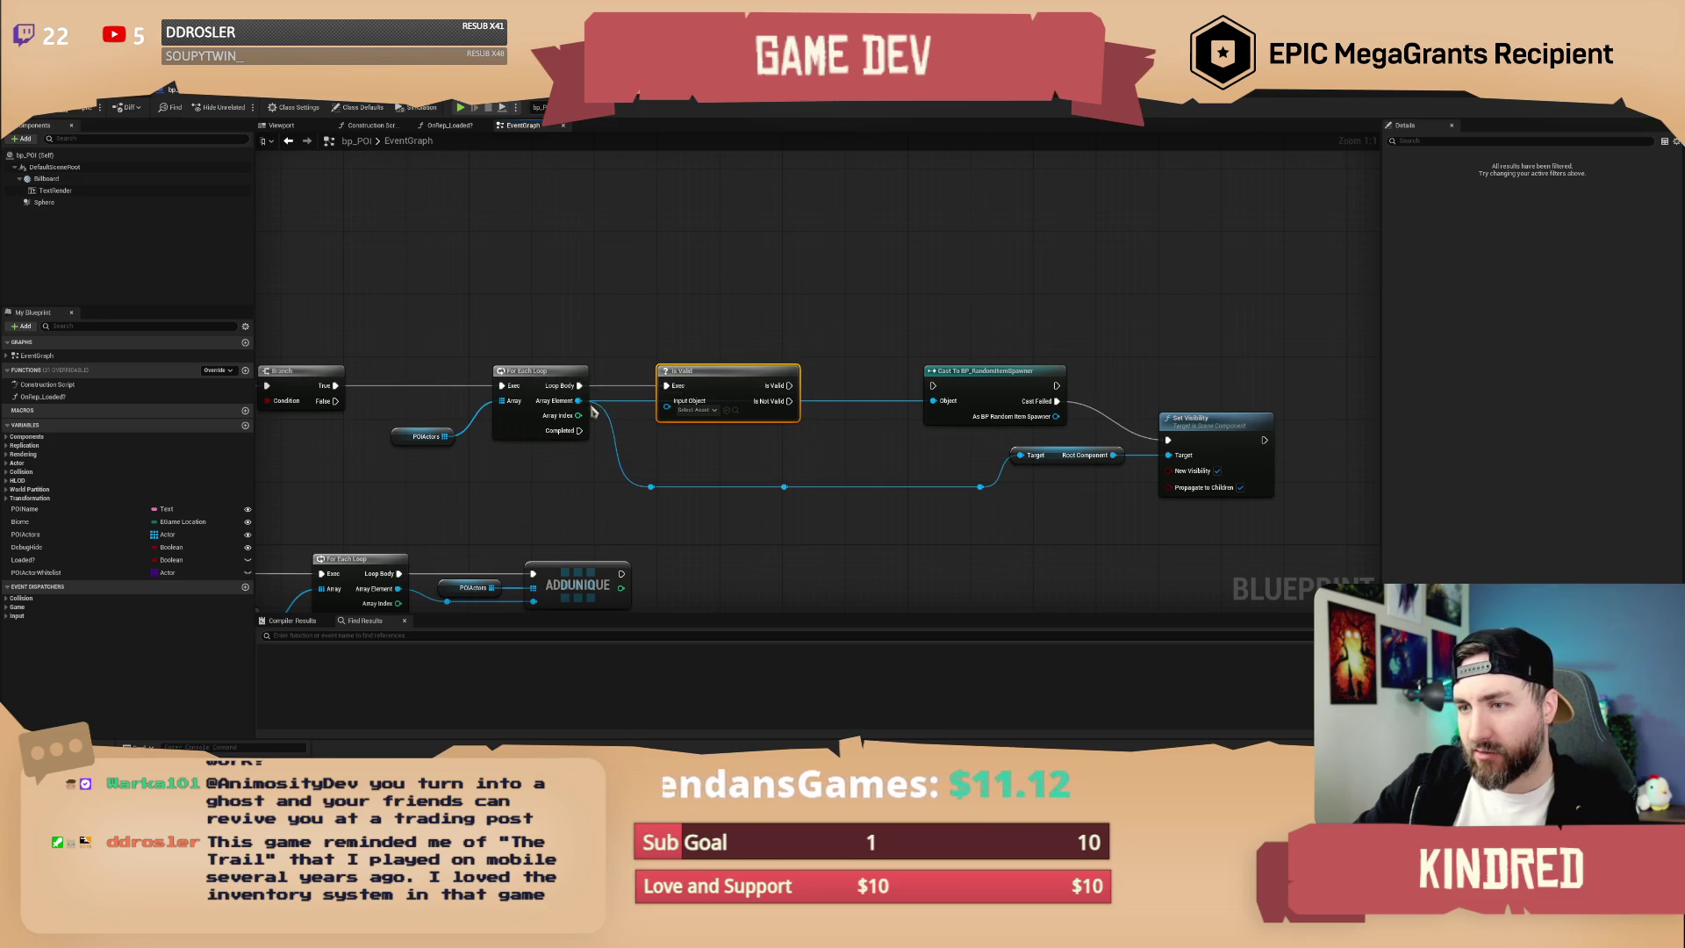
- Wire Is Valid into the cast, delete the middle reroute, connect Target to Array Element, and save
left_click_drag(578, 400, 955, 371)
left_click(951, 336)
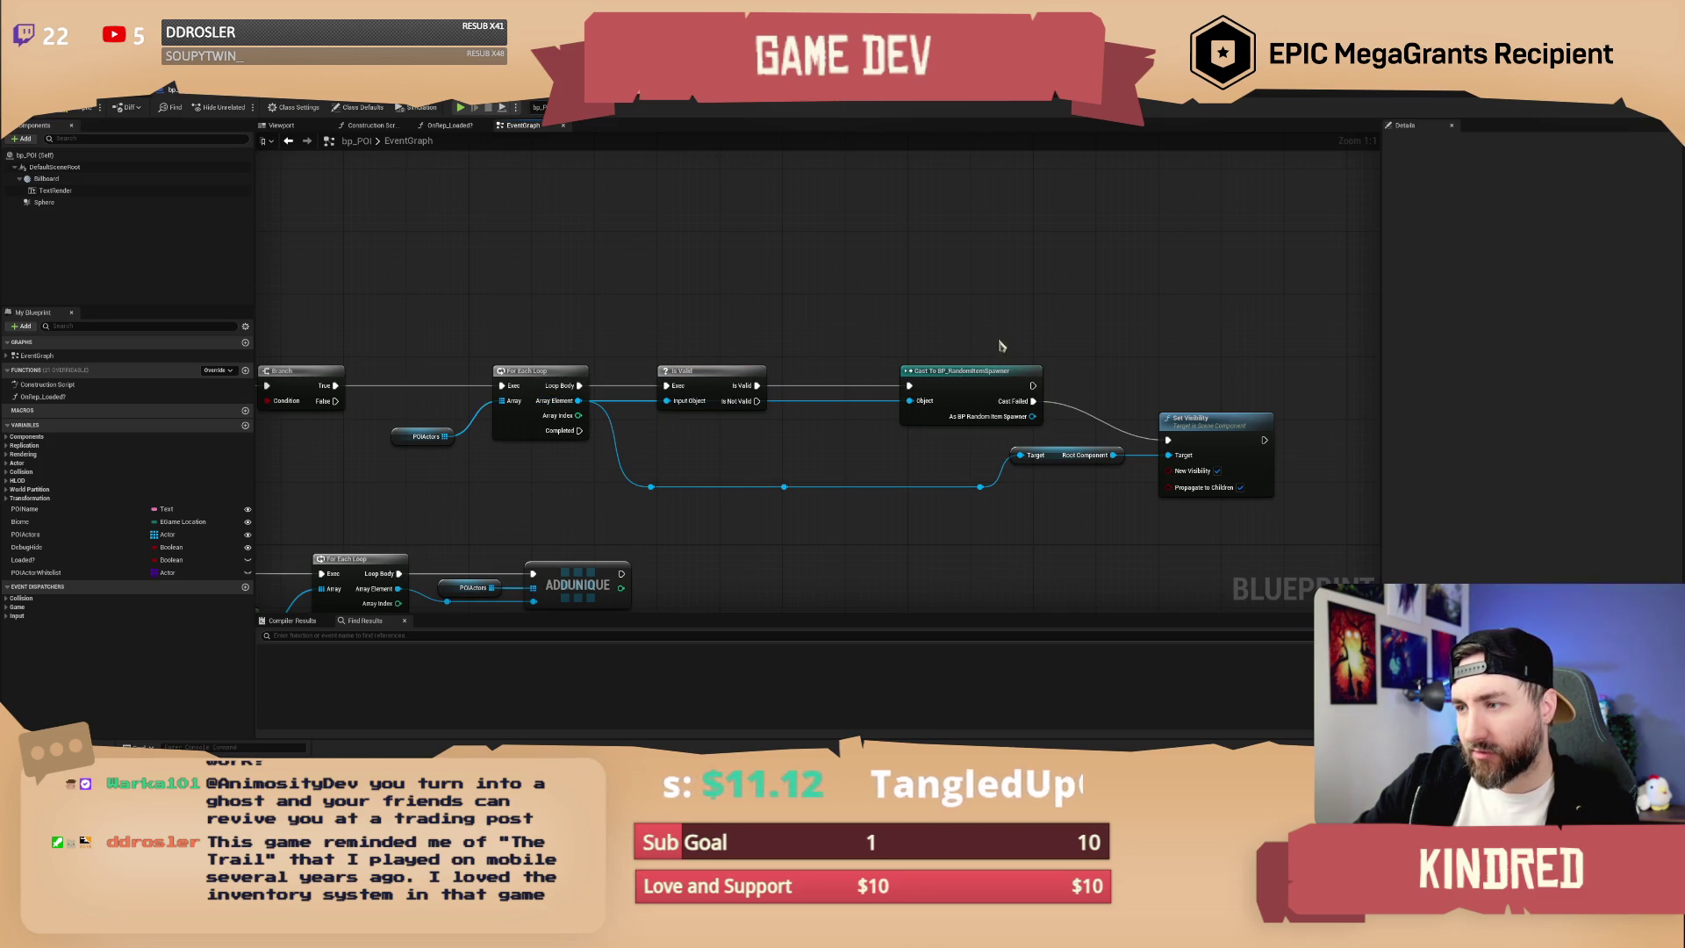
mouse_move(1213, 548)
left_mouse_down()
mouse_move(974, 372)
mouse_move(888, 372)
left_mouse_up()
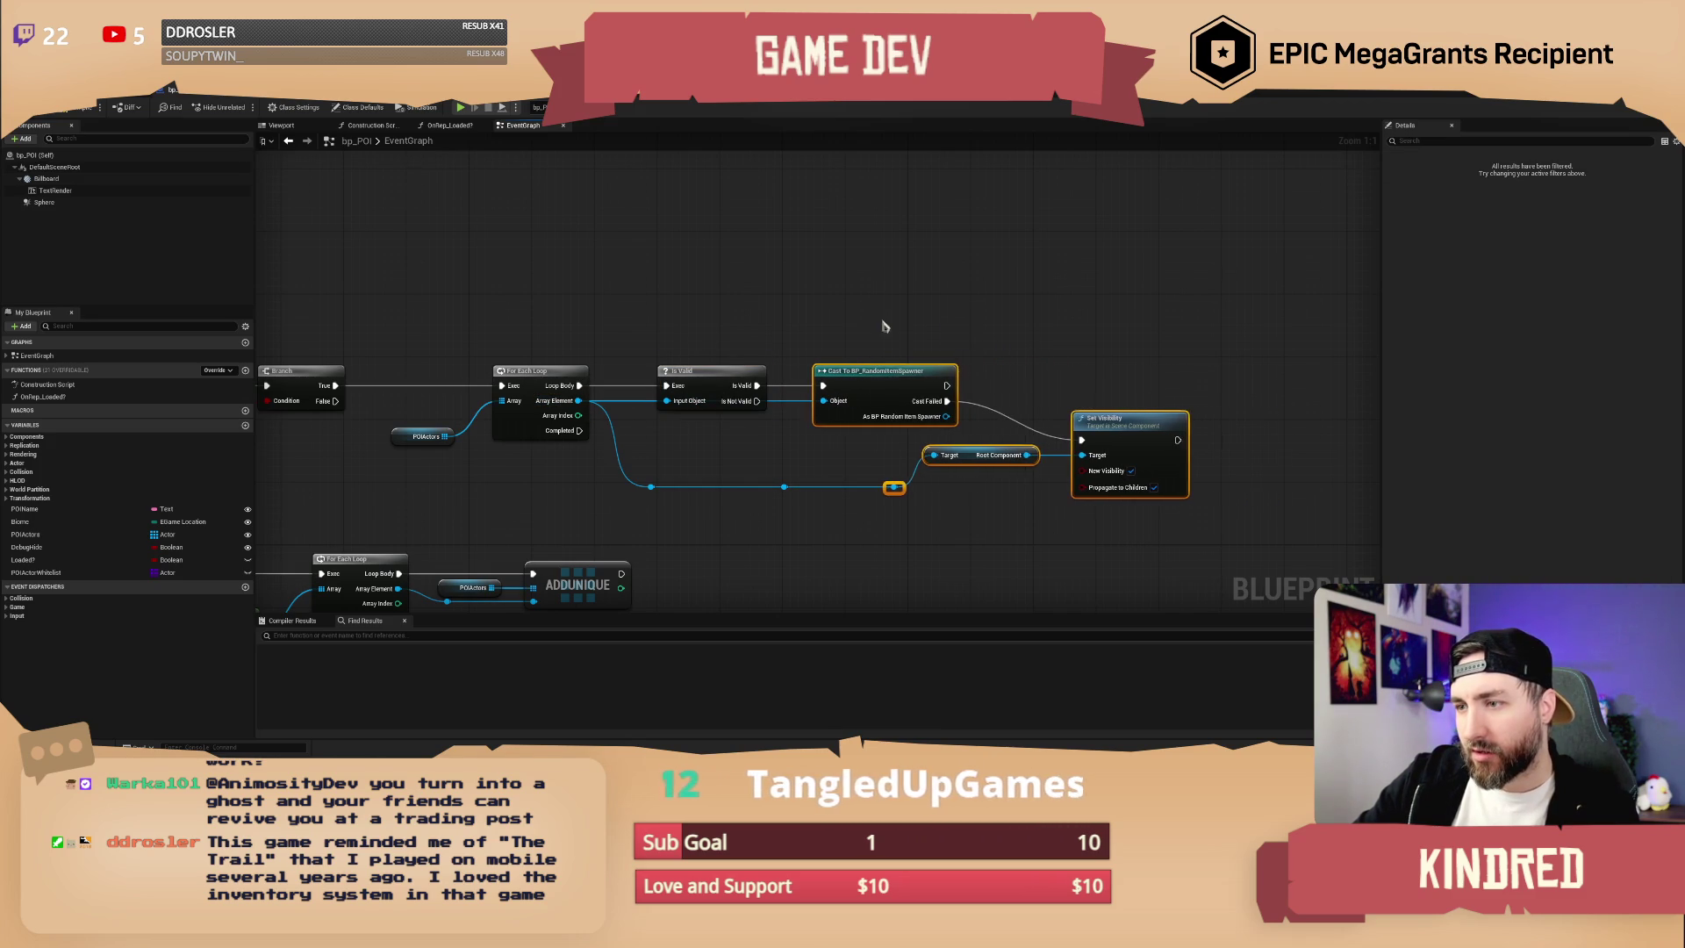
left_click(884, 327)
left_click(784, 488)
key("Delete")
left_click_drag(892, 487, 650, 487)
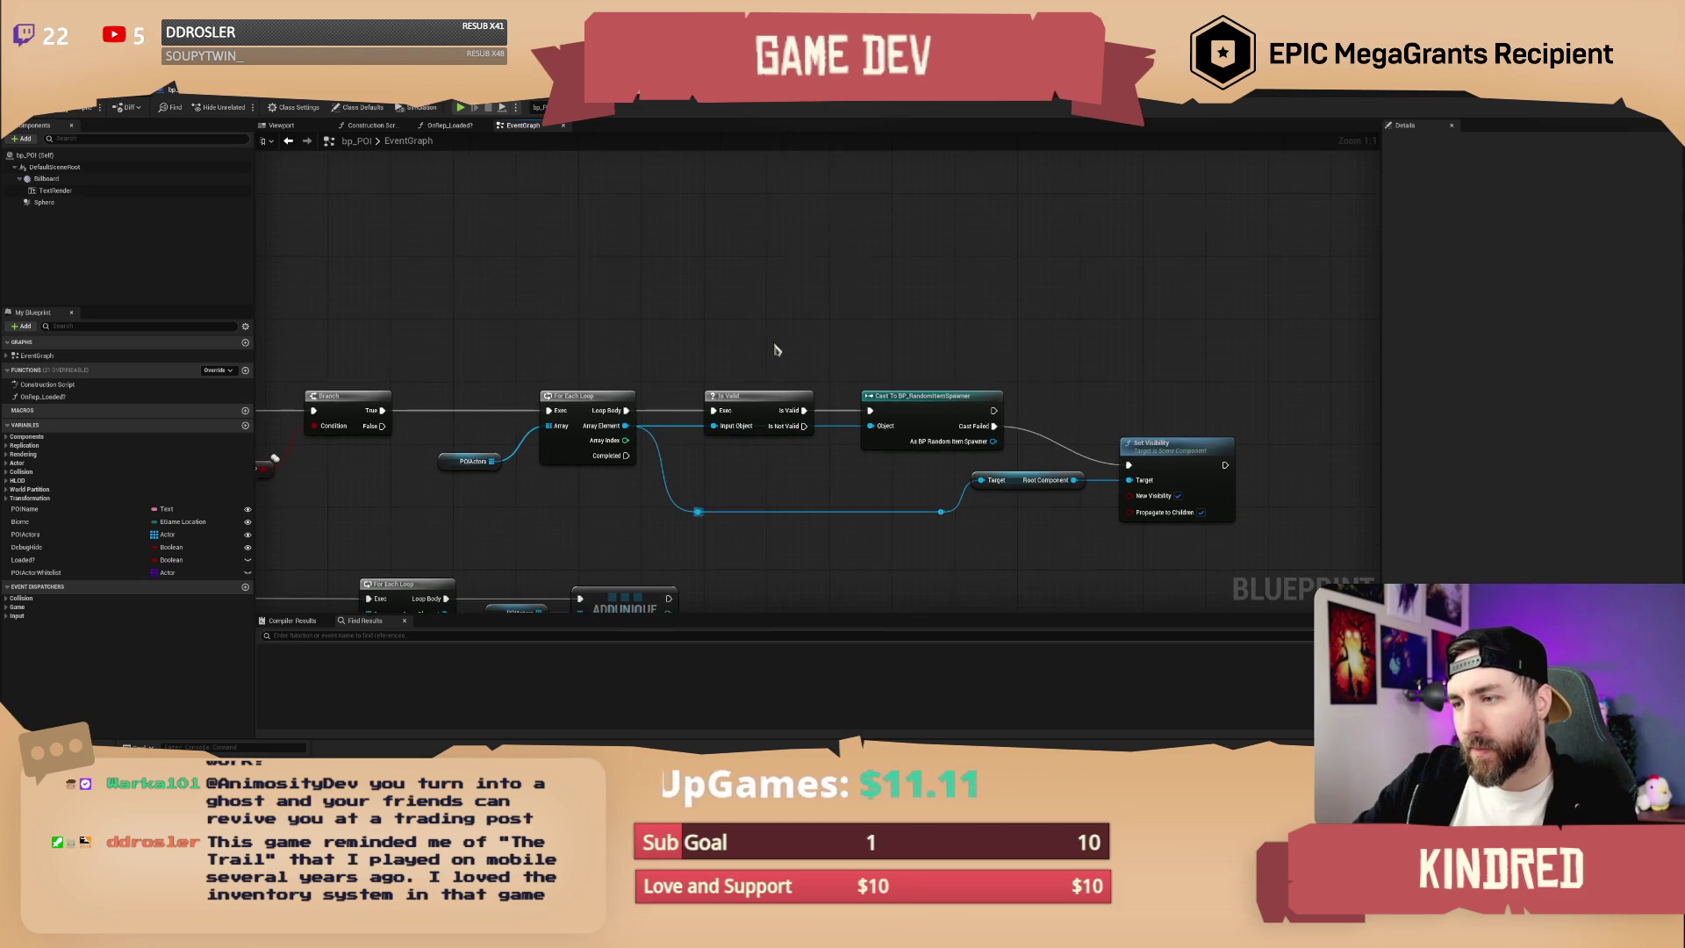
key("ctrl+shift+s")
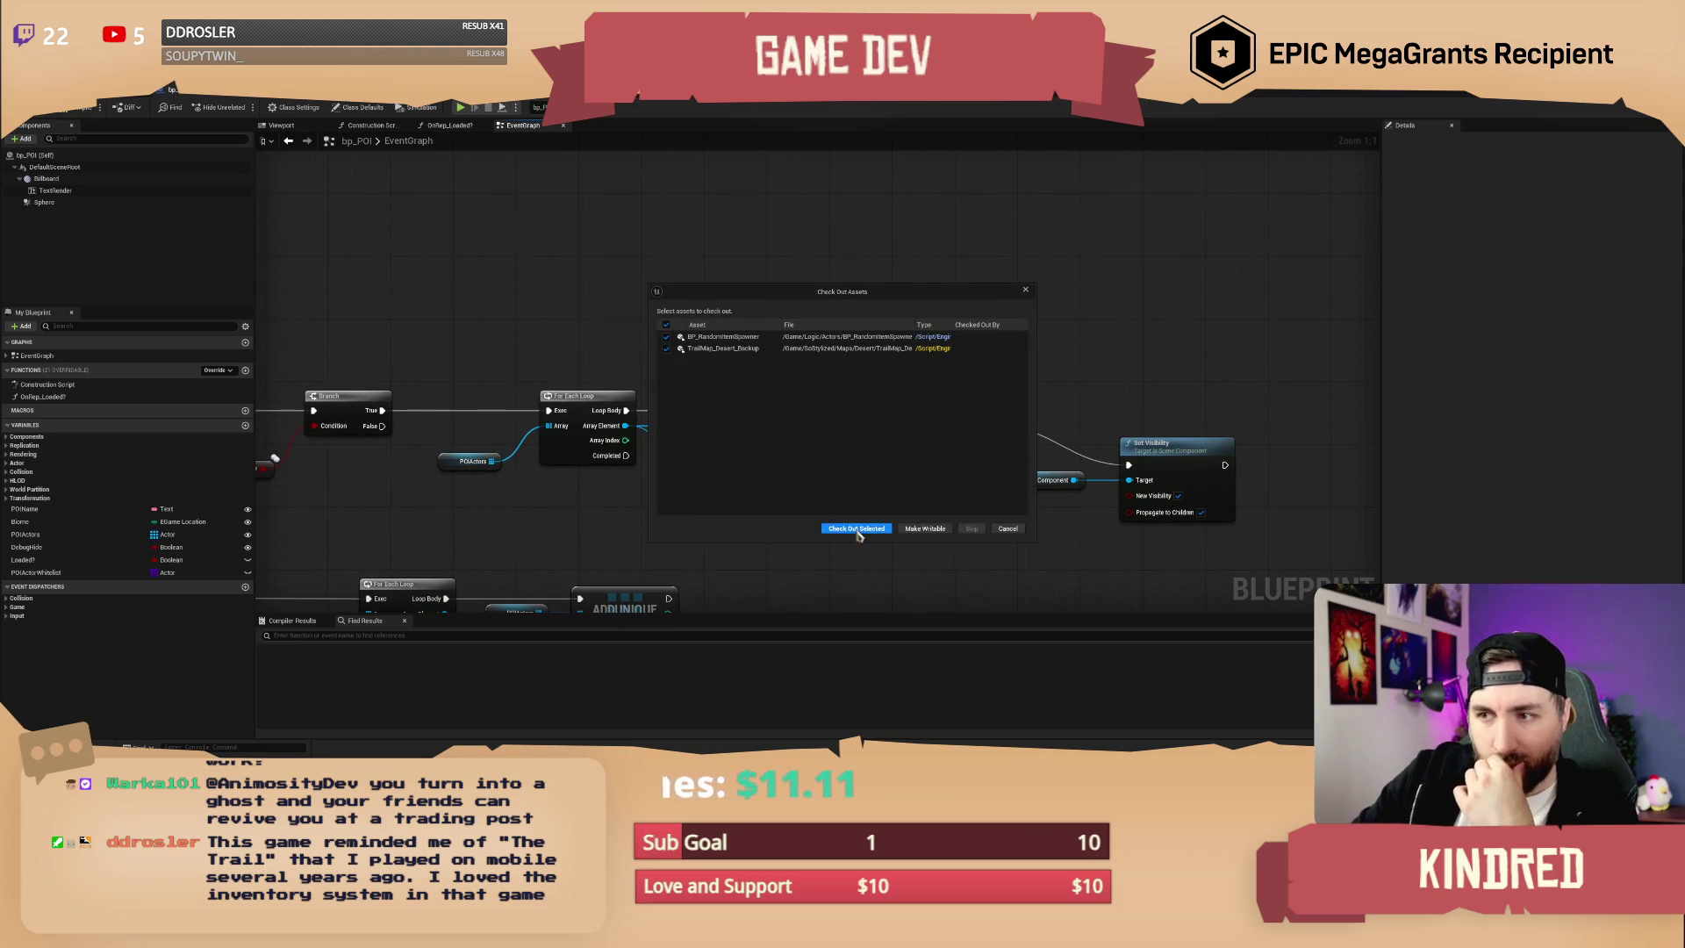
- Check out TrailMap and TrailMap_Desert_Backup so they save, then return to the level editor
left_click(857, 529)
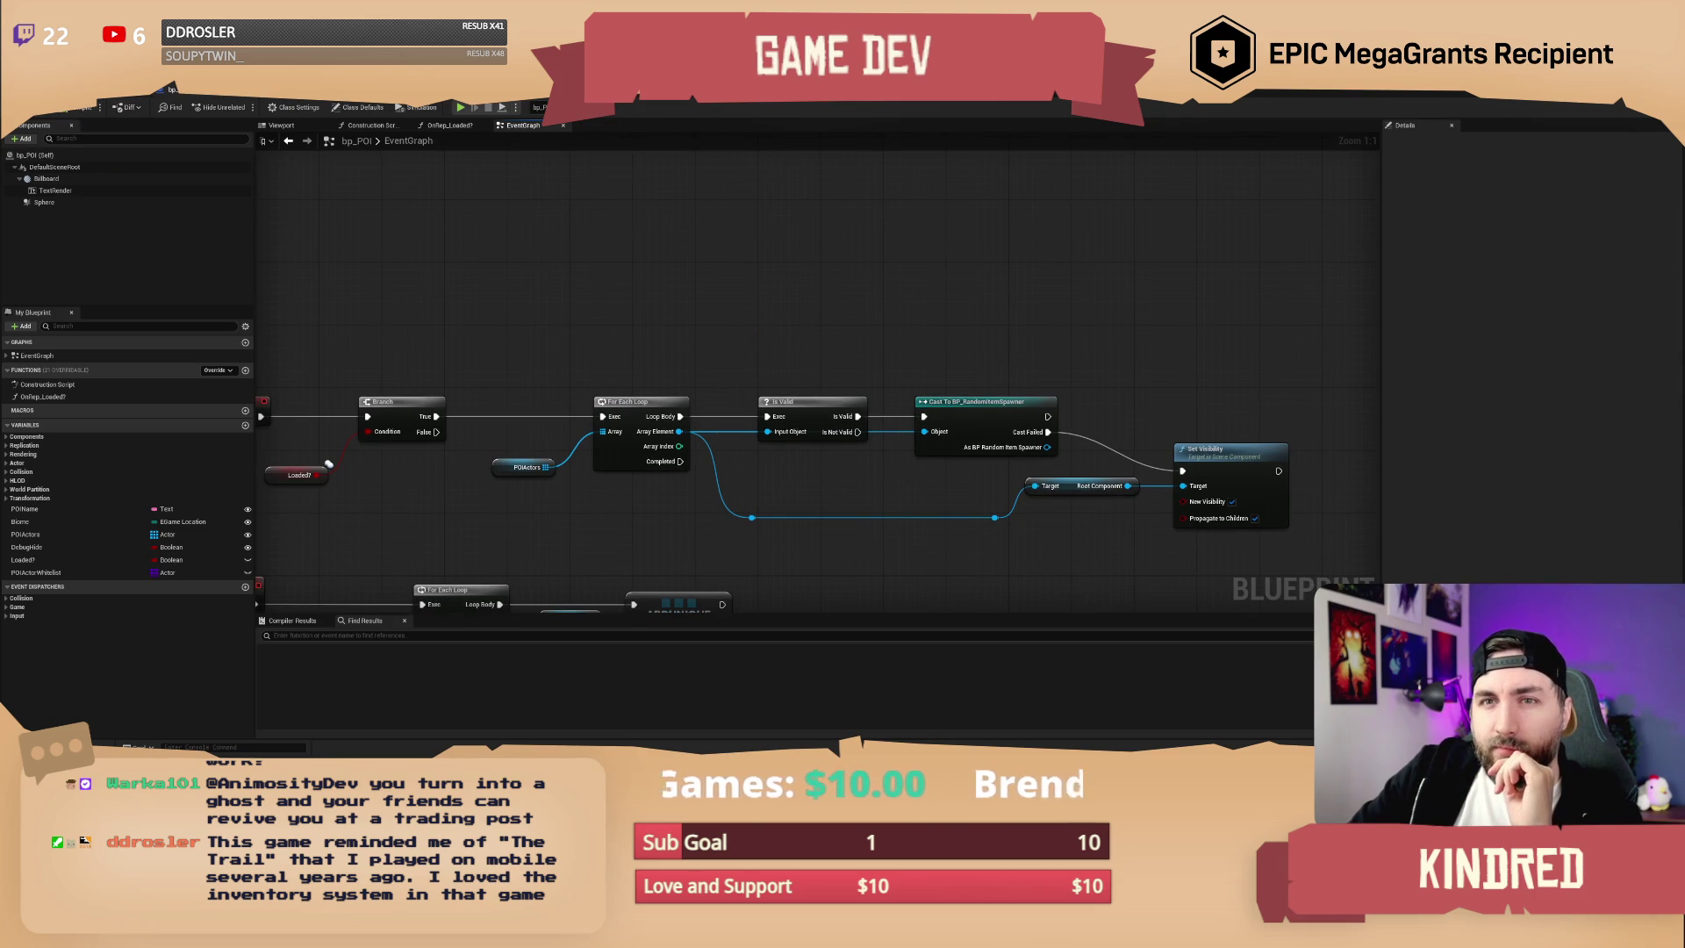
left_click(83, 91)
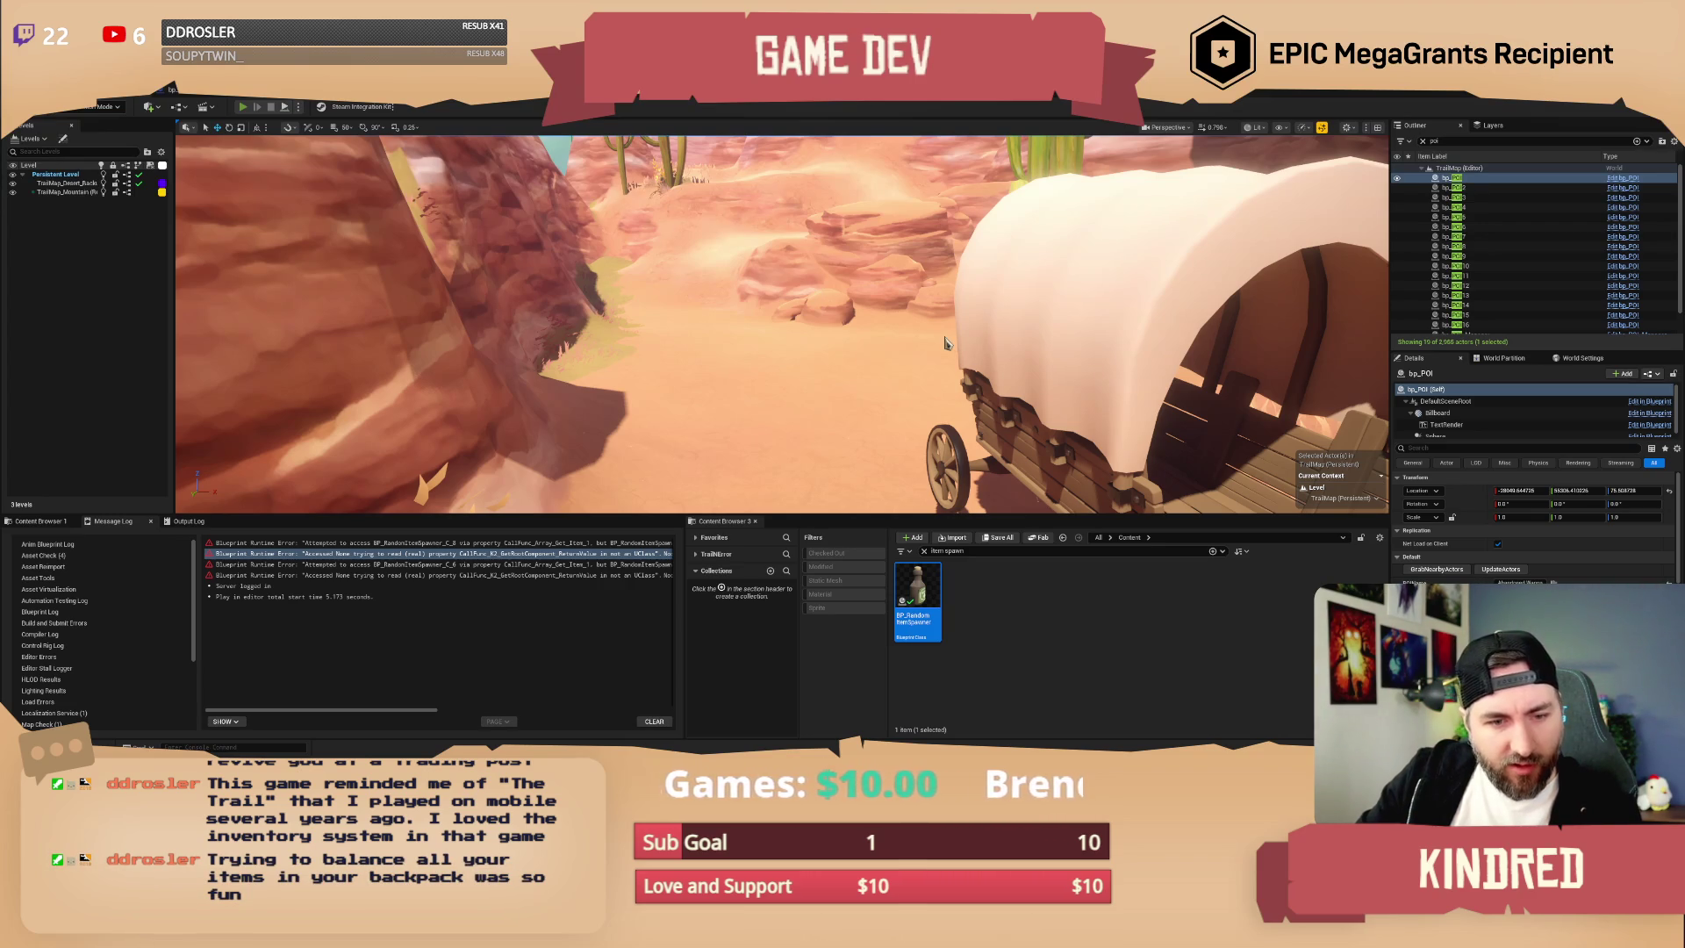
- Launch Play In Editor with Alt+P to play-test the level from the title menu
key("alt+p")
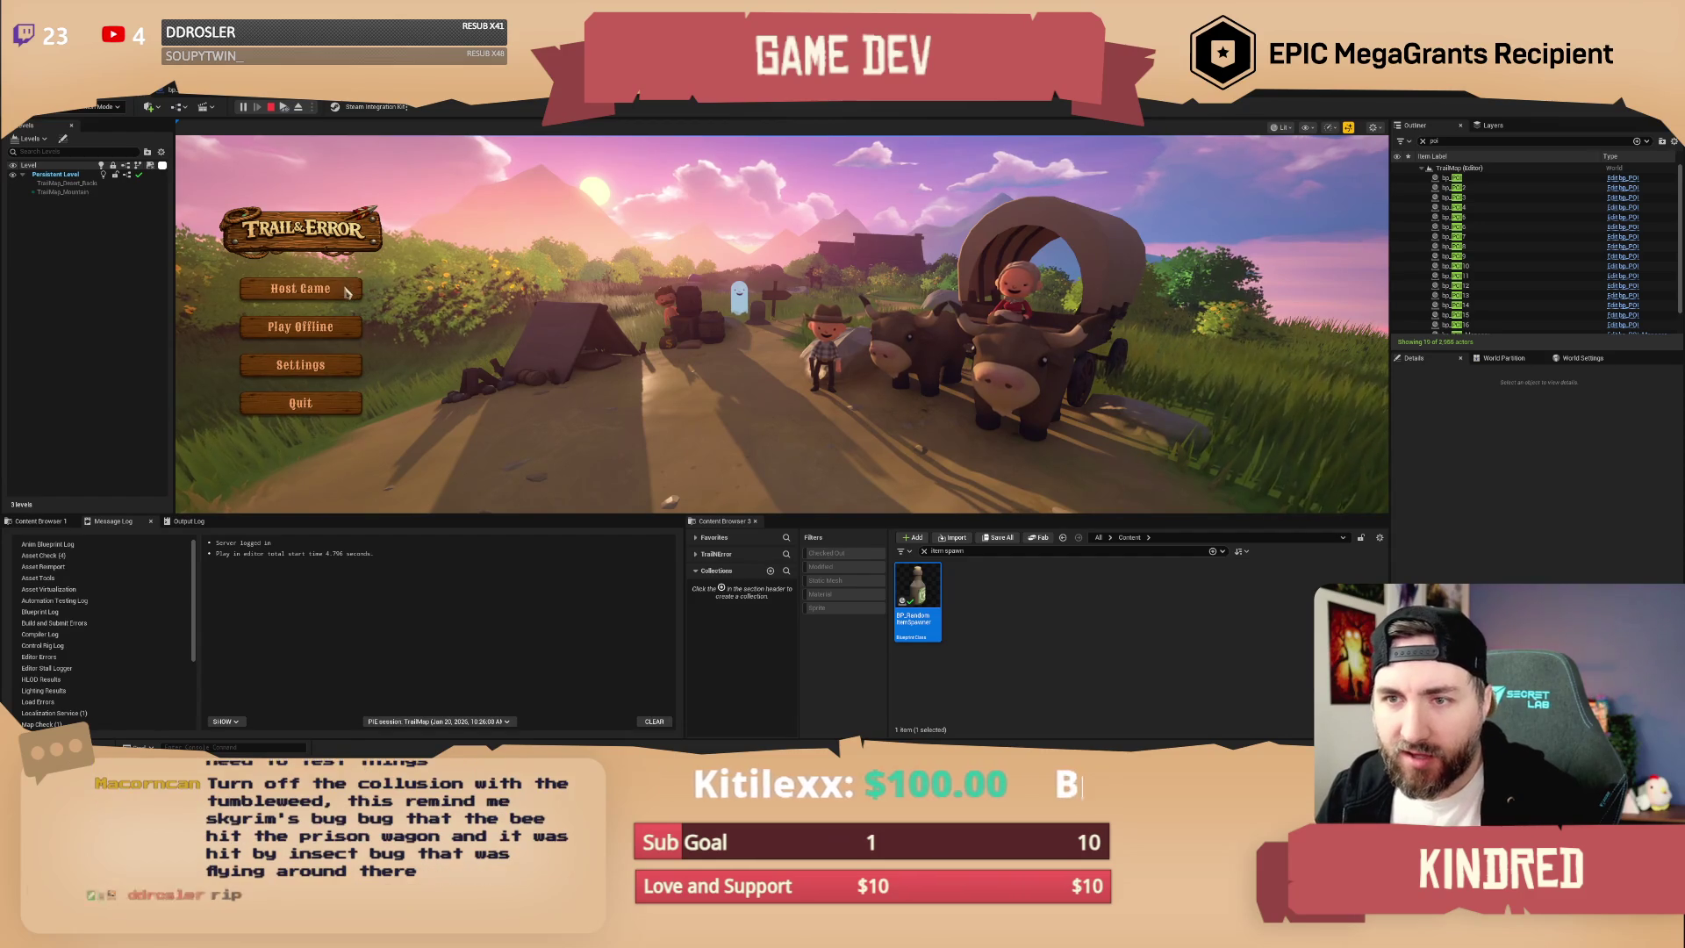
- End the play test and fly the camera past the rocky mesas down into the red canyon
key("Escape")
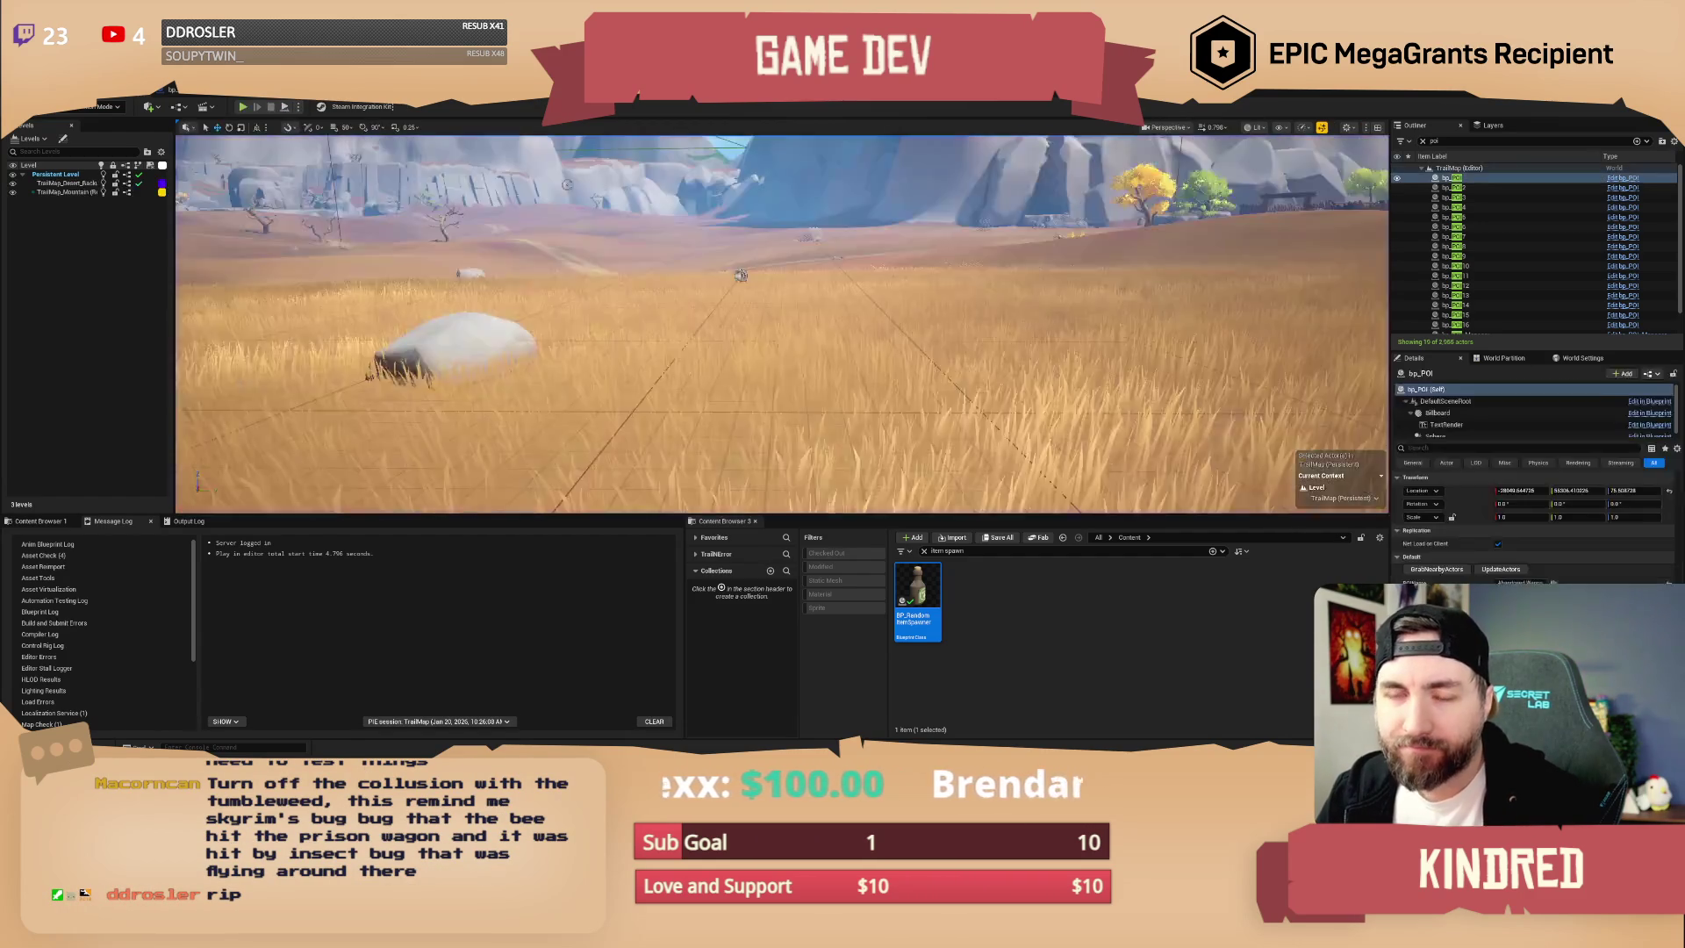
scroll(765, 270, "up", 5)
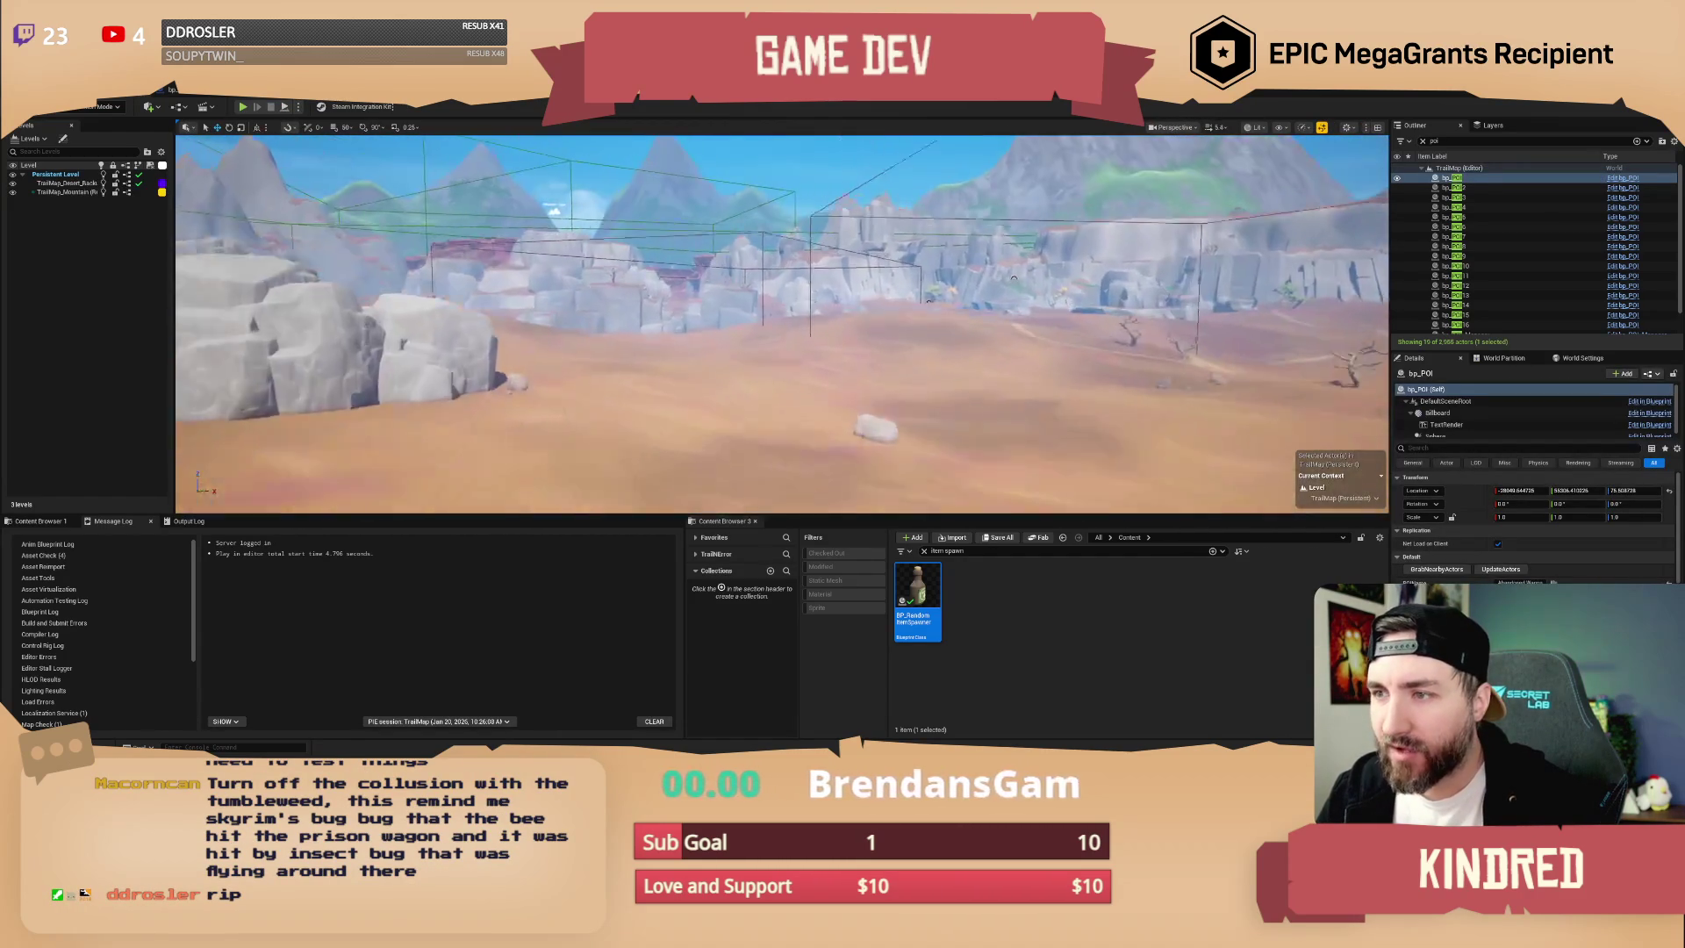
key("w")
scroll(781, 325, "down", 3)
key("w")
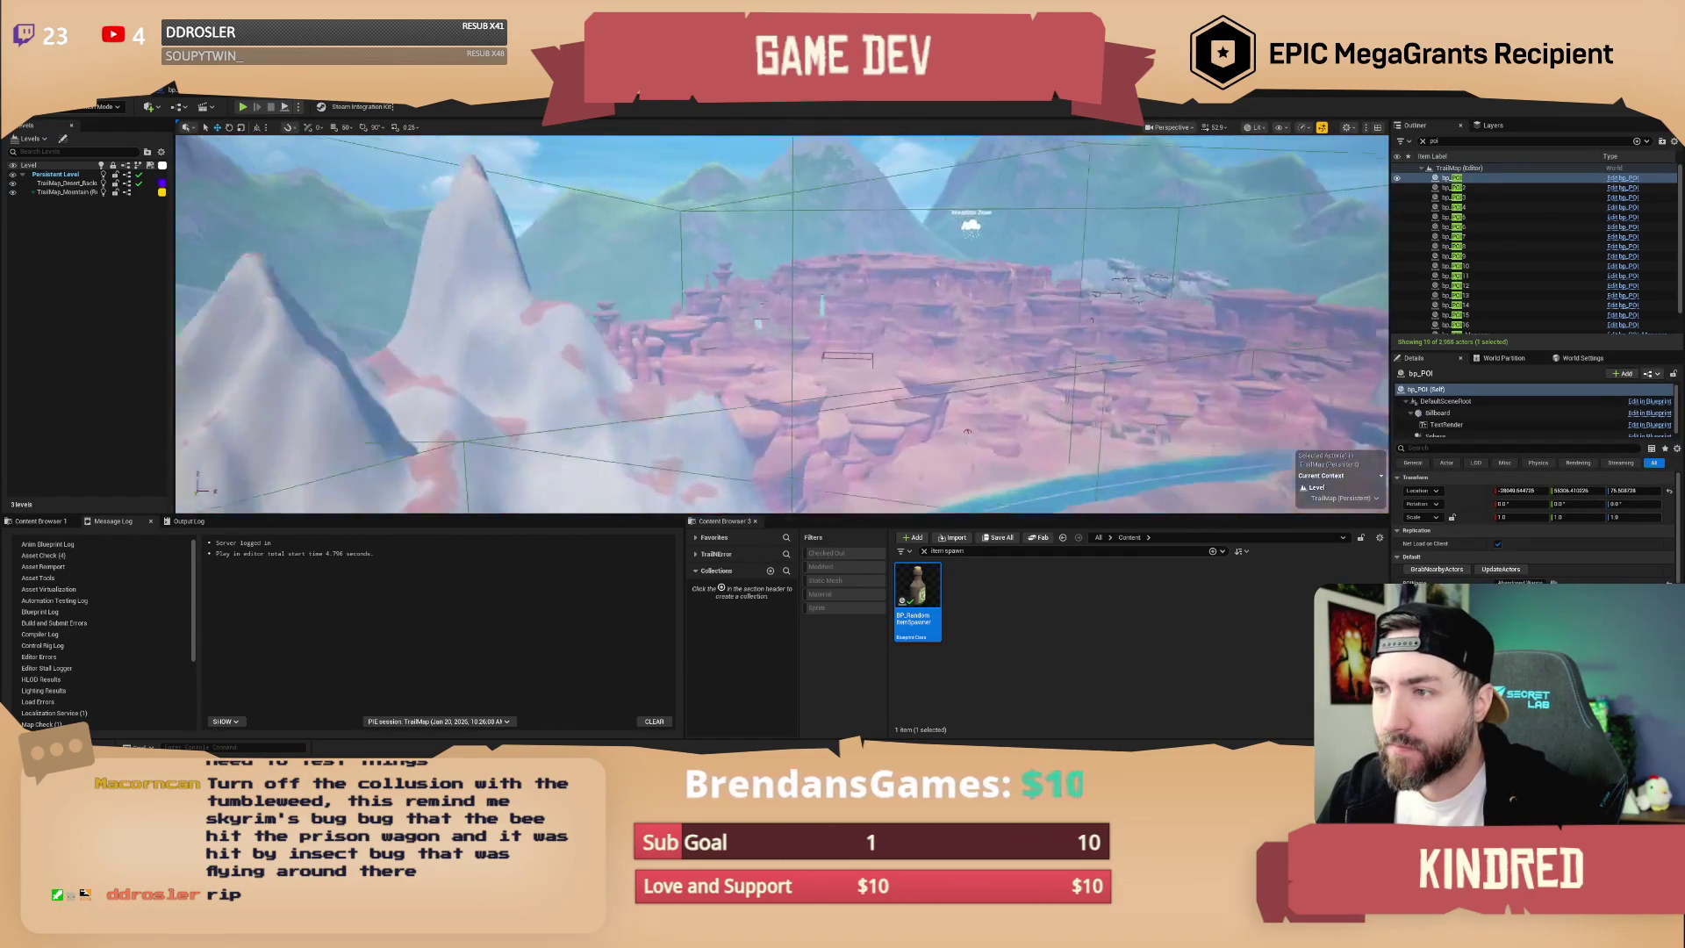
scroll(781, 325, "down", 2)
key("w")
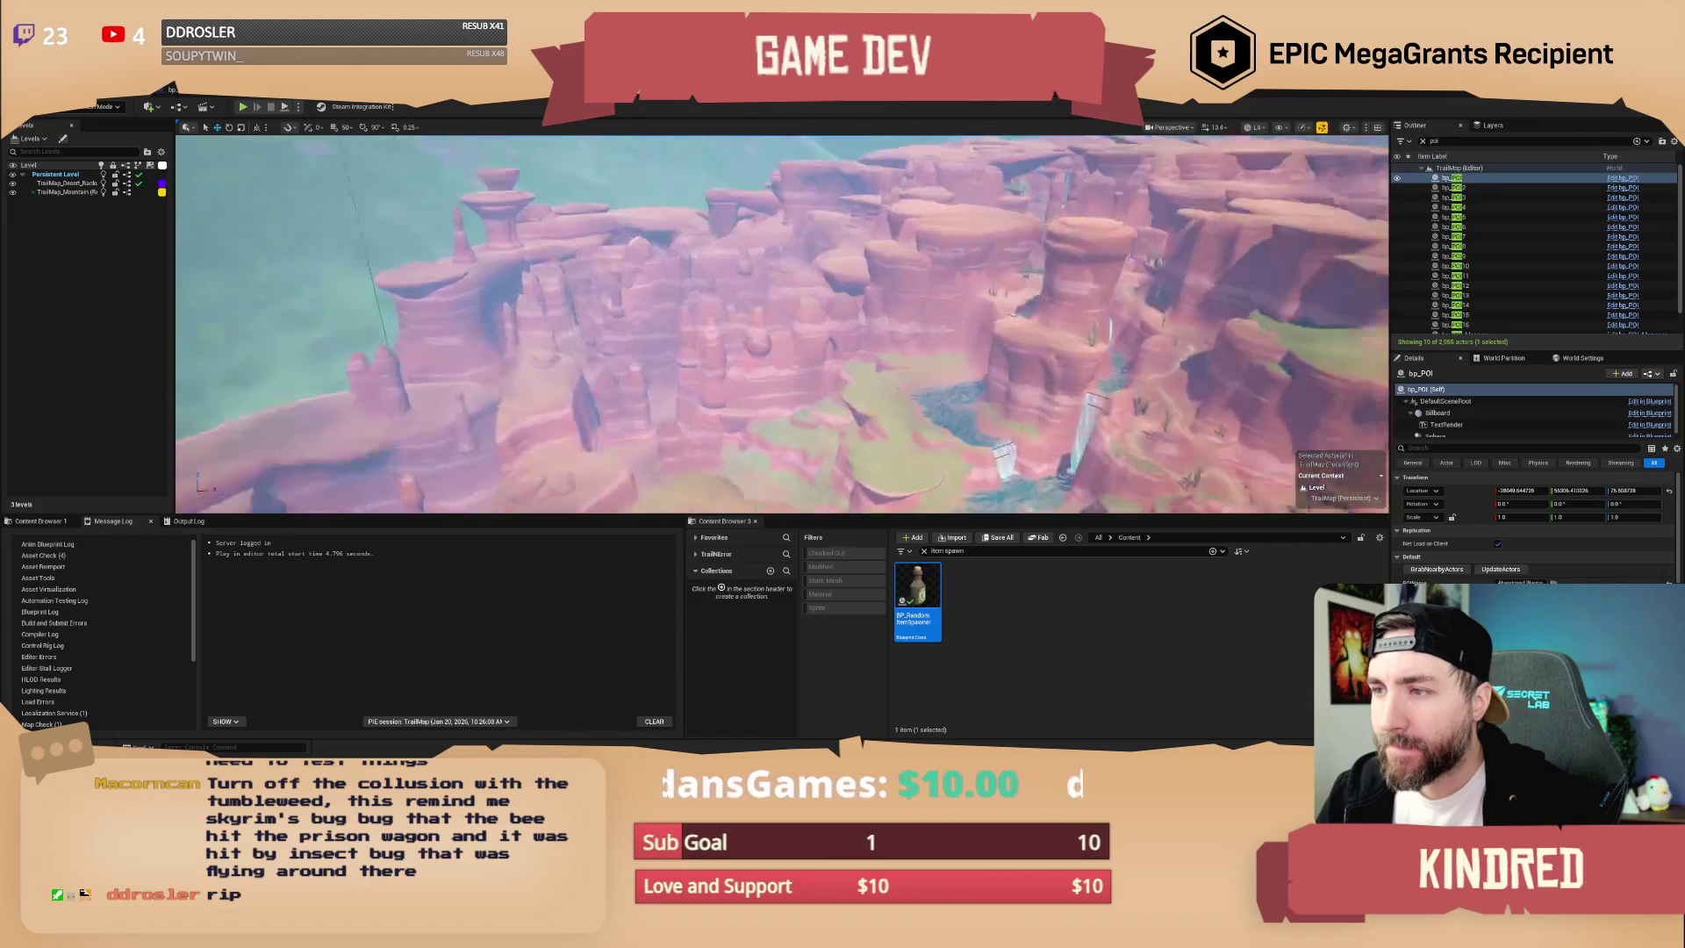
scroll(781, 324, "down", 2)
key("w")
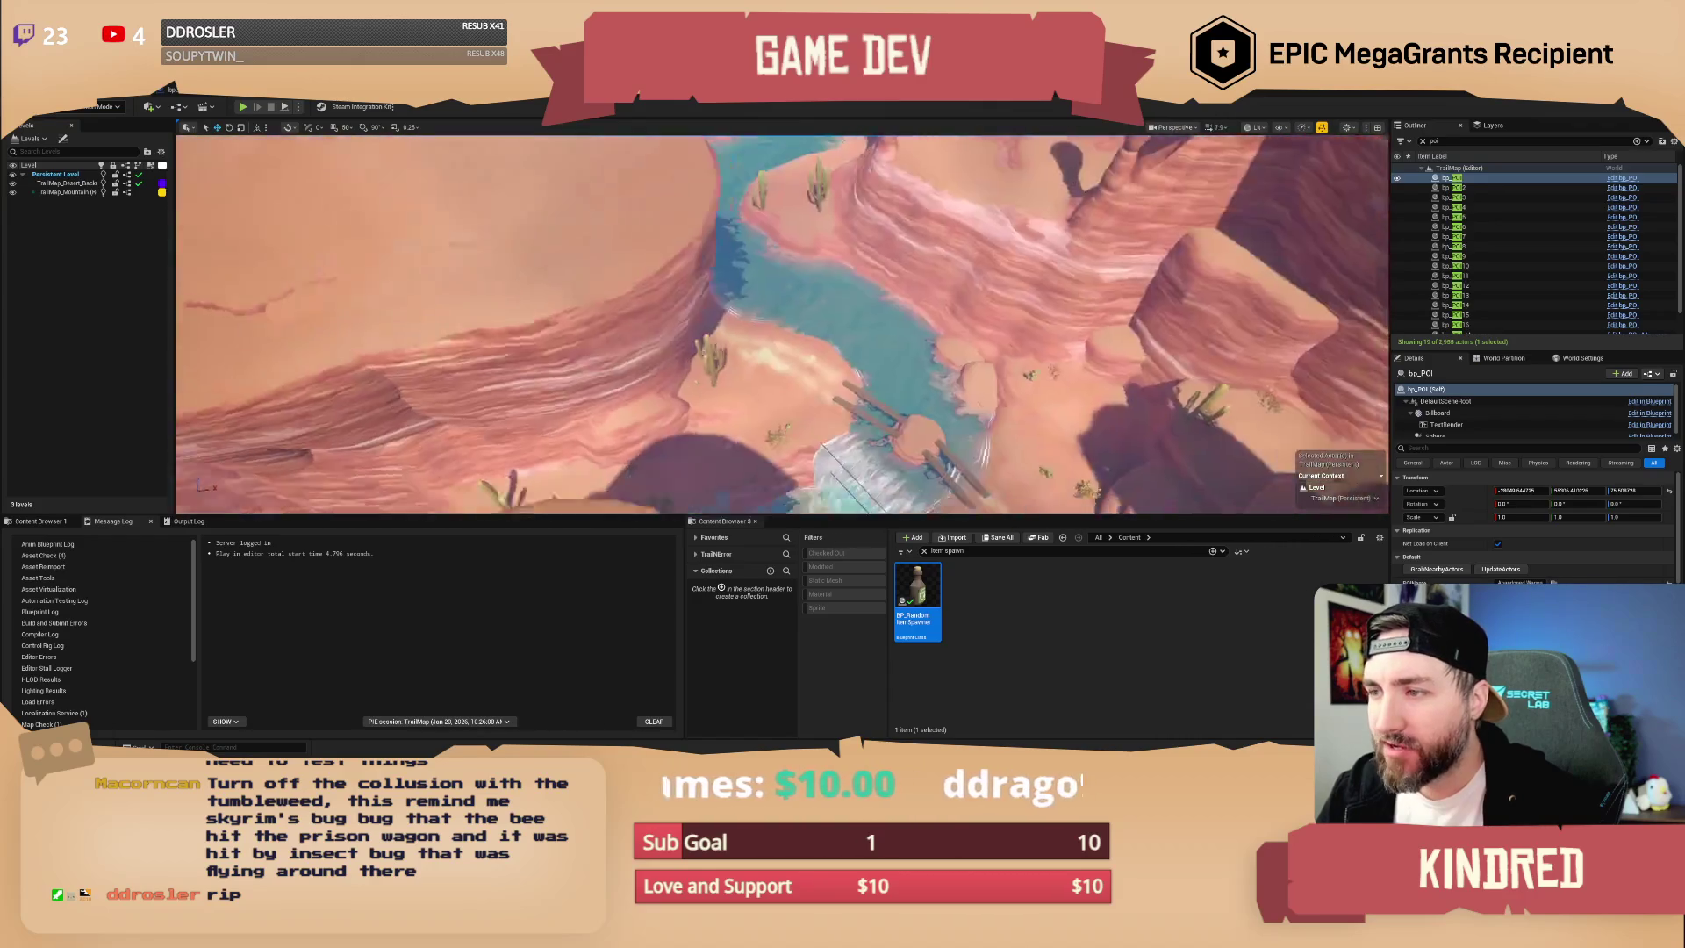
- Pull back over the canyon, select the wagon, and swing the view toward the bridge and waterfall
key("s")
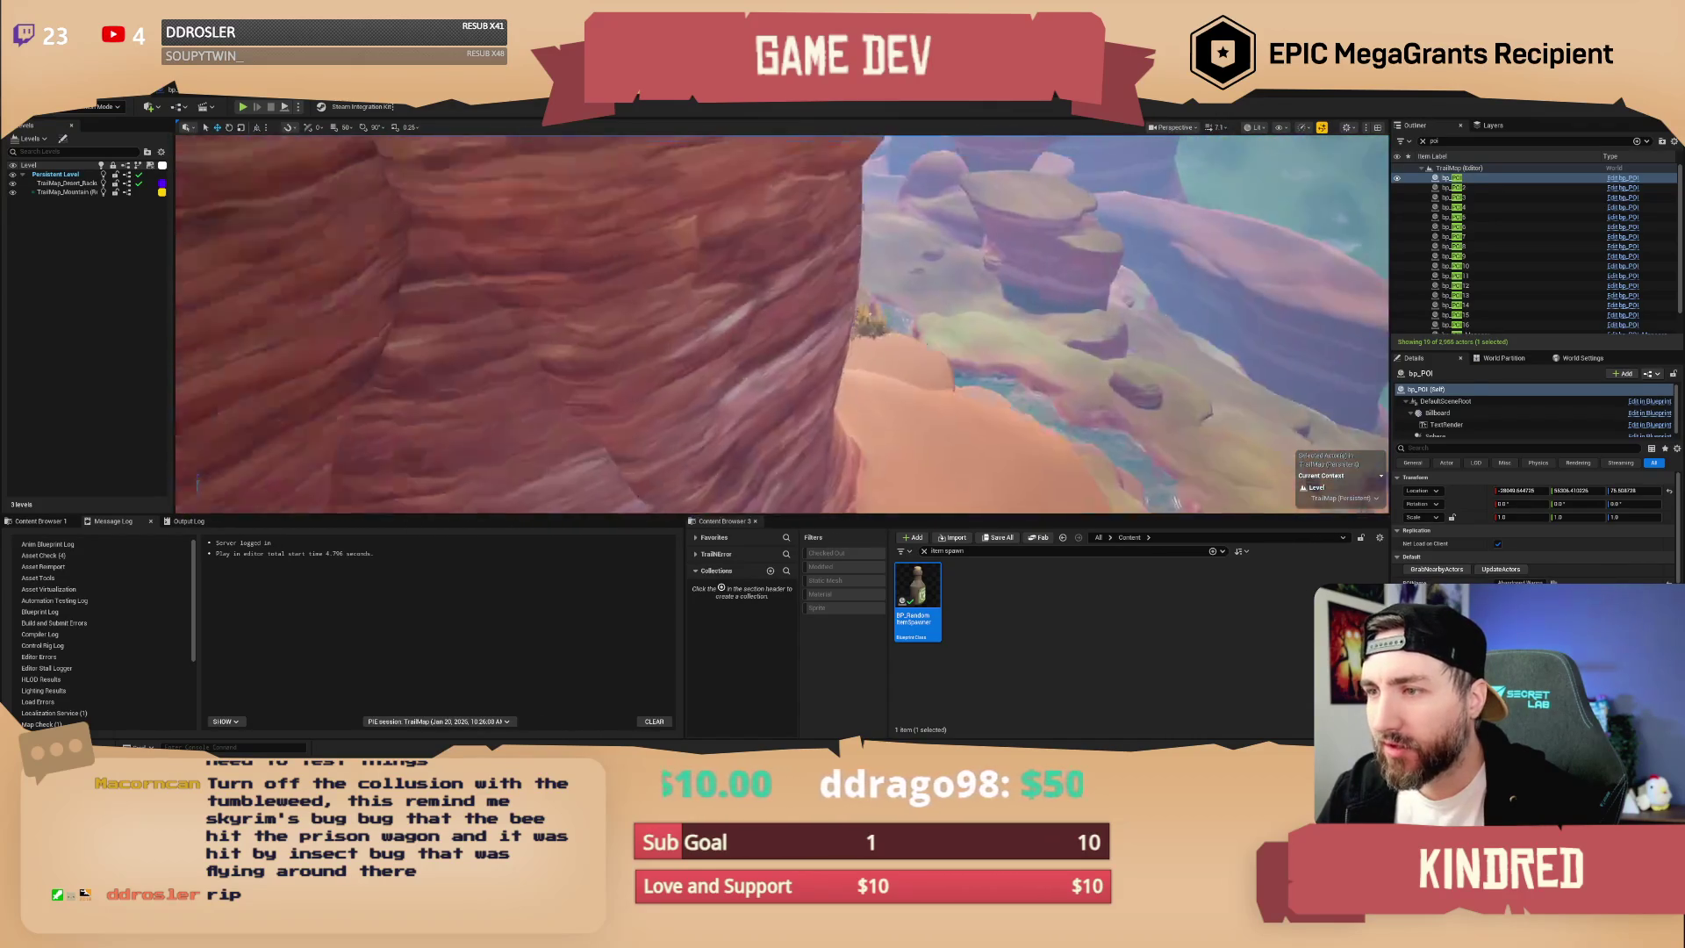
key("s")
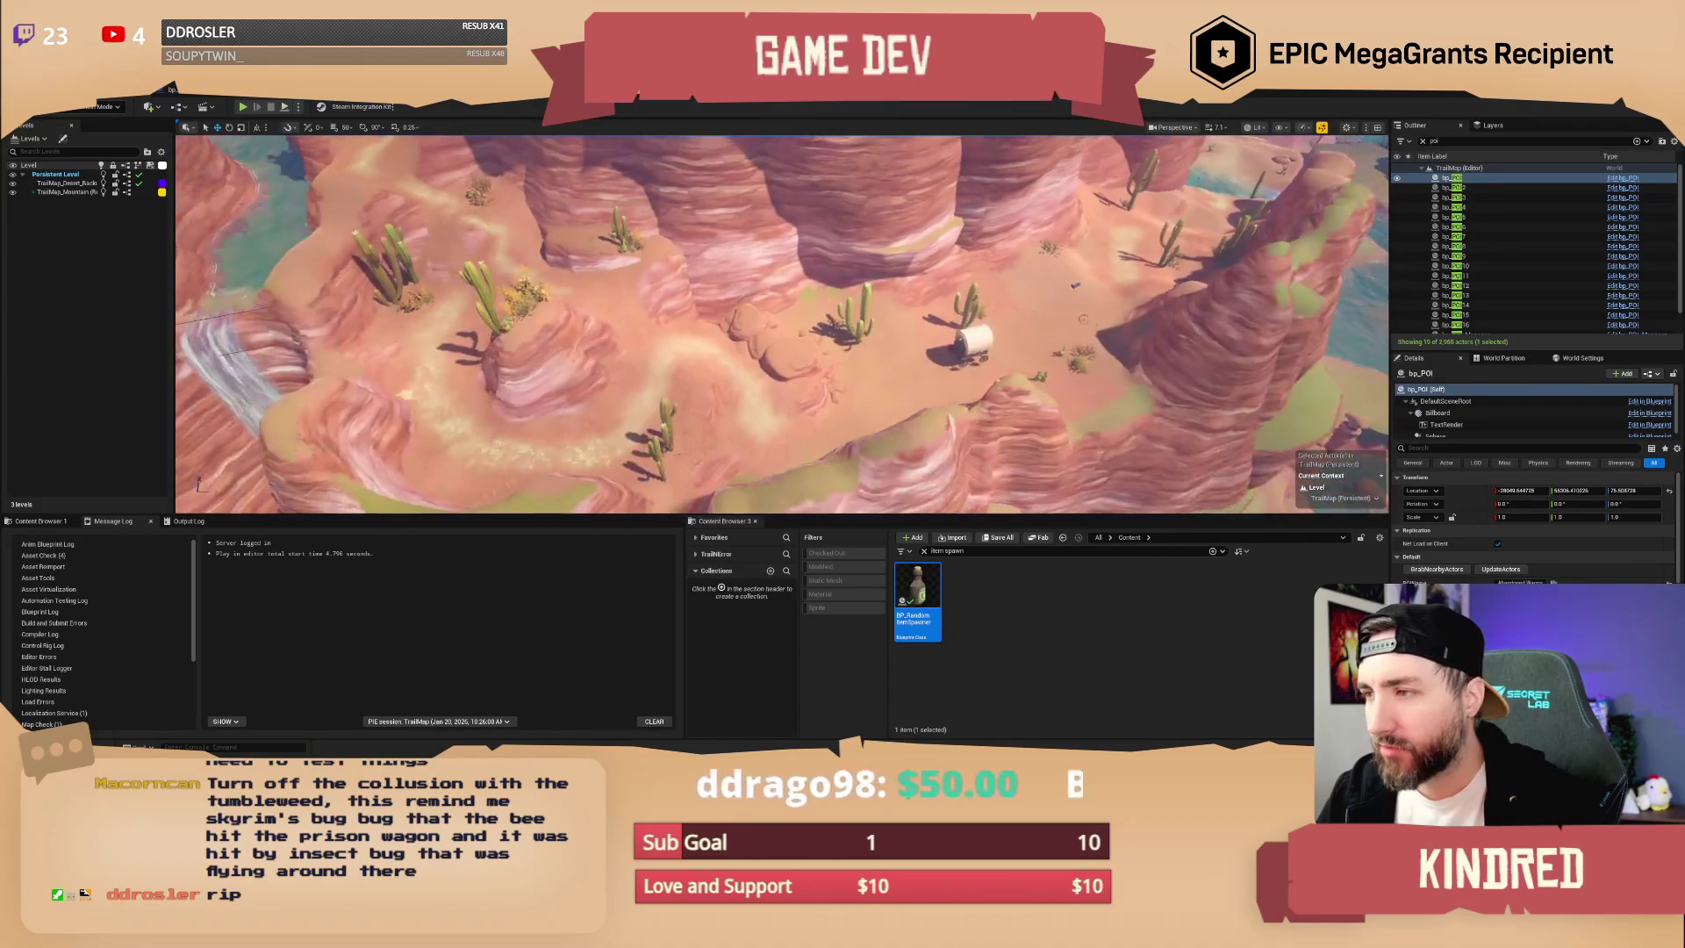
left_click(968, 338)
key("Escape")
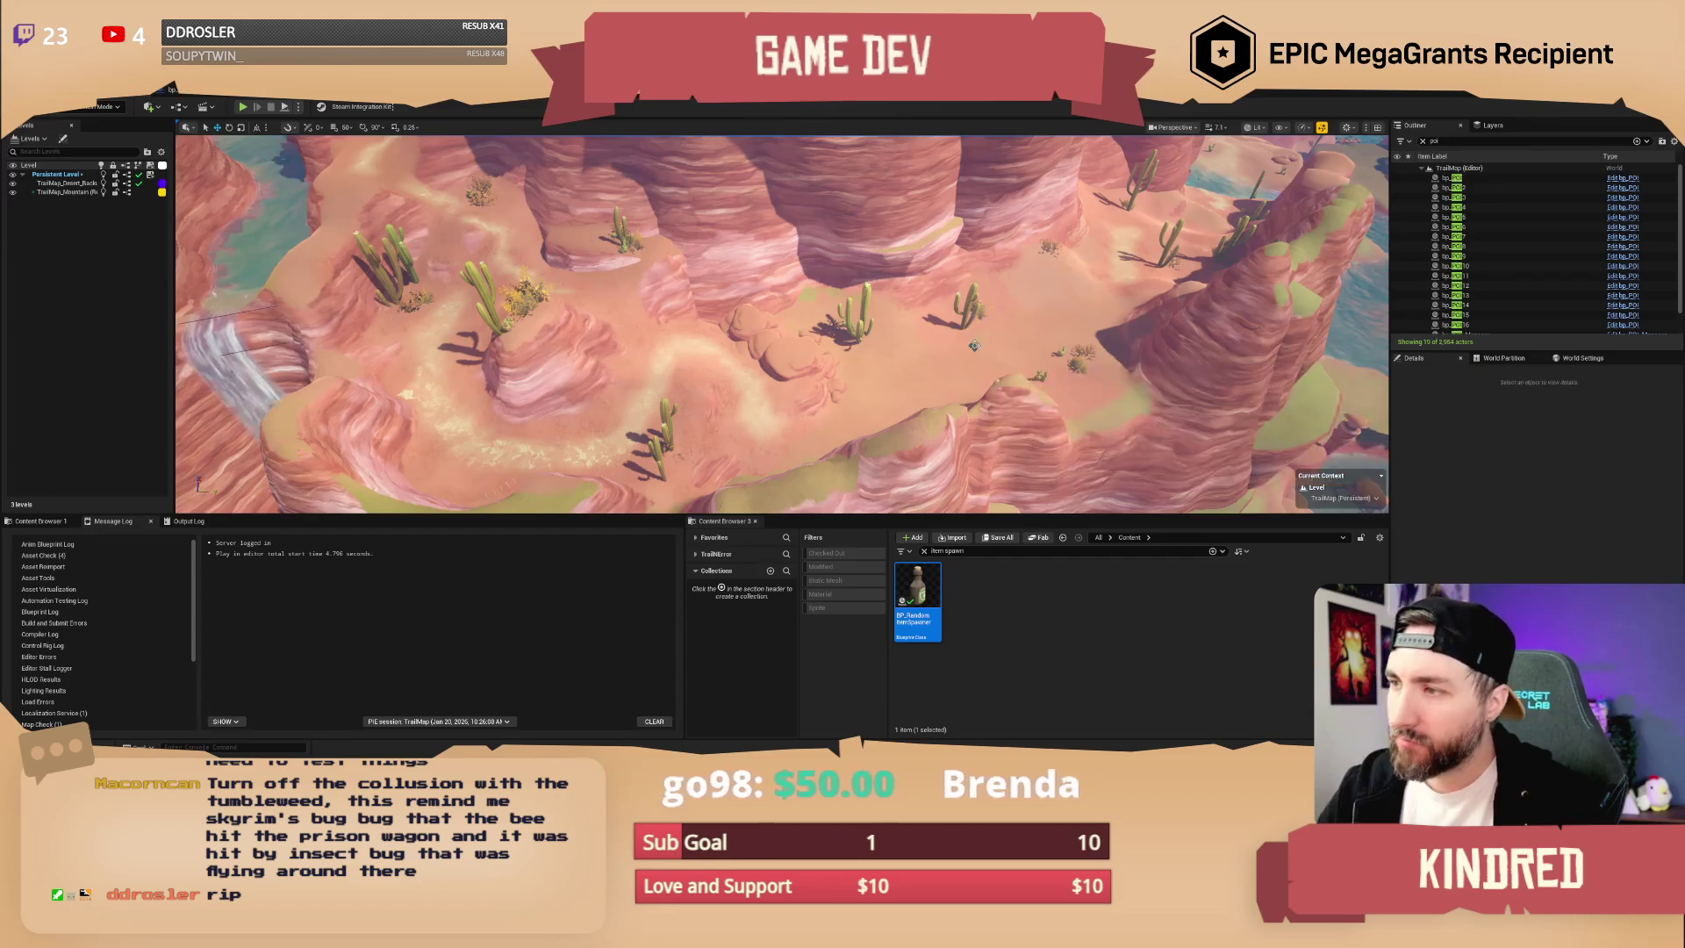
scroll(781, 325, "up", 1)
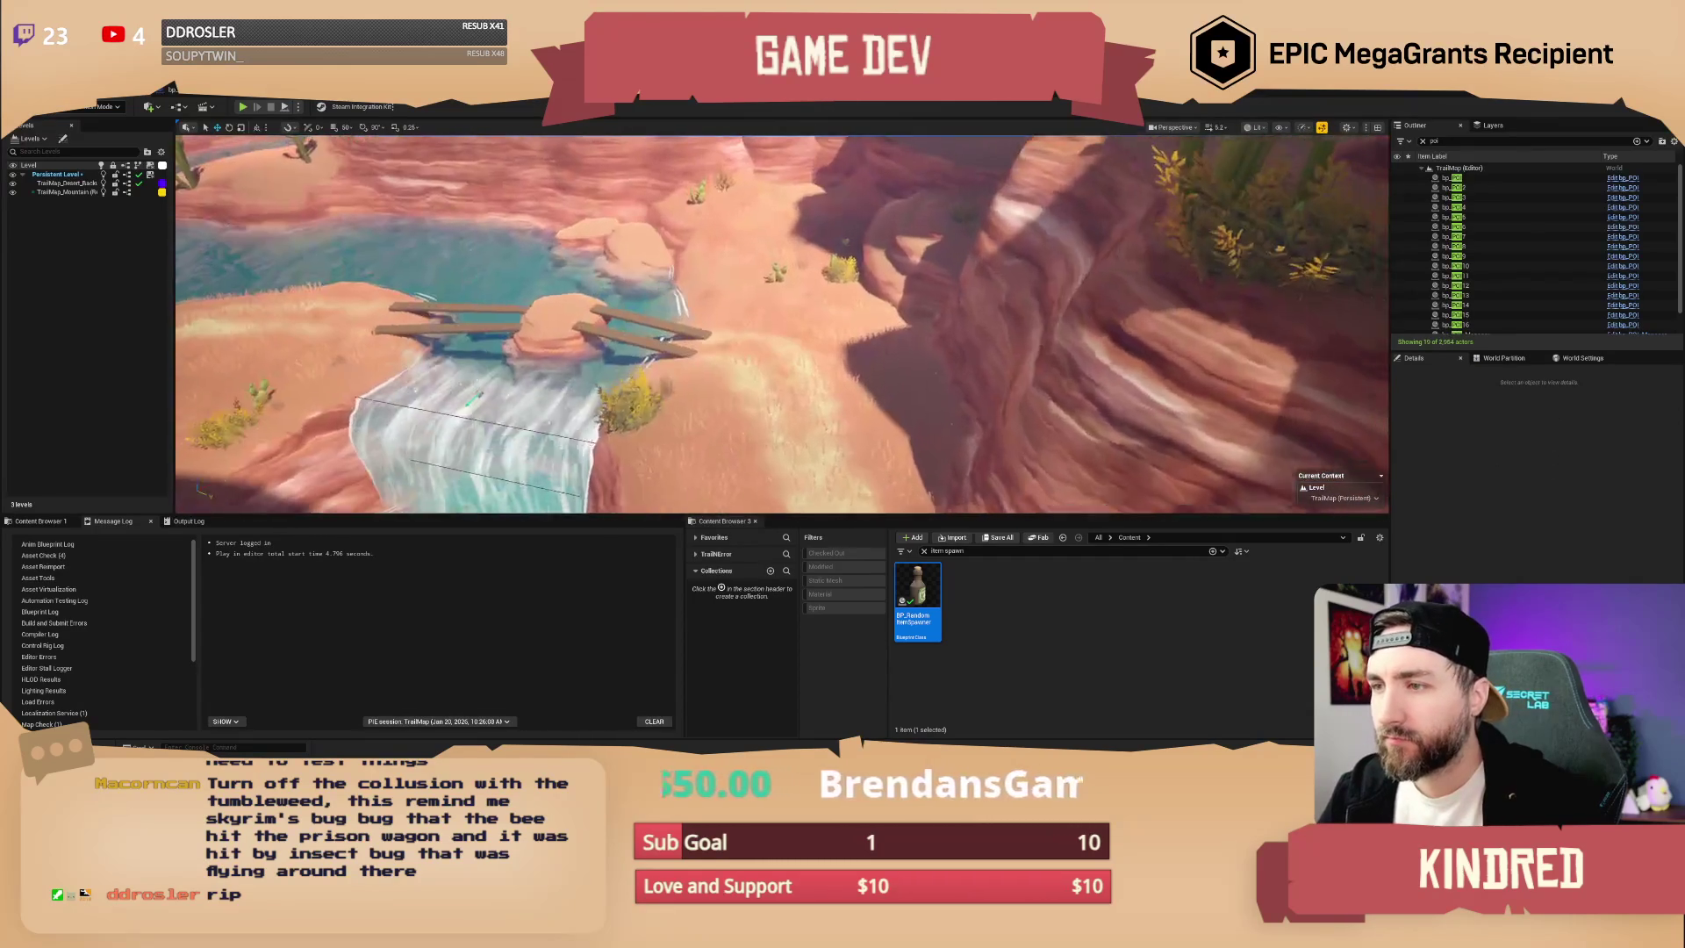
left_click(1053, 550)
- Place bp_AVSWagon_Debug from a 'debug' search beside the bridge, frame it, and start a play-test
type("debug")
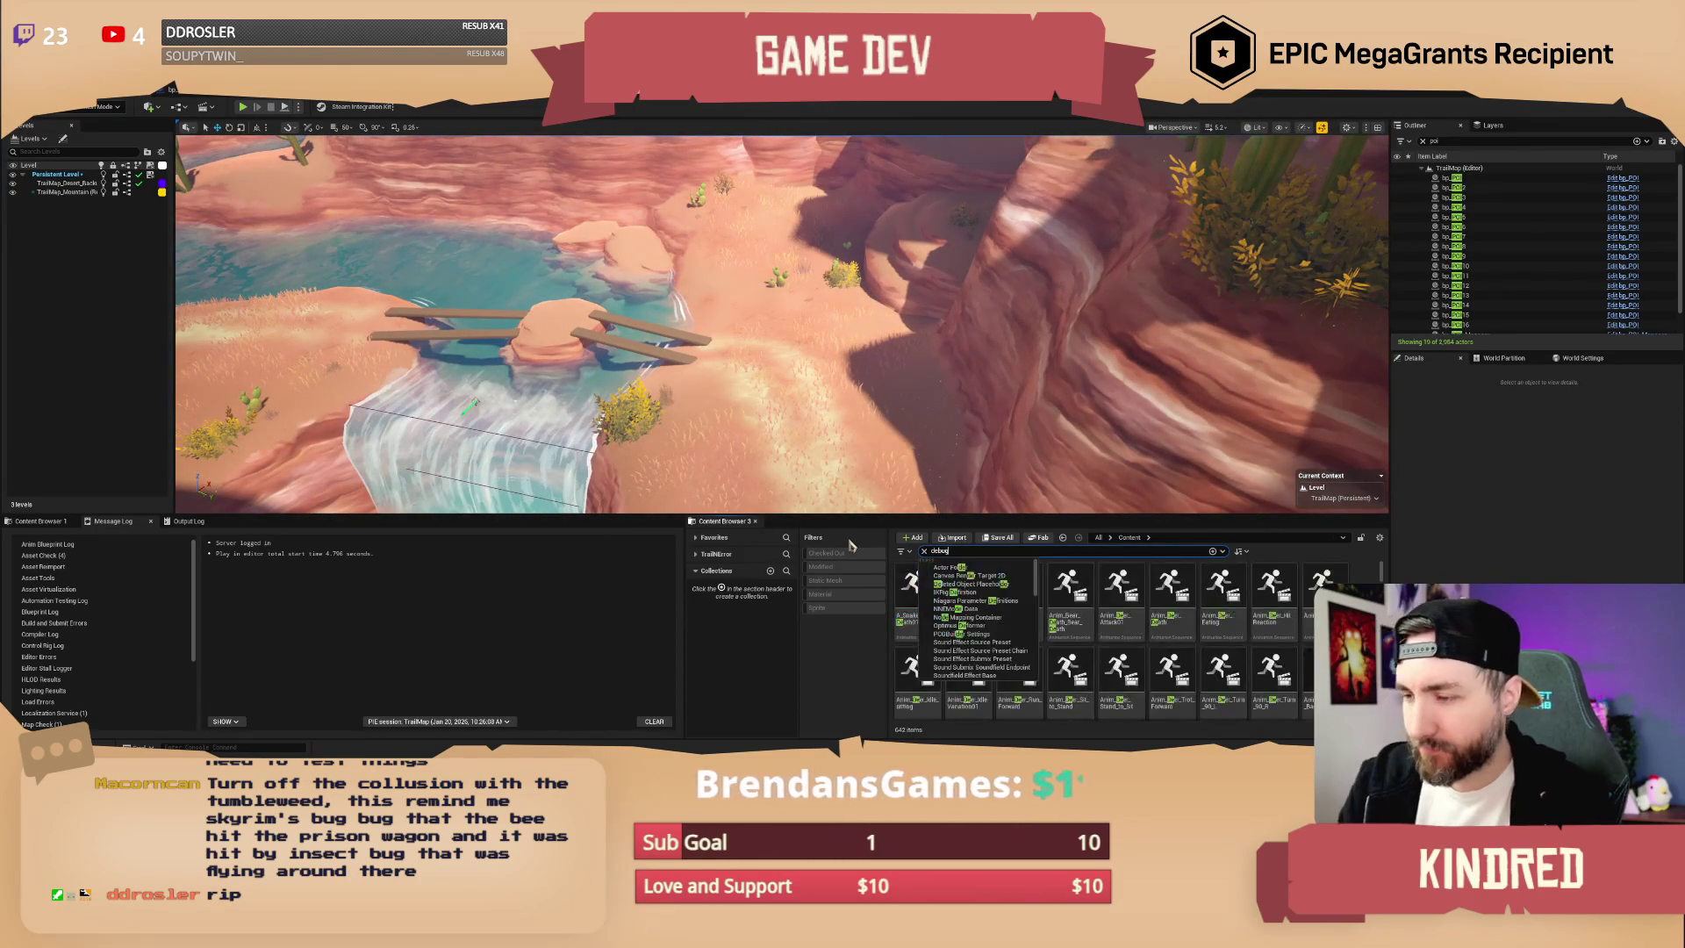
left_click_drag(917, 596, 748, 337)
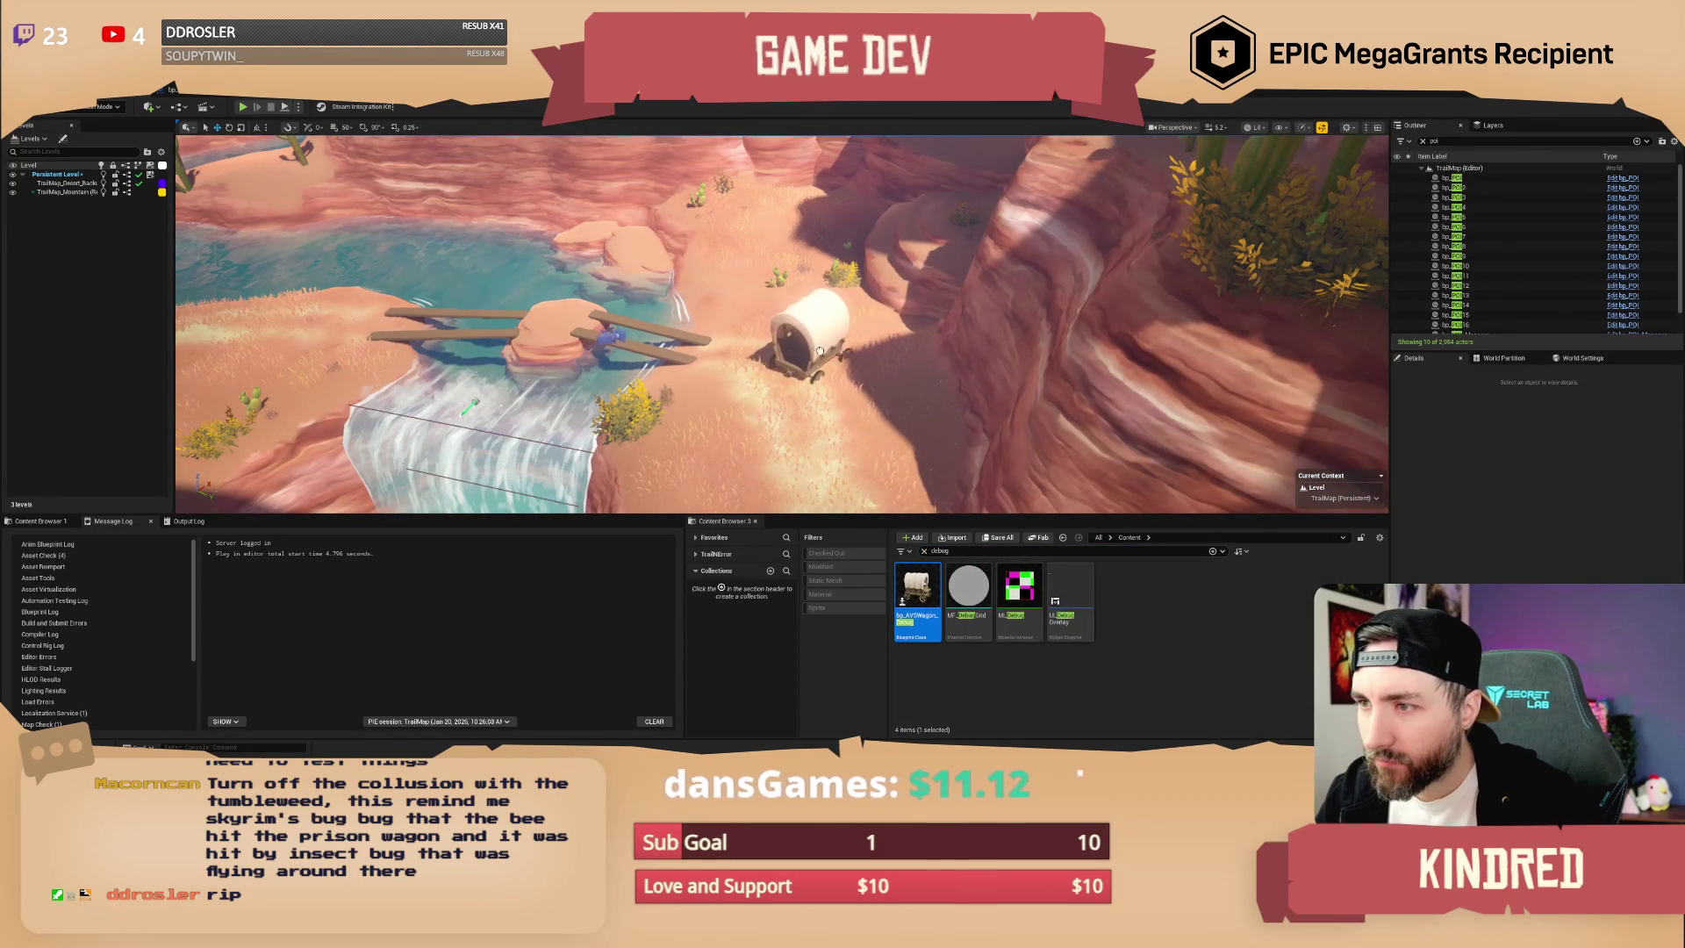
left_click_drag(847, 368, 846, 369)
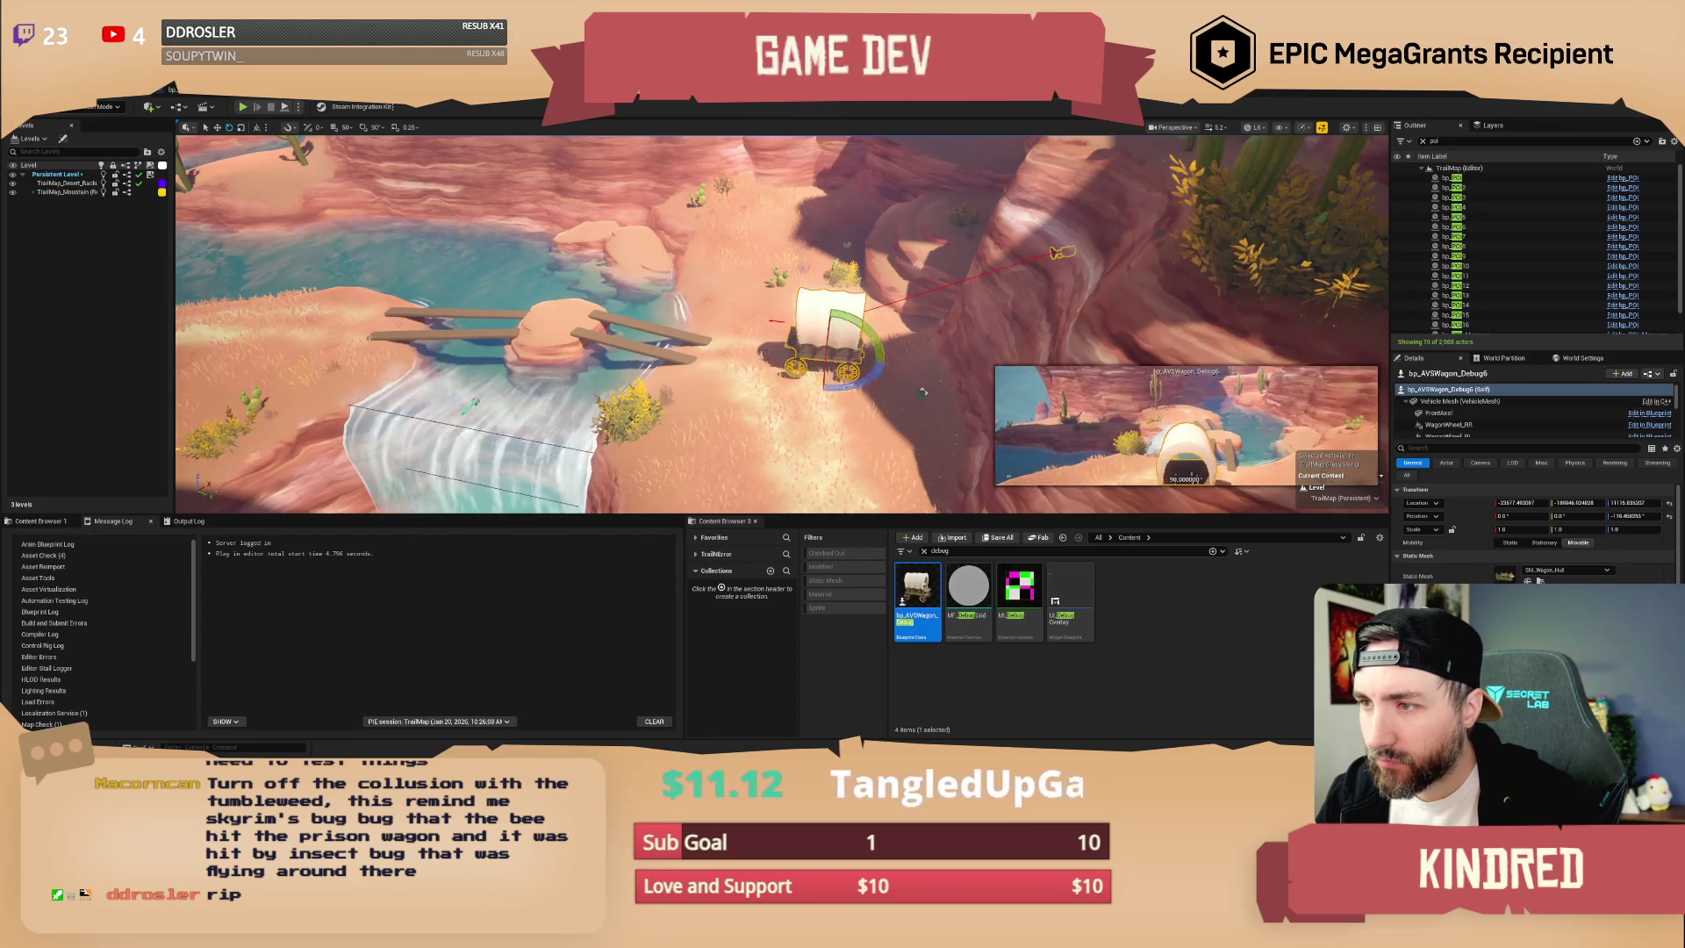
key("f")
left_click_drag(737, 228, 737, 229)
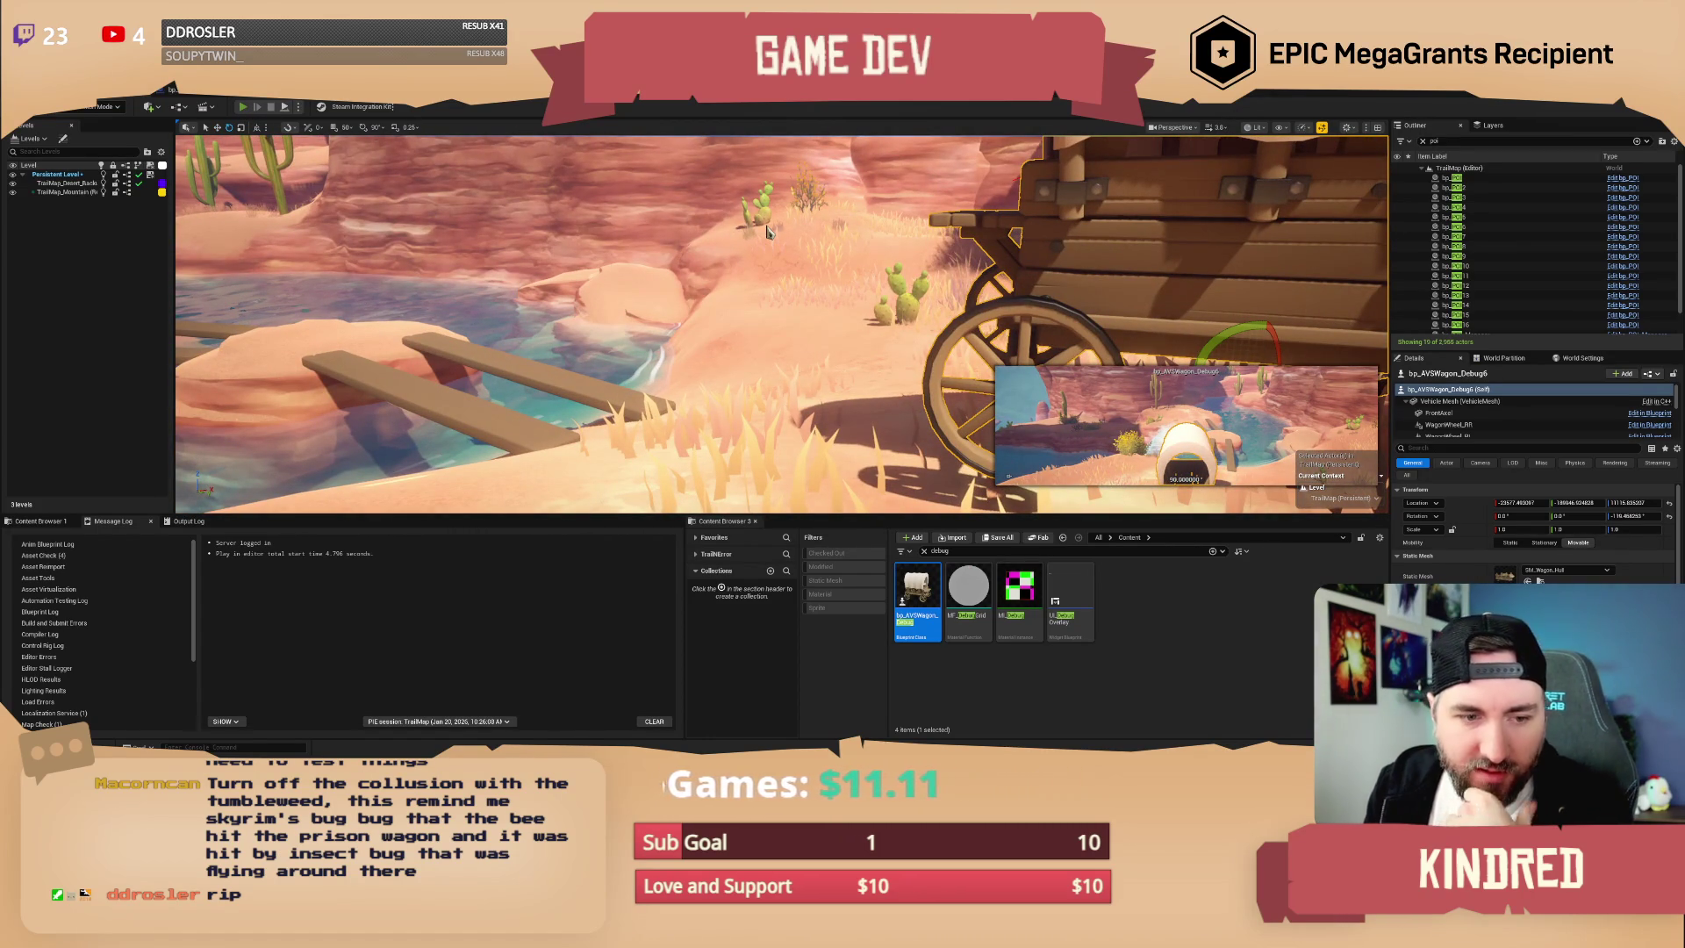
key("alt+p")
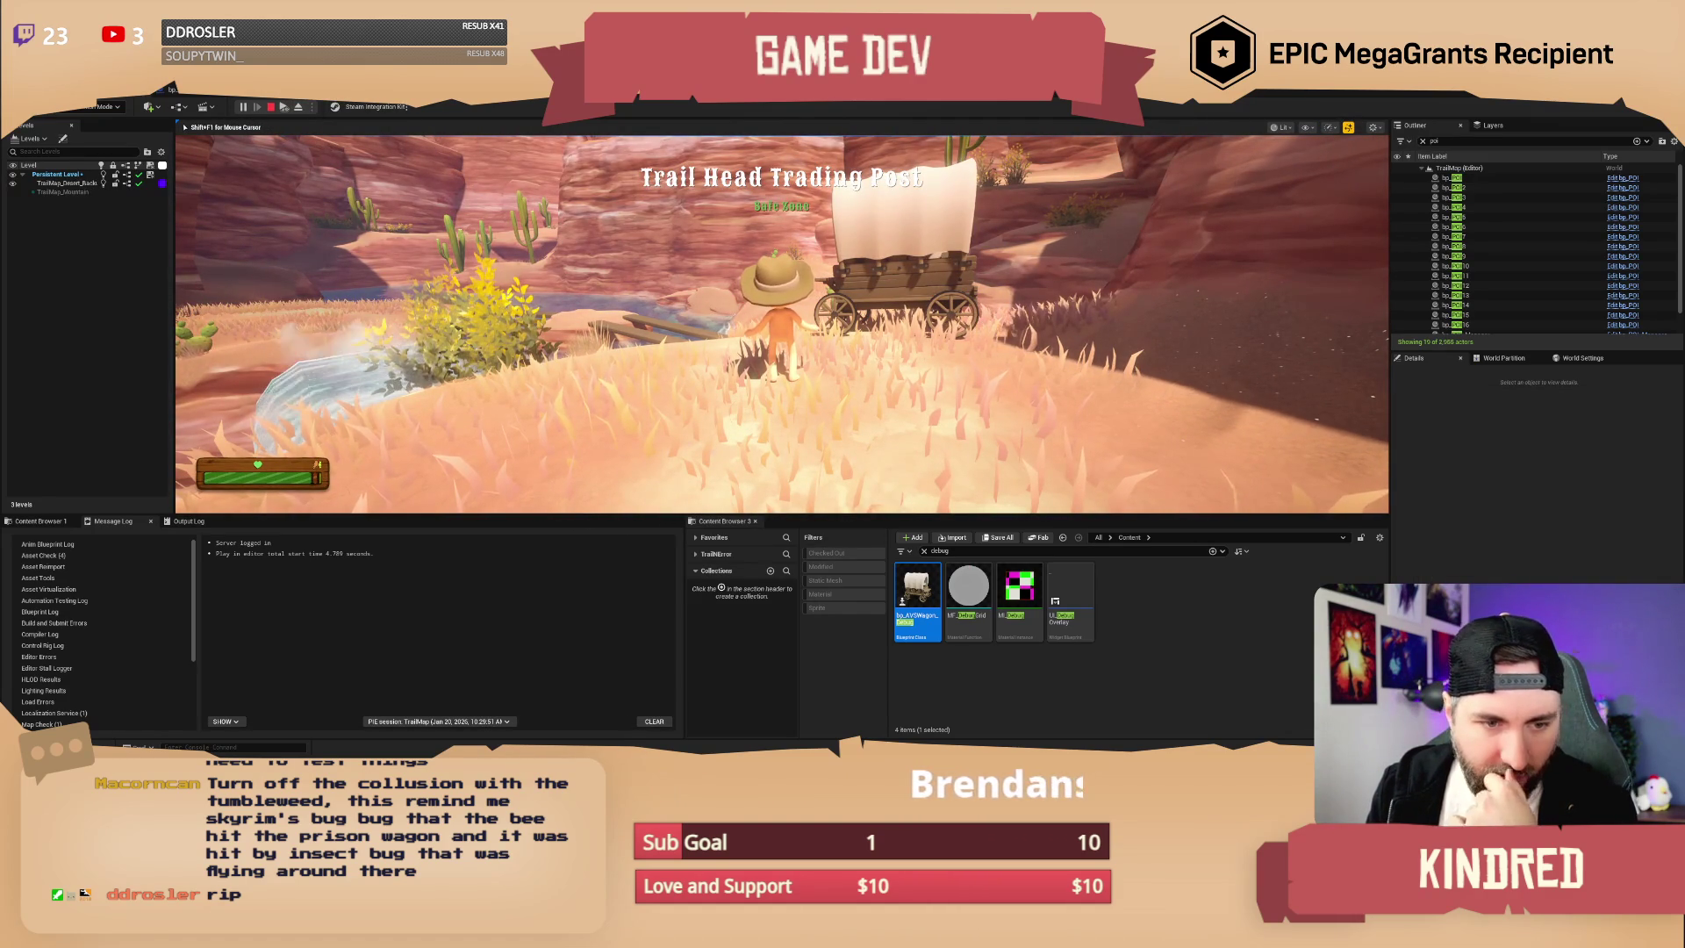
- Walk toward the wagon, then stop and restart Play In Editor twice for a fresh session
key("w")
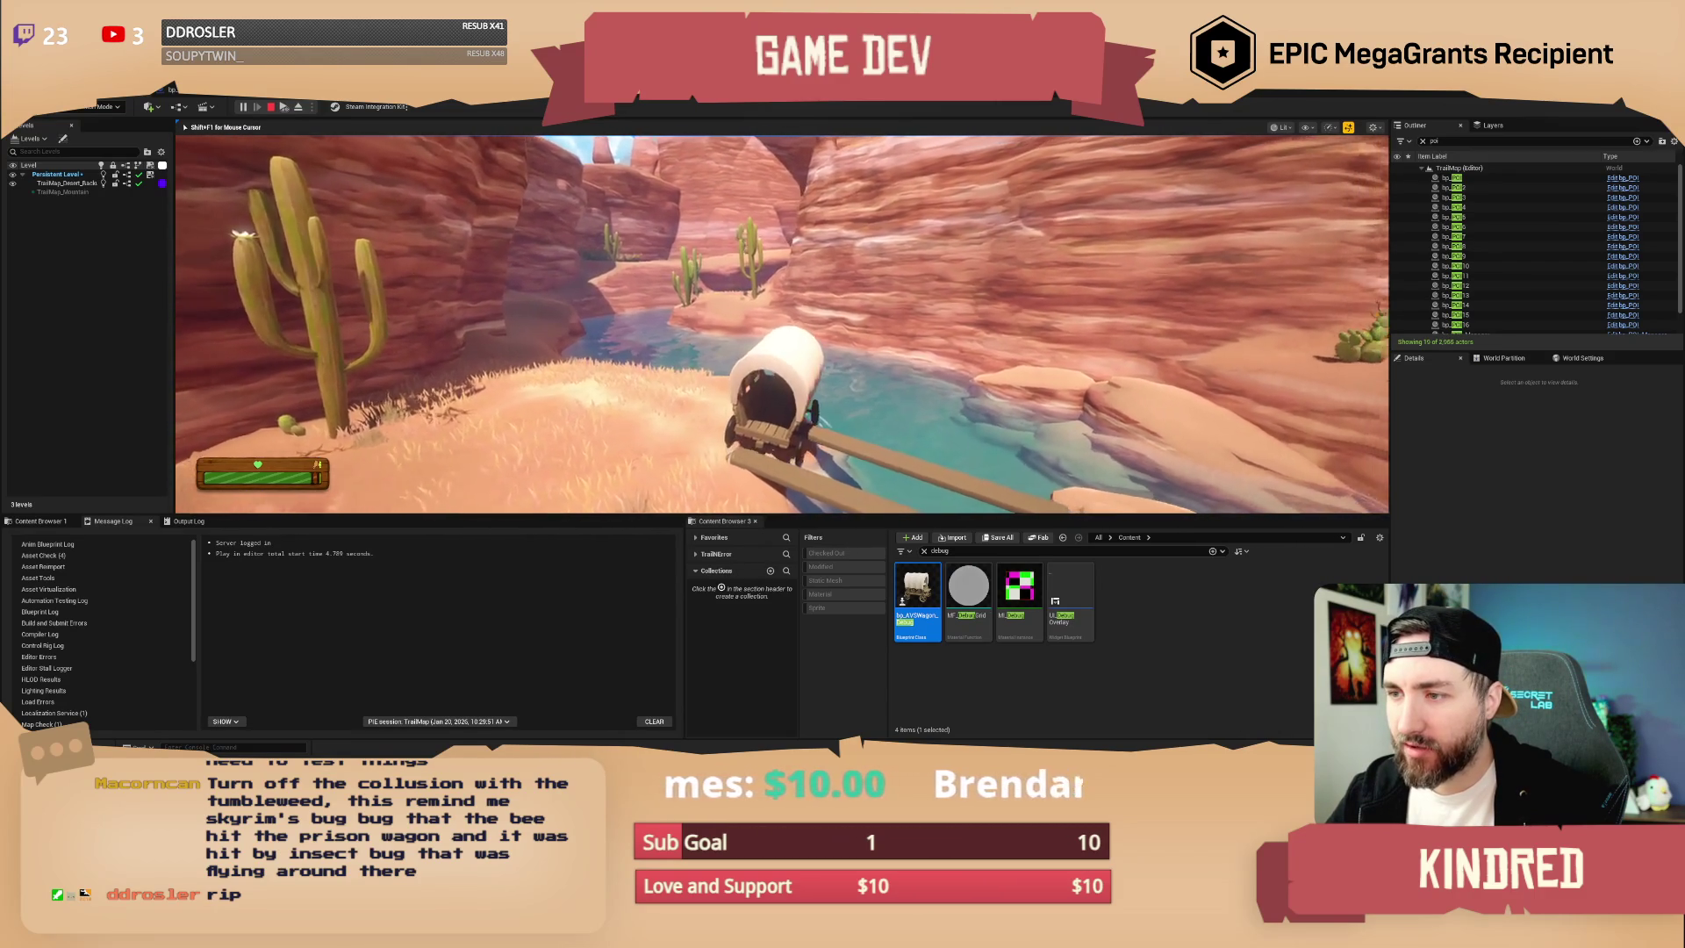
key("F8")
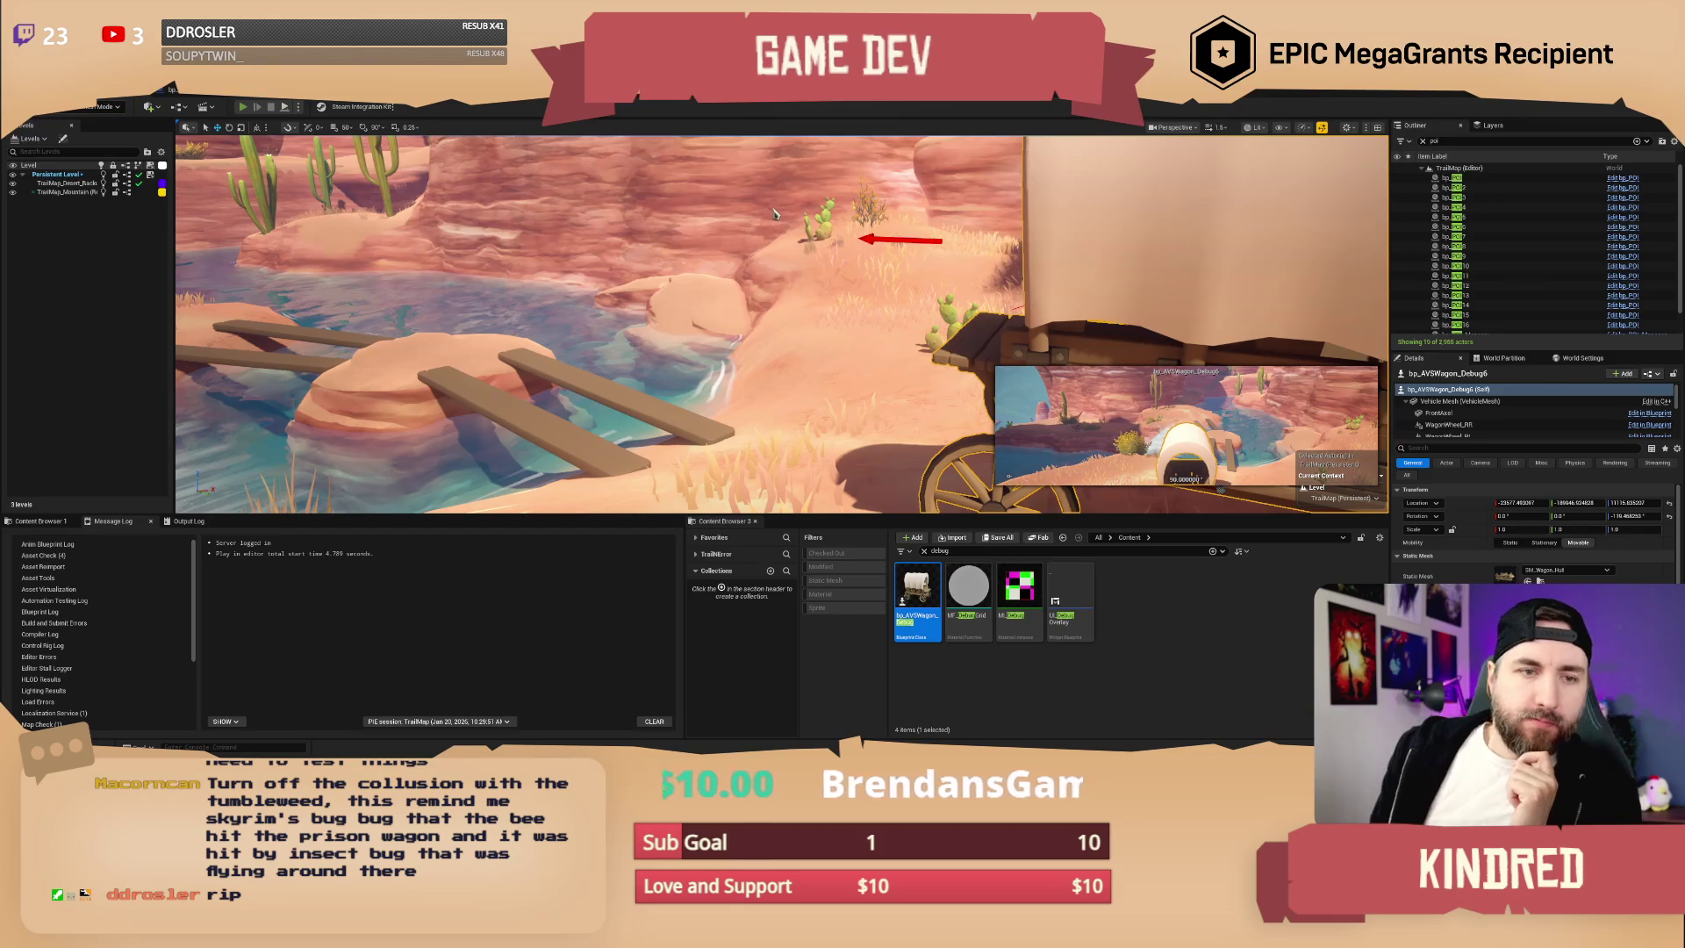
key("alt+p")
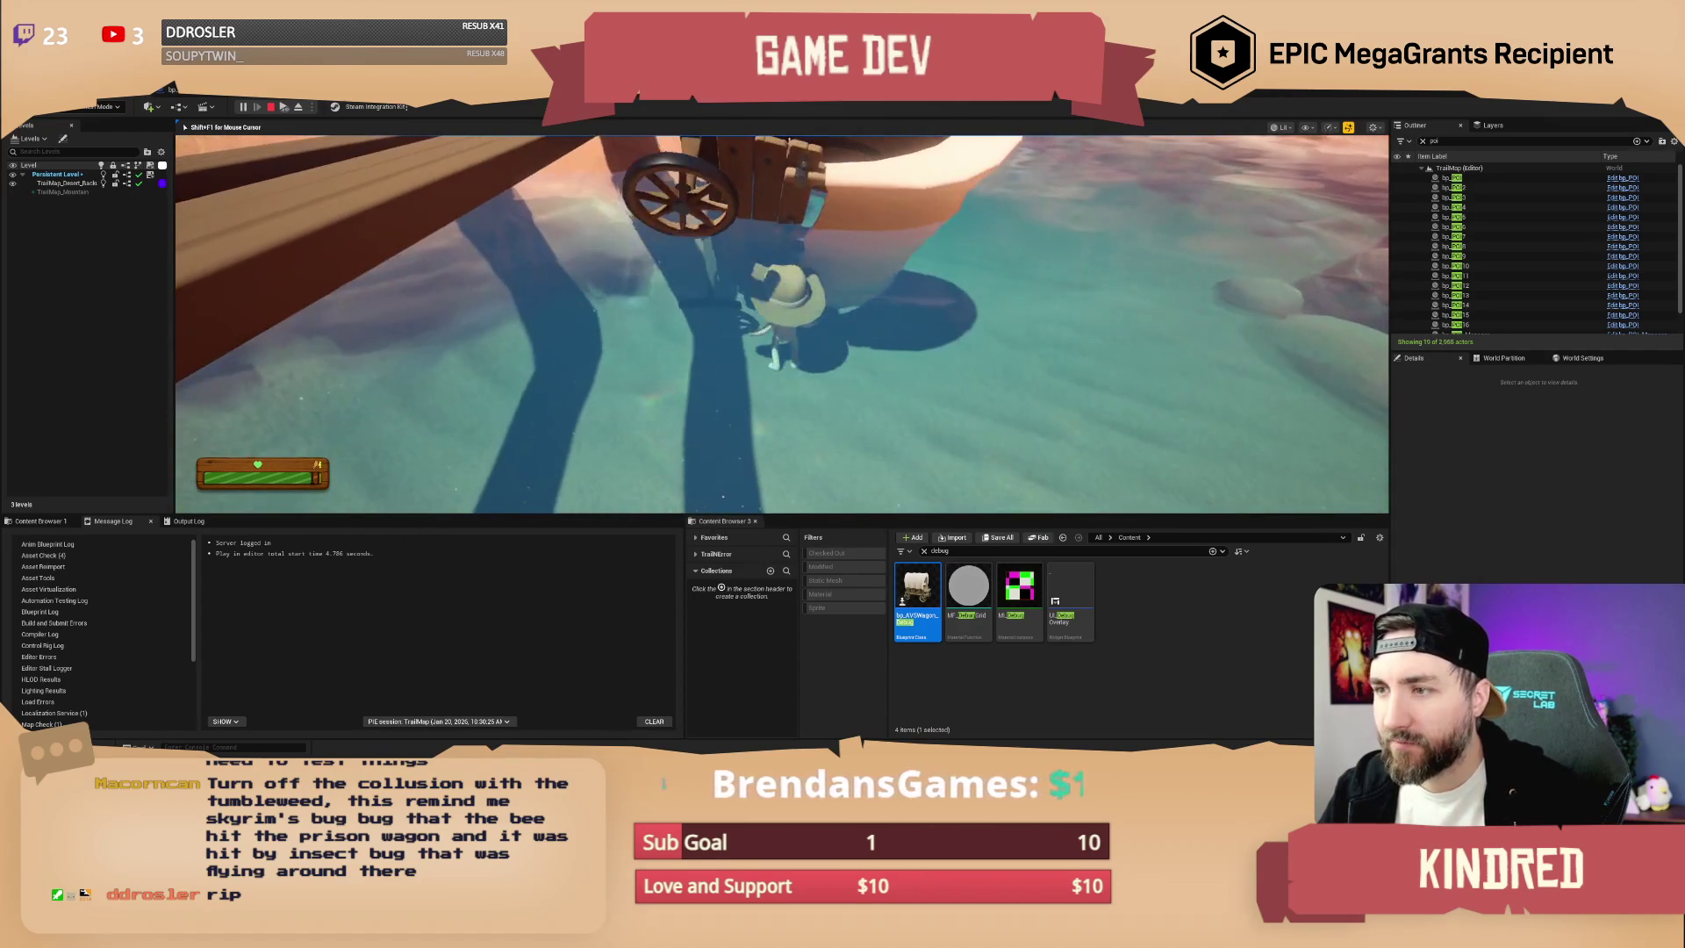
key("Escape")
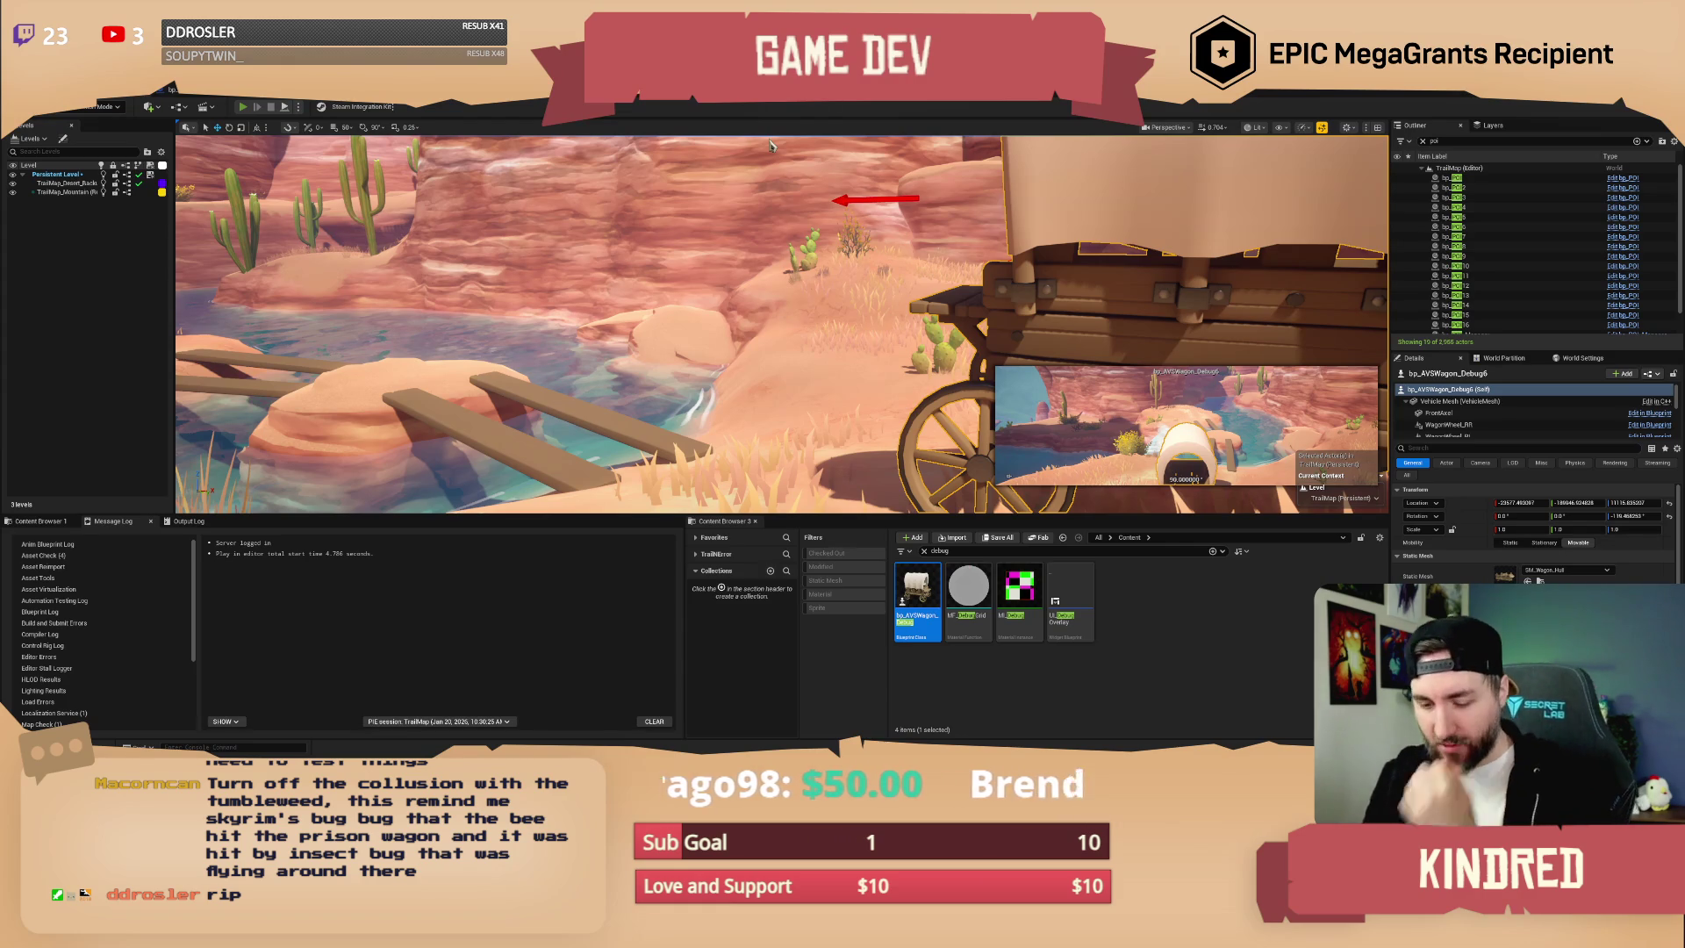
key("alt+p")
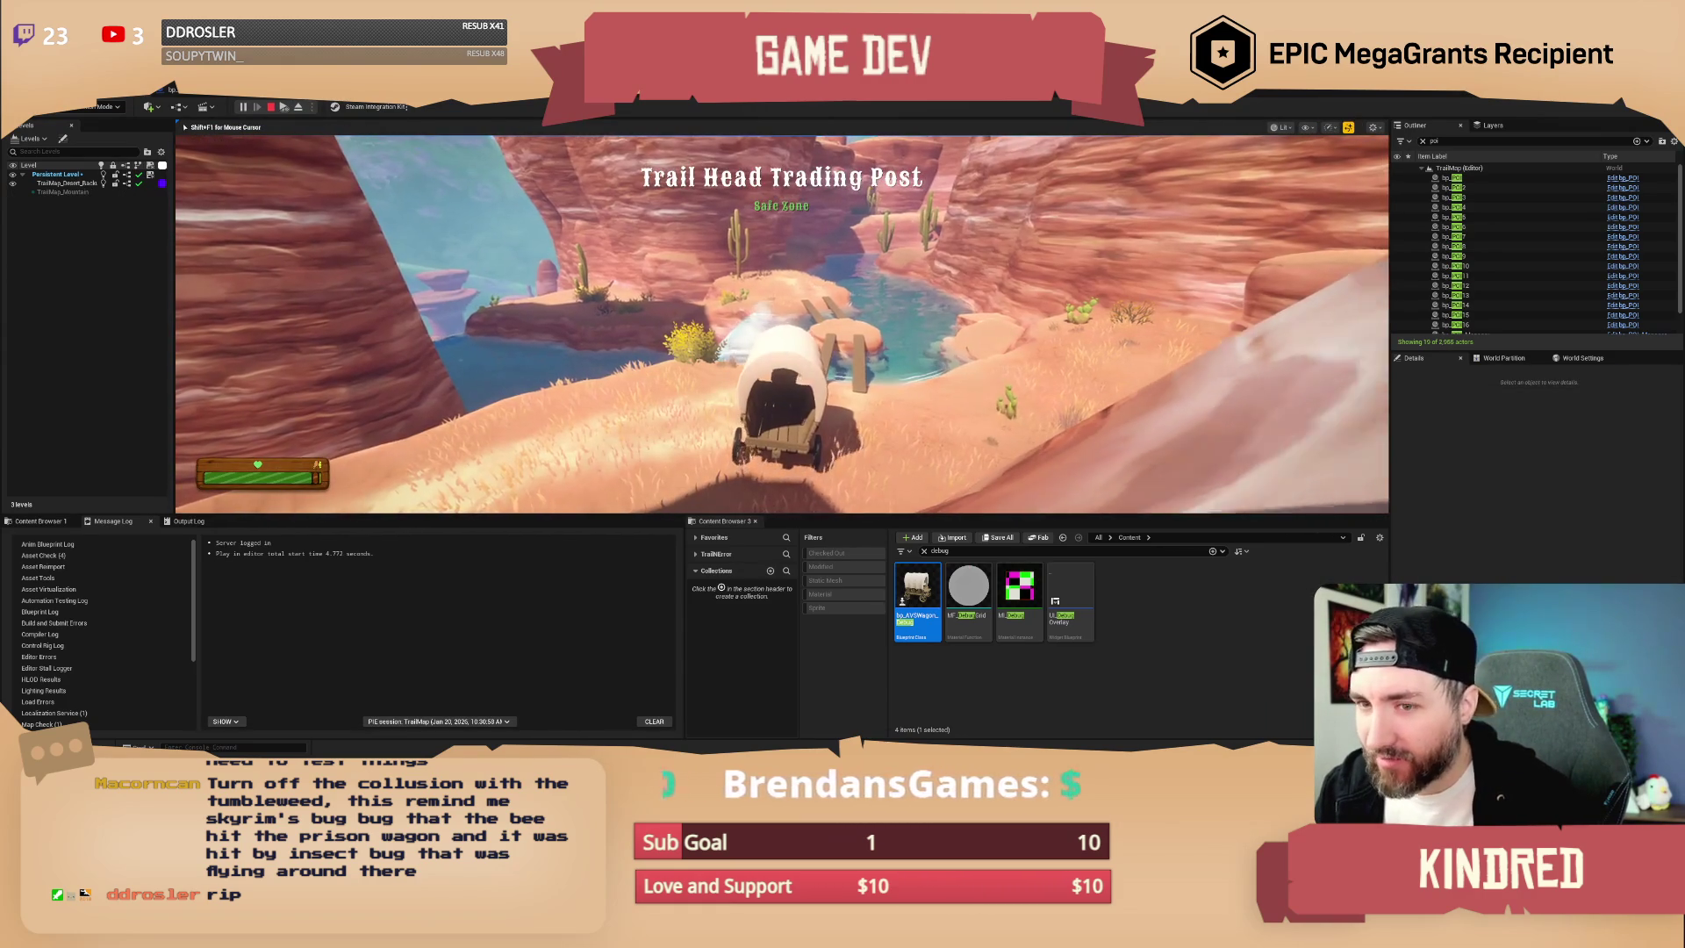
- Drive the wagon forward, then pause and frame it in the editor to inspect it
key("w")
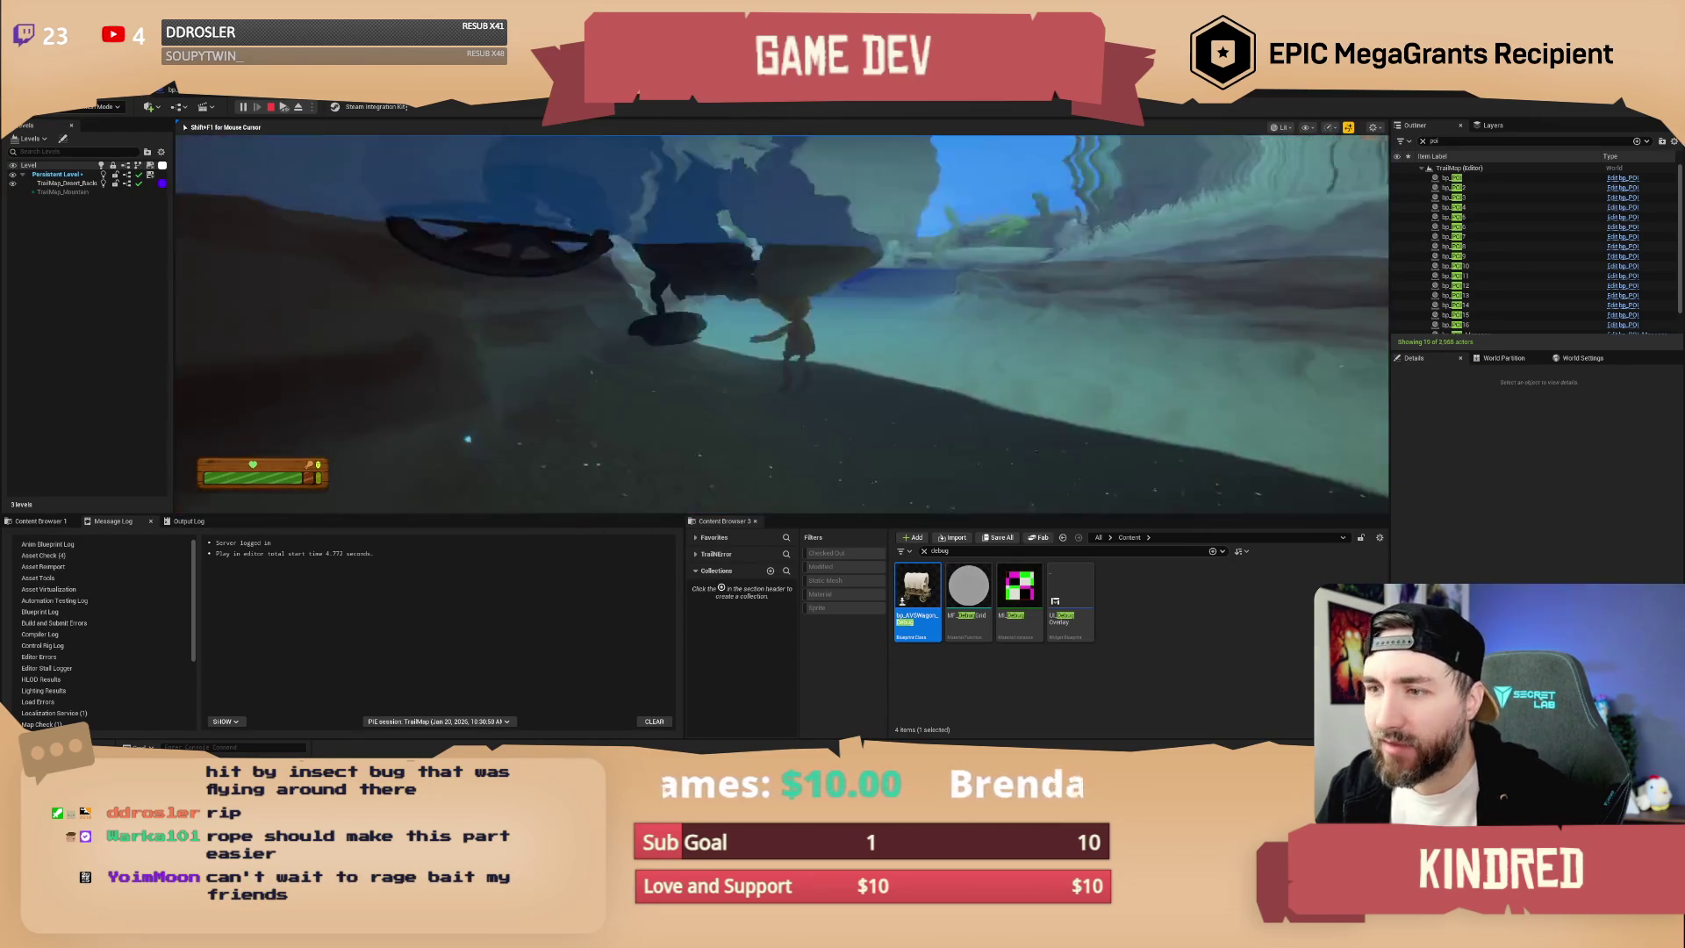
key("Escape")
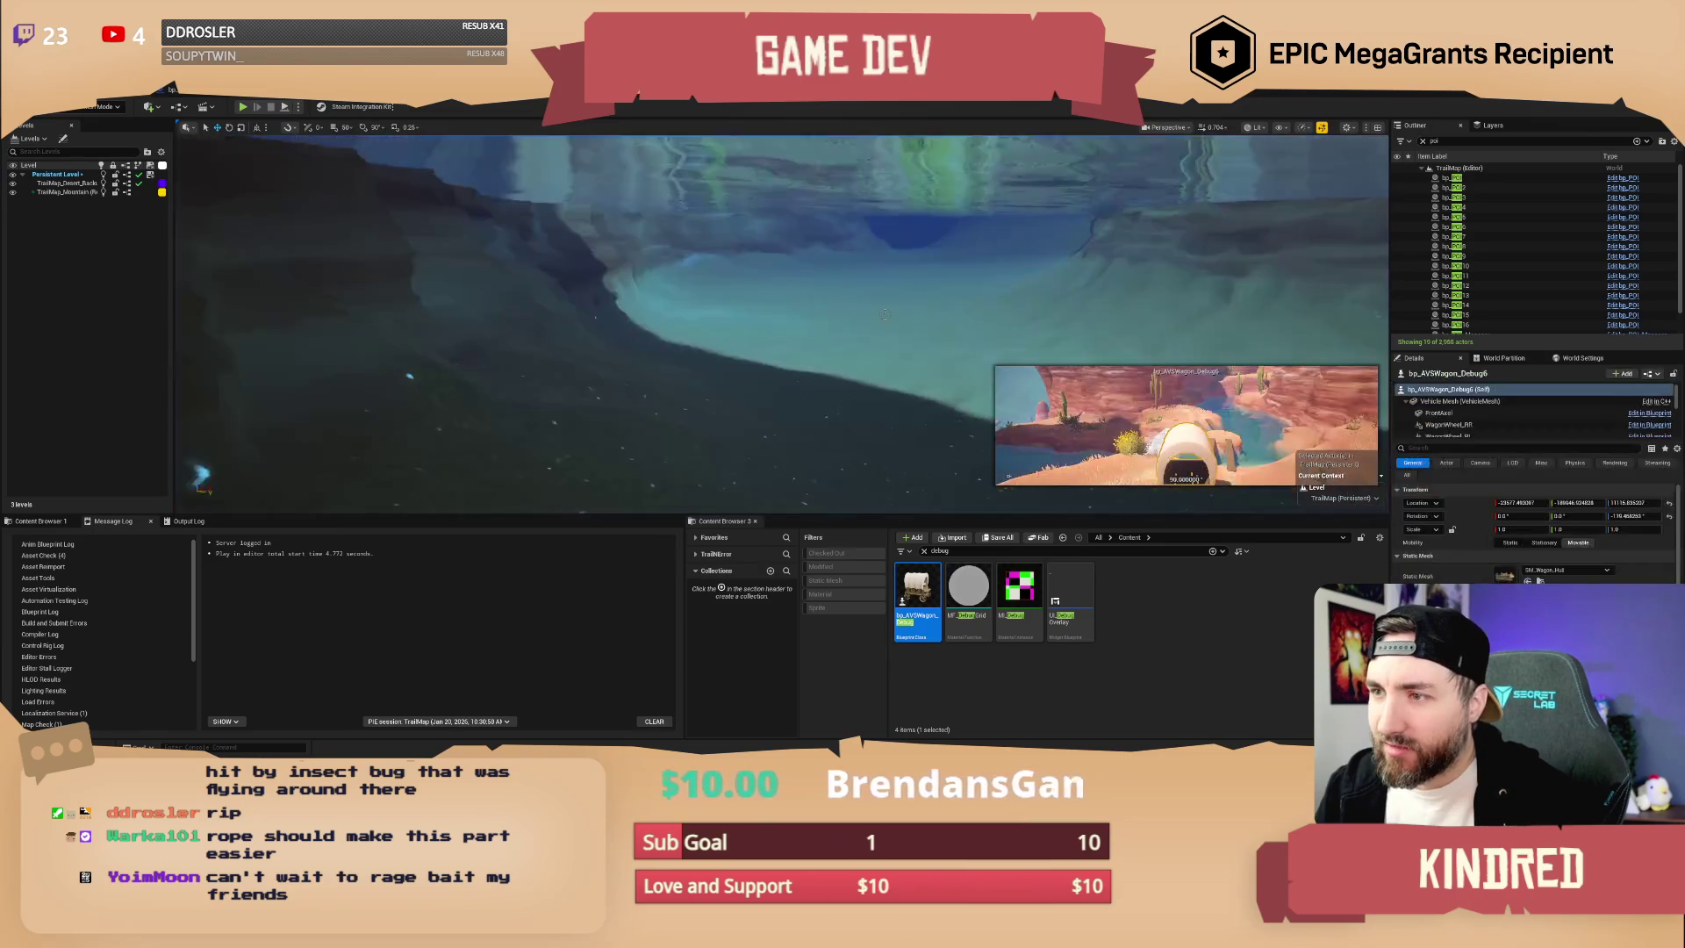
scroll(781, 325, "down", 5)
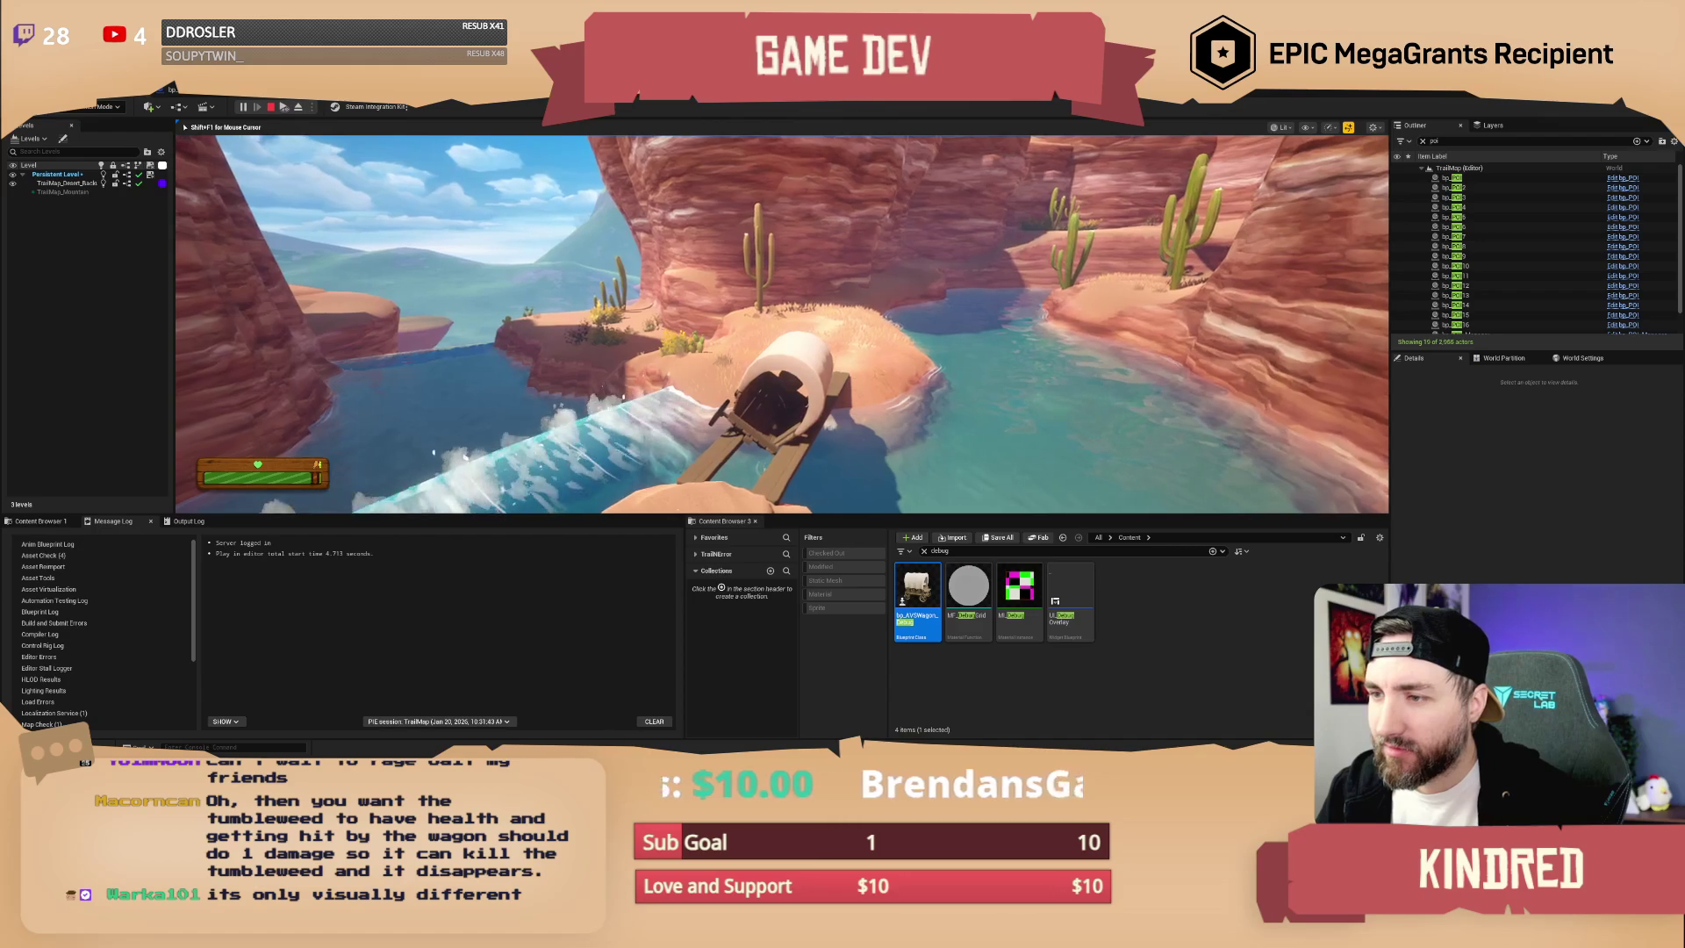
key("Pause")
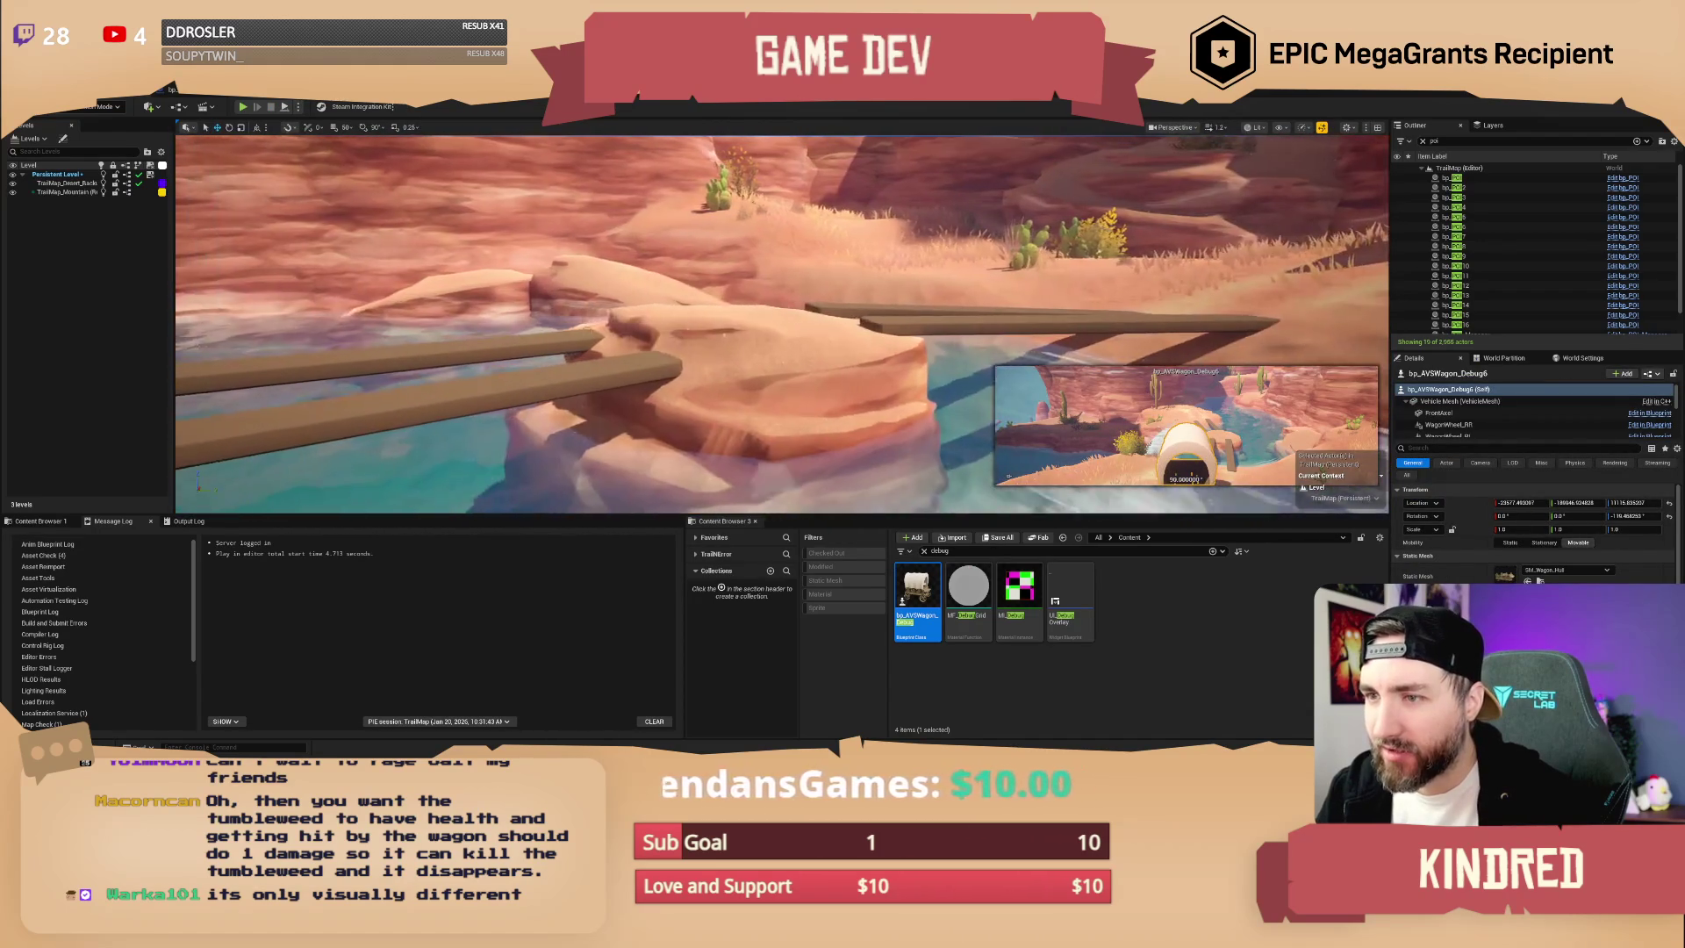
key("f")
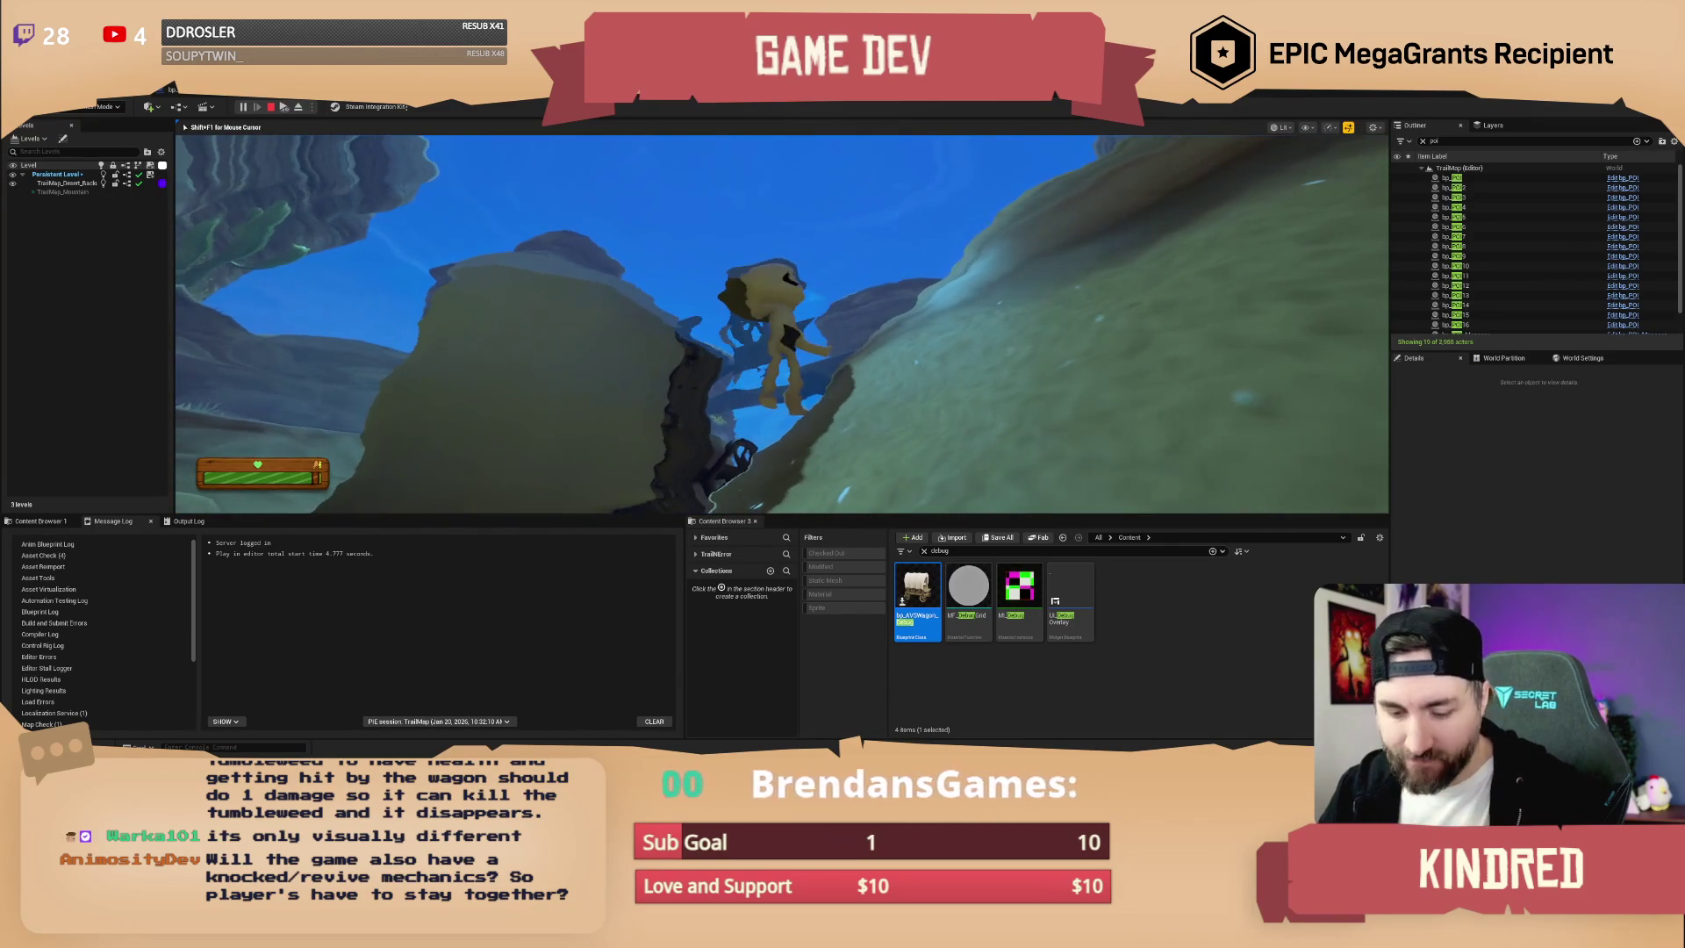
key("Escape")
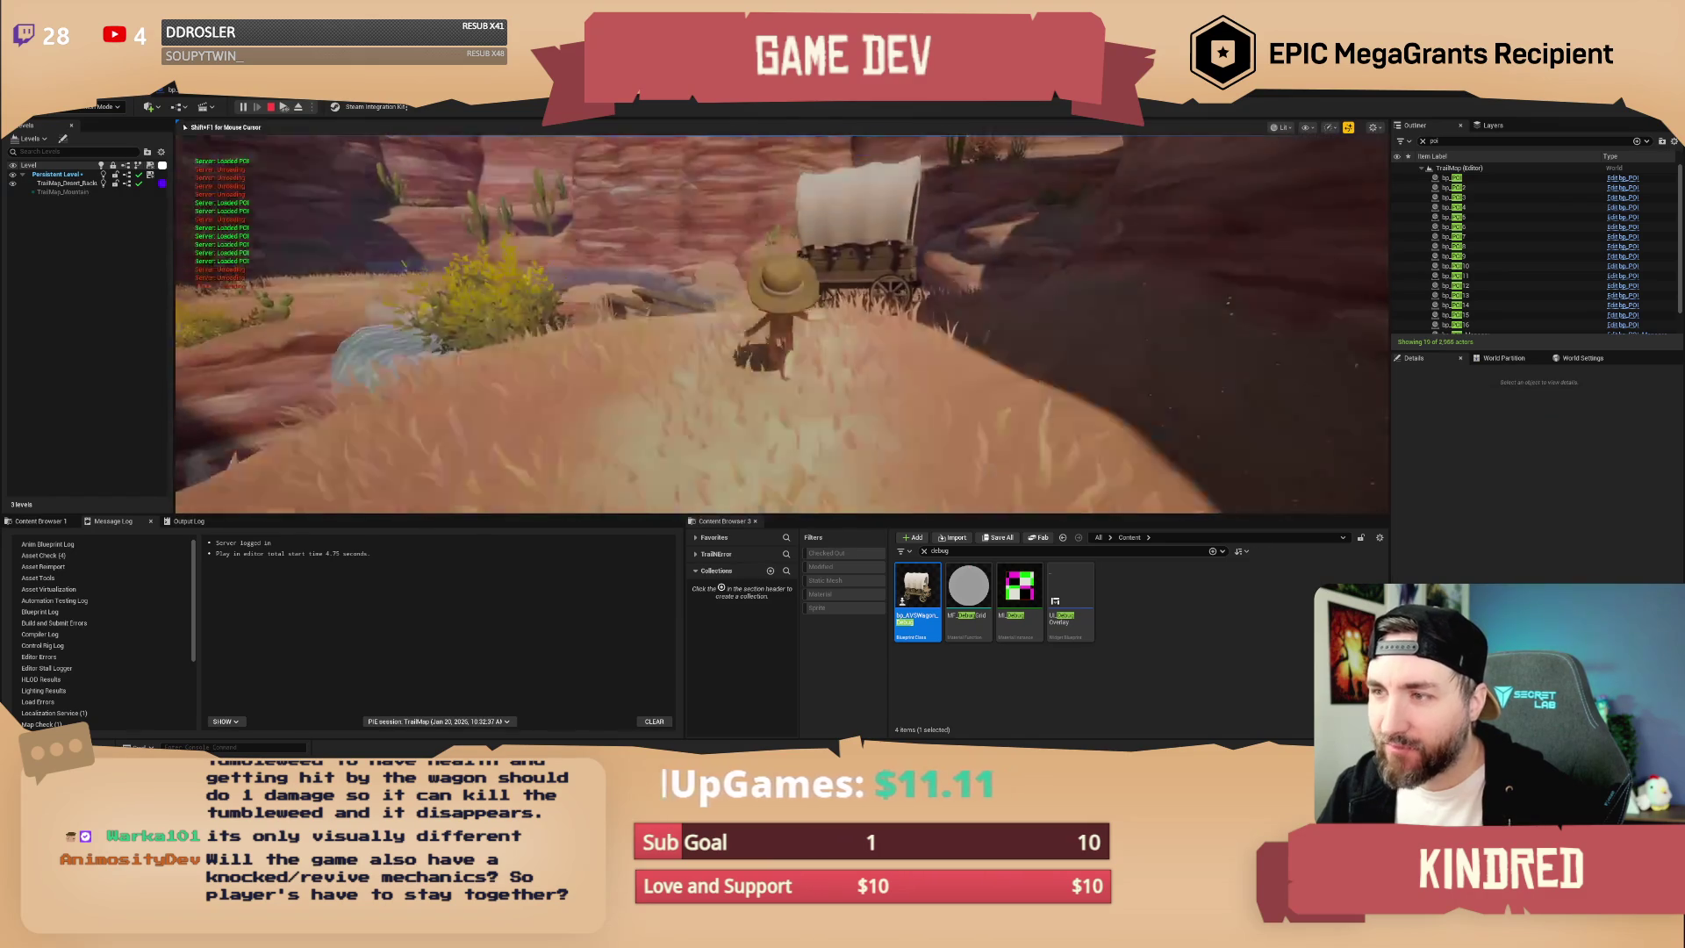
- Board the wagon with E, drive it onto the wooden bridge, then eject to inspect it closely
key("e")
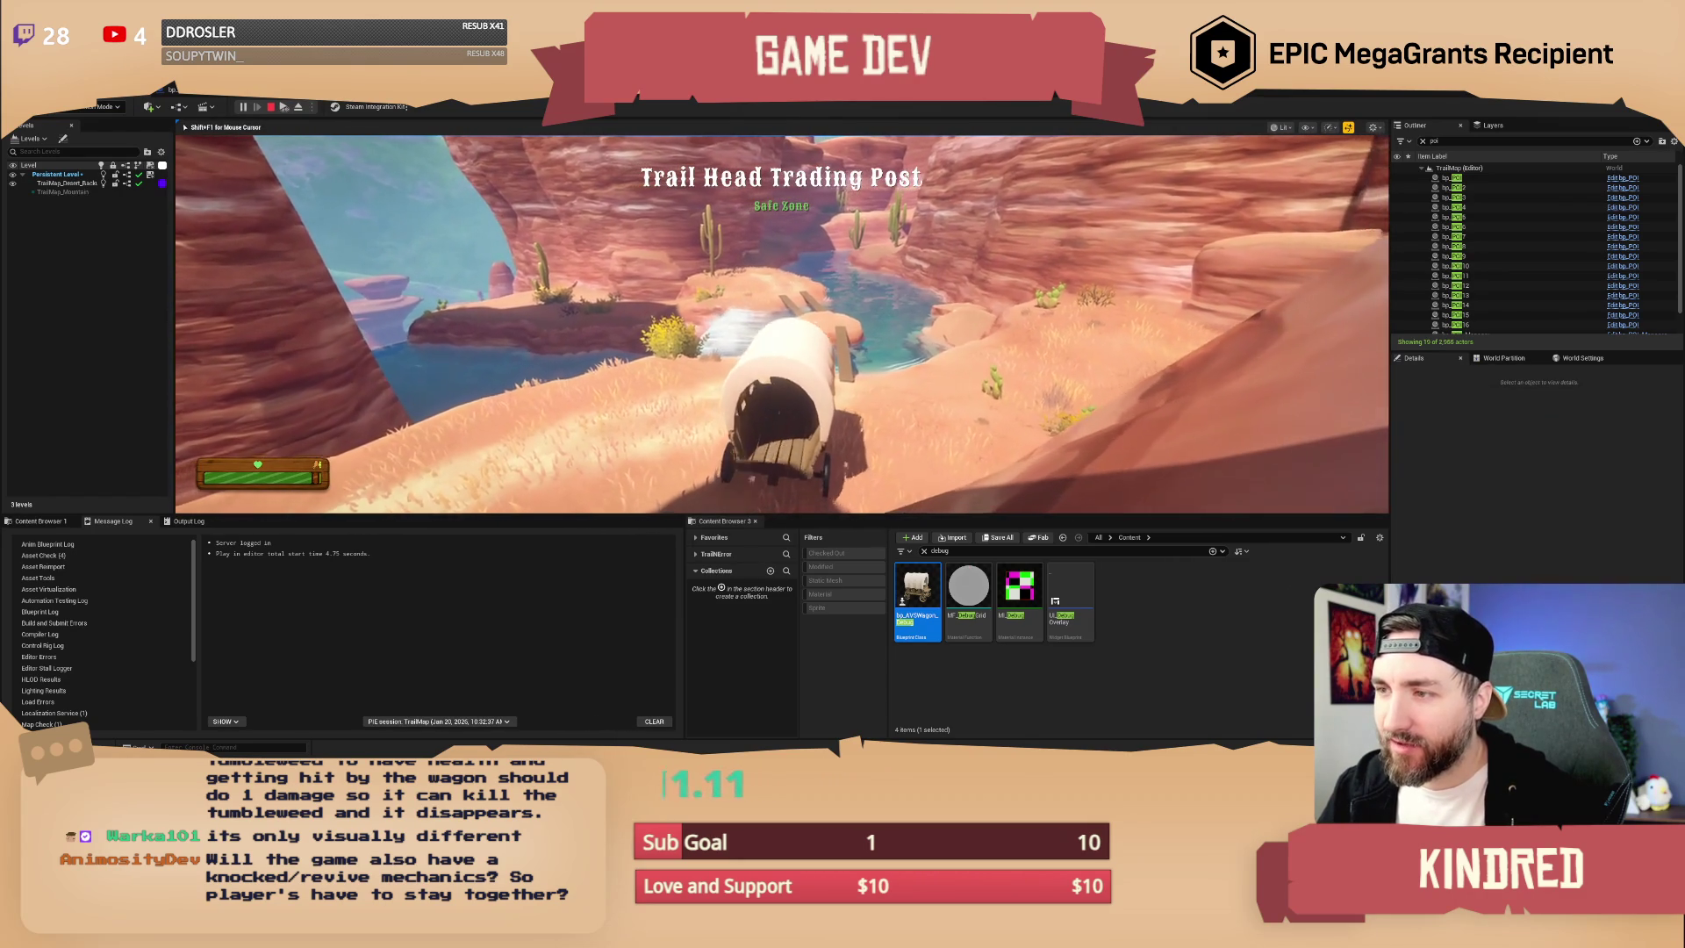
key("w")
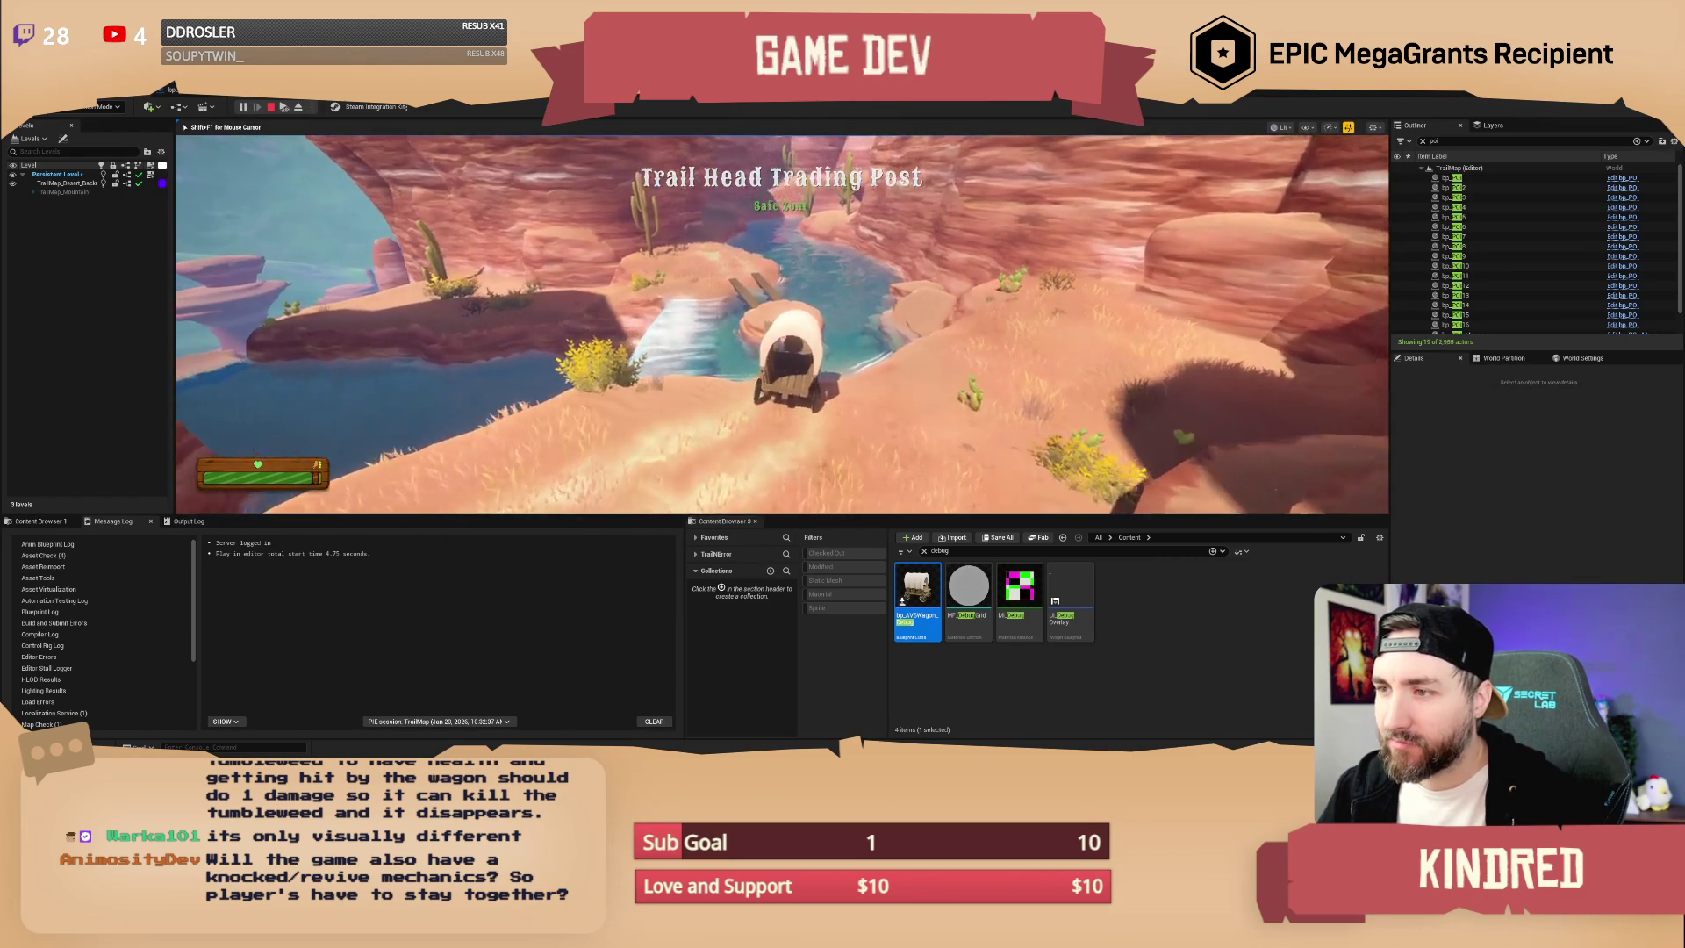
key("w")
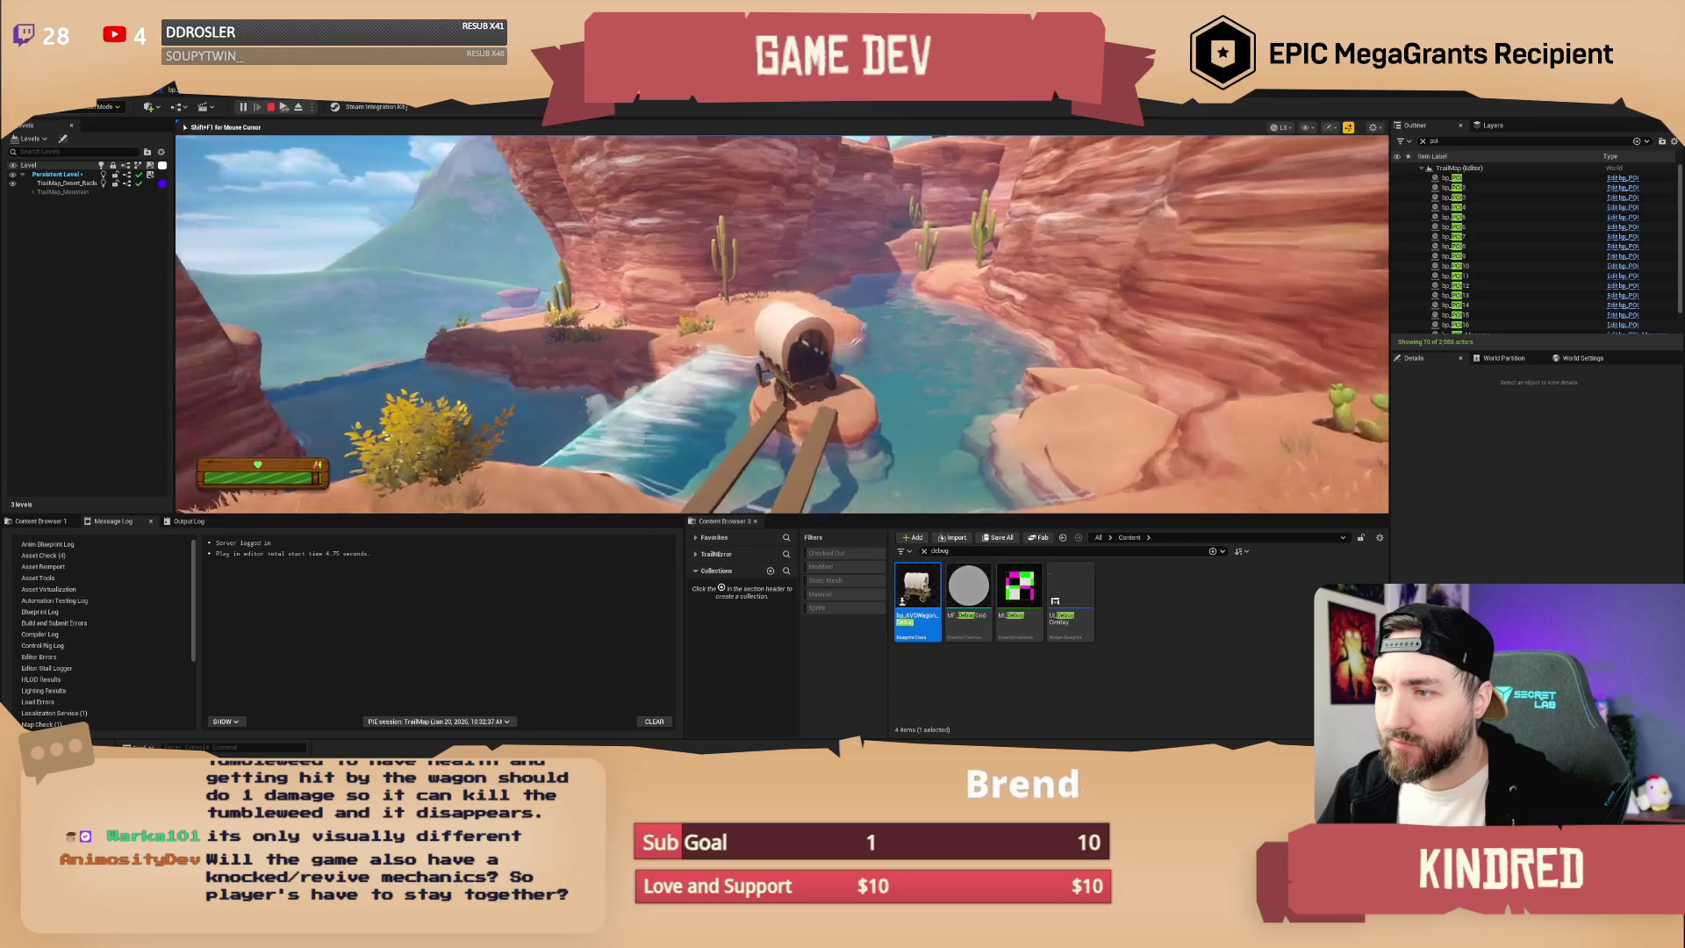
key("Escape")
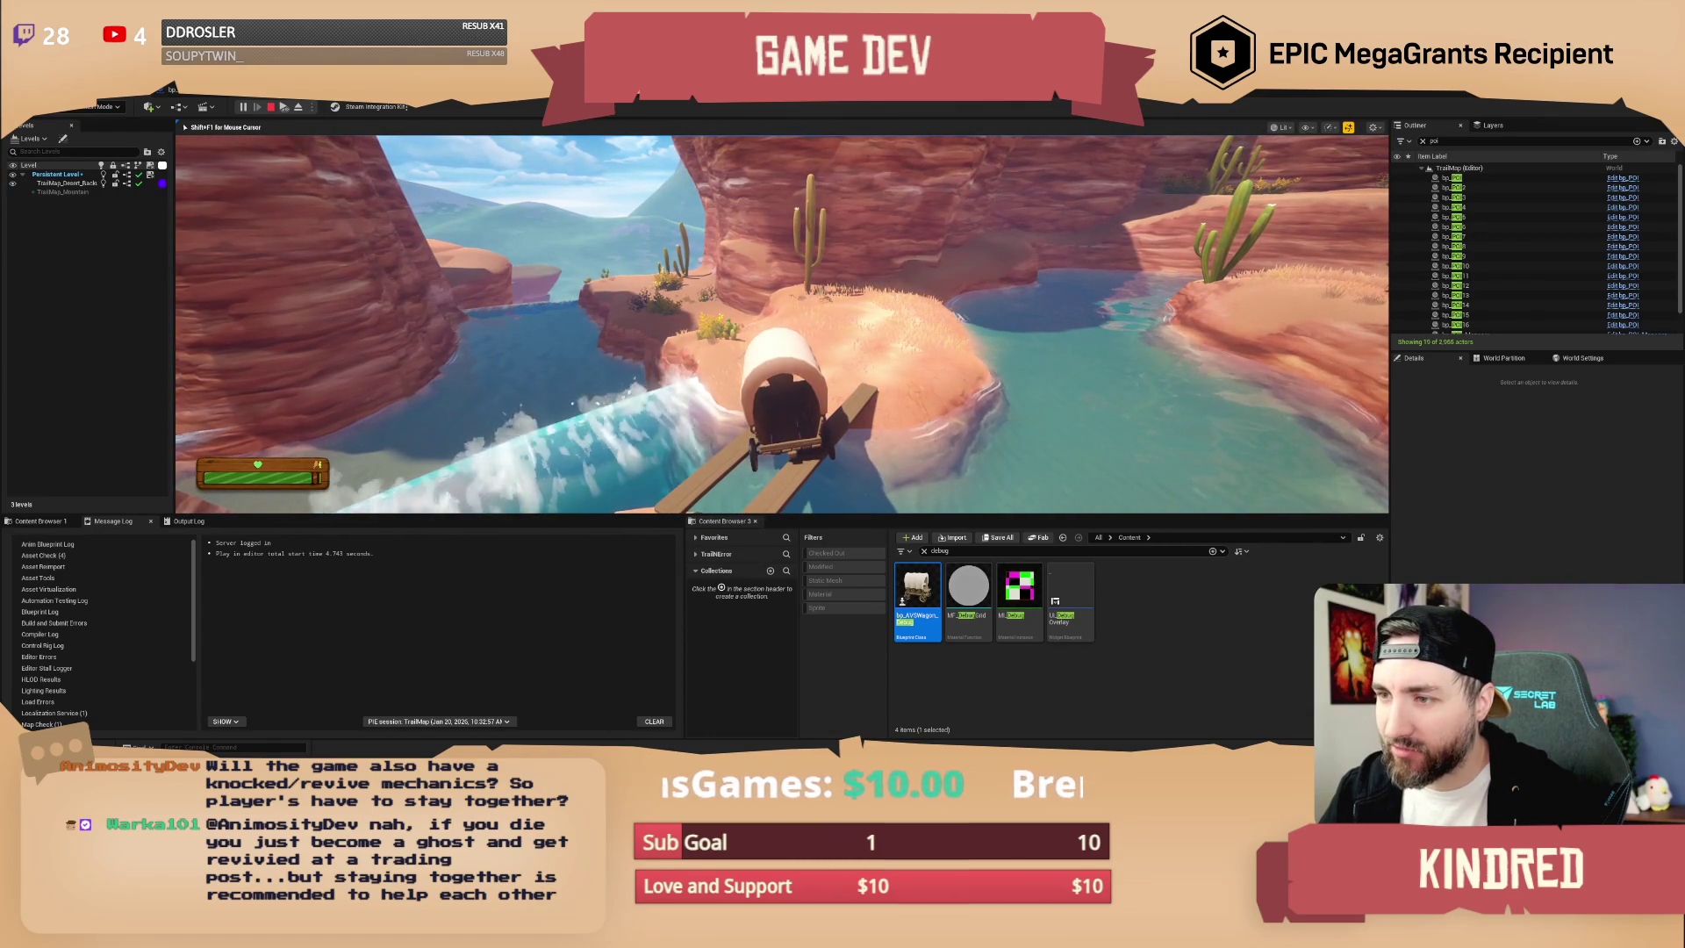
key("F8")
key("f")
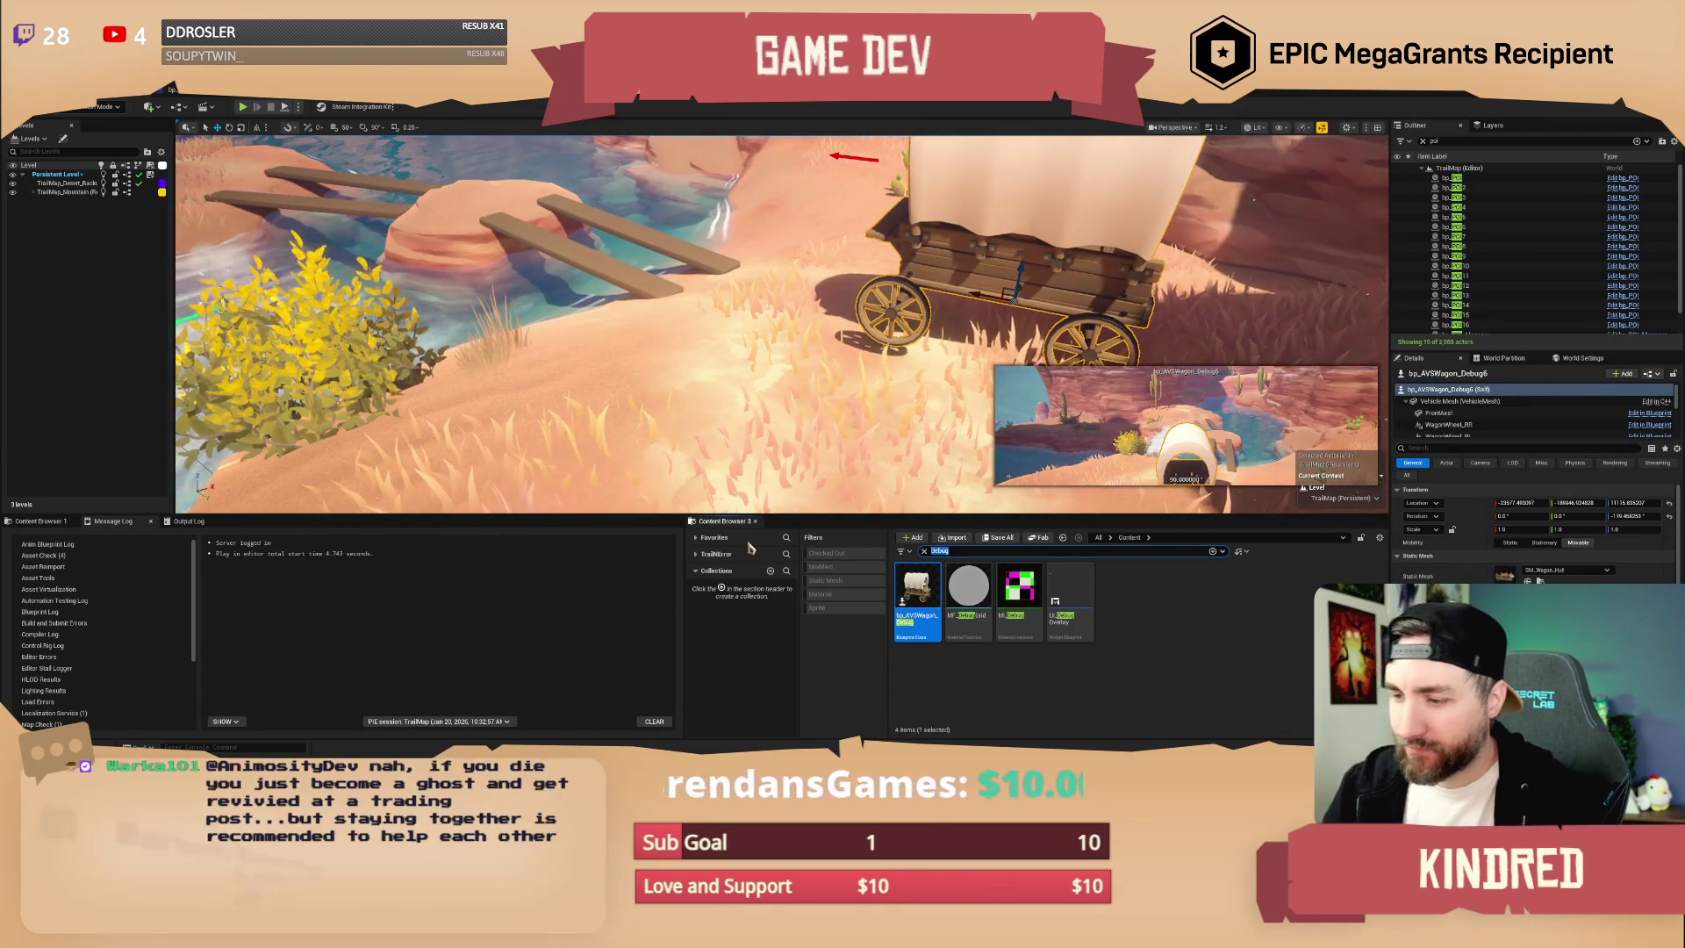
- Place a bp_Rope pickup beside the wagon rotated about -74 degrees, then play-test walking toward it
type("rope")
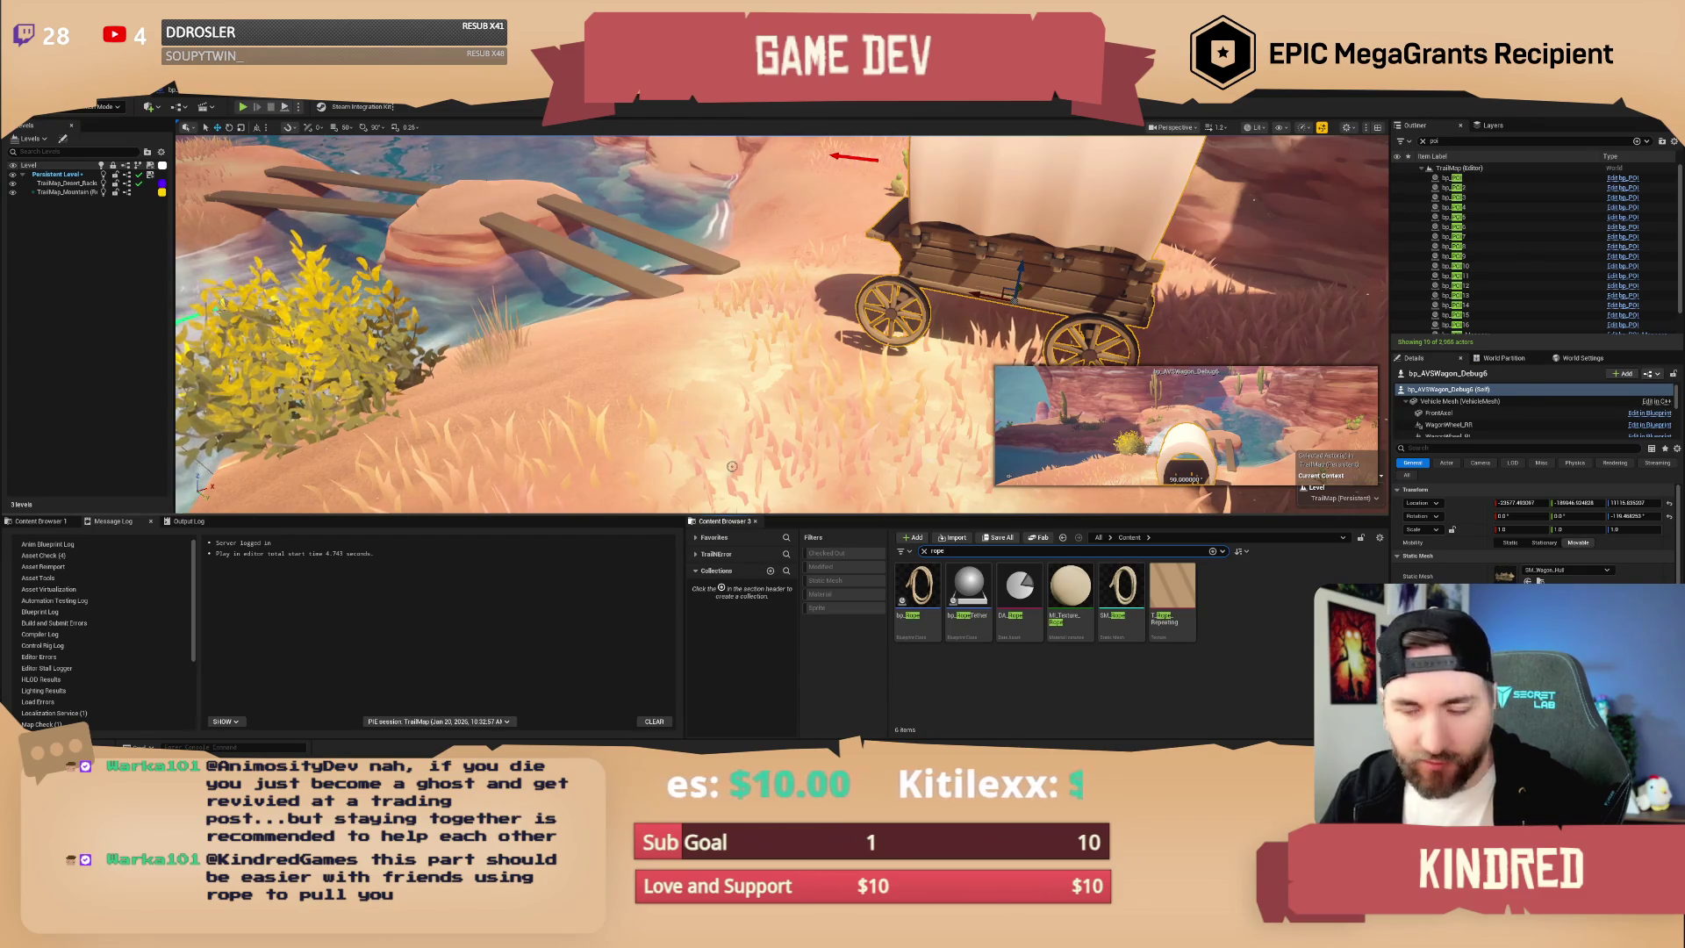
left_click(917, 593)
left_click_drag(683, 404, 692, 401)
key("e")
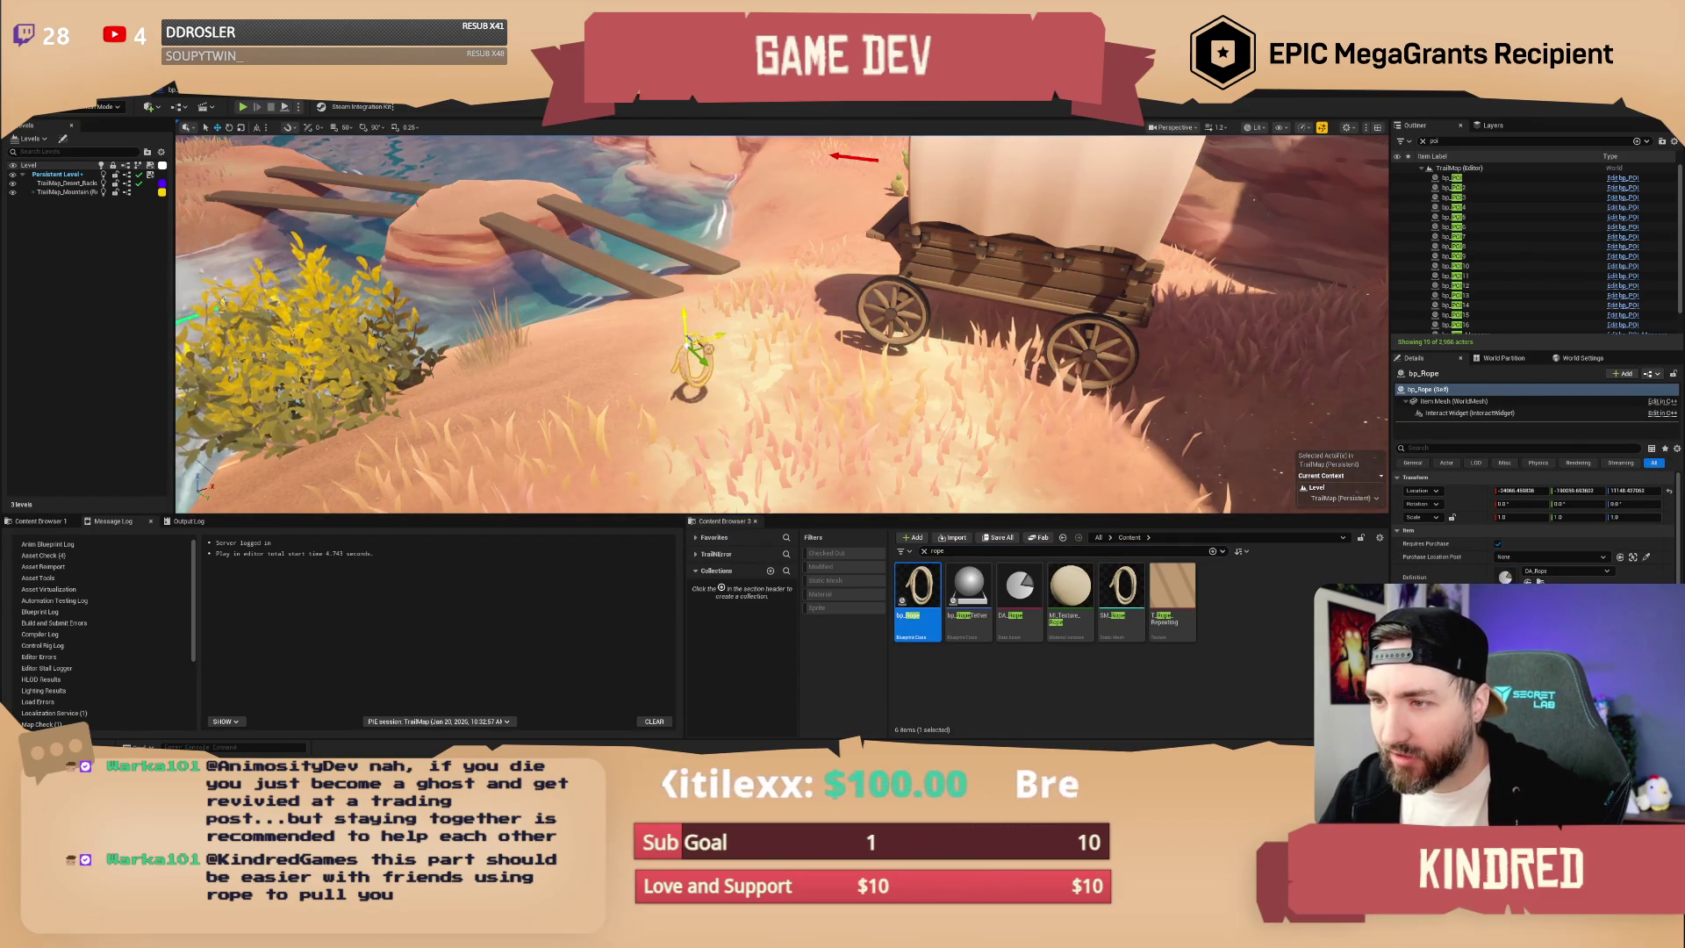
left_click_drag(682, 338, 676, 291)
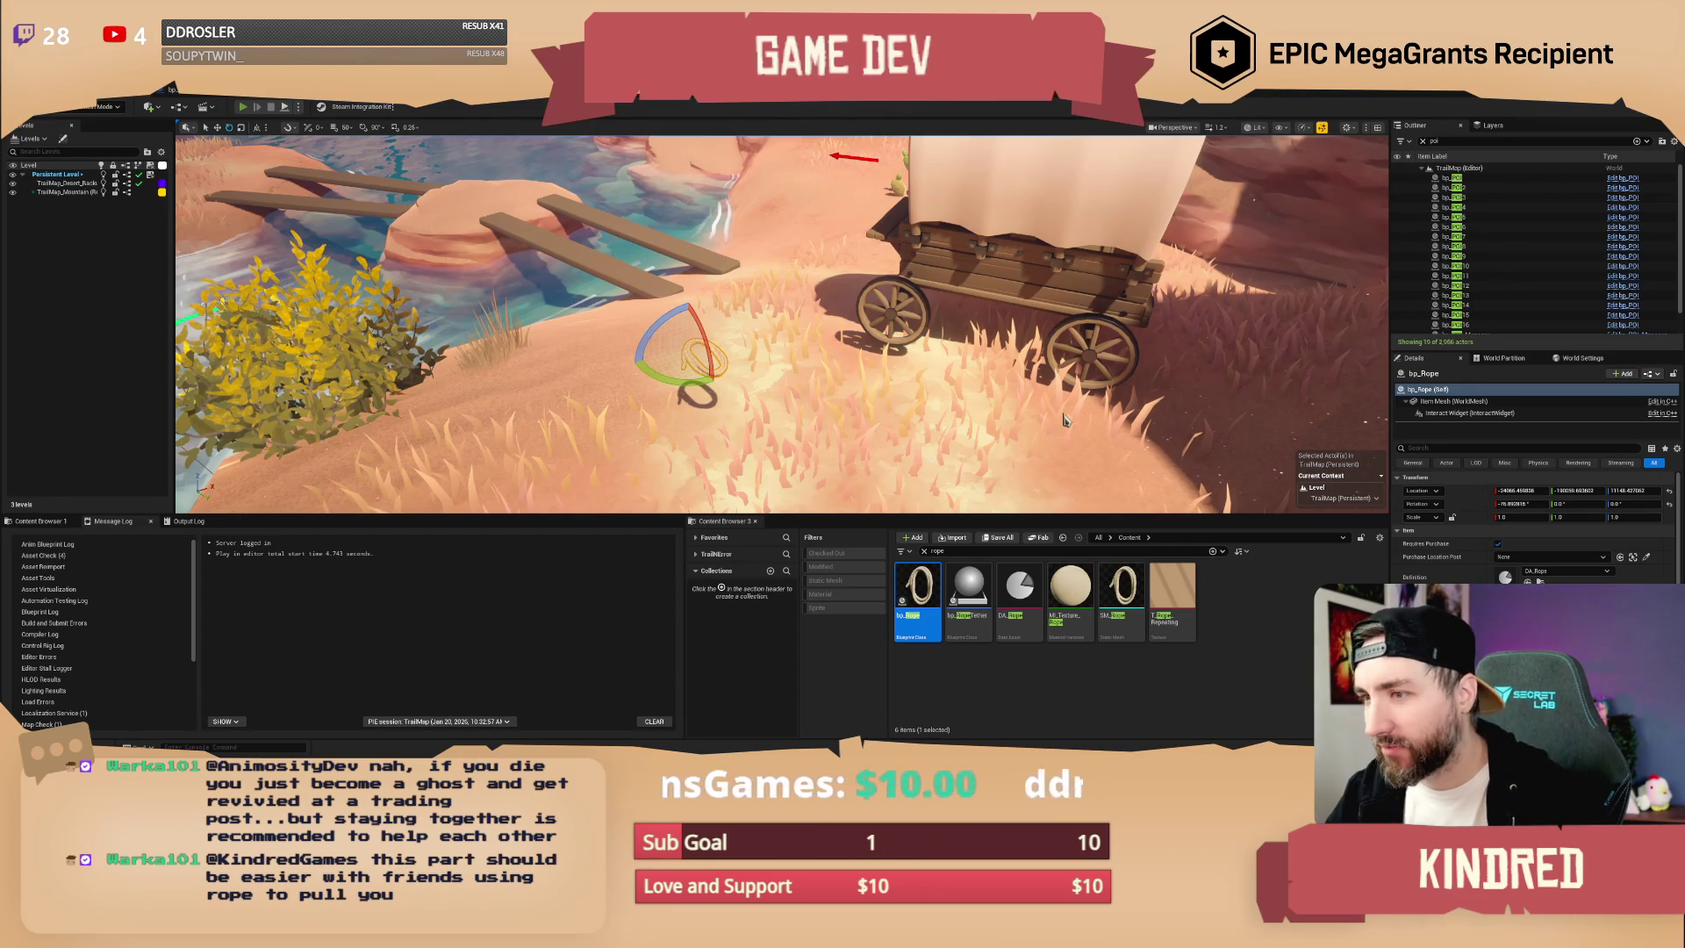
key("alt+p")
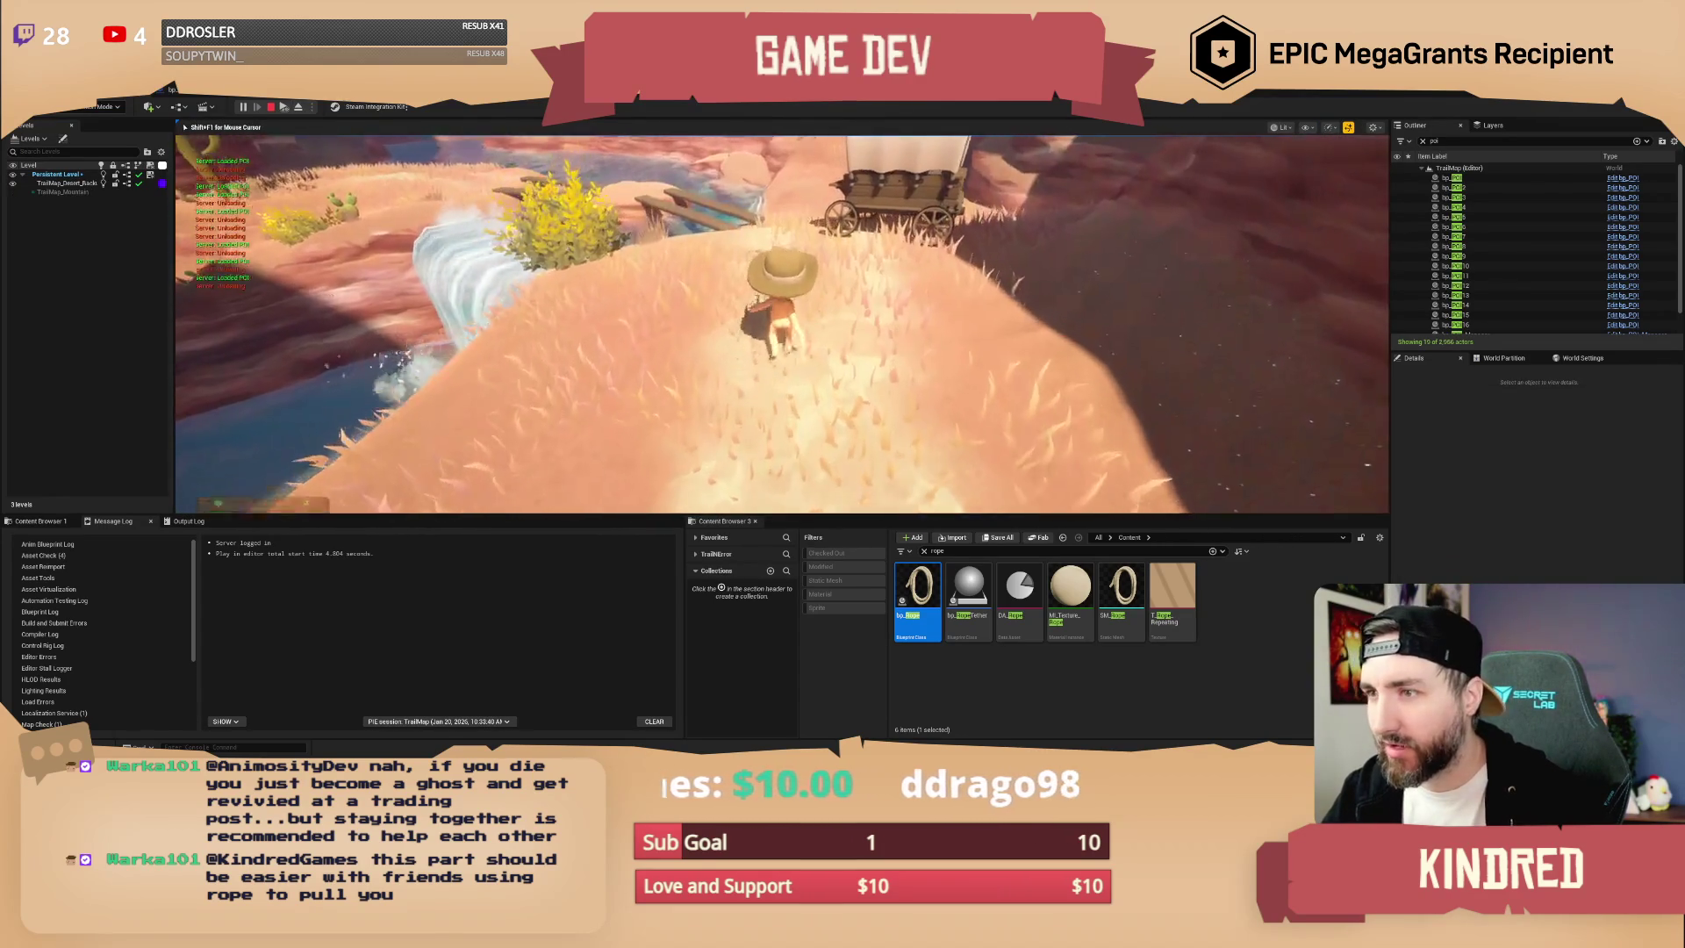
key("w")
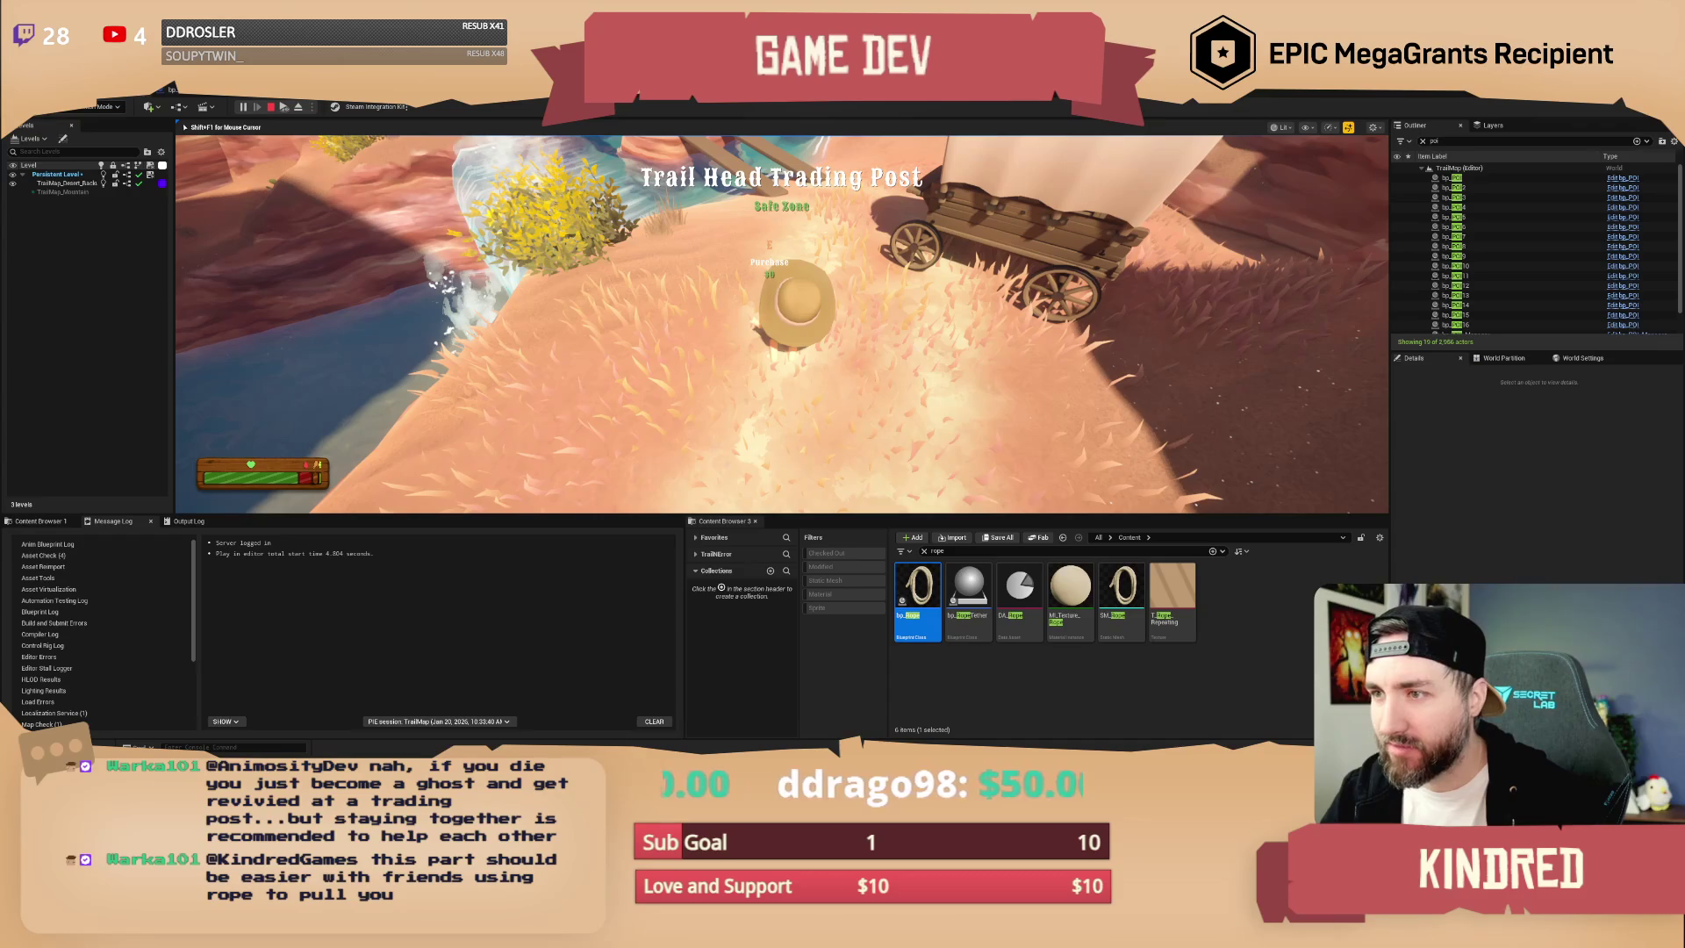
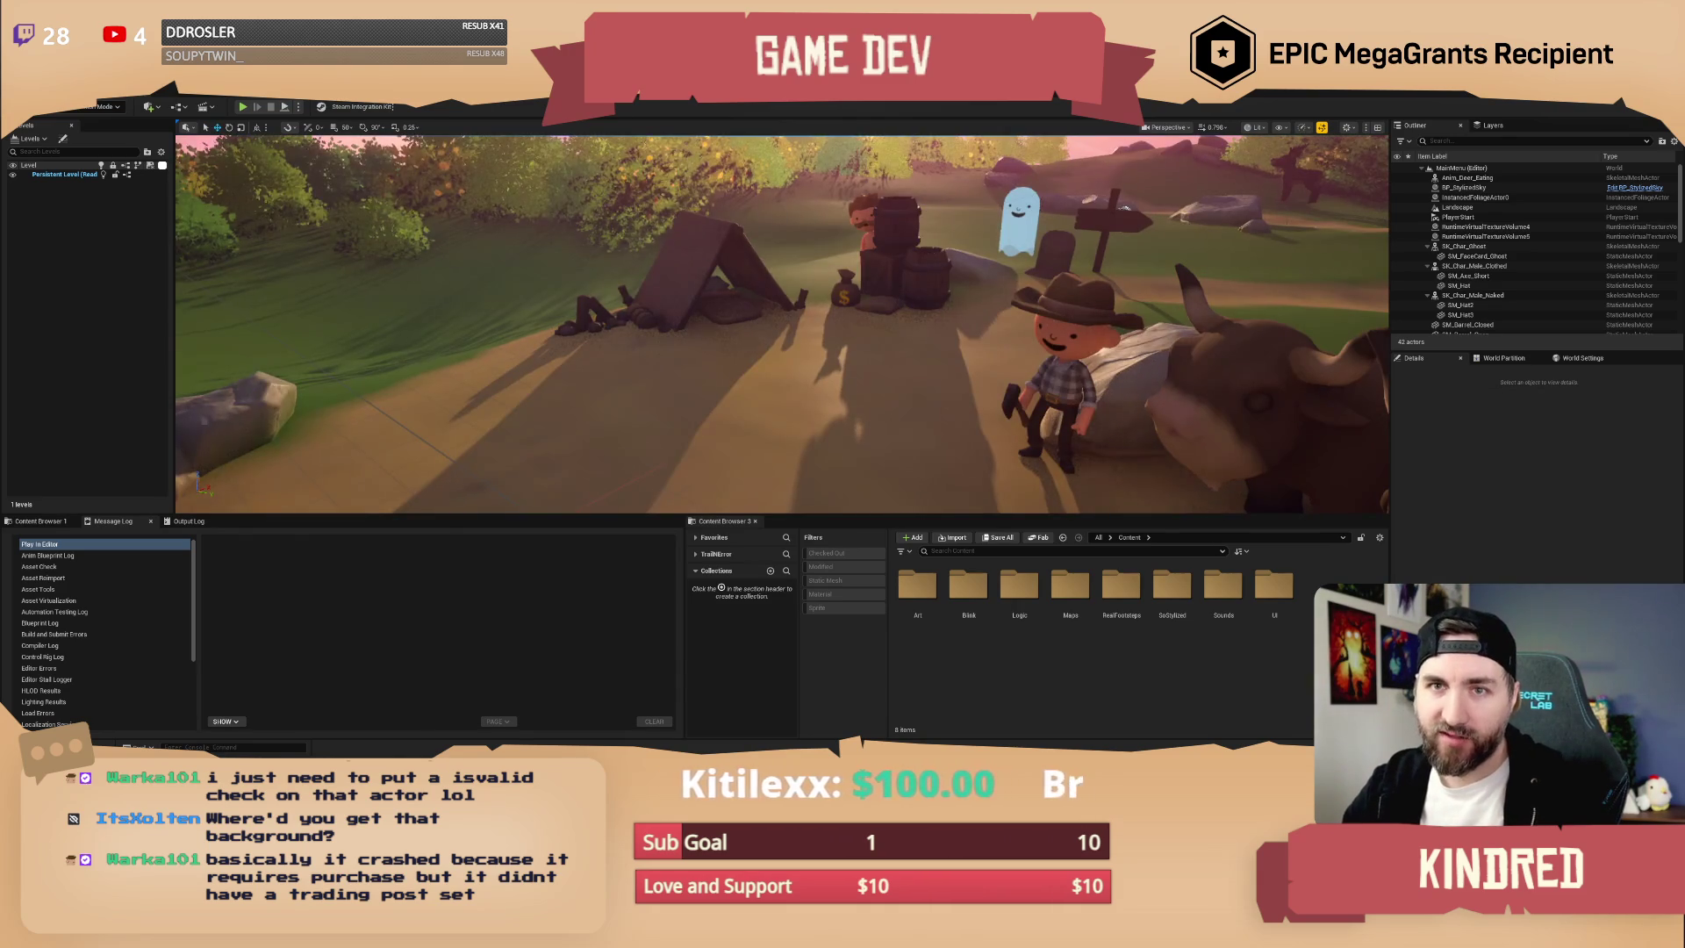
- Close the File menu without choosing anything, then select the existing covered wagon in the canyon
left_click(36, 97)
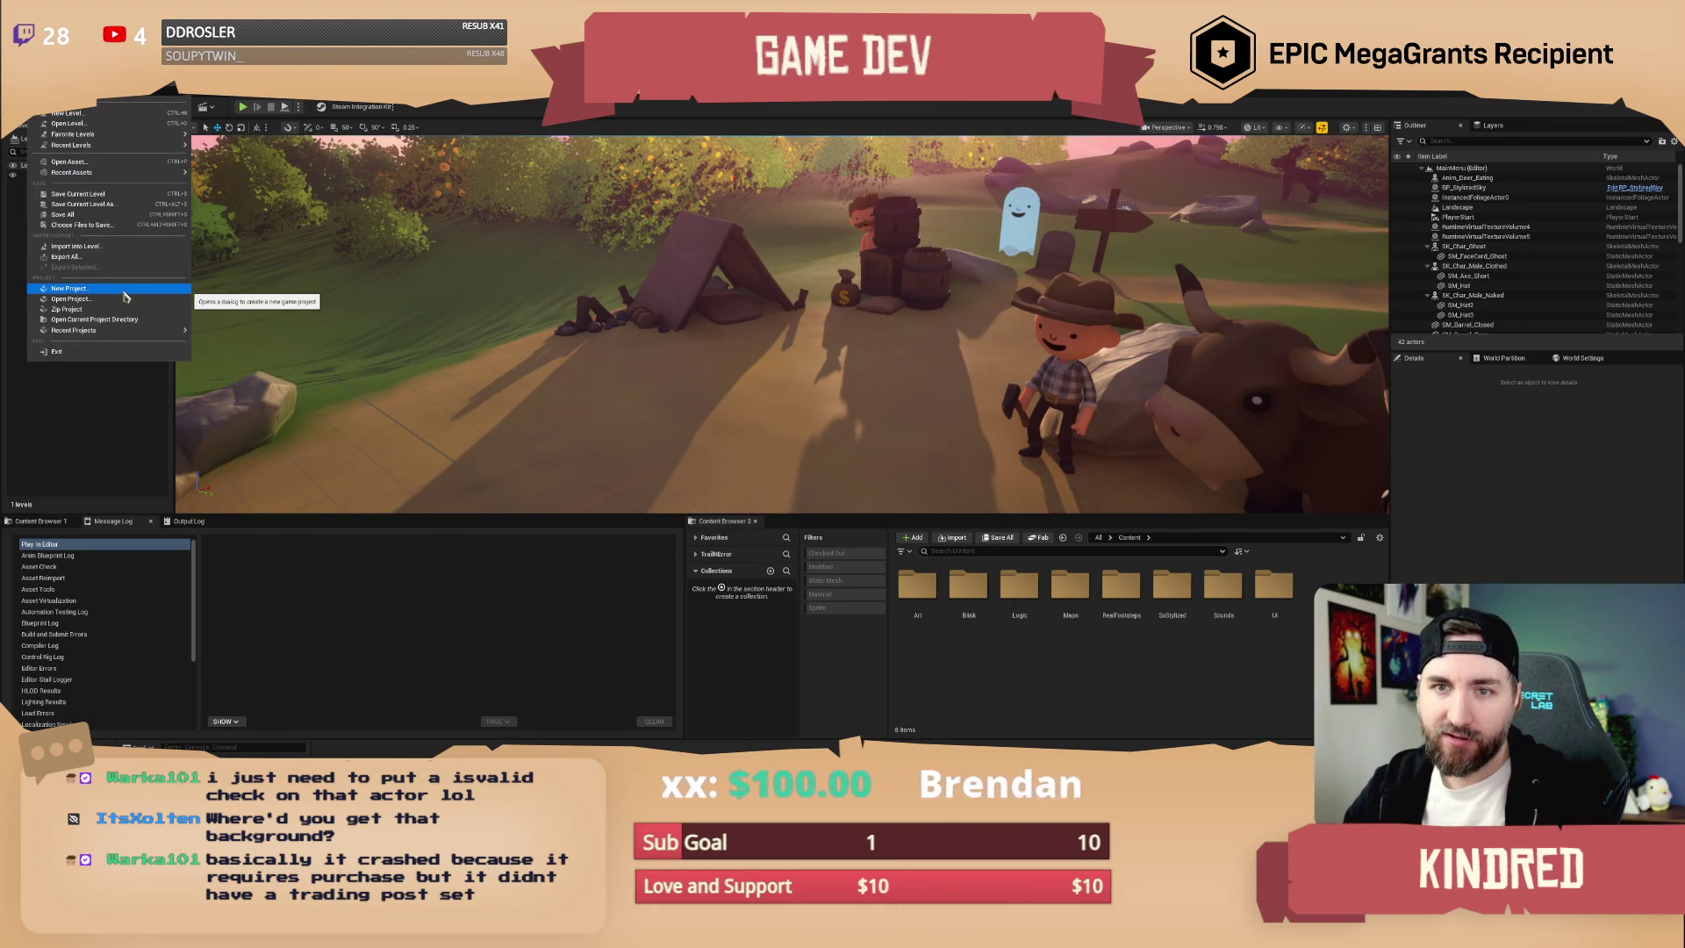
left_click(220, 157)
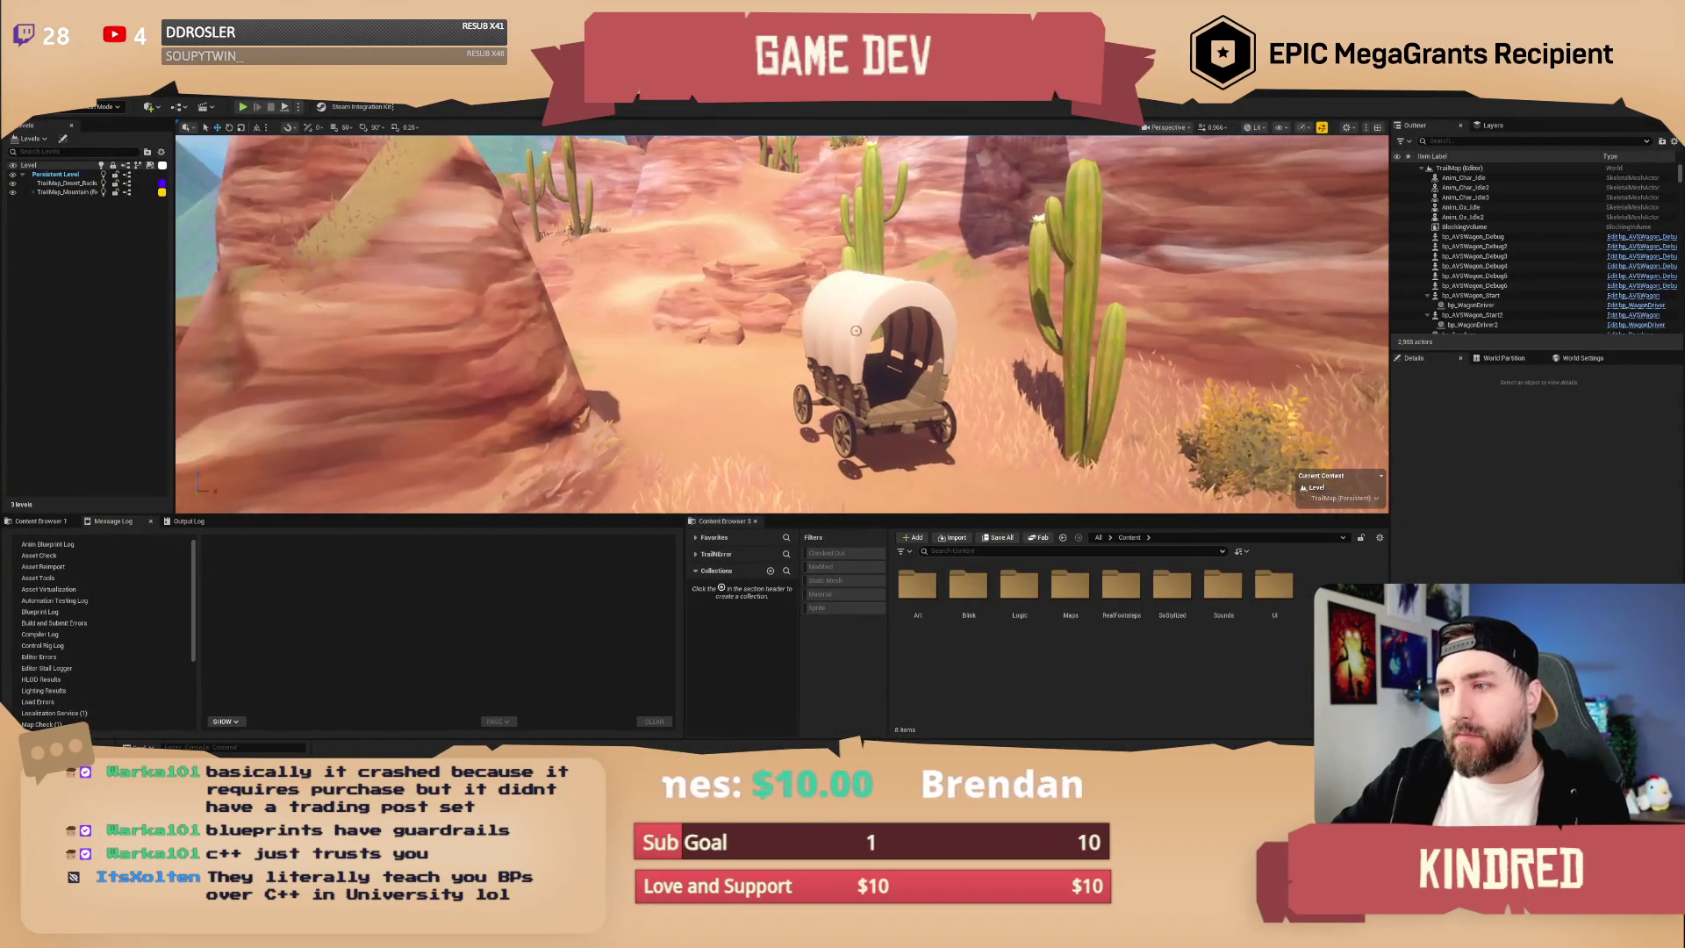
left_click(841, 318)
- Deselect the wagon and fly the view through the canyon toward the plank bridge by the waterfall
key("Escape")
left_click_drag(840, 317, 685, 314)
key("w")
scroll(781, 325, "down", 2)
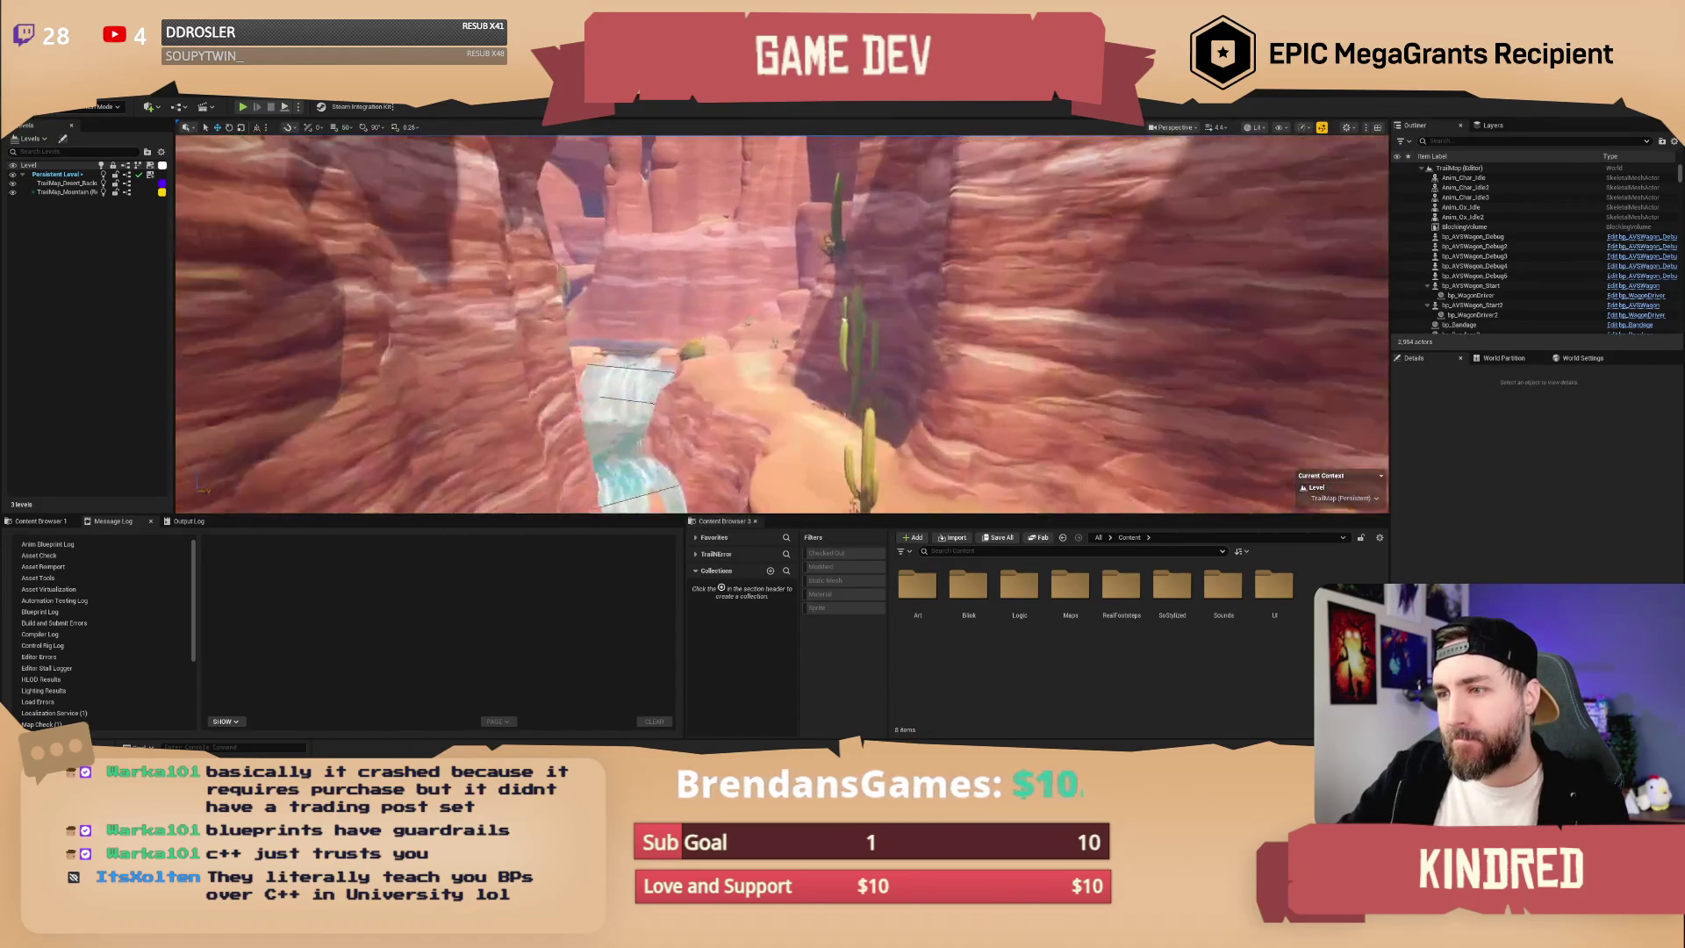
key("w")
scroll(781, 325, "down", 2)
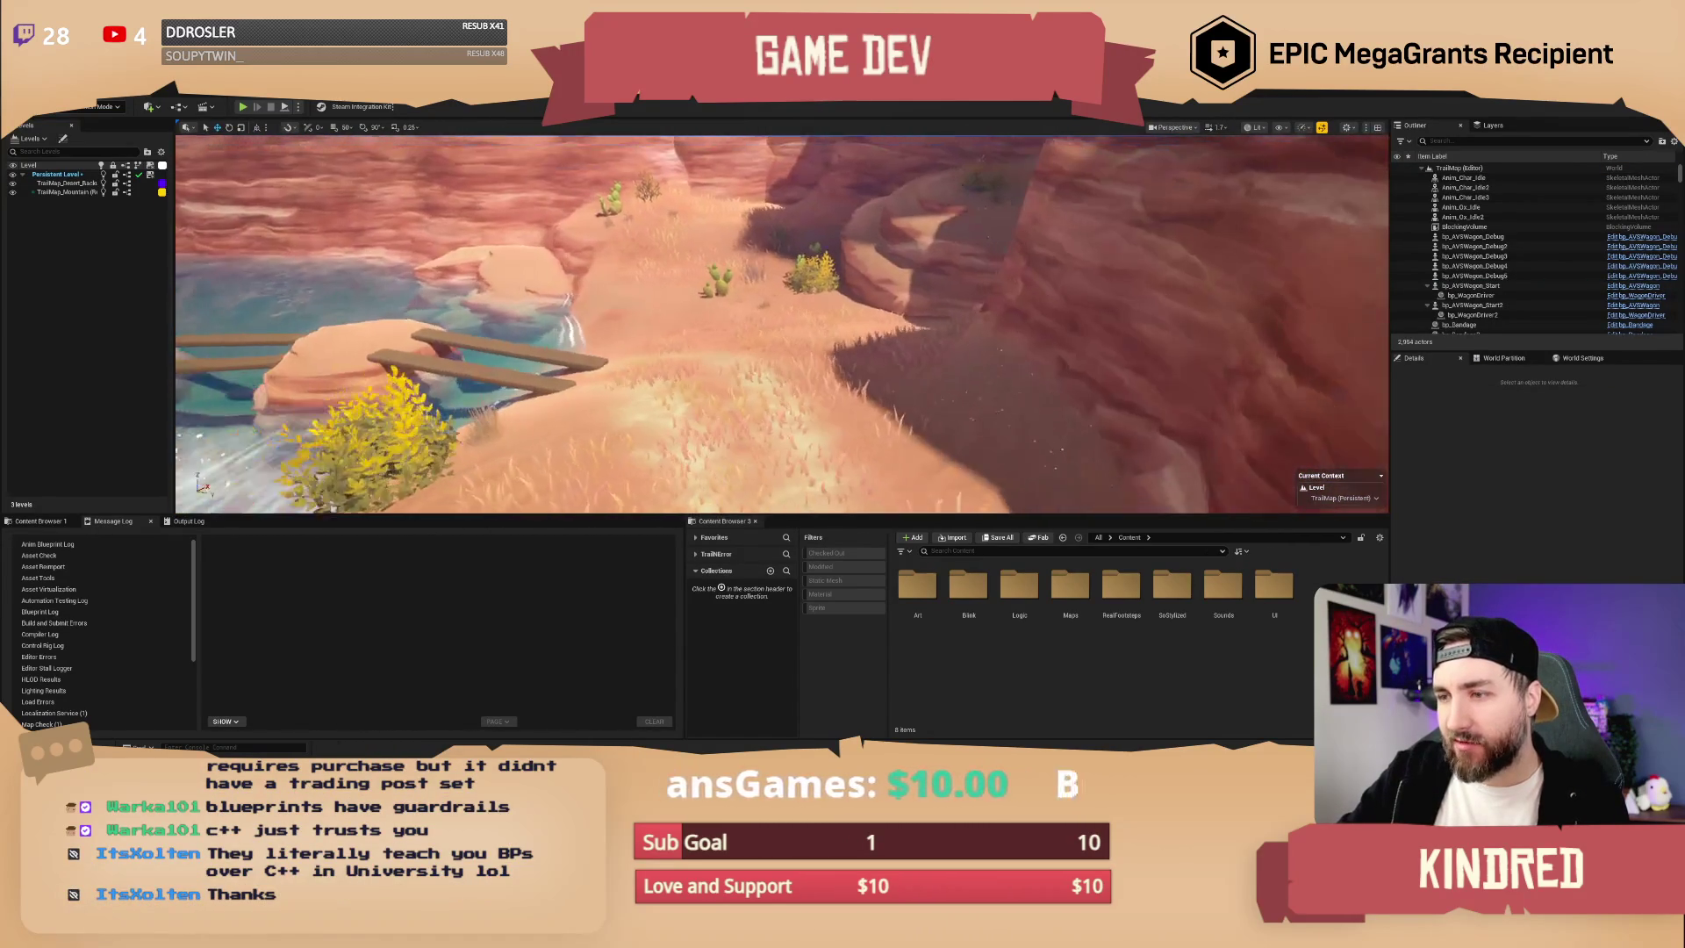
- Search assets for 'debug' and place bp_AVSWagon_Debug beside the planks, rotated 90 degrees
left_click(948, 551)
type("debug")
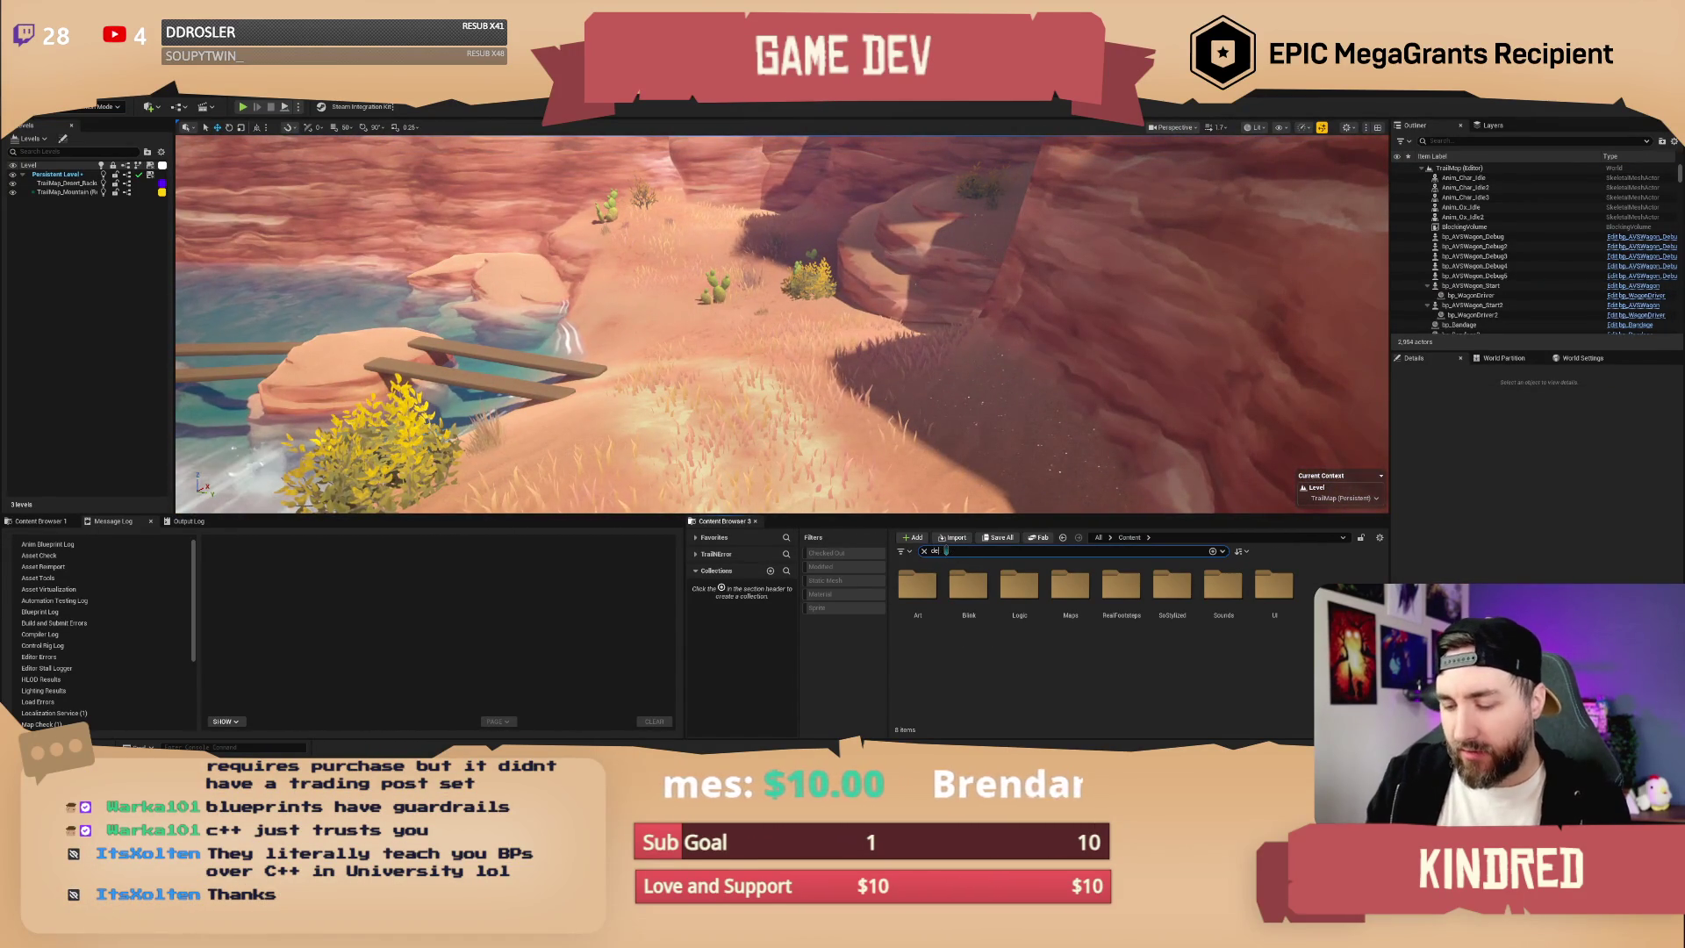
mouse_move(917, 592)
left_mouse_down()
mouse_move(930, 619)
mouse_move(877, 413)
mouse_move(961, 417)
mouse_move(930, 465)
mouse_move(817, 448)
mouse_move(847, 449)
left_mouse_up()
key("e")
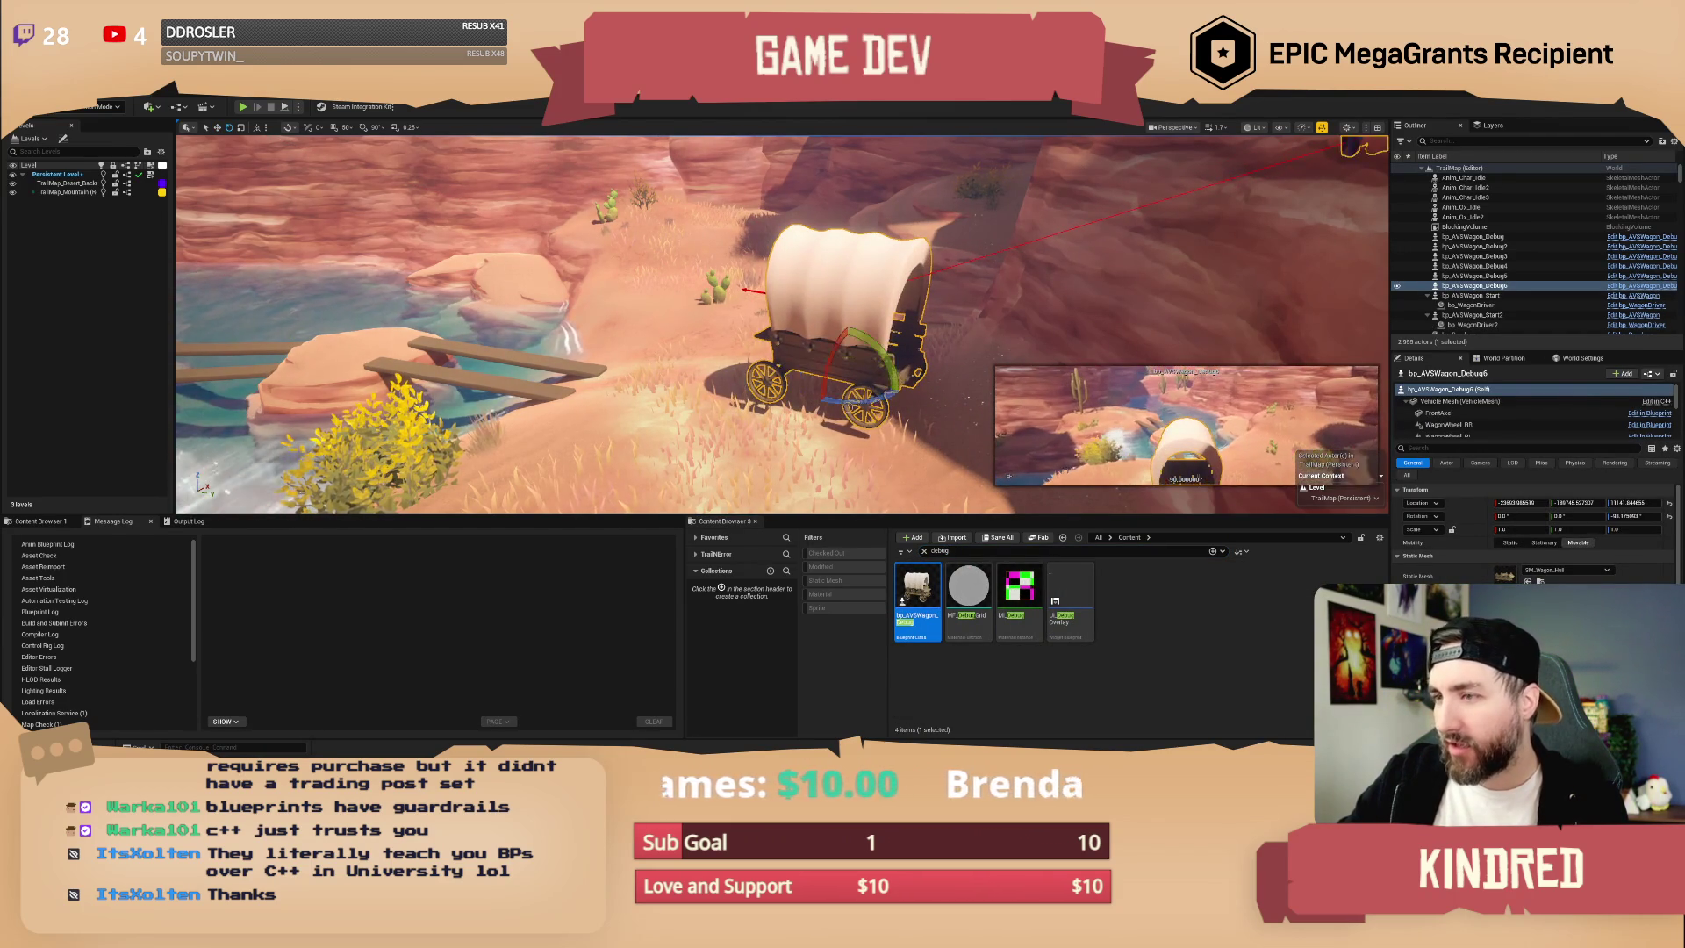
scroll(782, 325, "up", 5)
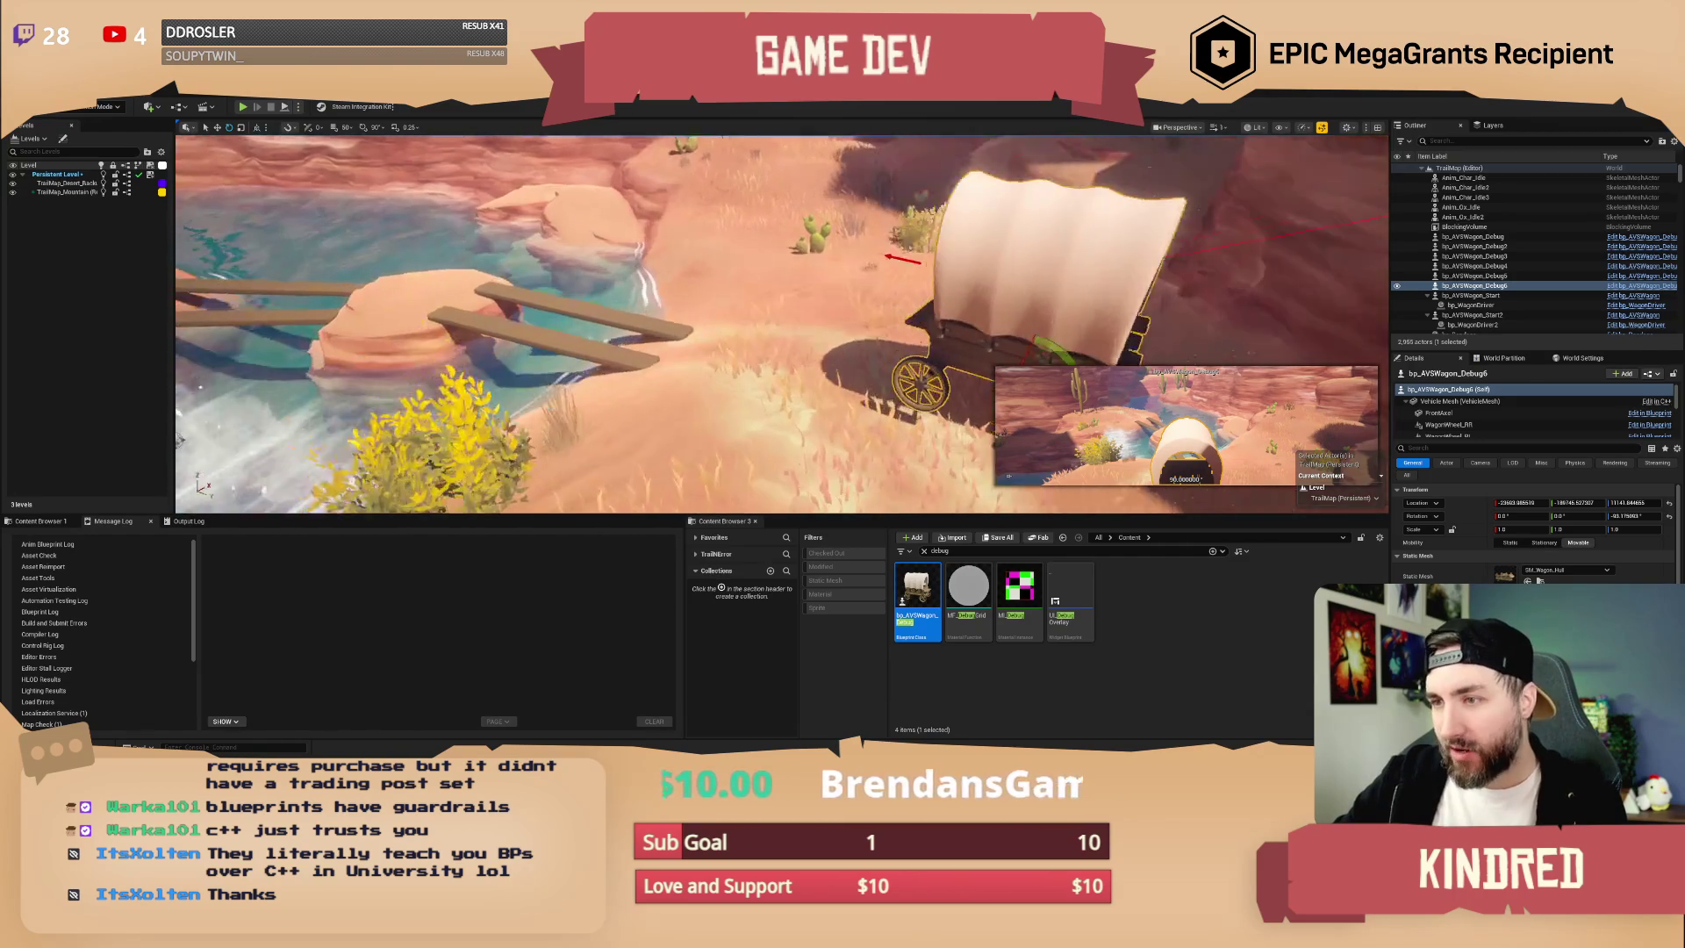
scroll(781, 325, "up", 5)
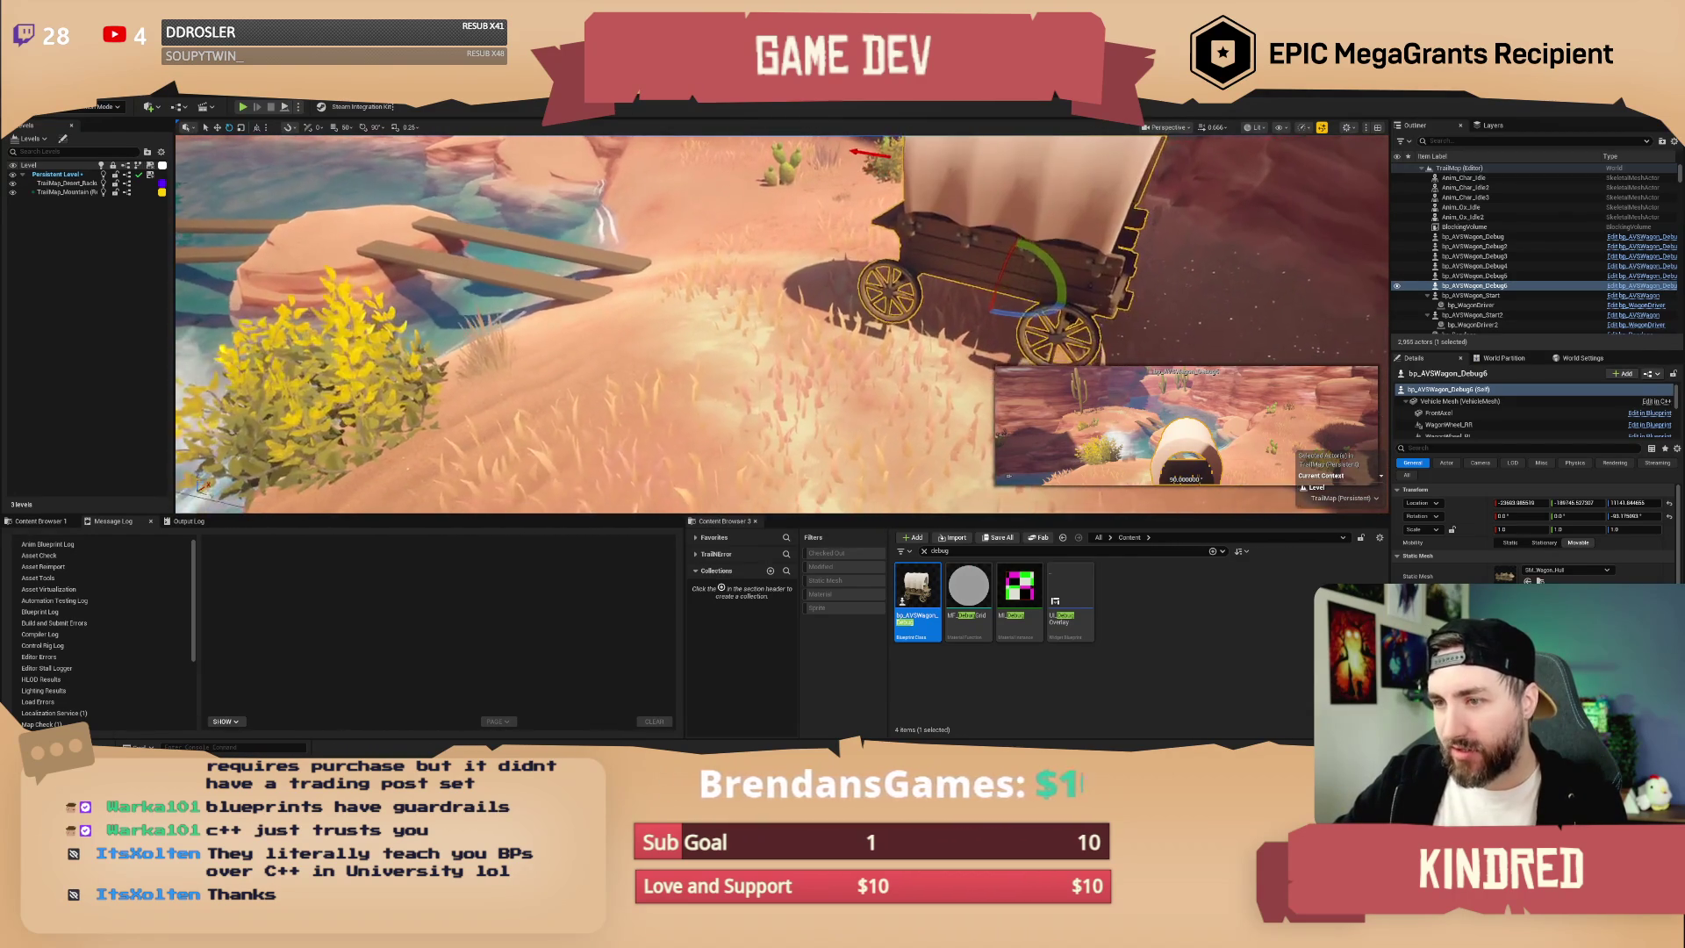
left_click(939, 550)
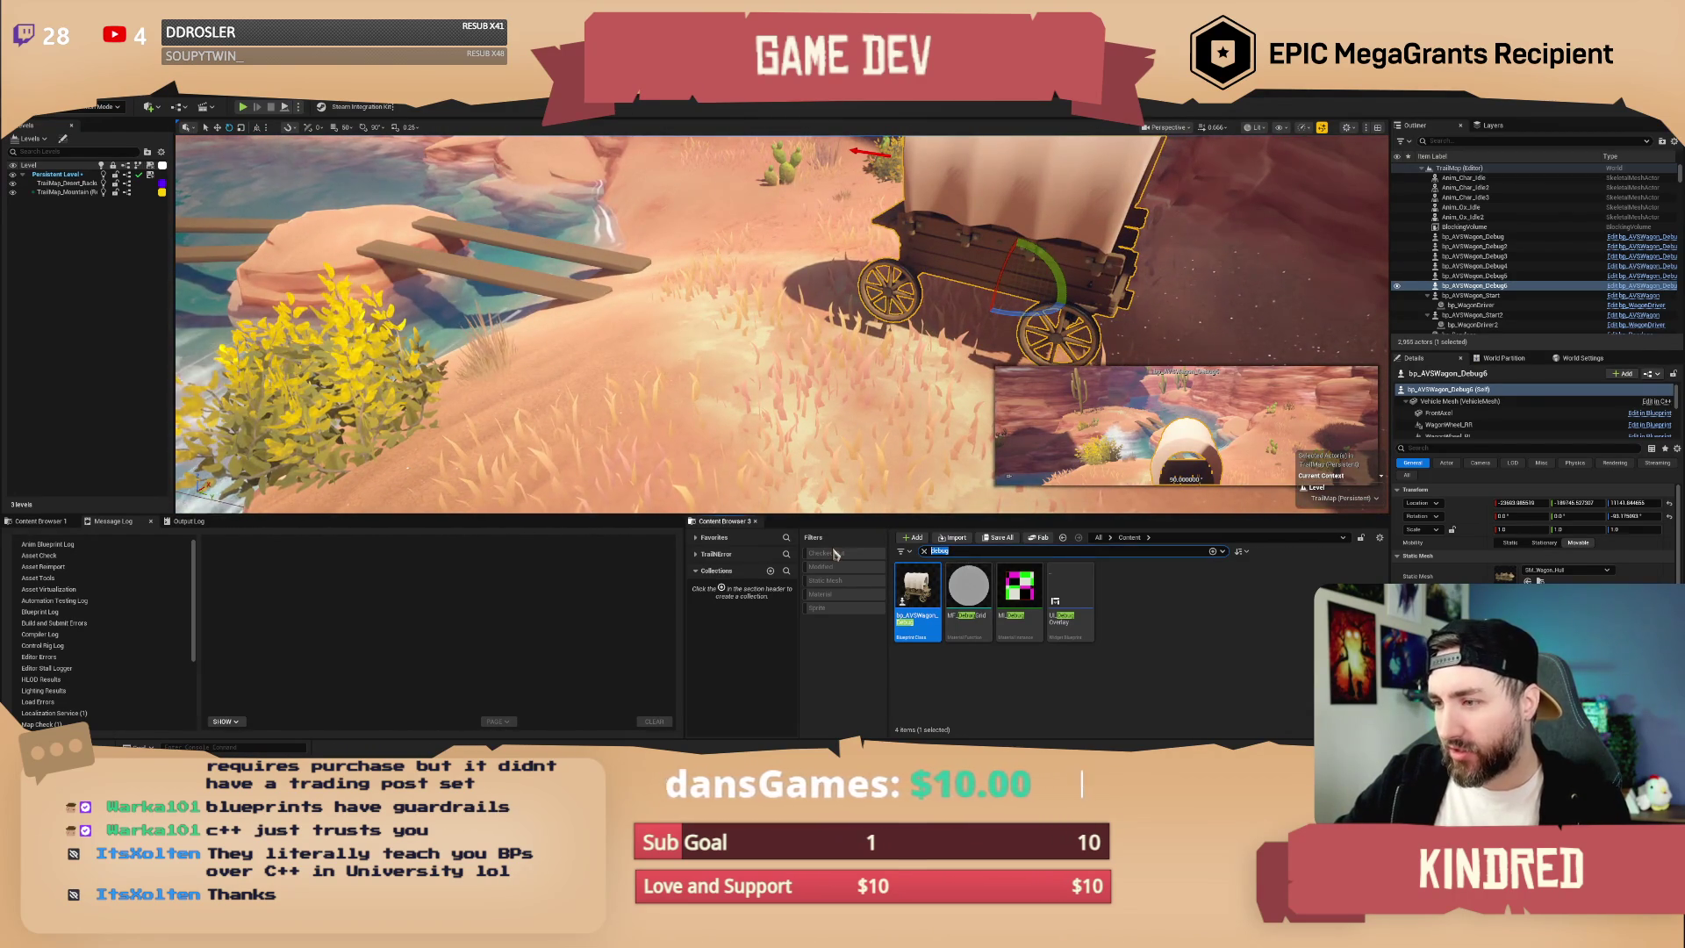
- Place a bp_Rope pickup on the sand by the wagon with Requires Purchase unticked
type("rope")
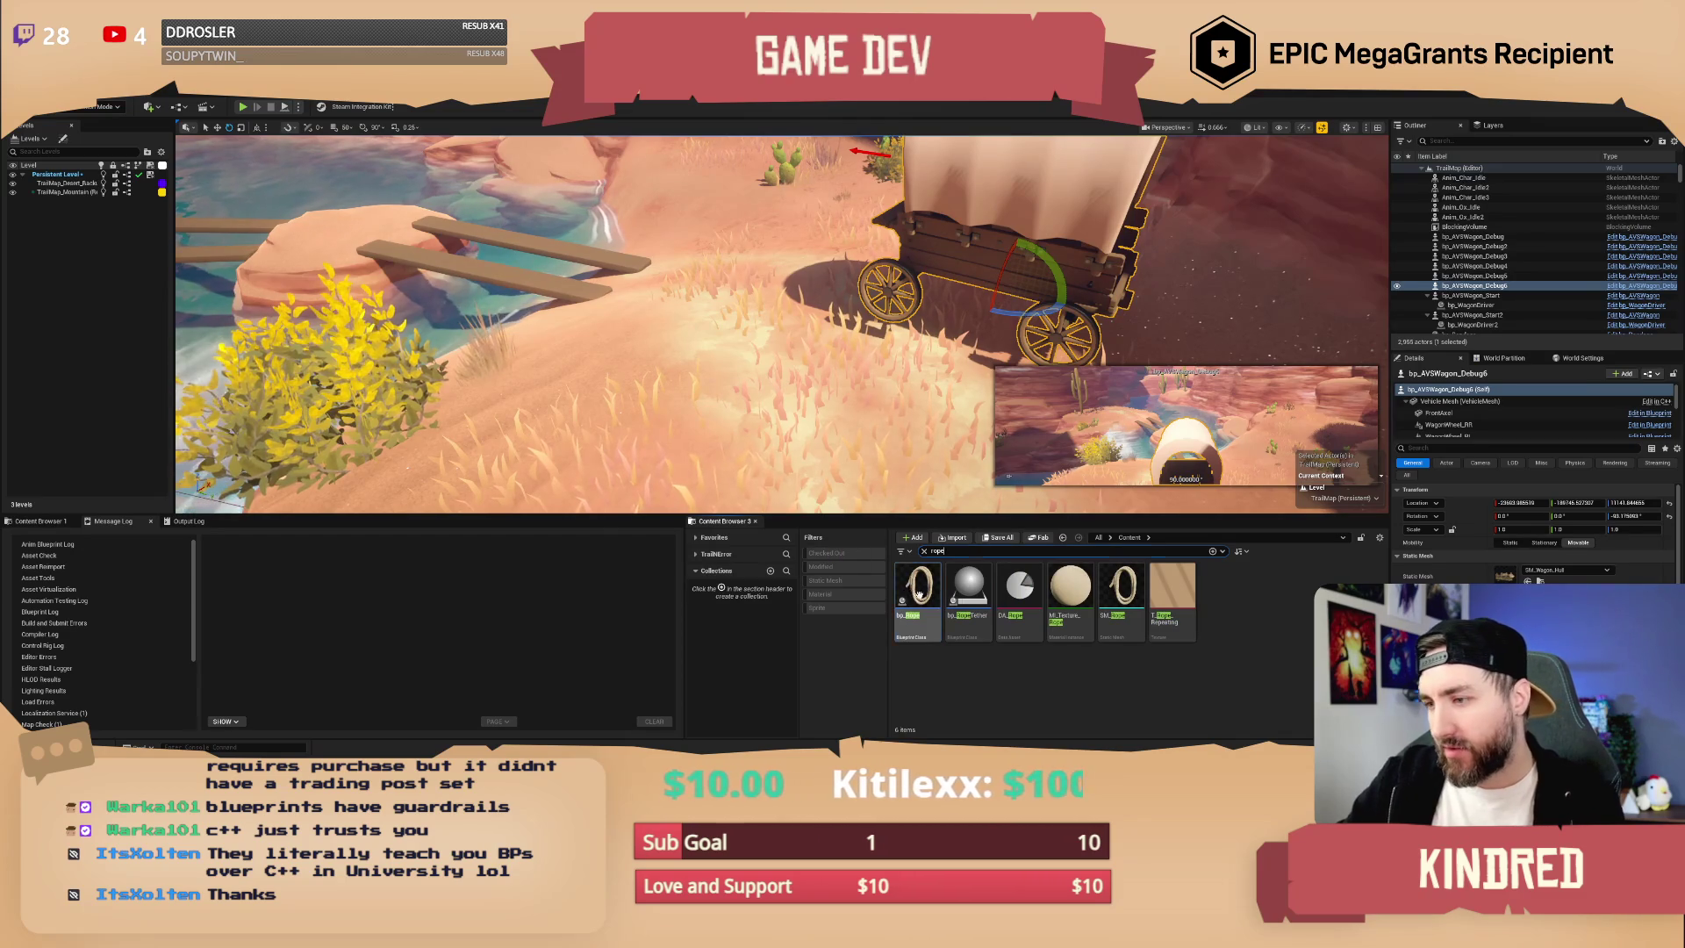
left_click_drag(746, 358, 741, 351)
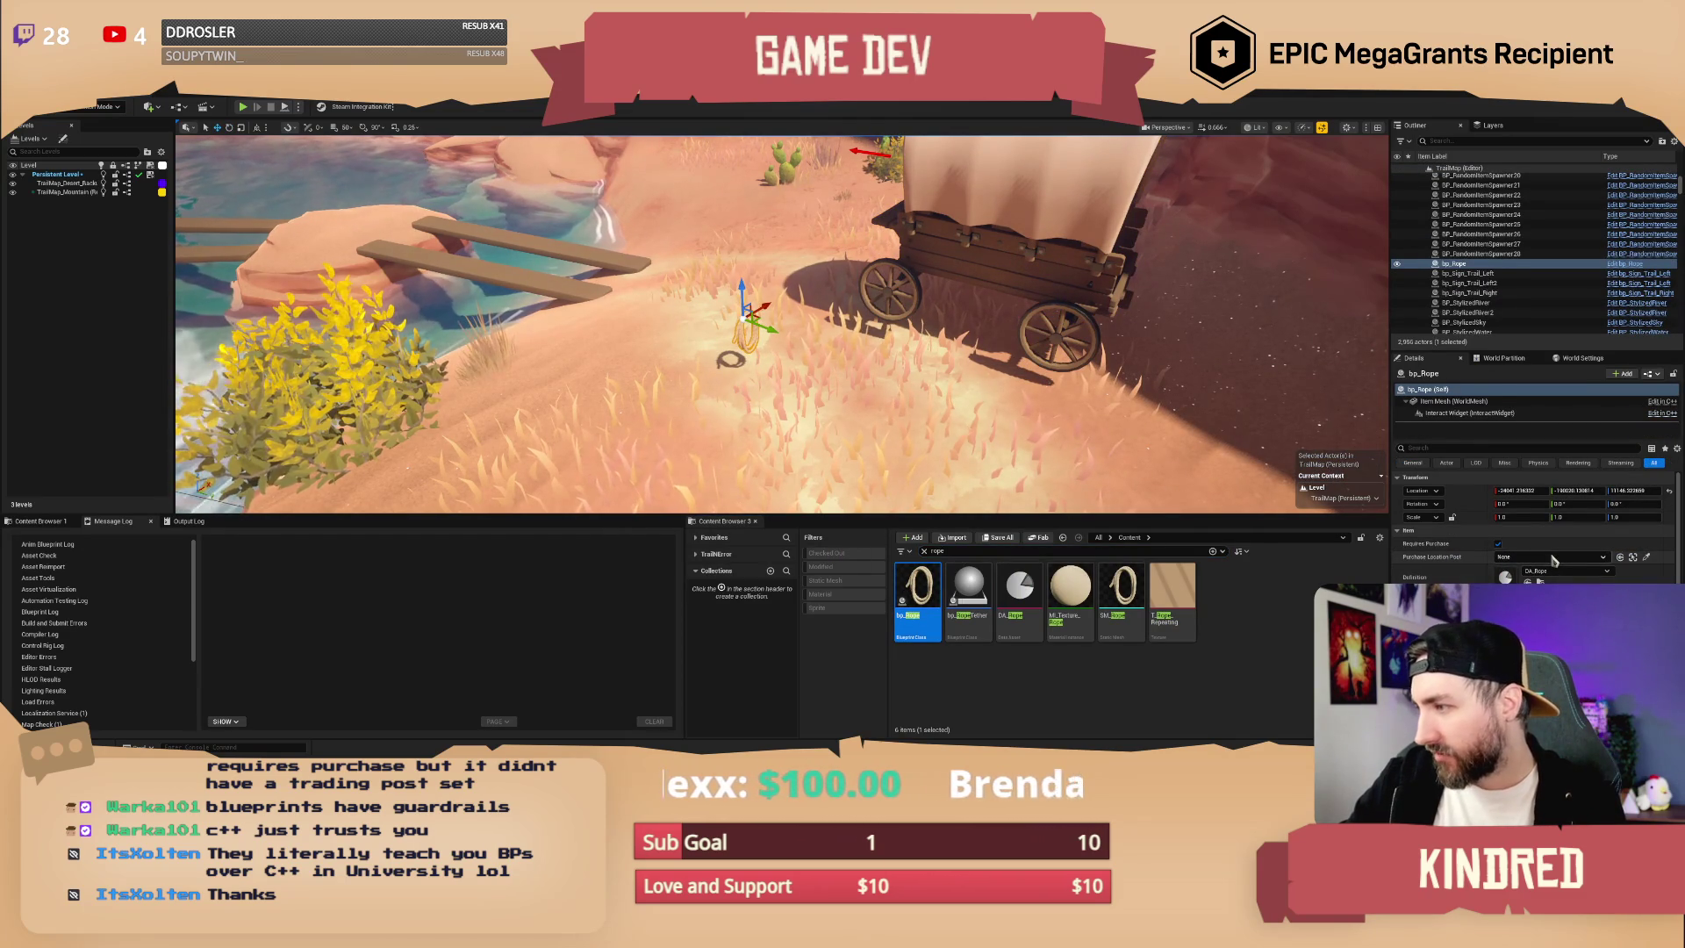
left_click(1498, 544)
left_click_drag(912, 342, 825, 320)
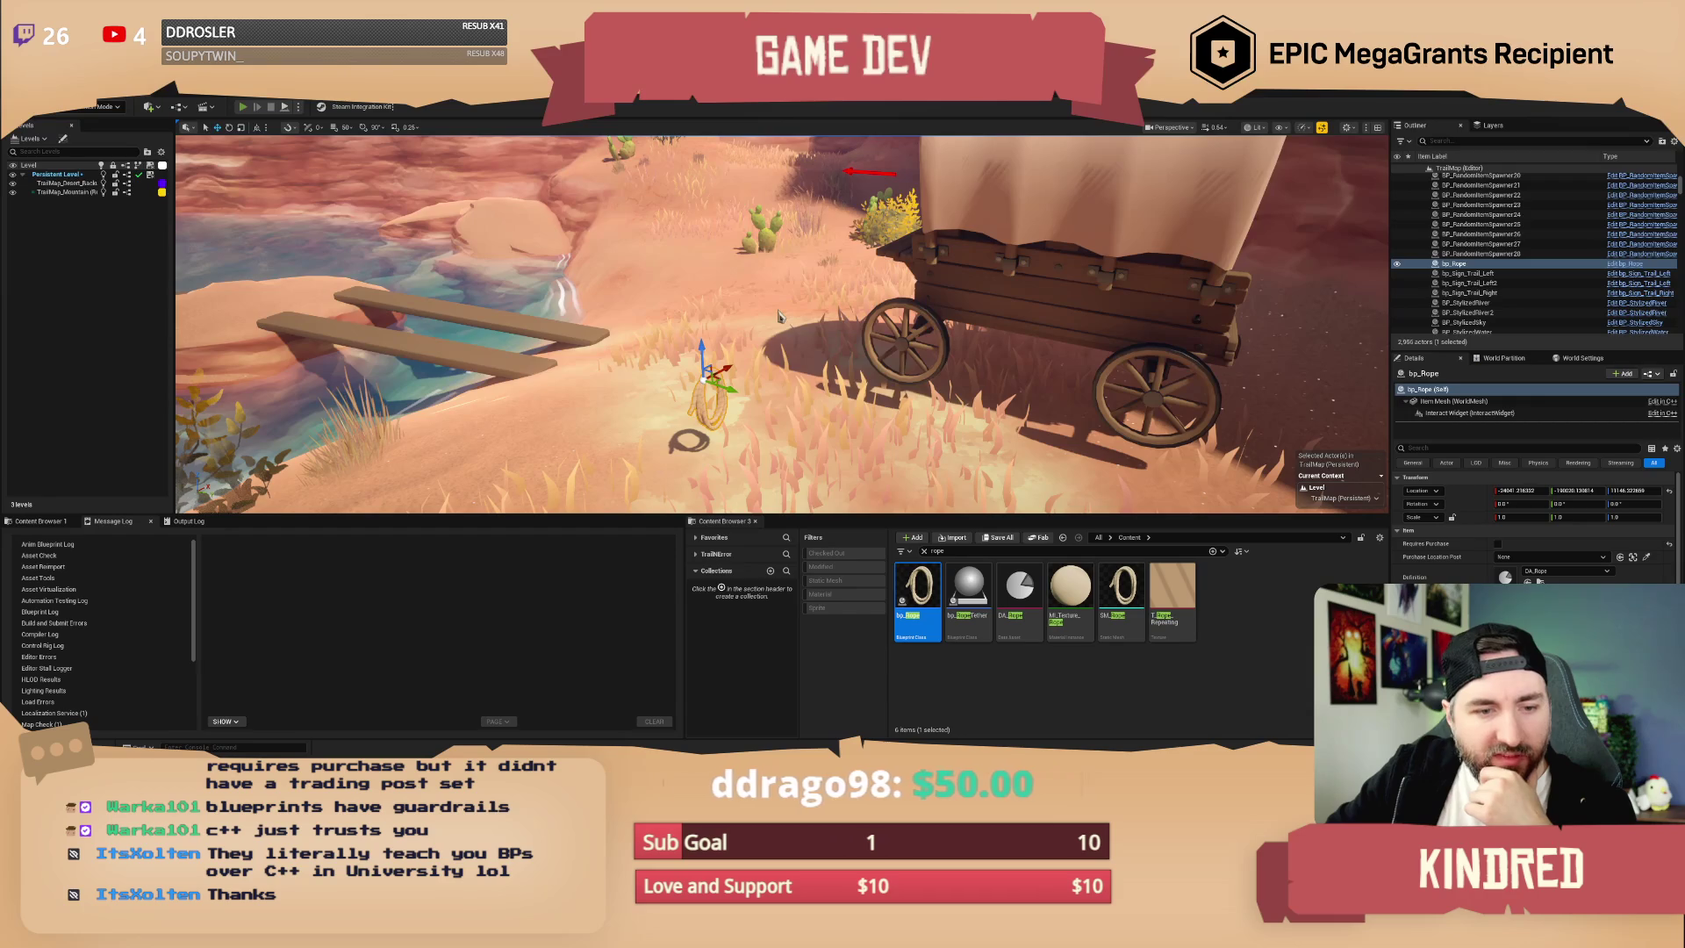
- Playtest the level, walking the cowboy to the wagon and picking up the rope
key("alt+p")
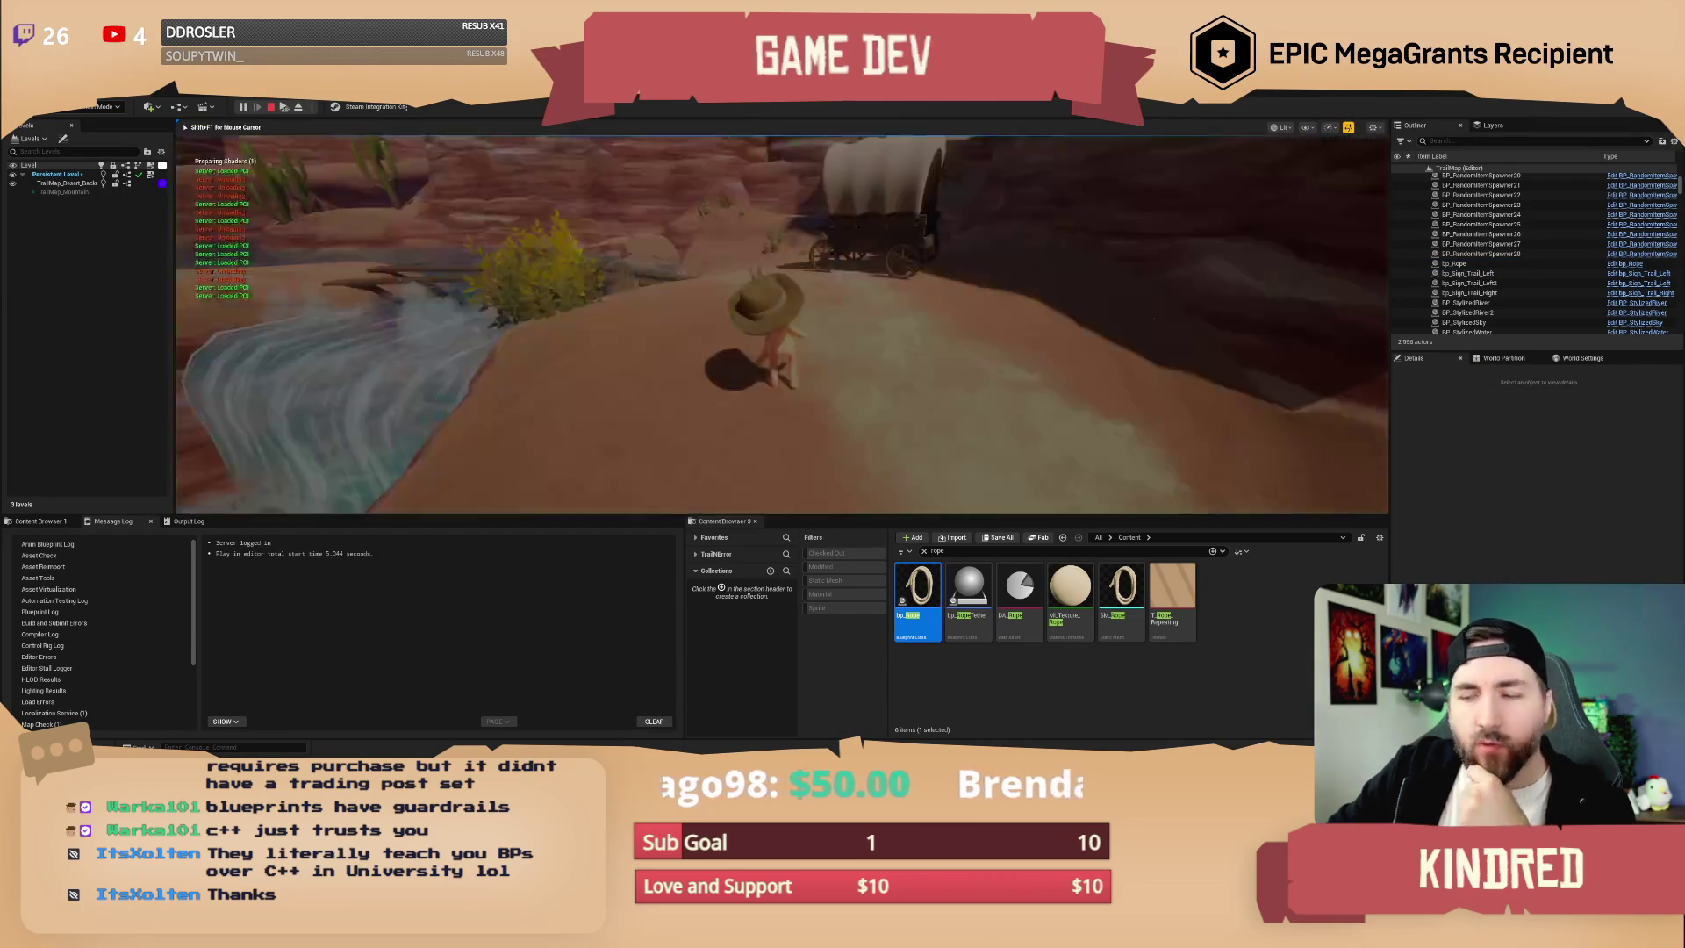
key("w")
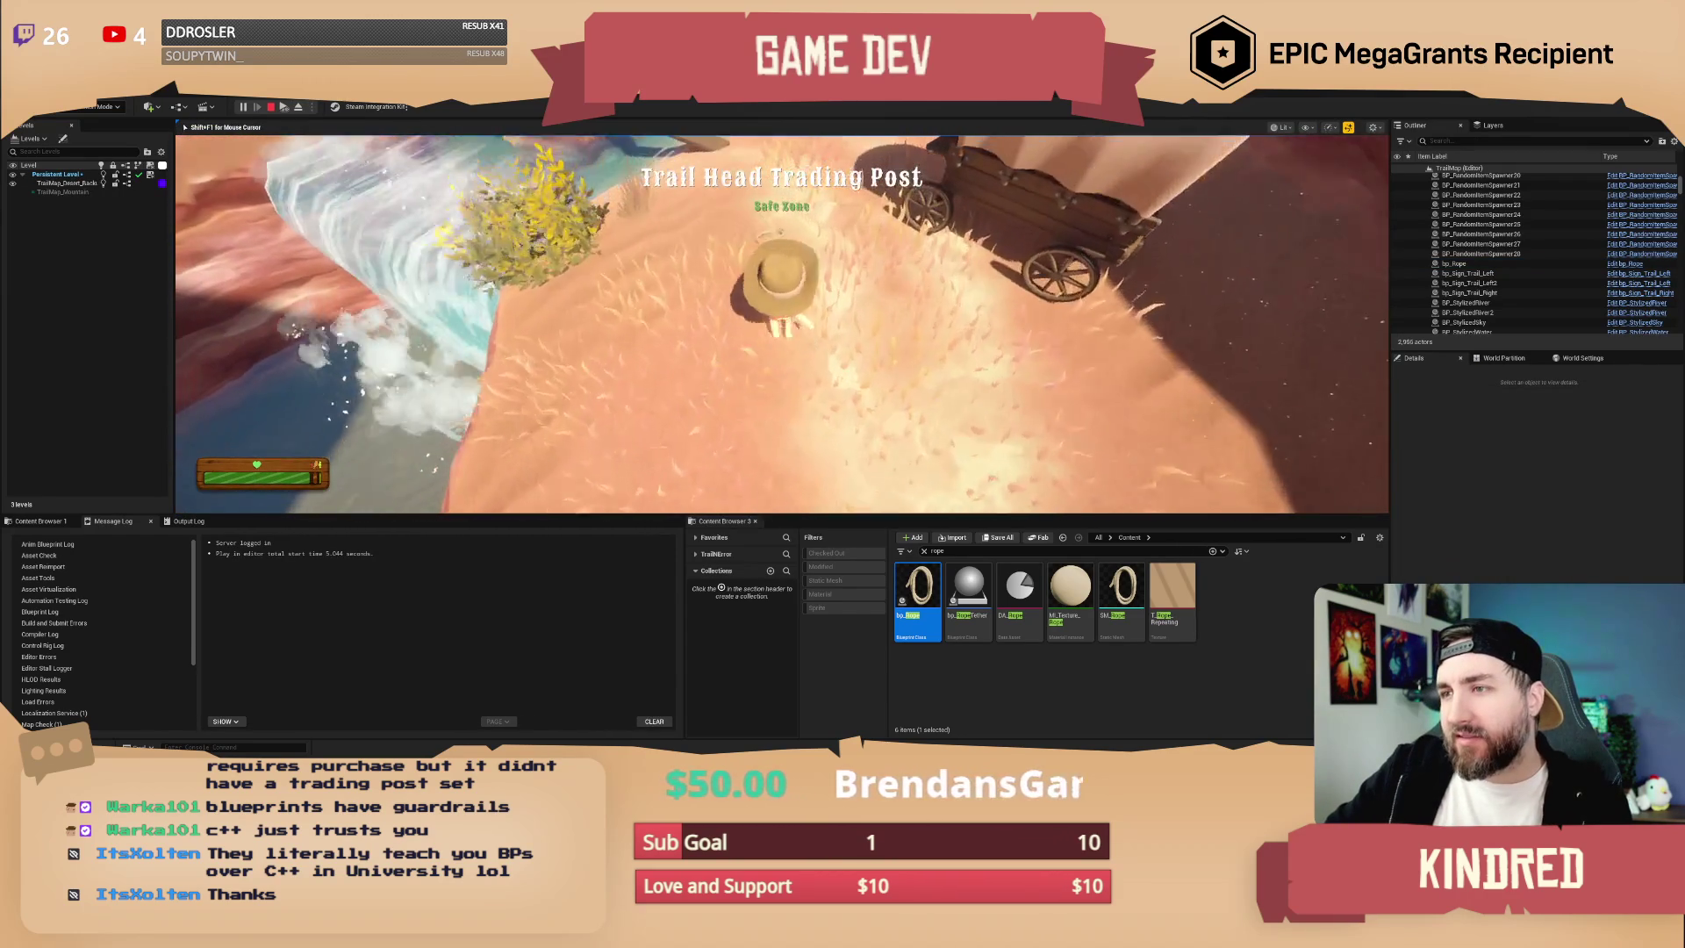
key("w")
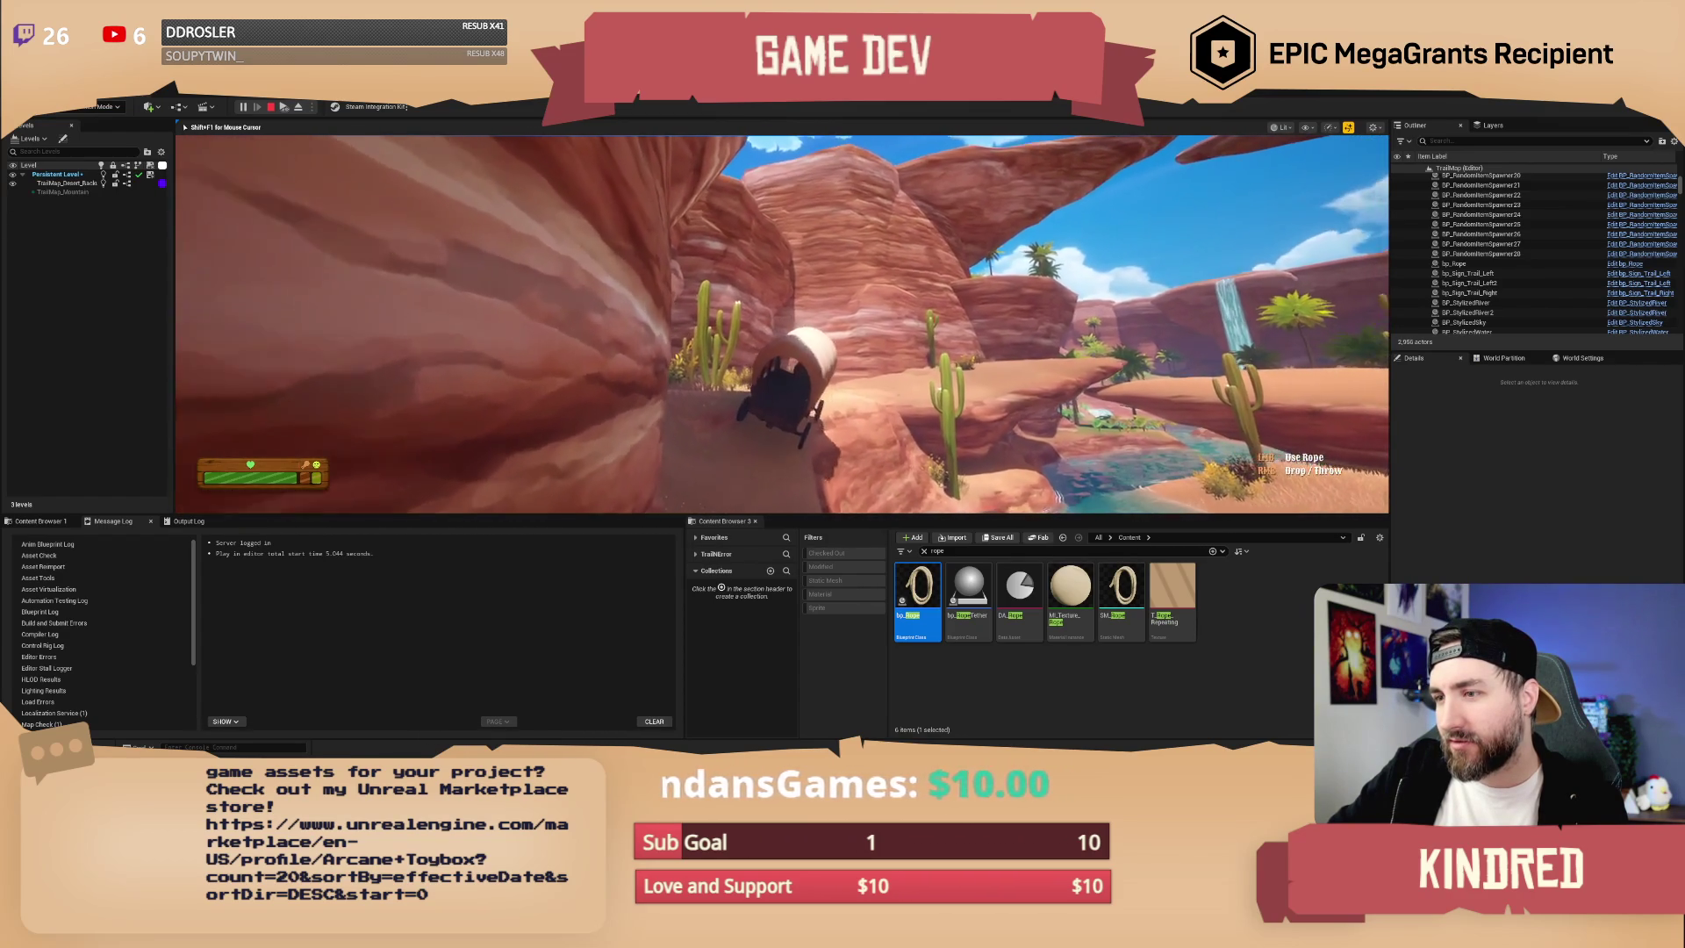
- Drive the wagon out of the arch, past the cacti and left toward the oasis, then stop the playtest
key("w")
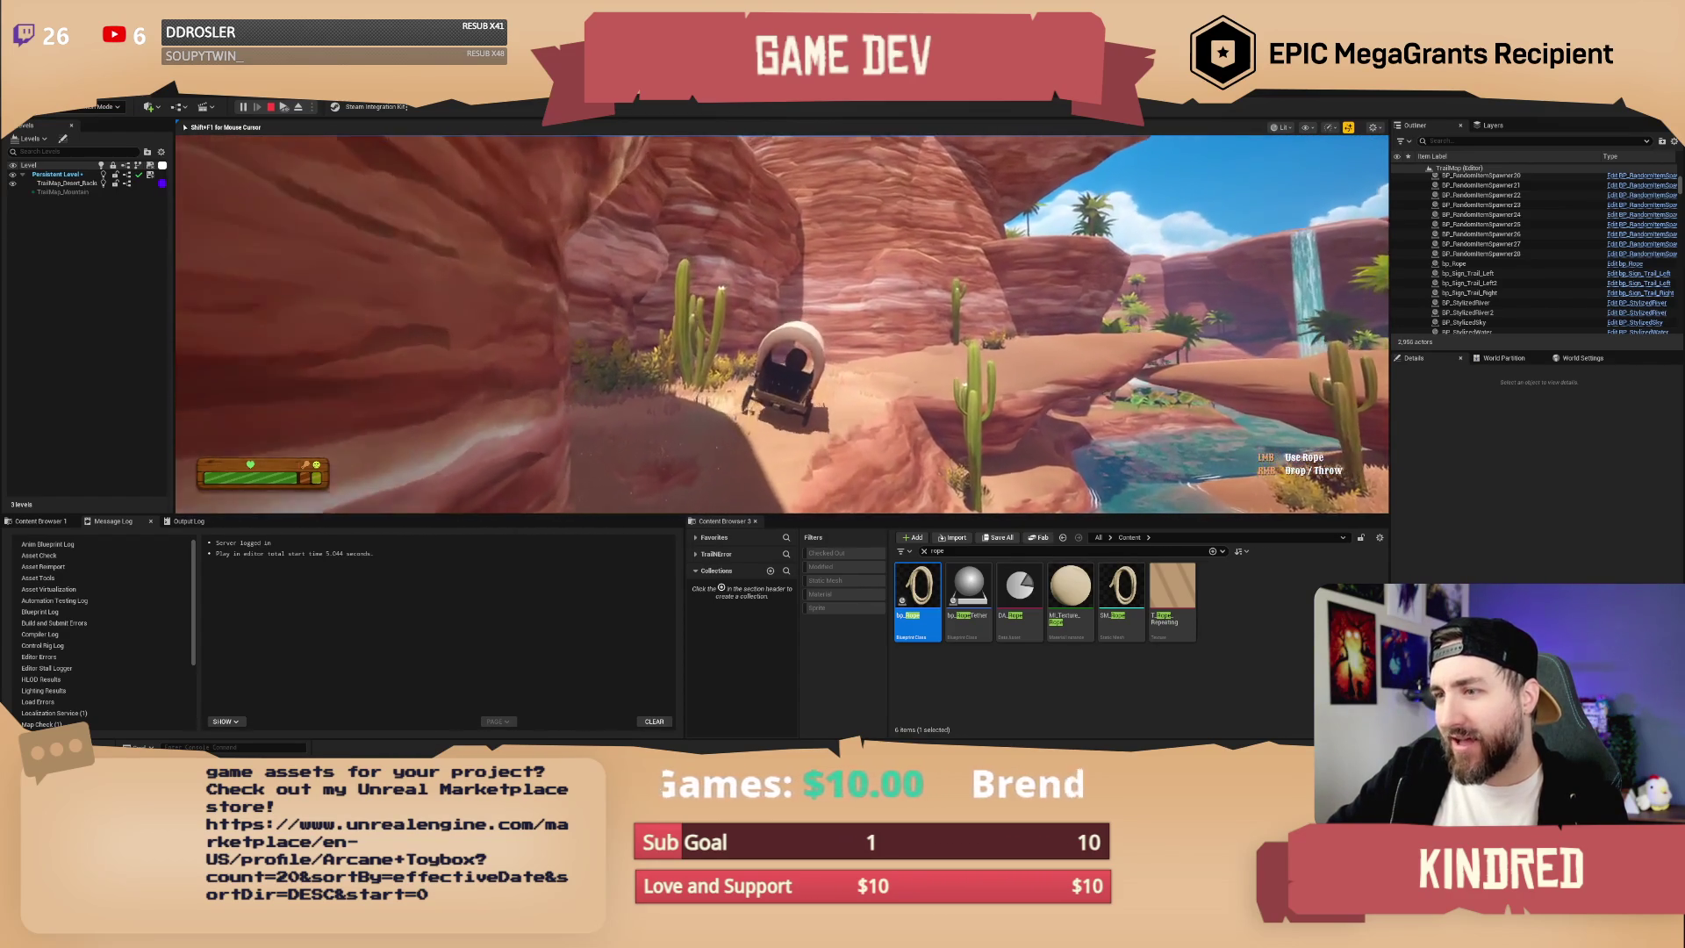
key("w")
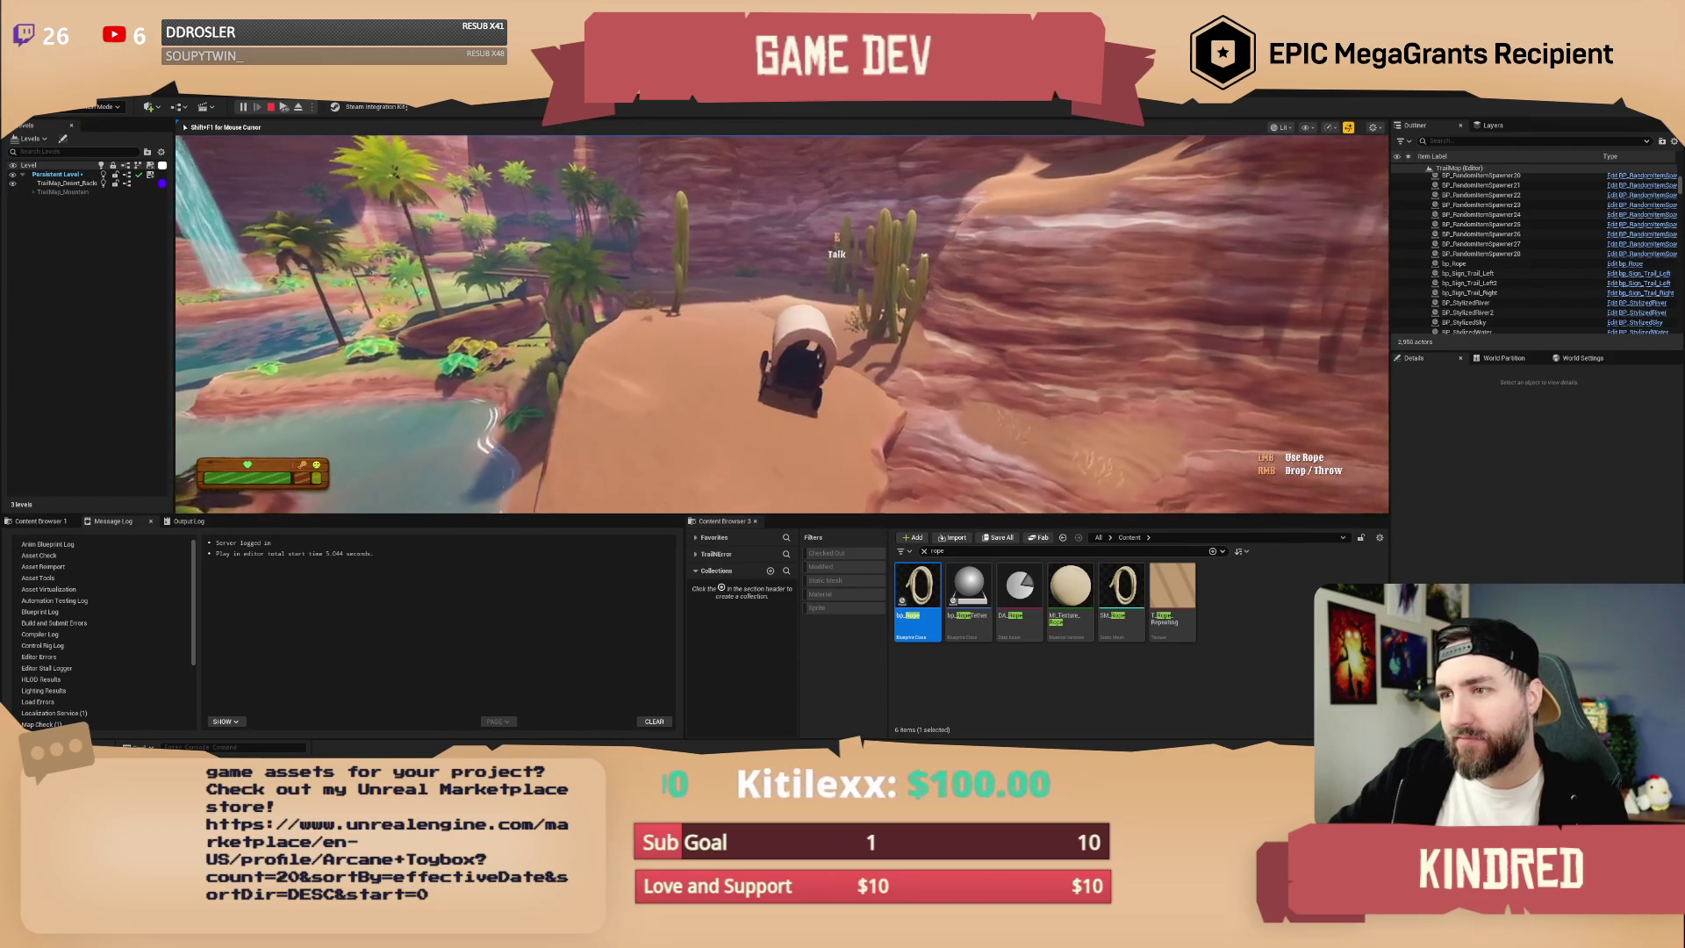
key("w")
key("w")
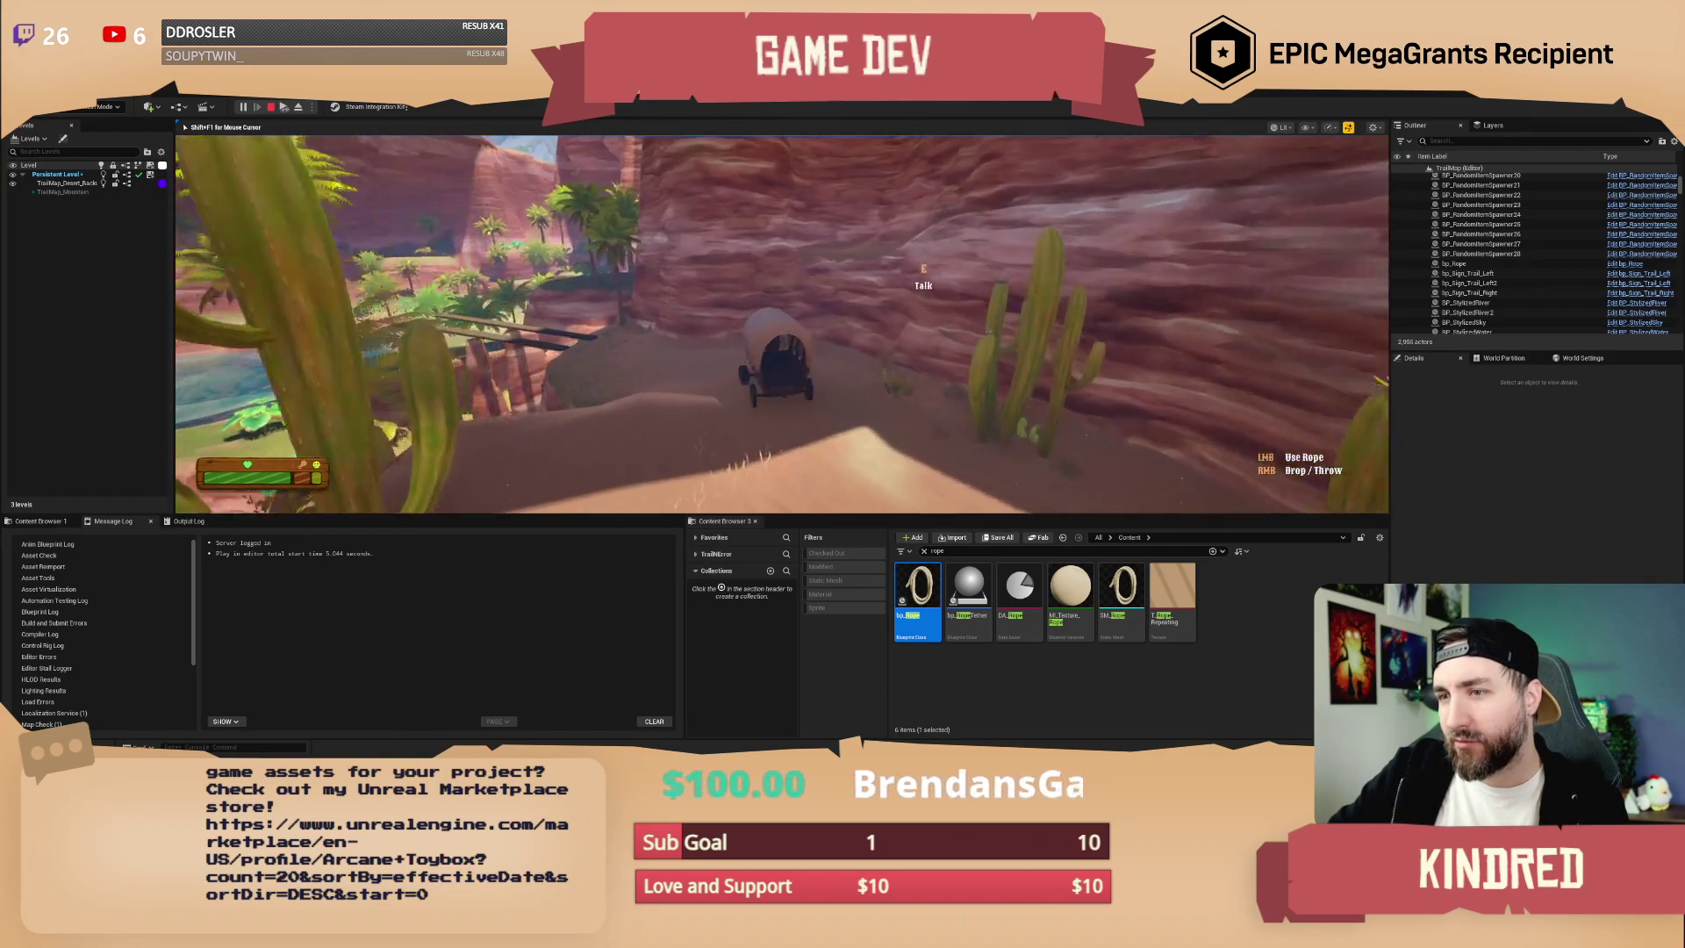
key("a")
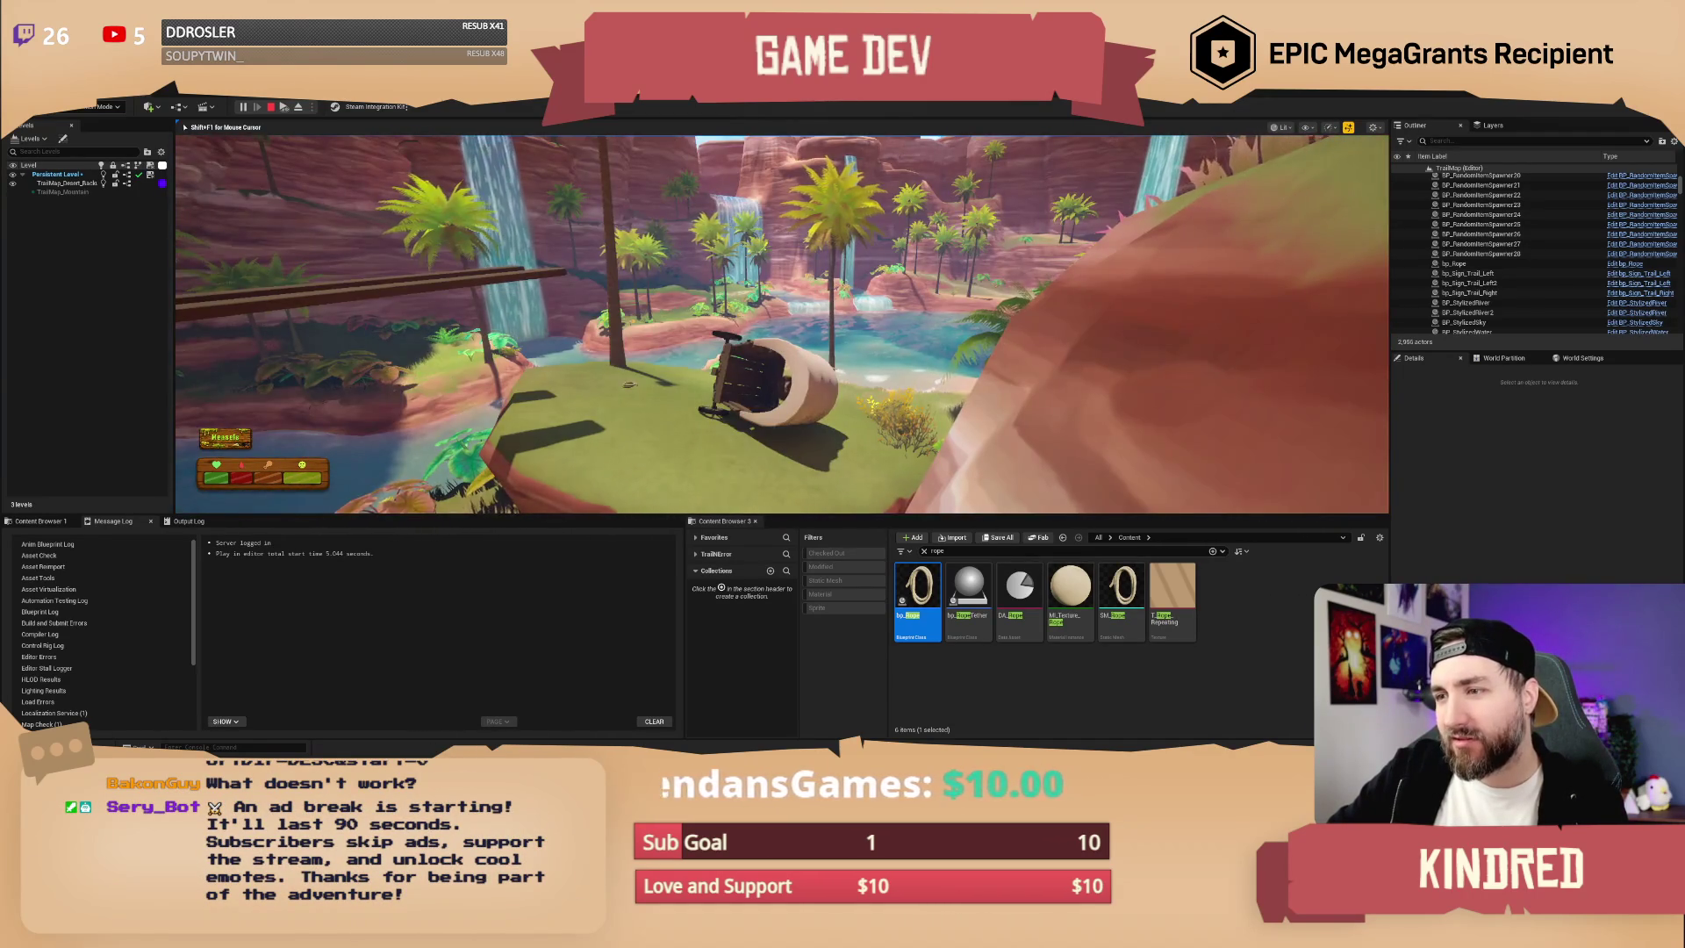
key("Escape")
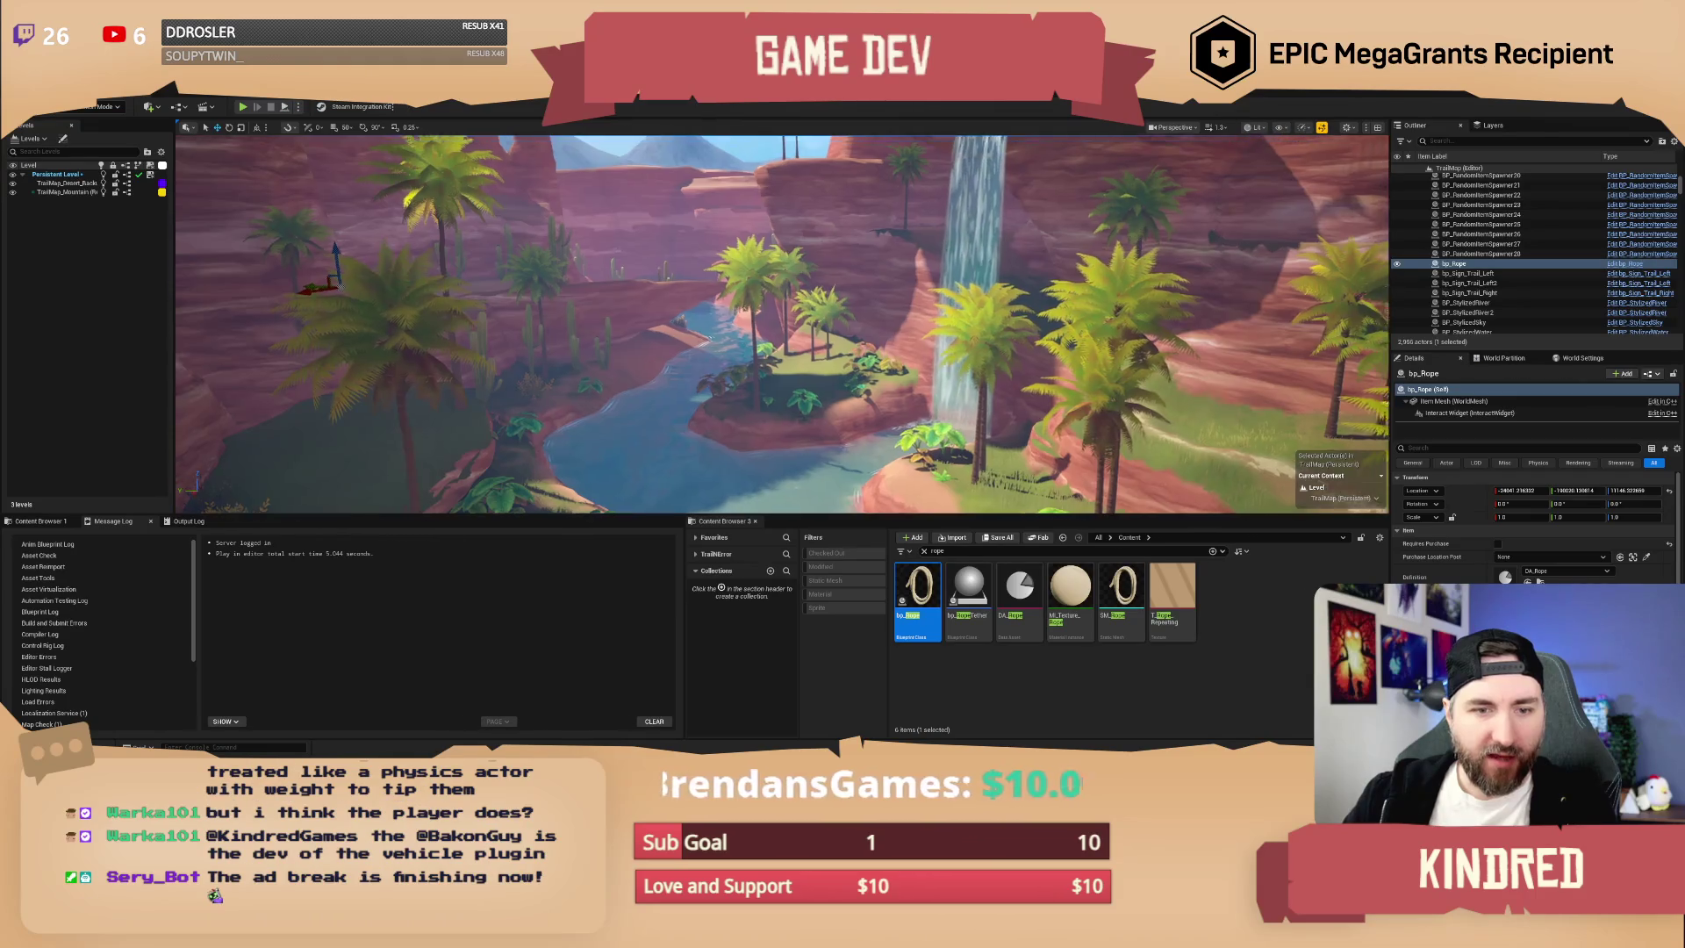
key("w")
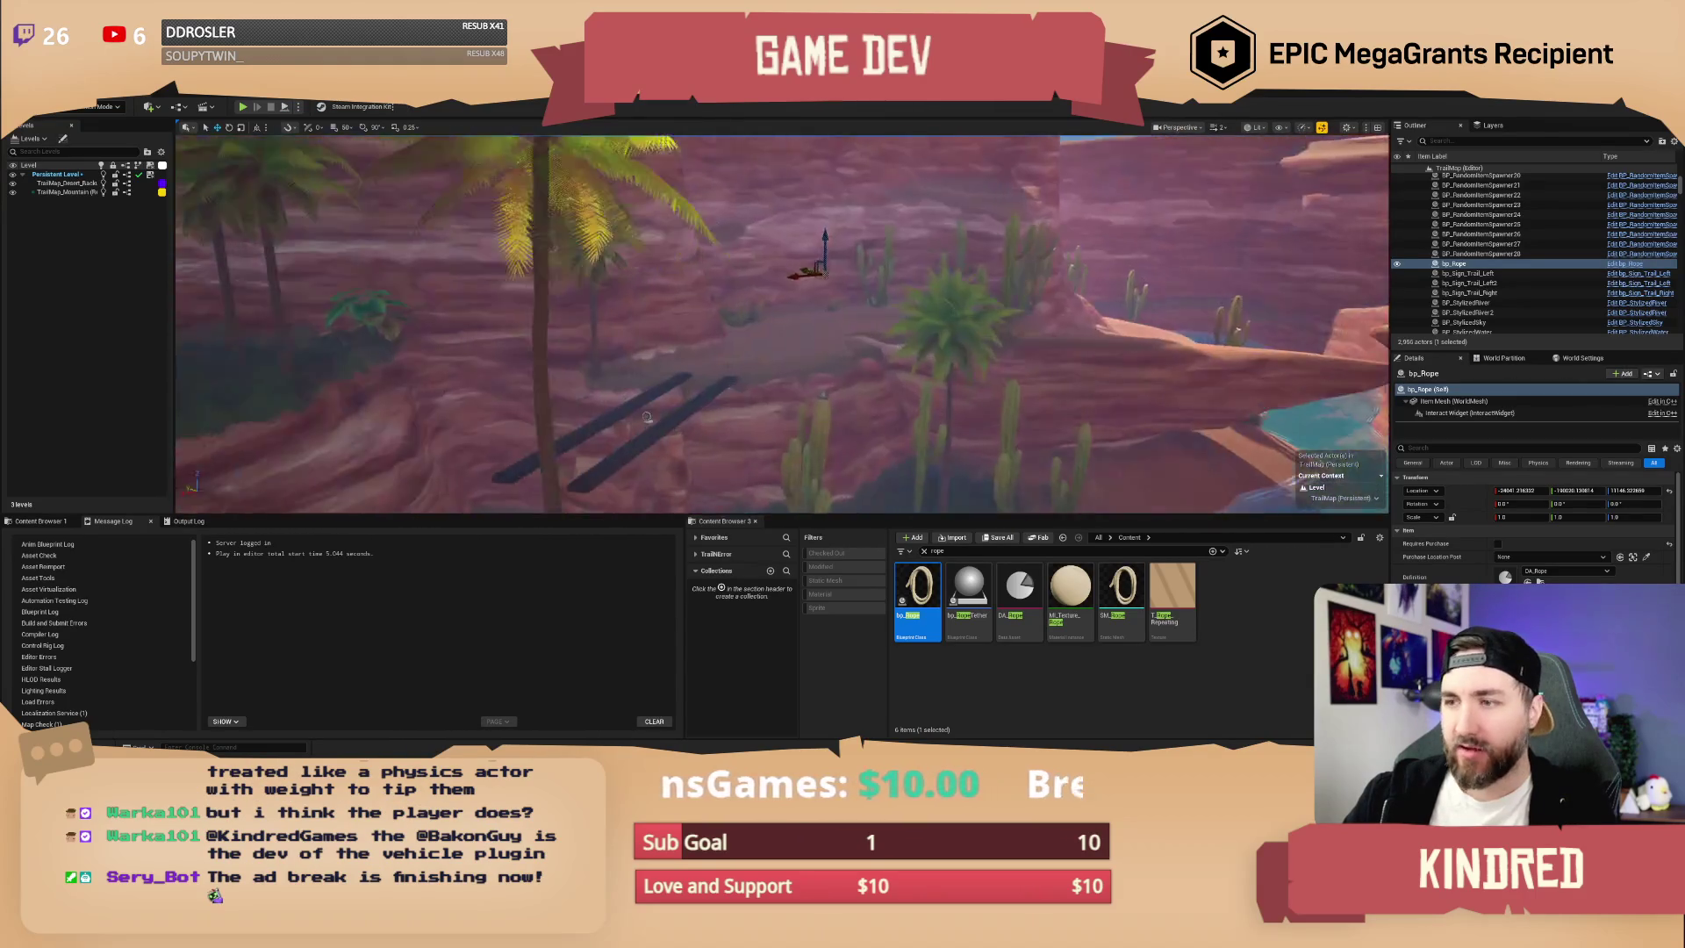
key("w")
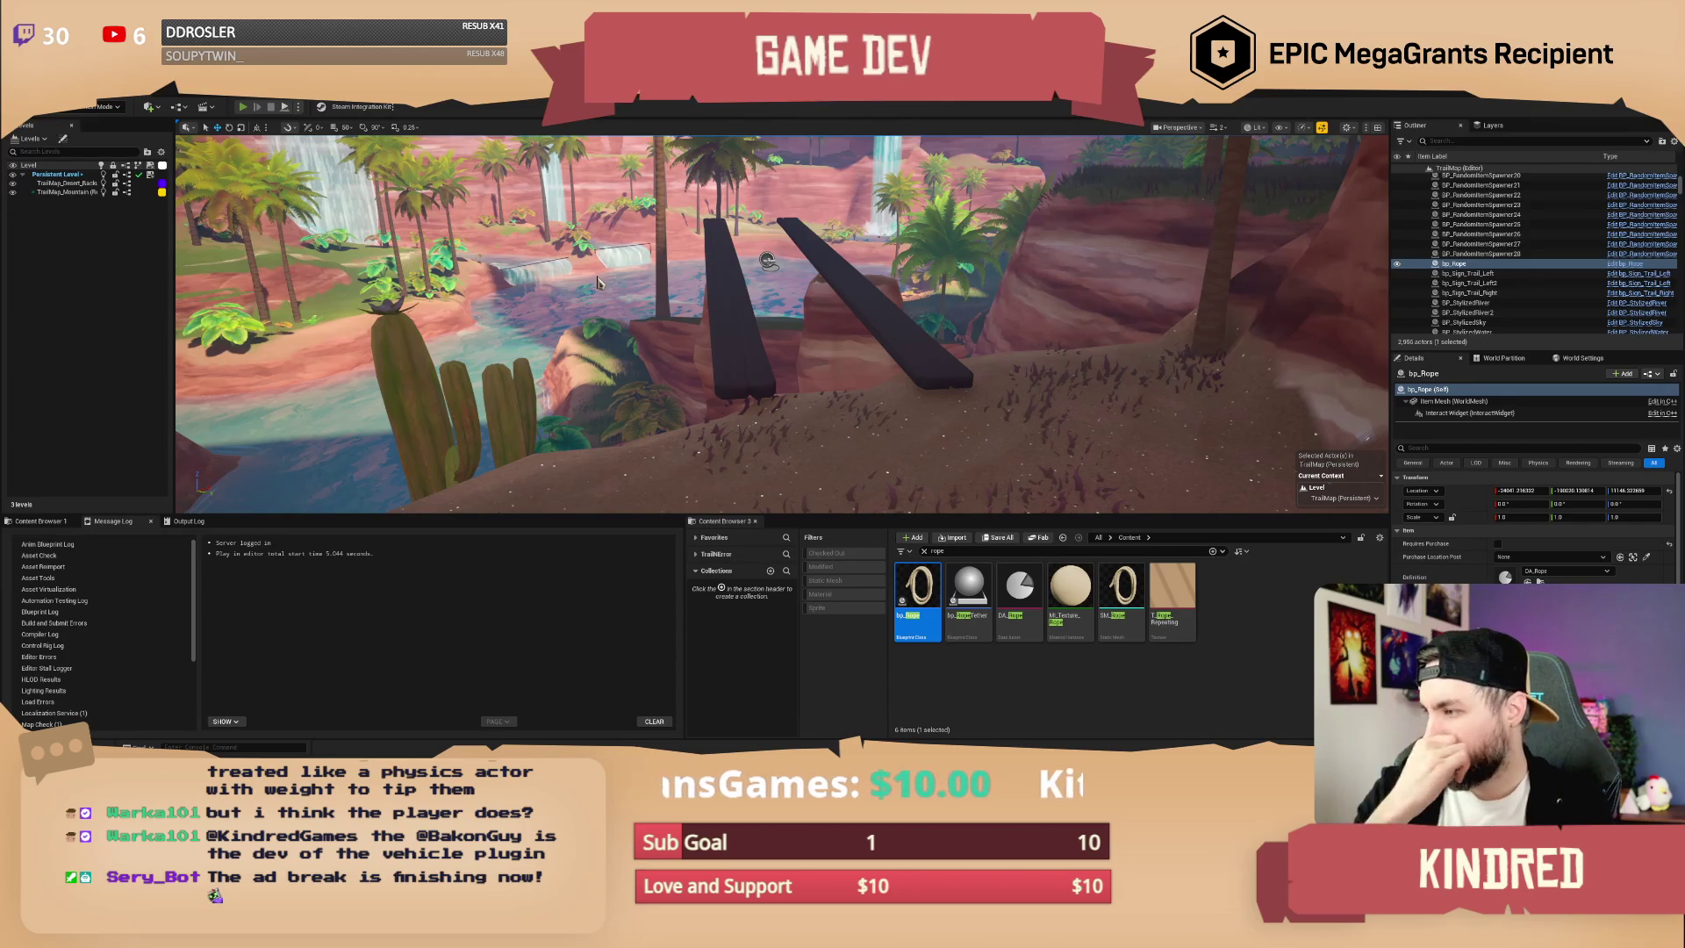
left_click(598, 280)
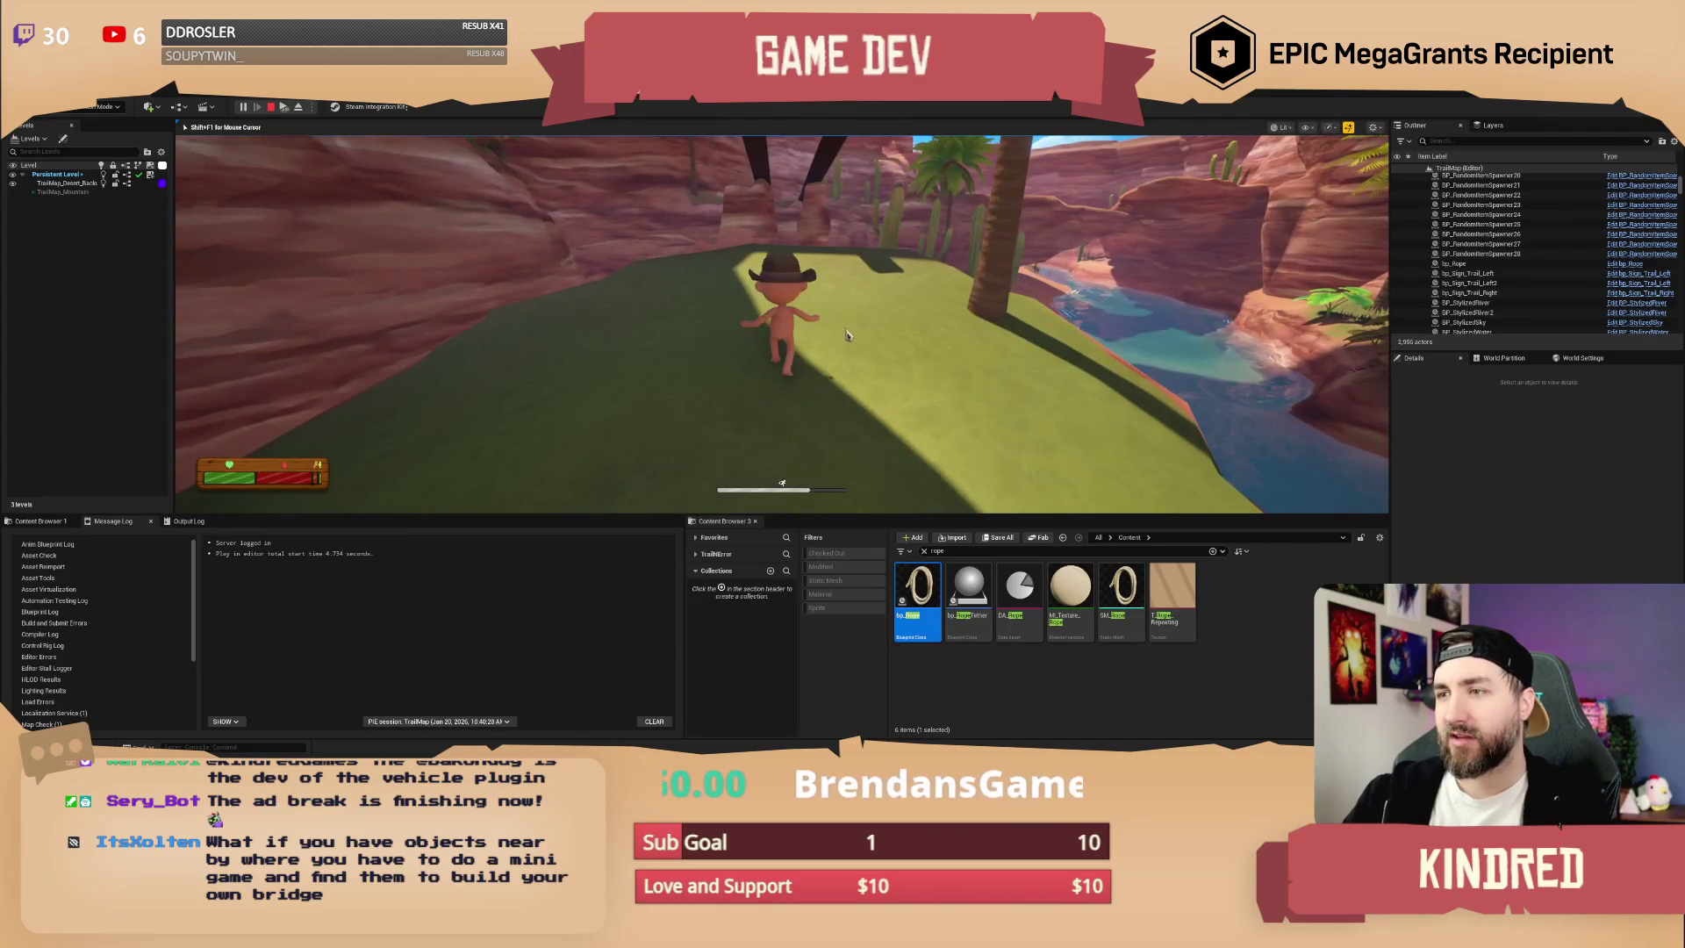
key("Escape")
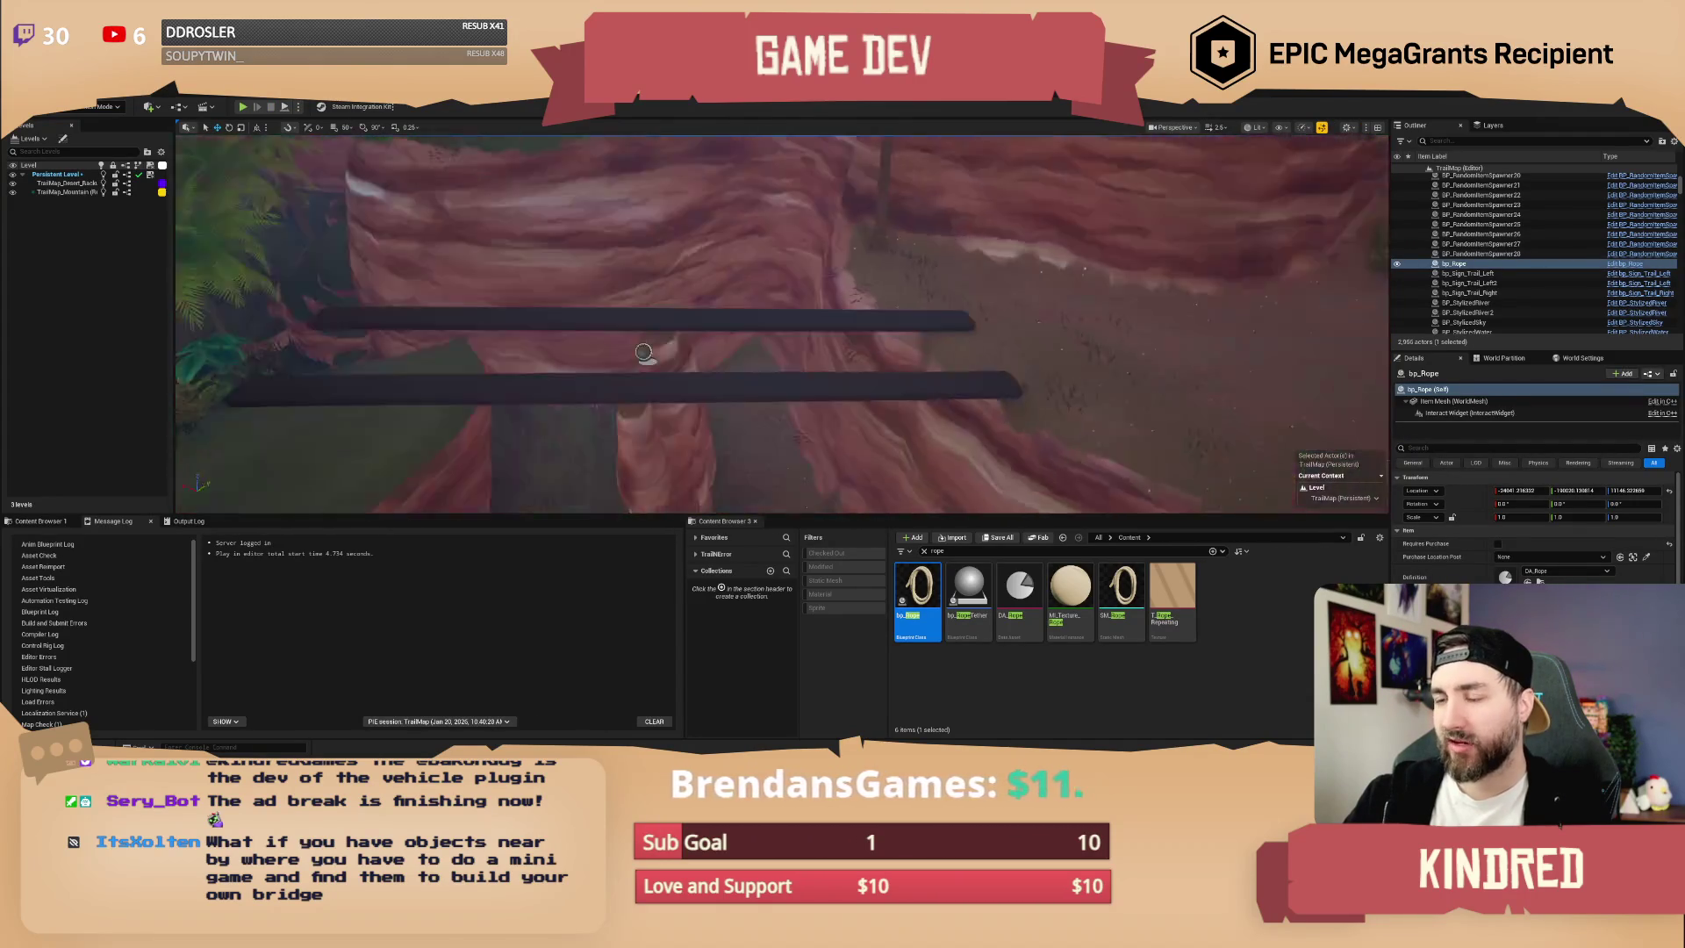
key("f")
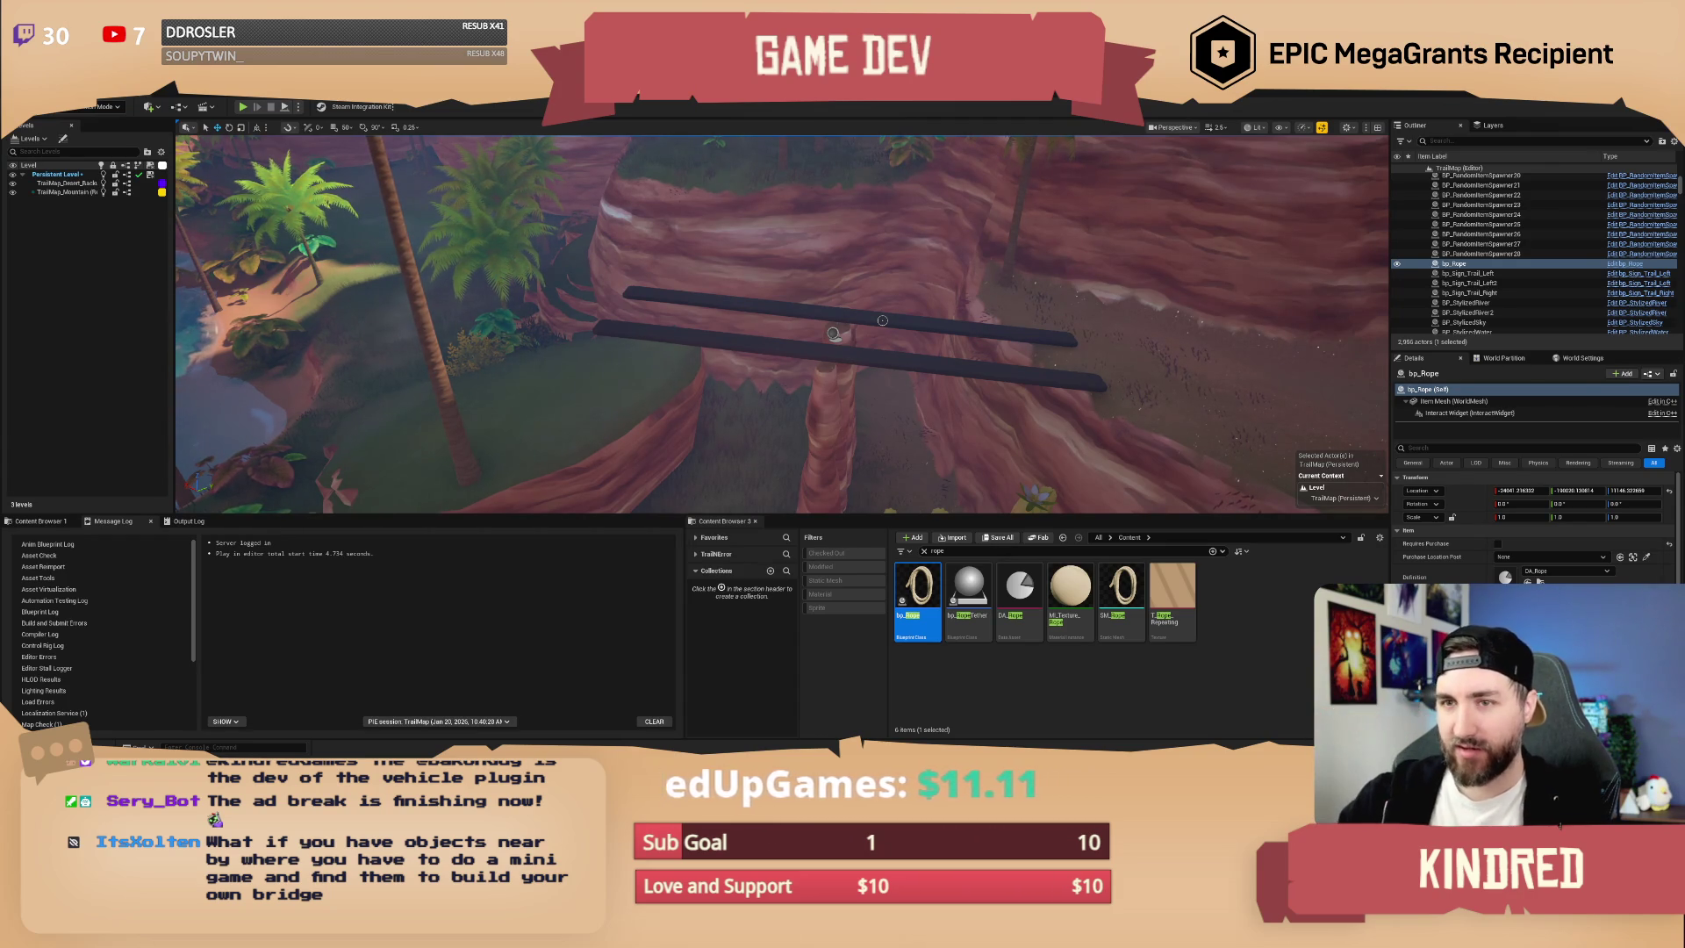
scroll(882, 320, "down", 10)
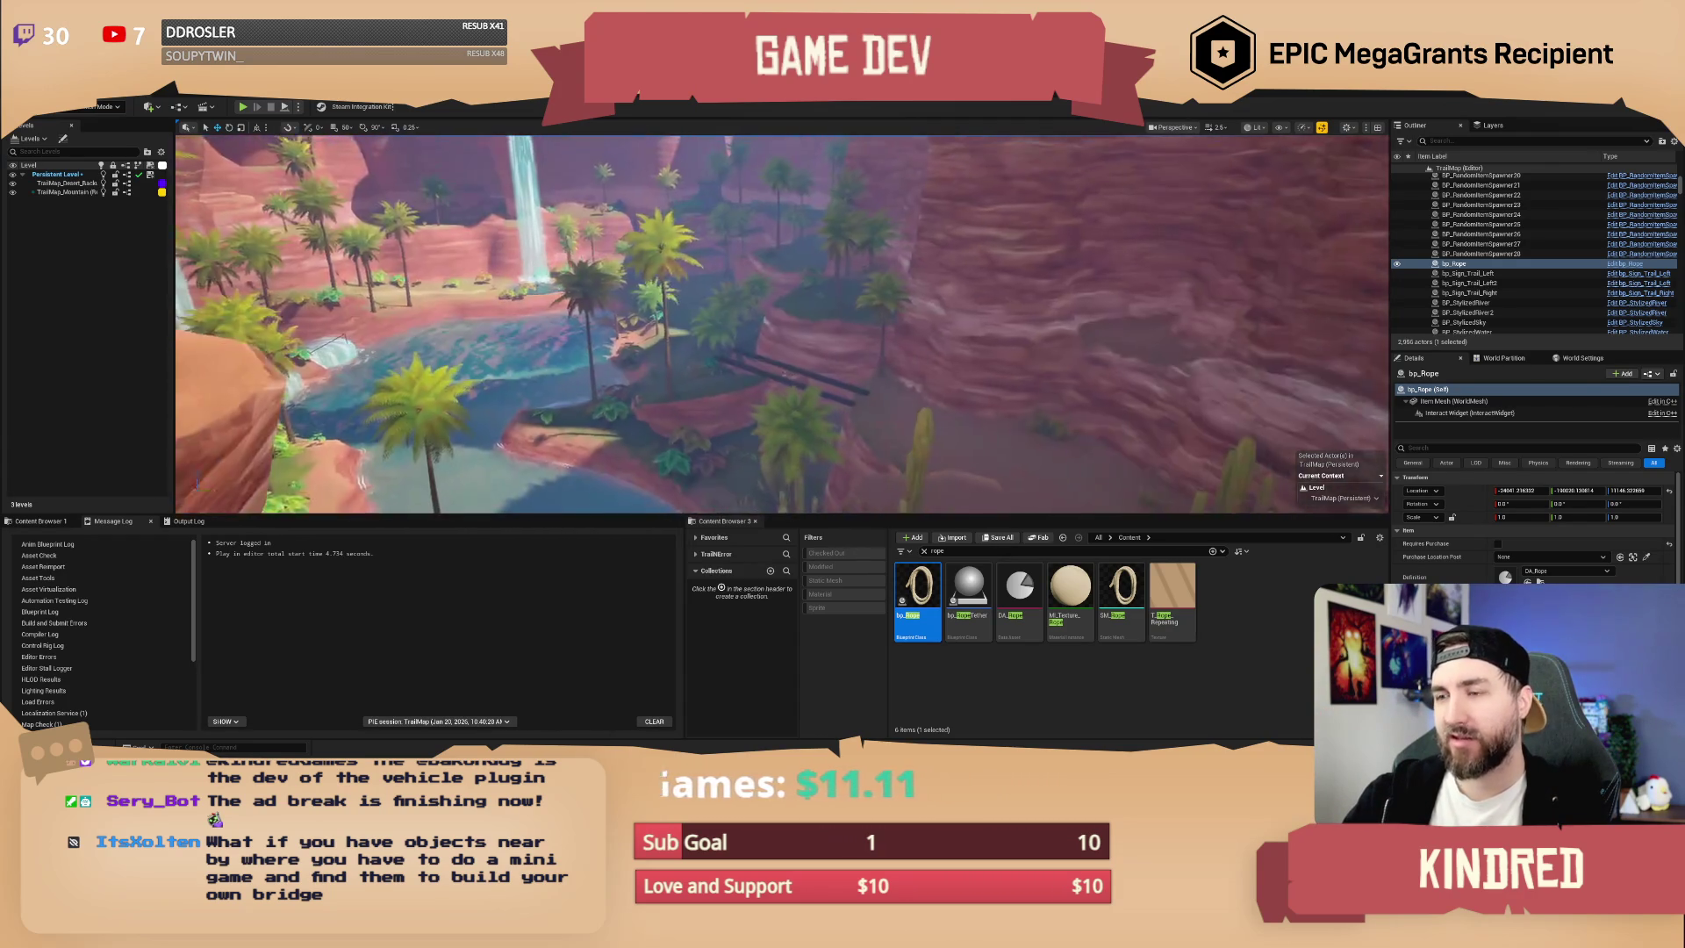
mouse_move(780, 384)
left_mouse_down()
mouse_move(1227, 424)
mouse_move(903, 340)
mouse_move(792, 373)
left_mouse_up()
left_click(591, 362)
key("f")
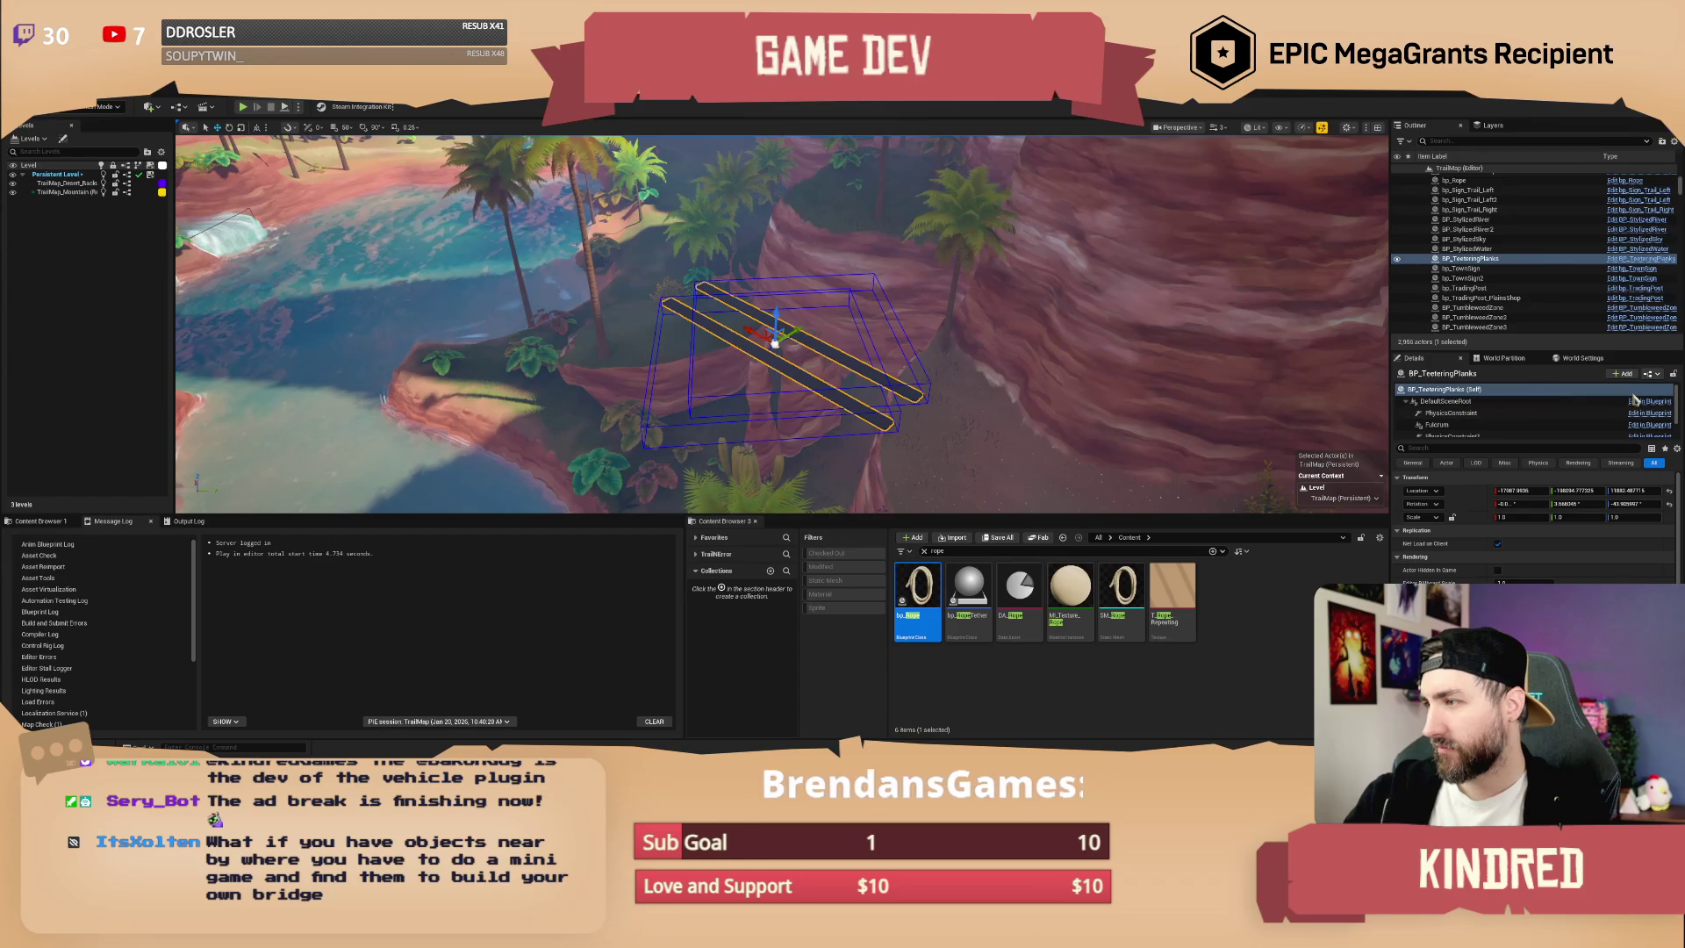
- Locate BP_TeeteringPlanks in the assets, try a second plank bridge over the waterfall pool, then delete it
right_click(1457, 259)
left_click(1492, 292)
scroll(1097, 462, "up", 2)
key("w")
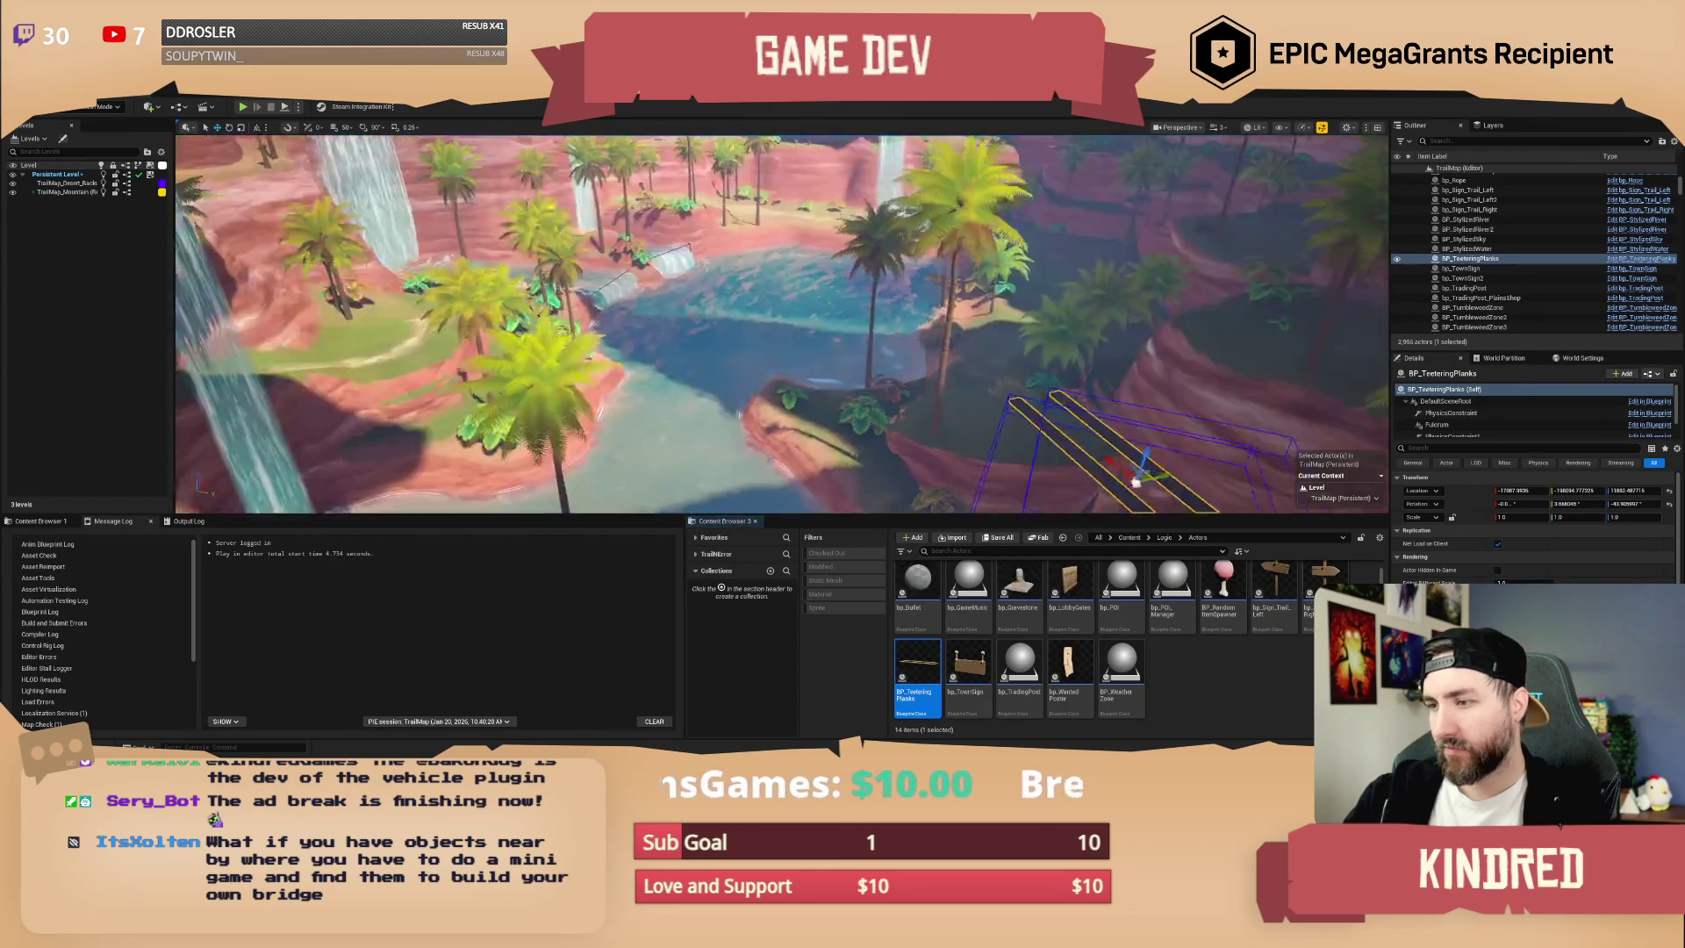
key("f")
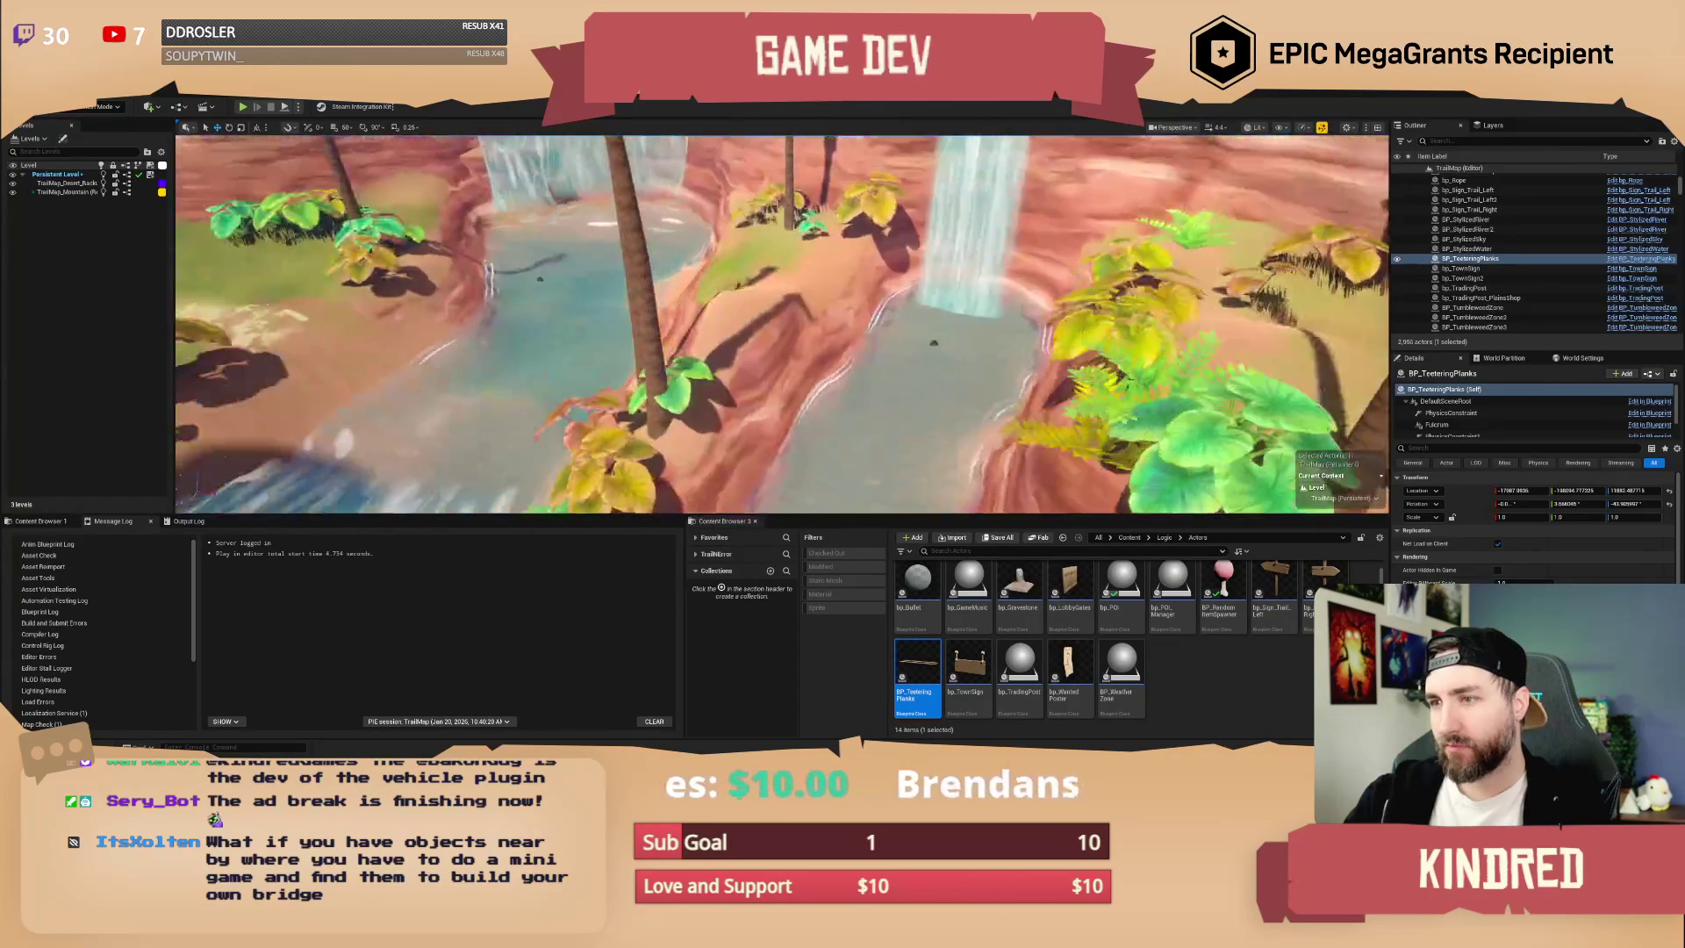
left_click_drag(728, 350, 727, 351)
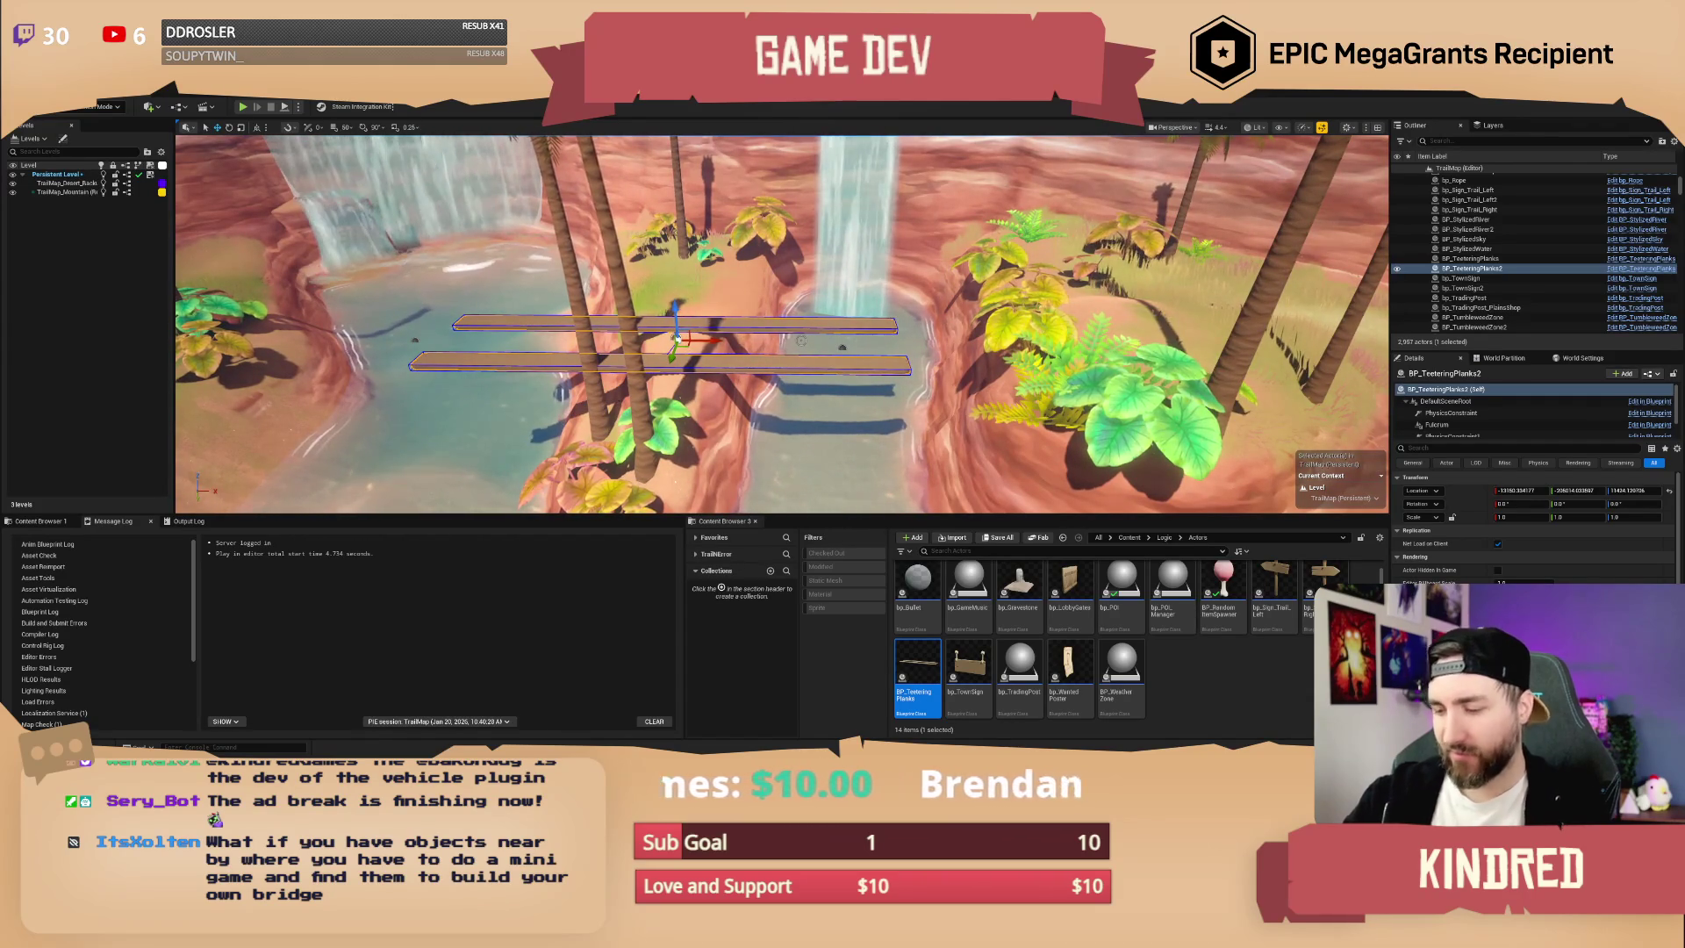
key("Delete")
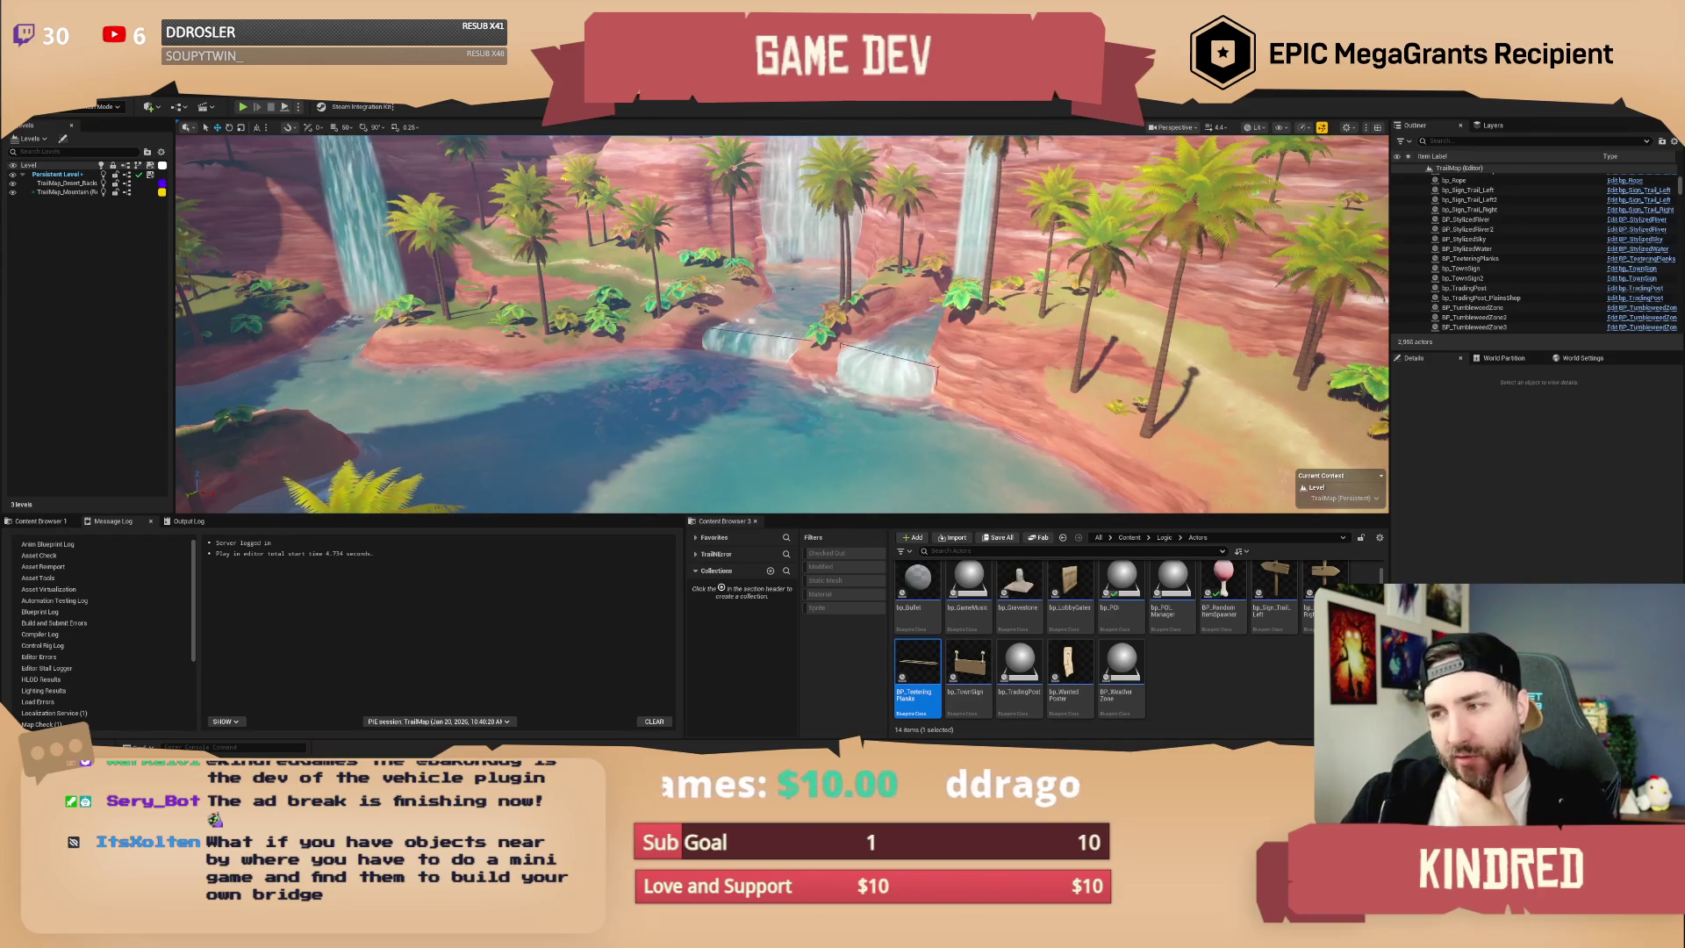
- Fly the camera around the waterfalls and tilt down to the sandy ground between them
key("w")
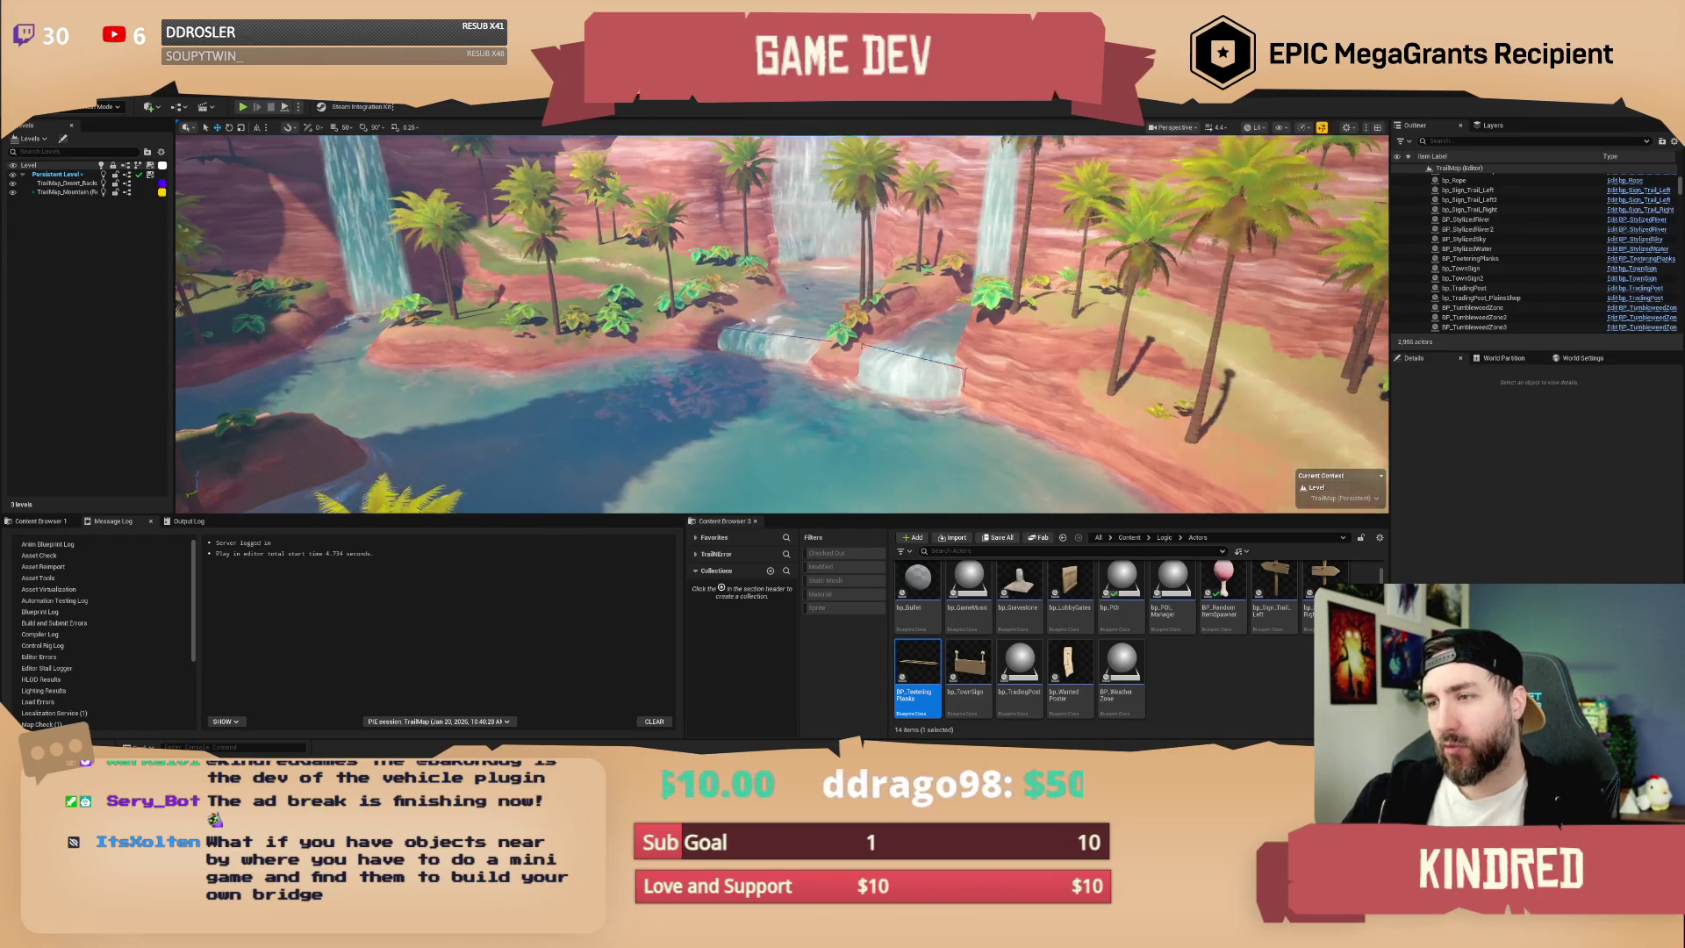
scroll(782, 324, "down", 3)
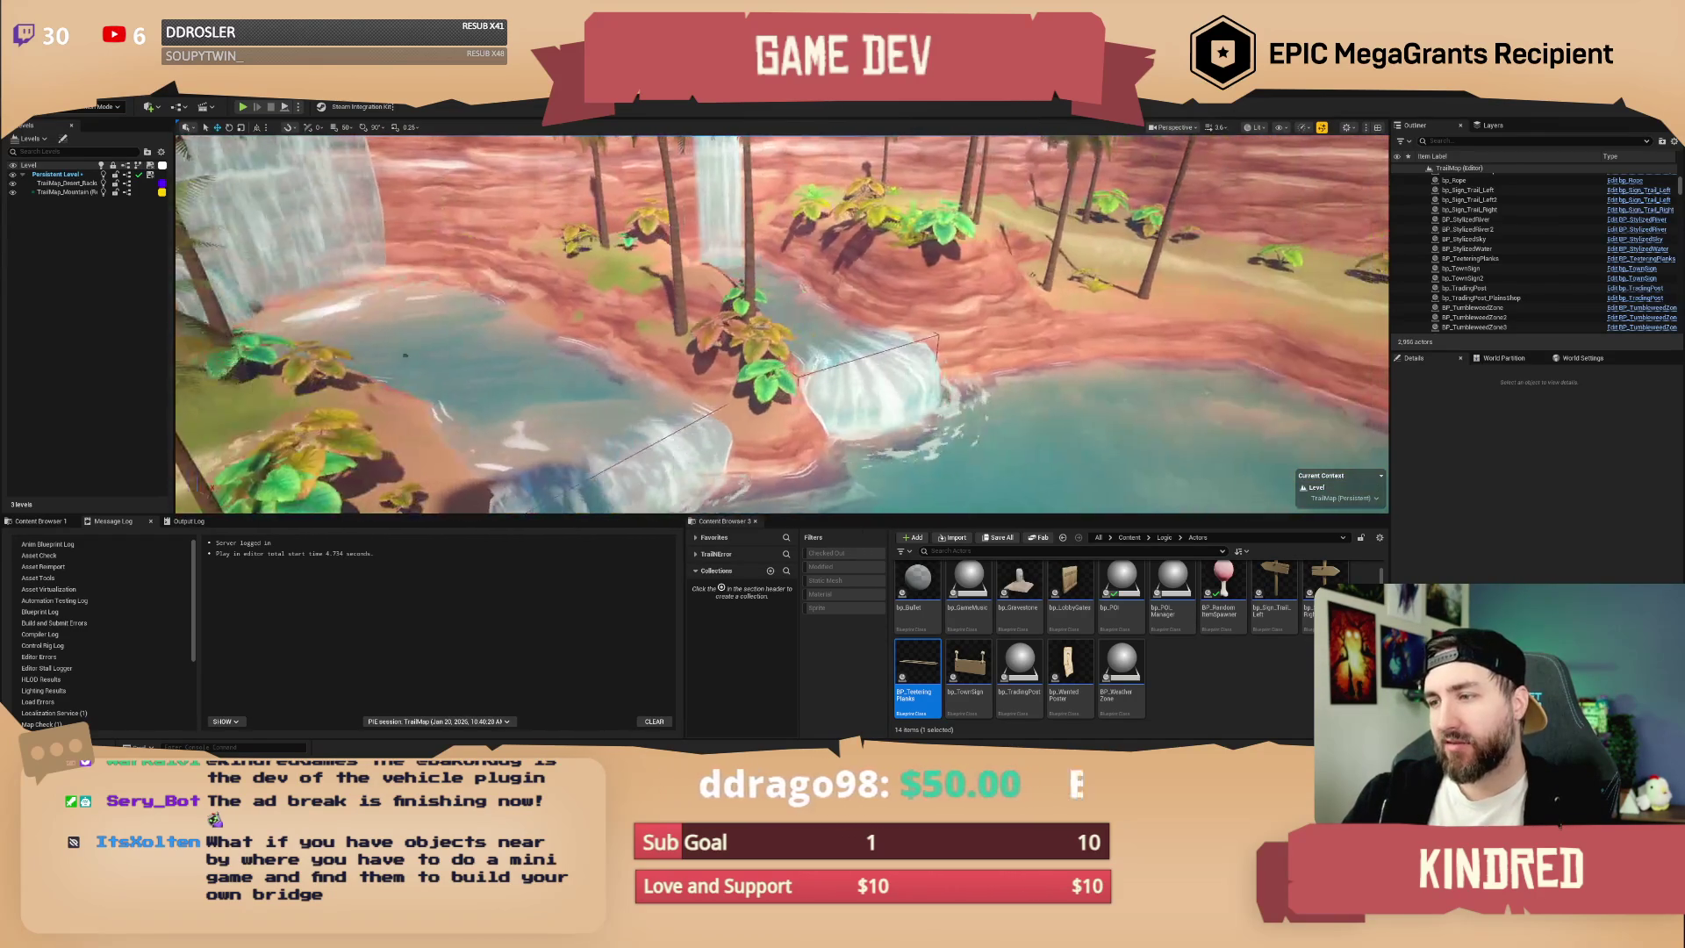
key("s")
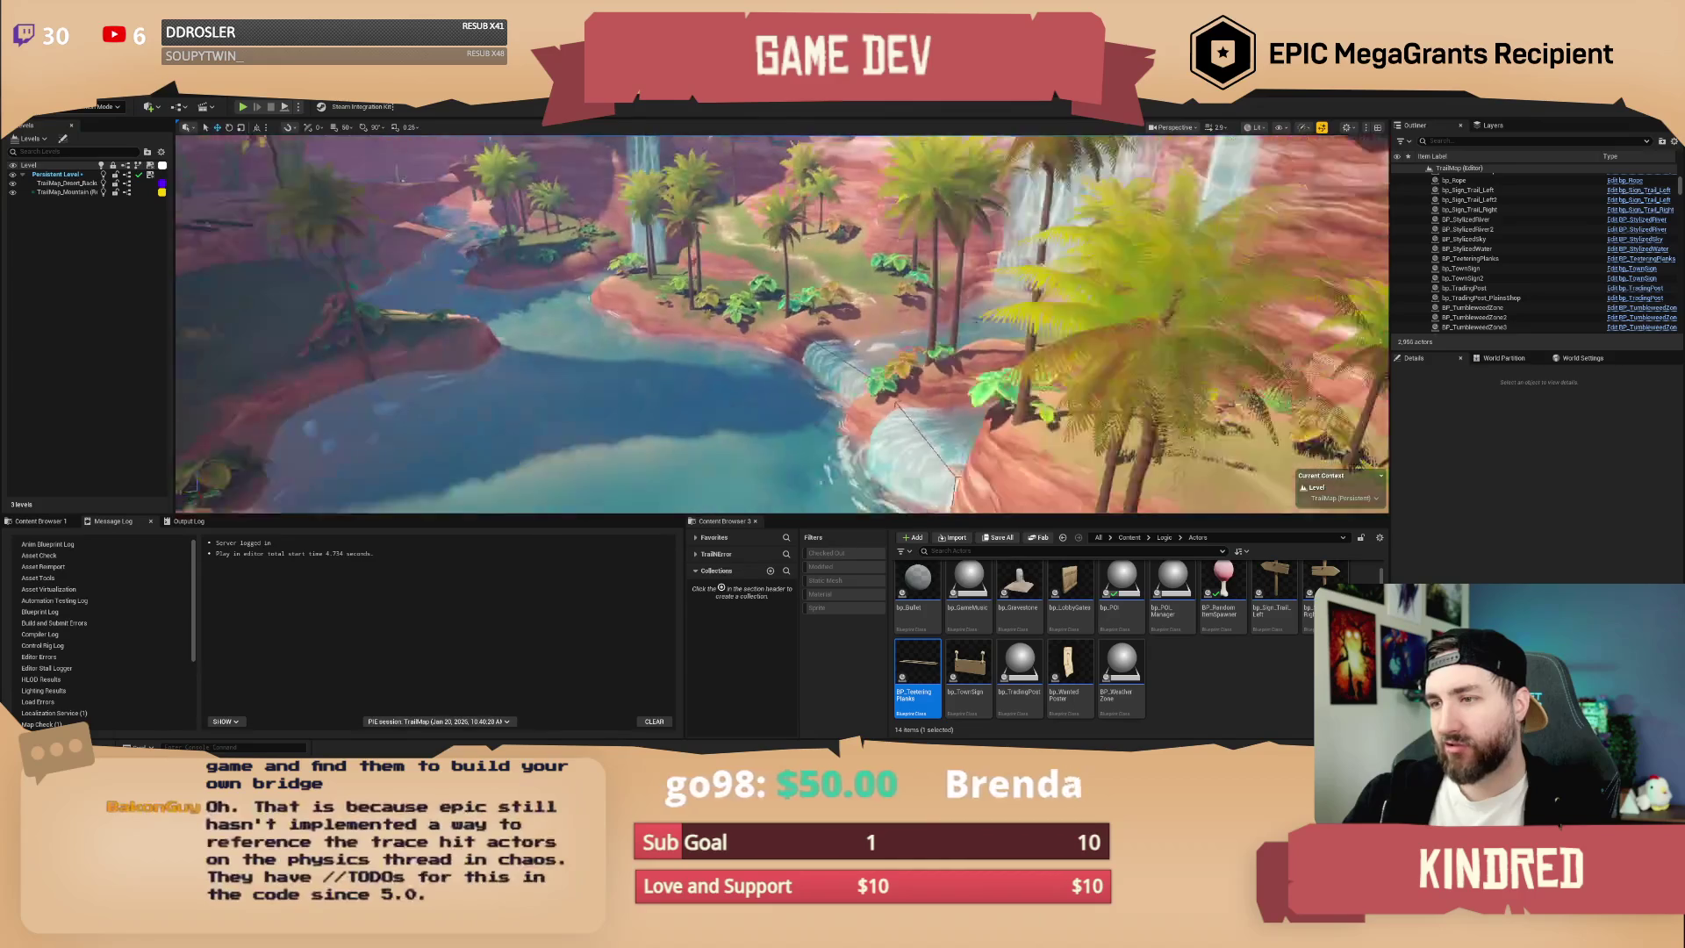
key("w")
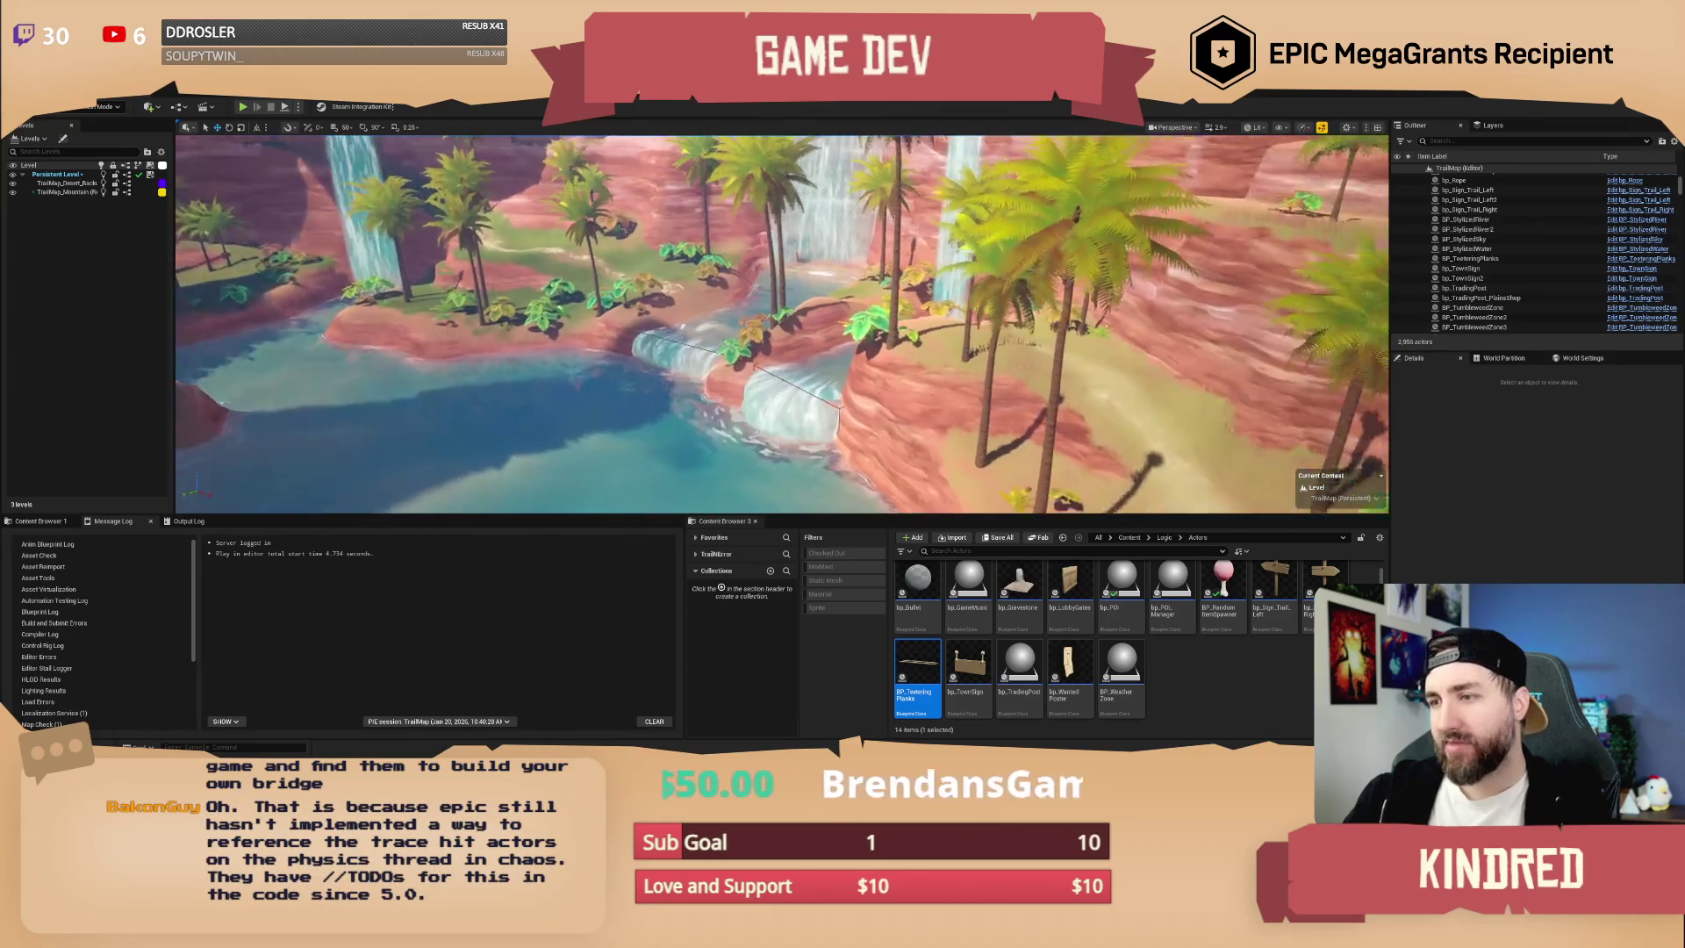
left_click_drag(1027, 368, 1027, 320)
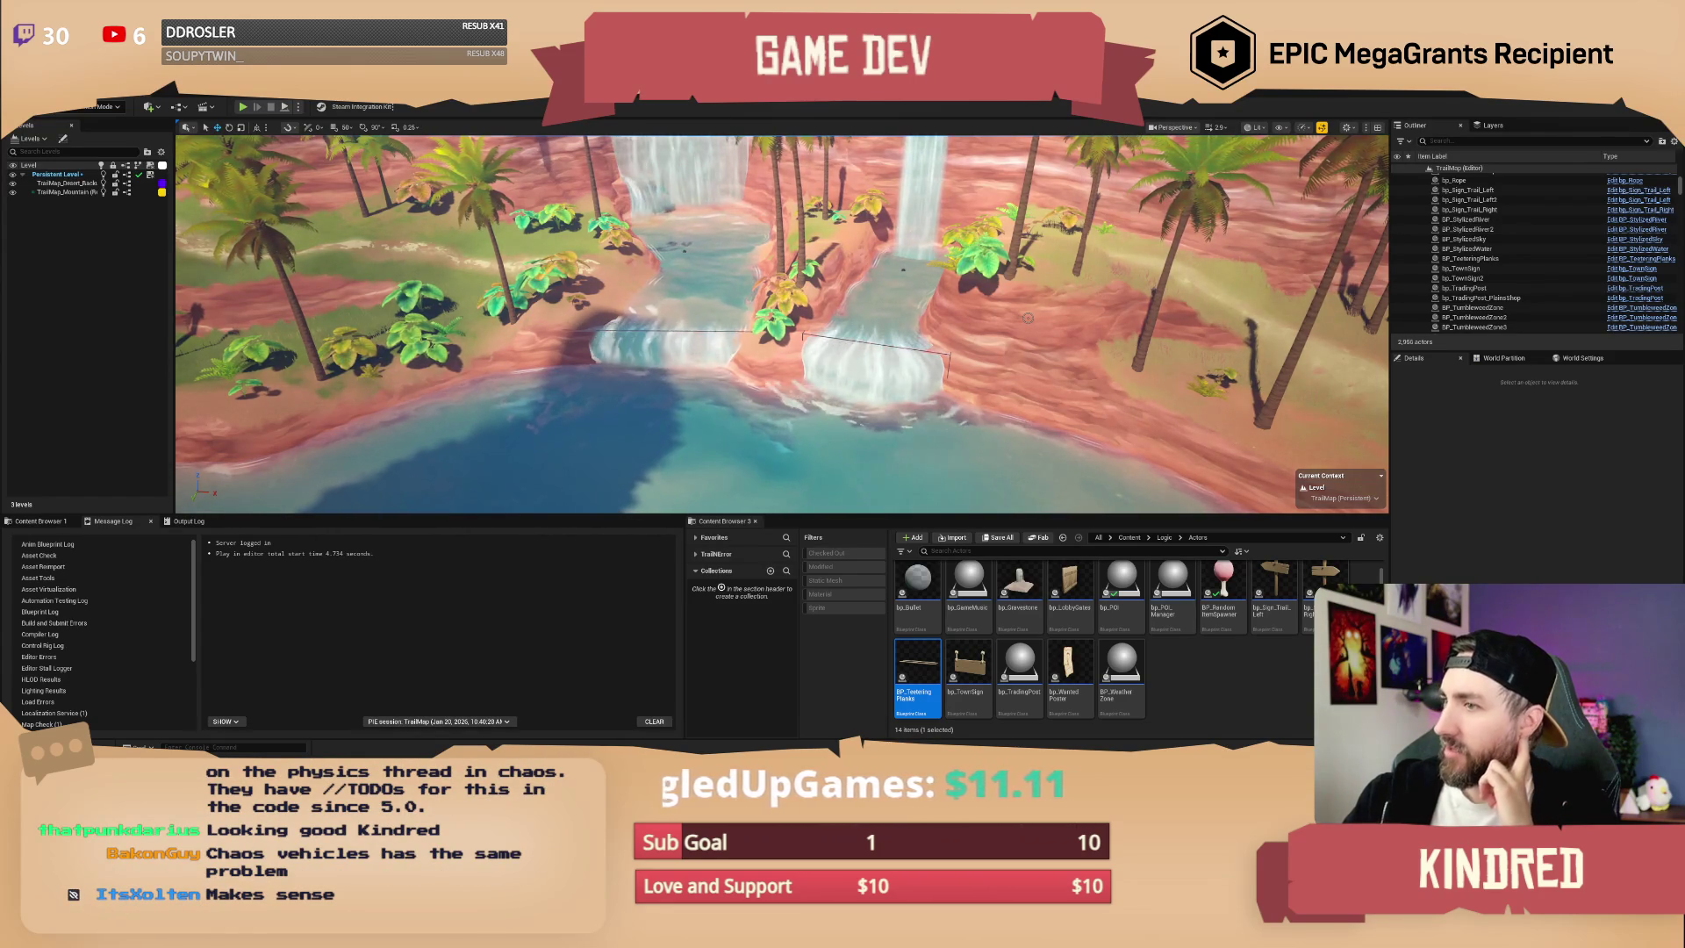
scroll(1025, 361, "up", 6)
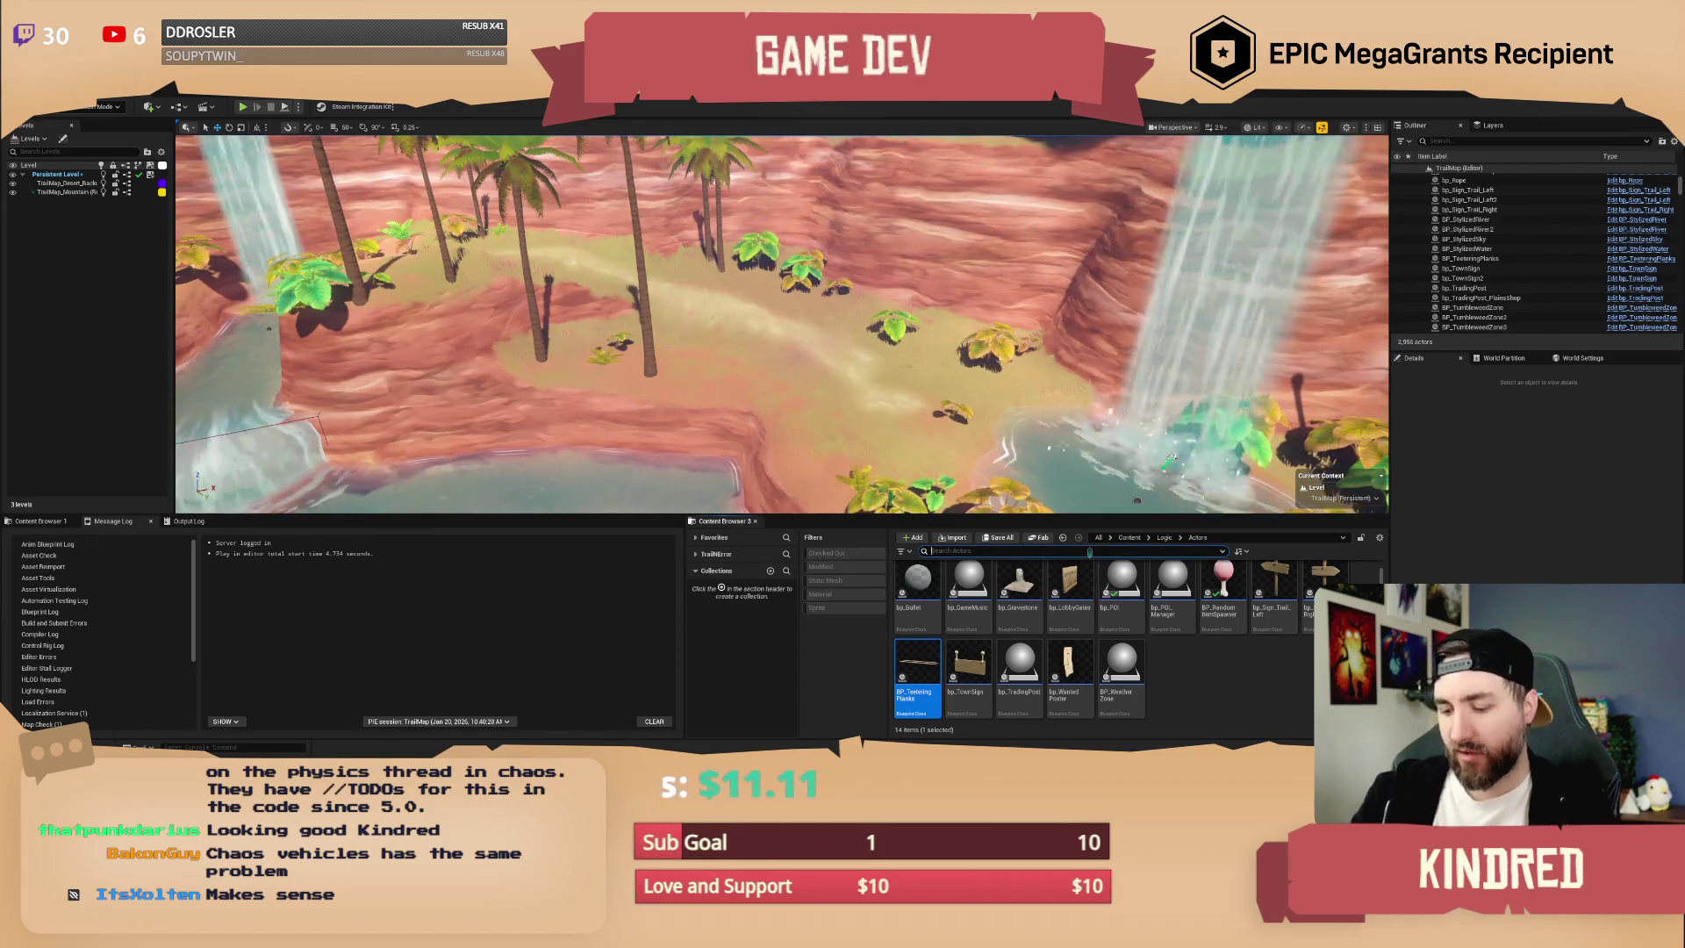
- Search all content for 'plank', drop a trial SM_Plank_Long, then delete the misplaced one
type("plank")
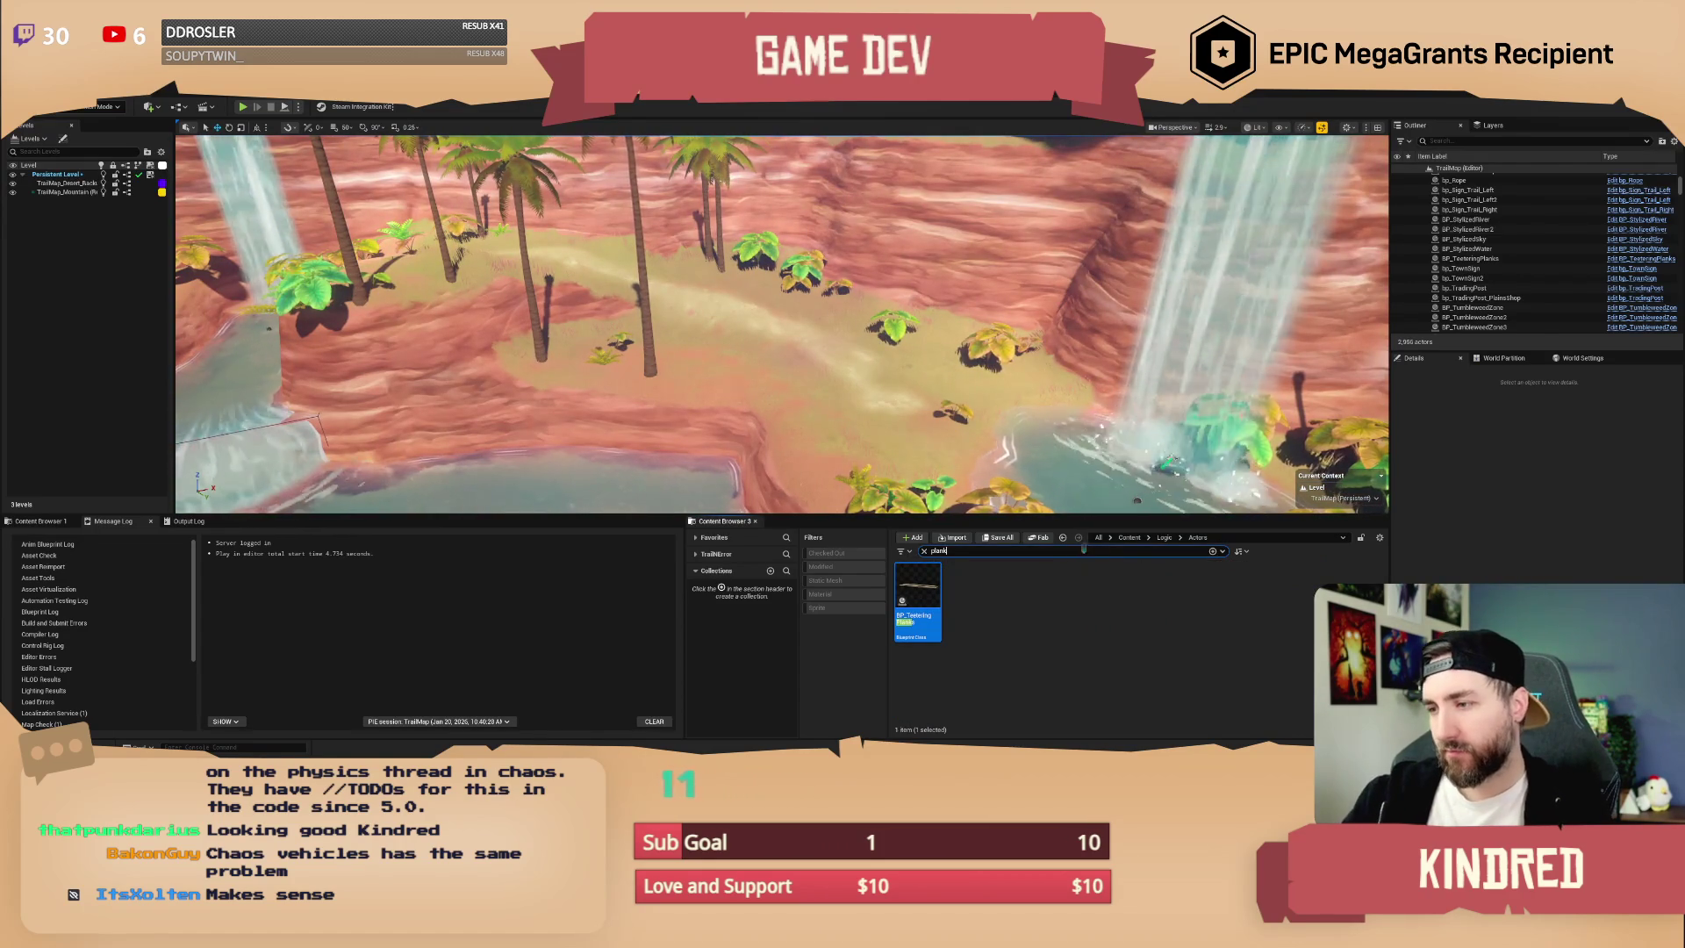
left_click(1129, 537)
right_click(969, 597)
key("Escape")
left_click_drag(817, 408, 773, 331)
left_click_drag(843, 375, 762, 360)
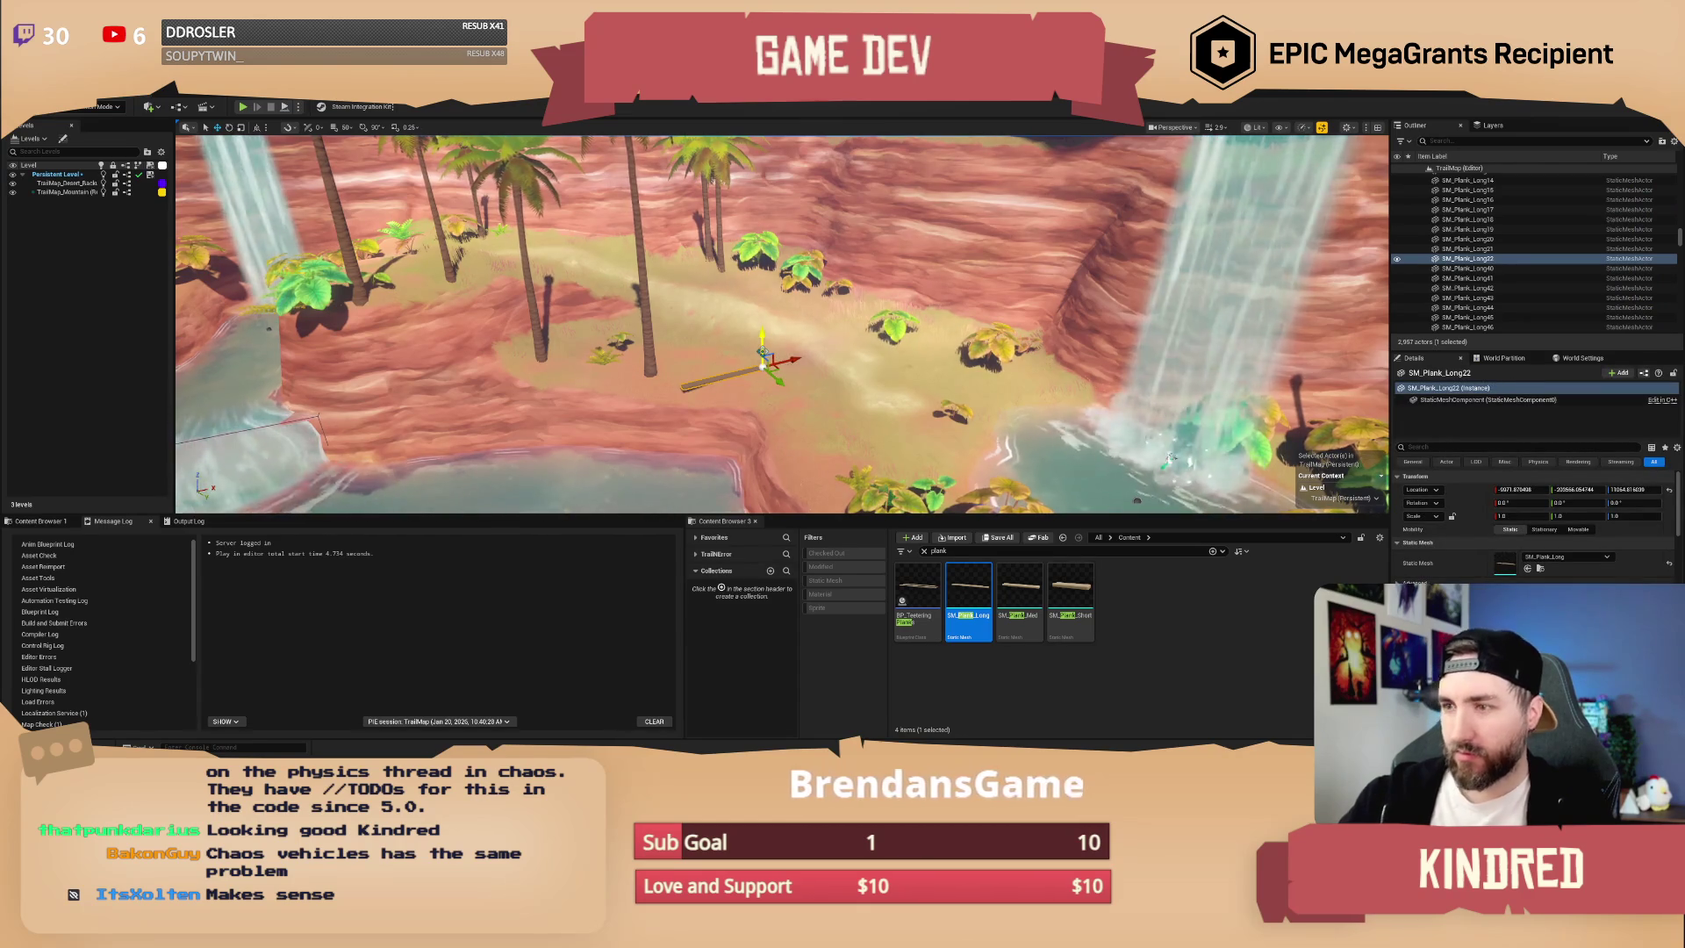
key("Delete")
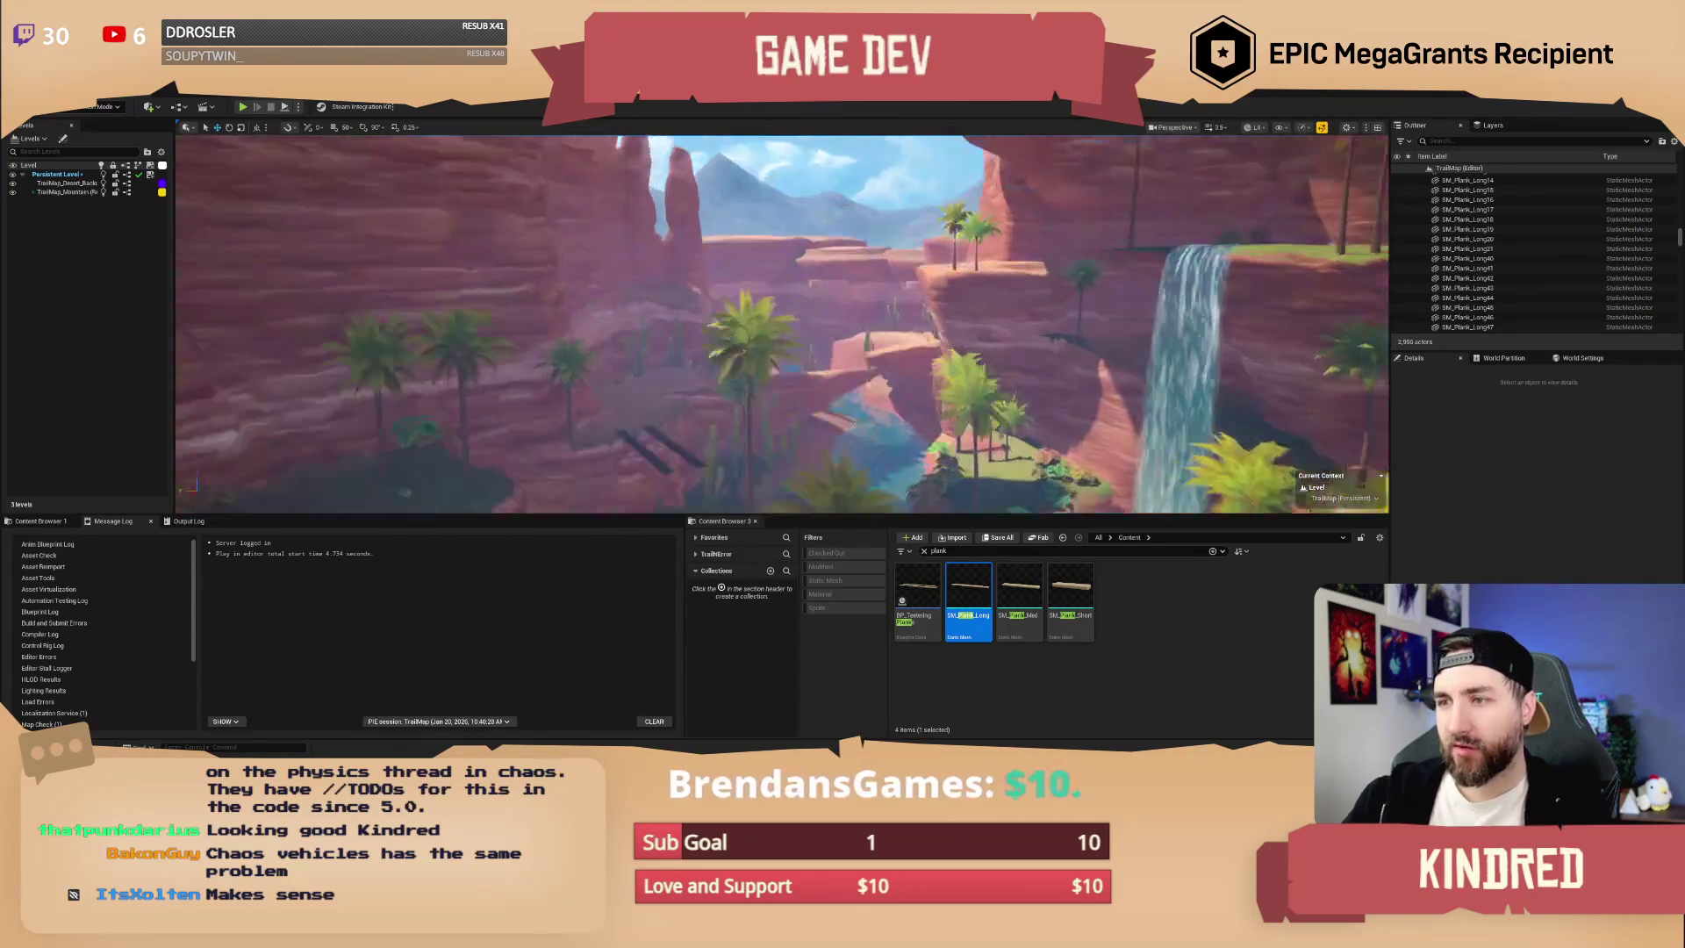
- Place SM_Plank_Long on the canyon floor at scale 1.76 with Simulate Physics enabled
scroll(782, 324, "down", 2)
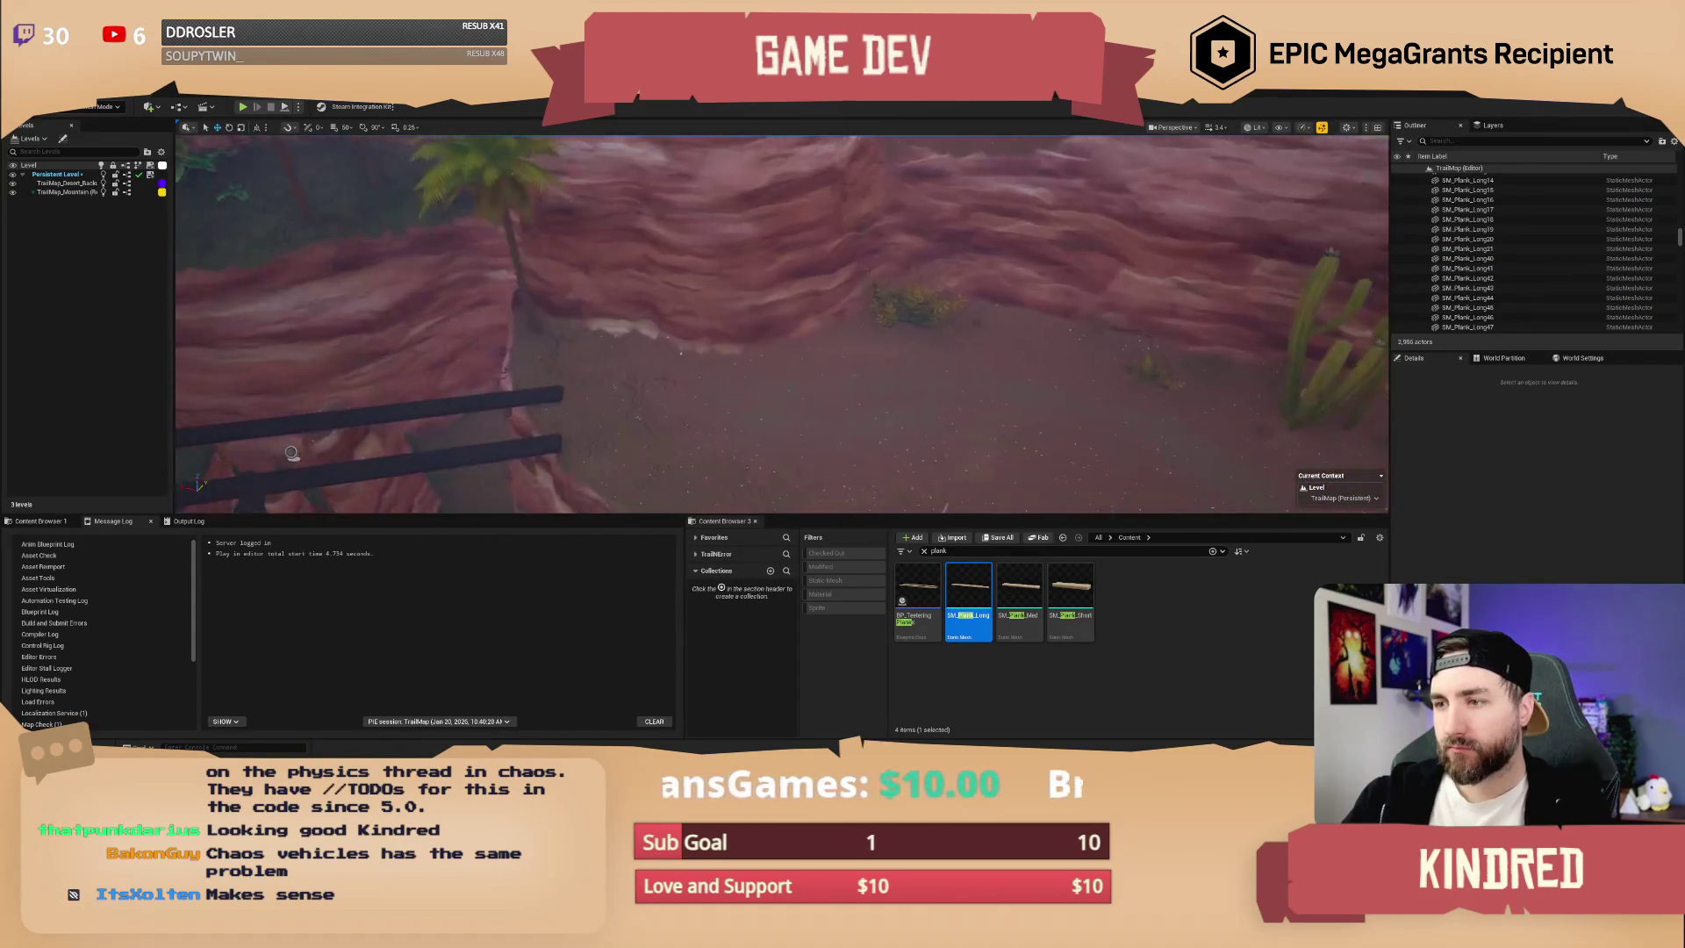
mouse_move(969, 602)
left_mouse_down()
mouse_move(790, 391)
mouse_move(727, 384)
mouse_move(638, 333)
left_mouse_up()
key("w")
scroll(694, 369, "down", 1)
scroll(1536, 526, "down", 3)
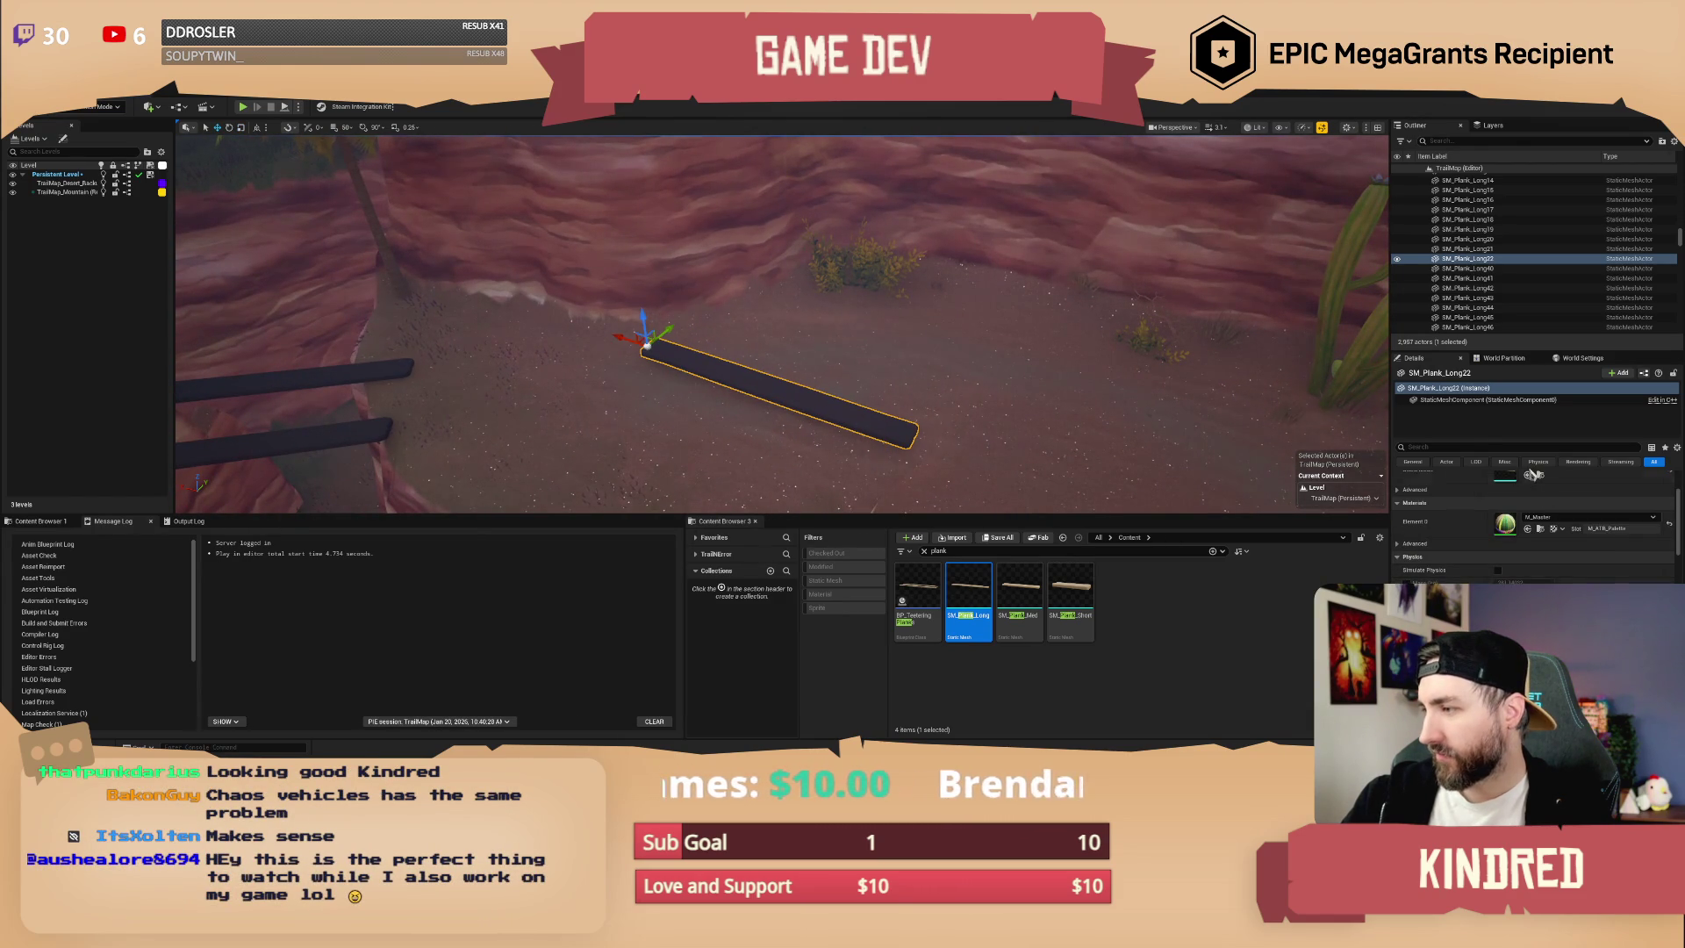
left_click(1511, 447)
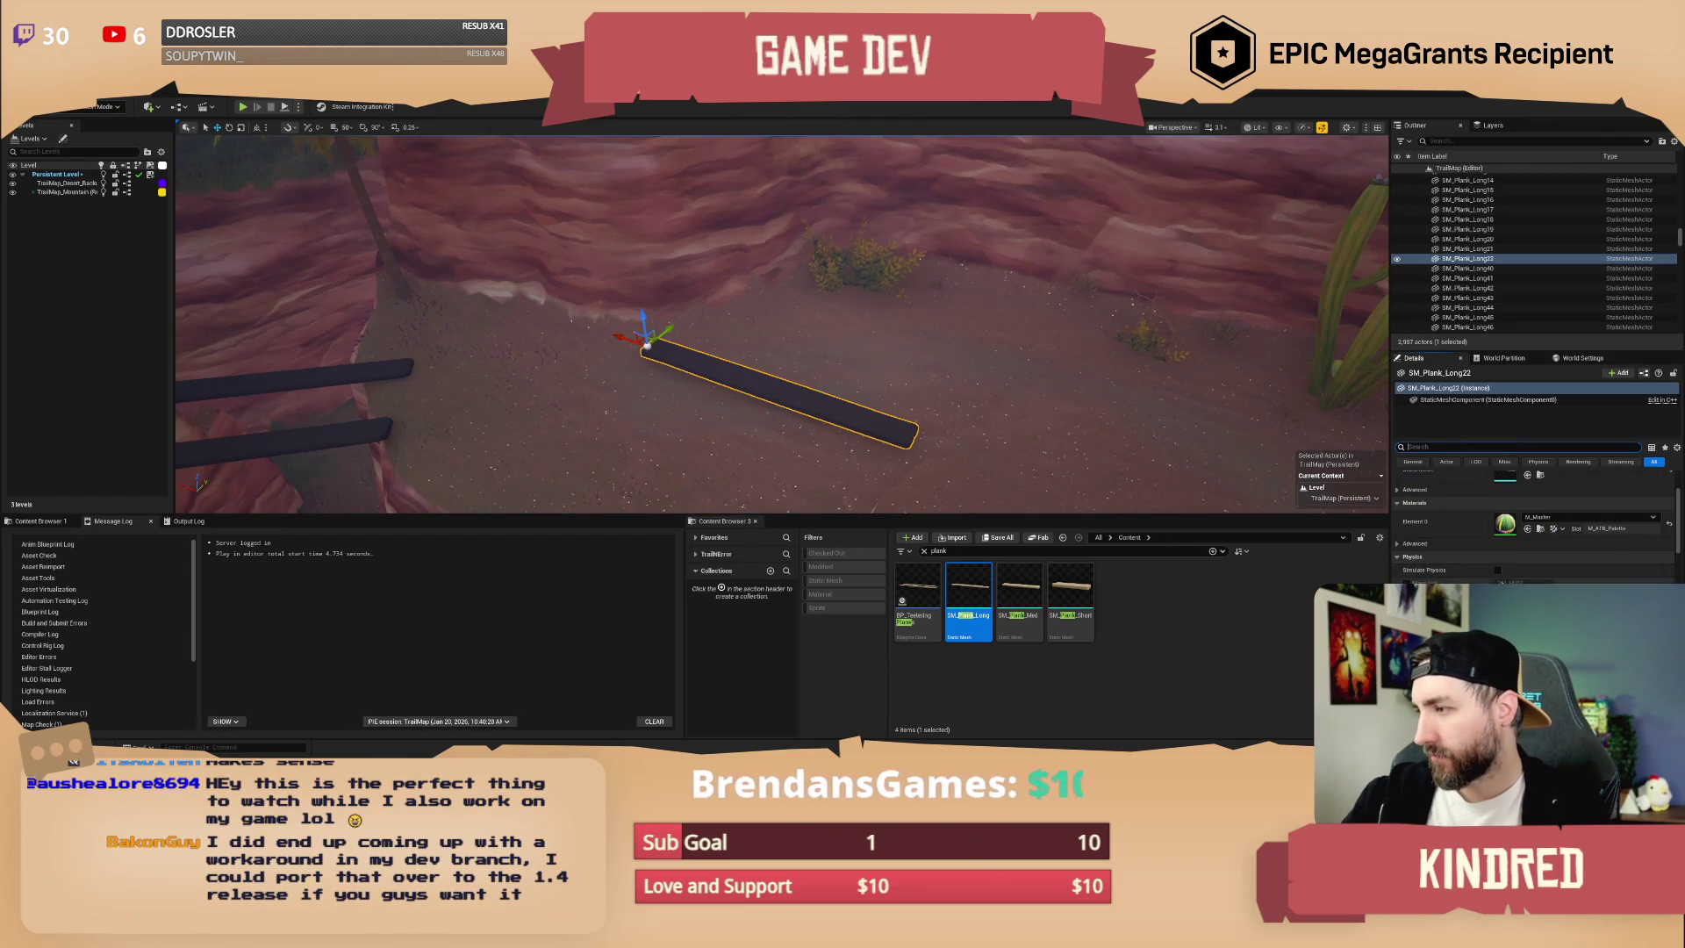
left_click(1497, 570)
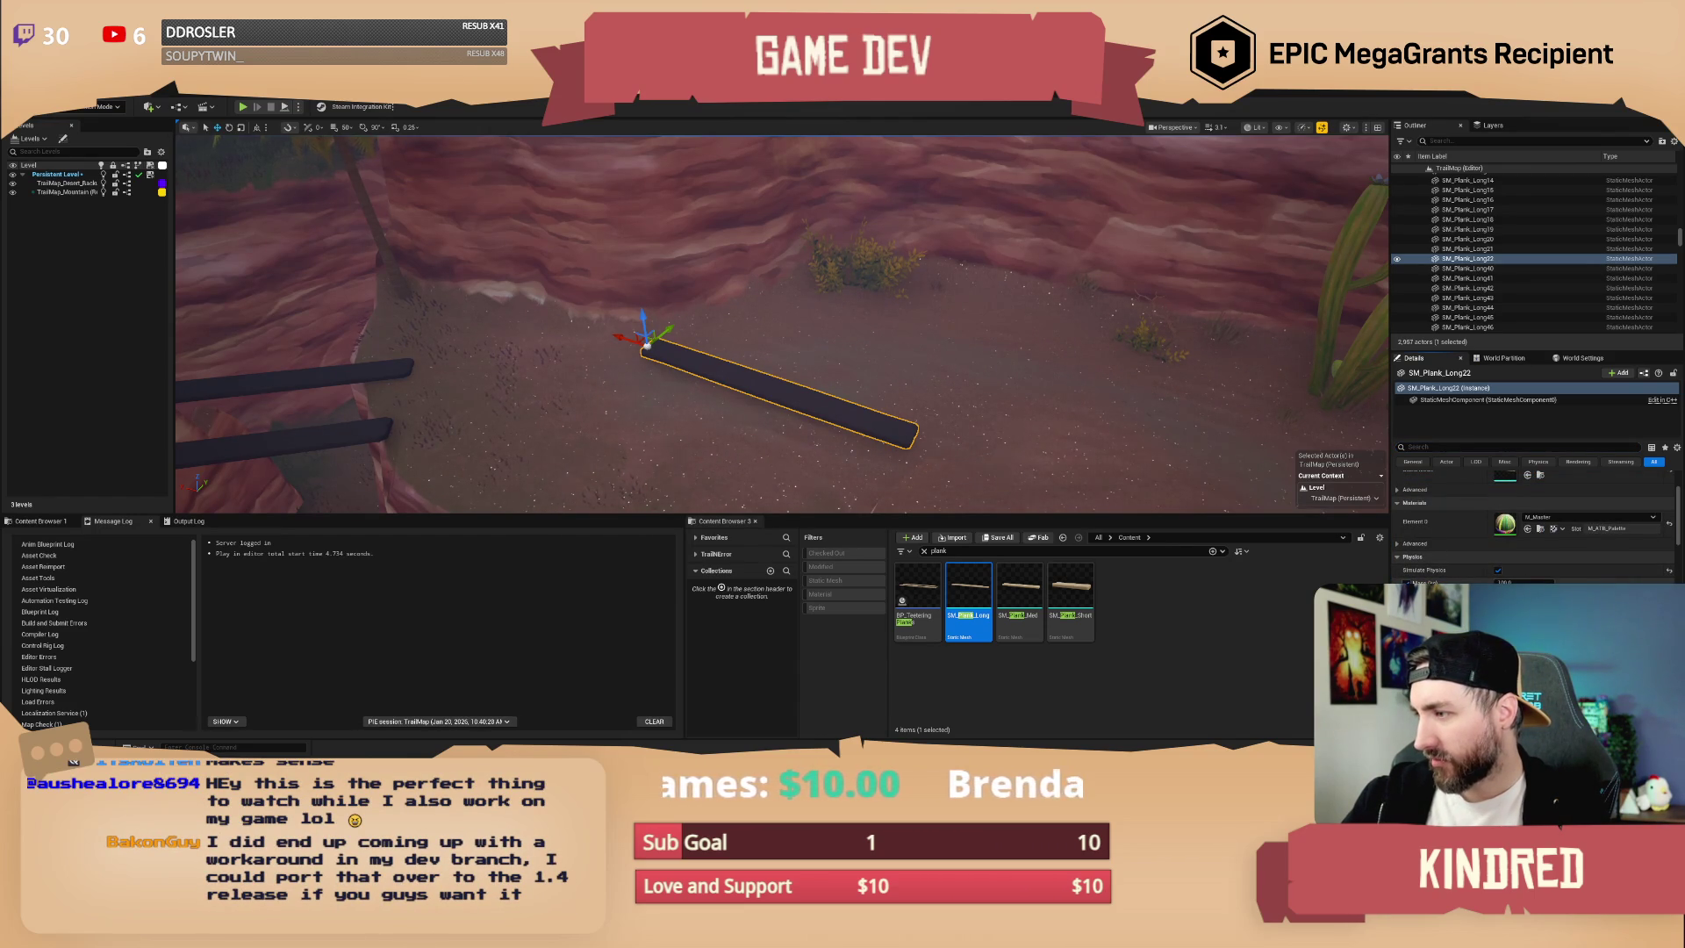
scroll(781, 325, "down", 2)
key("s")
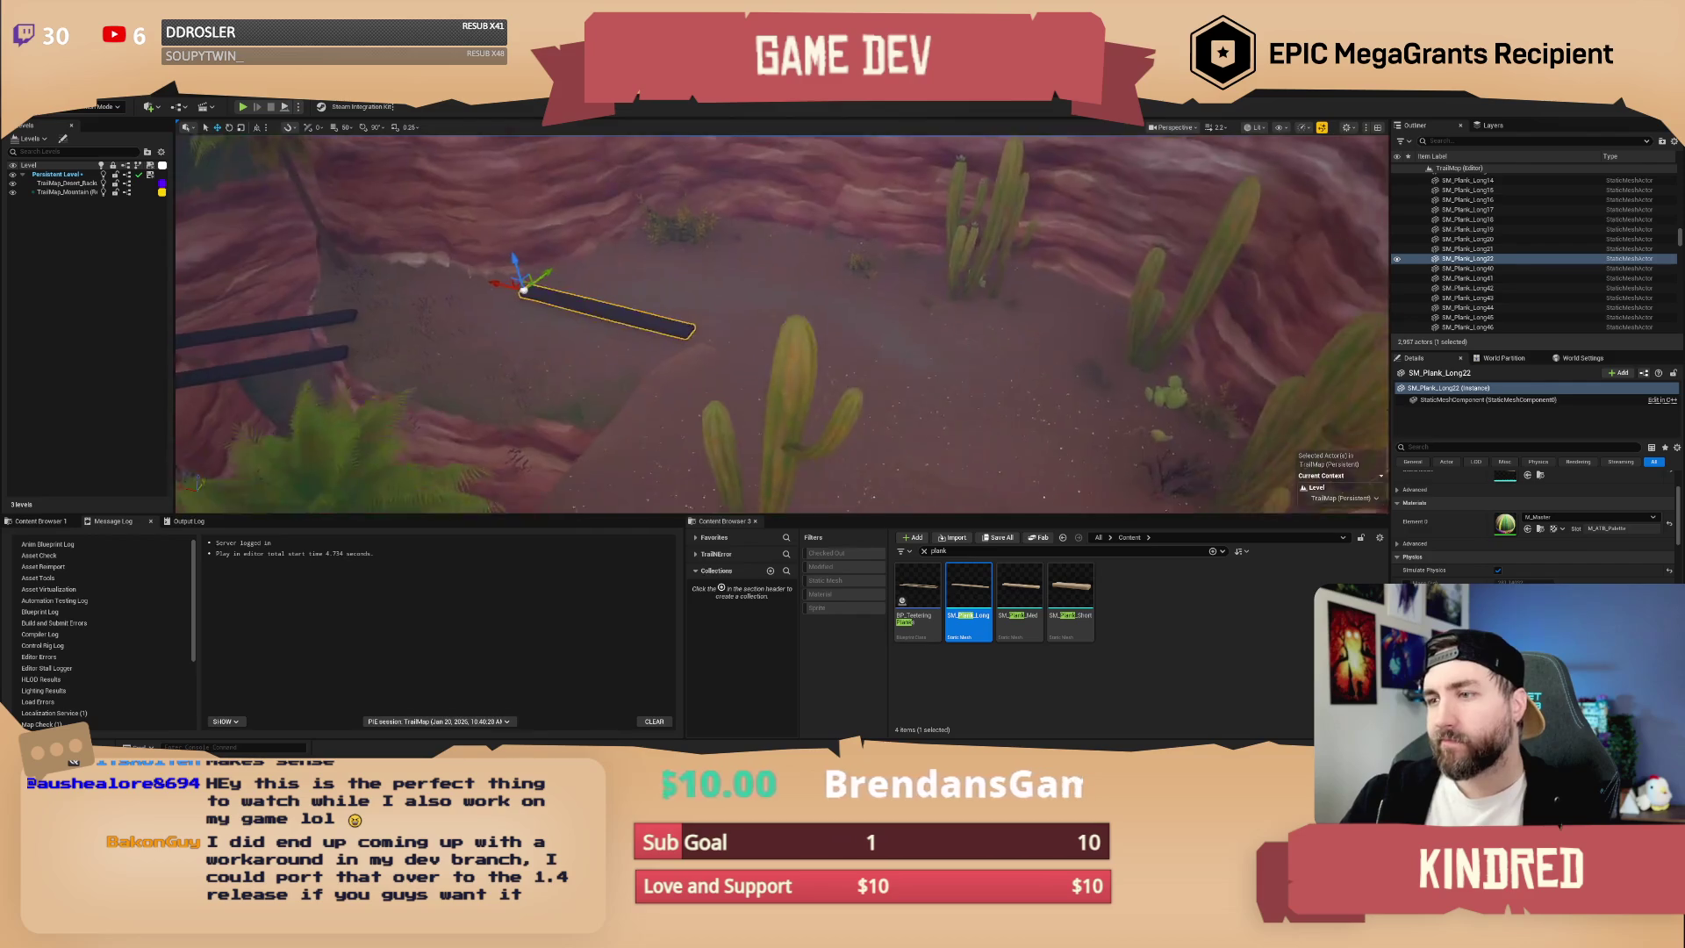
scroll(781, 325, "down", 1)
key("w")
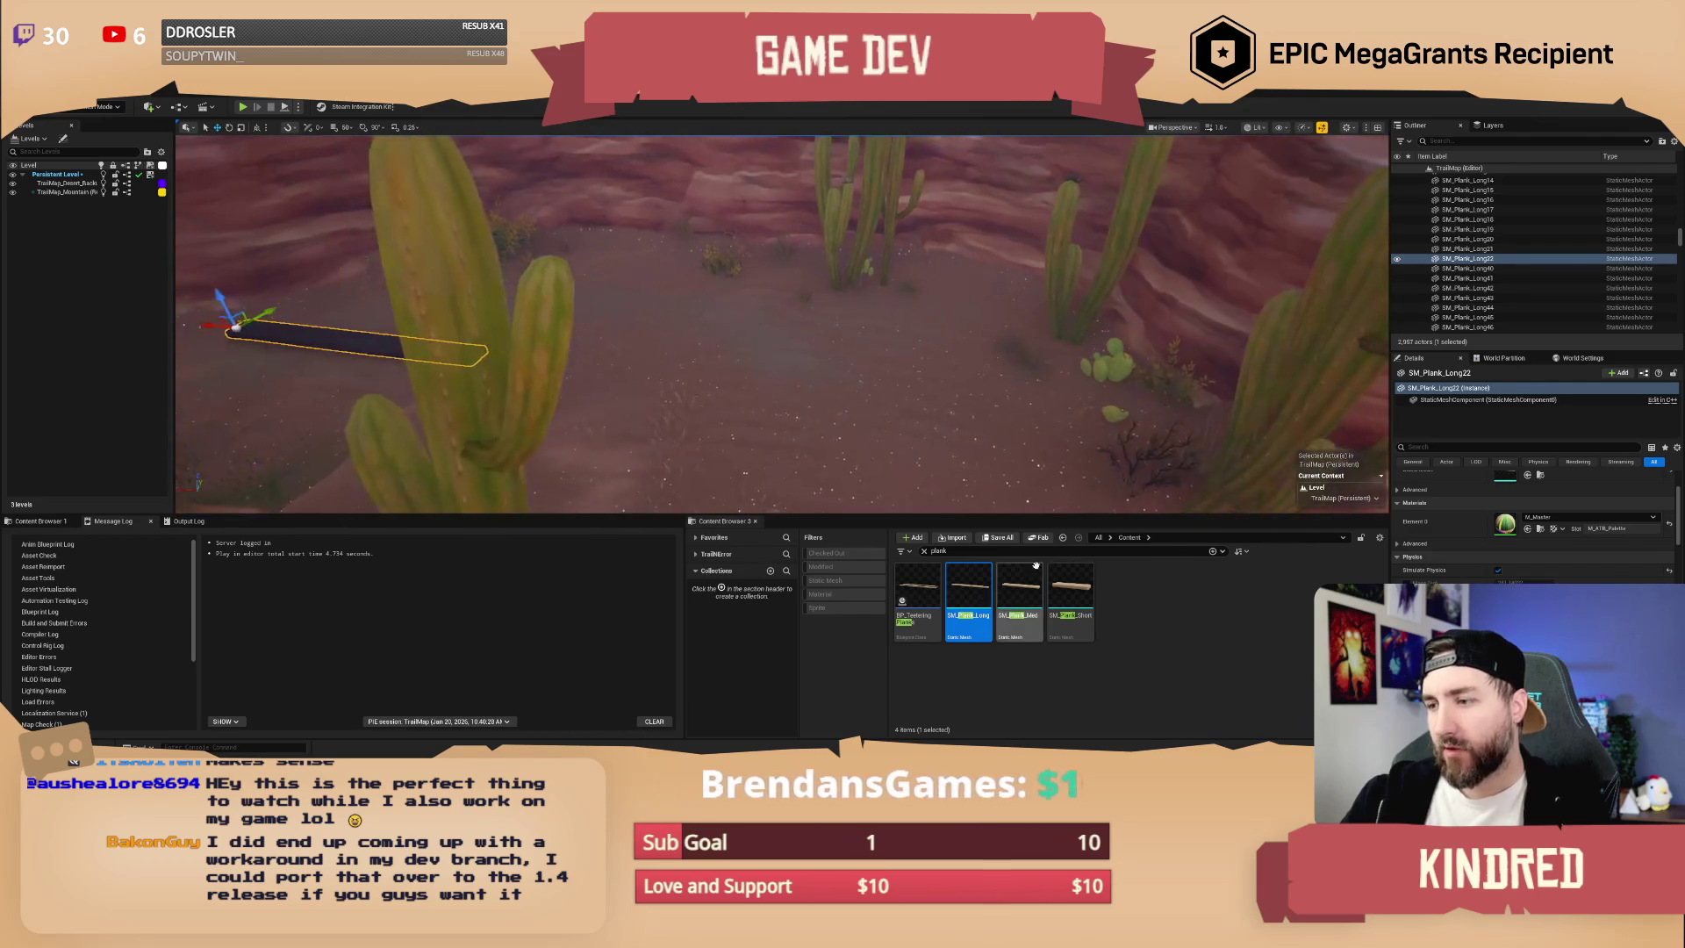
- Place a debug wagon near the planks, run a playtest, then stop it and frame the wagon
type("debug")
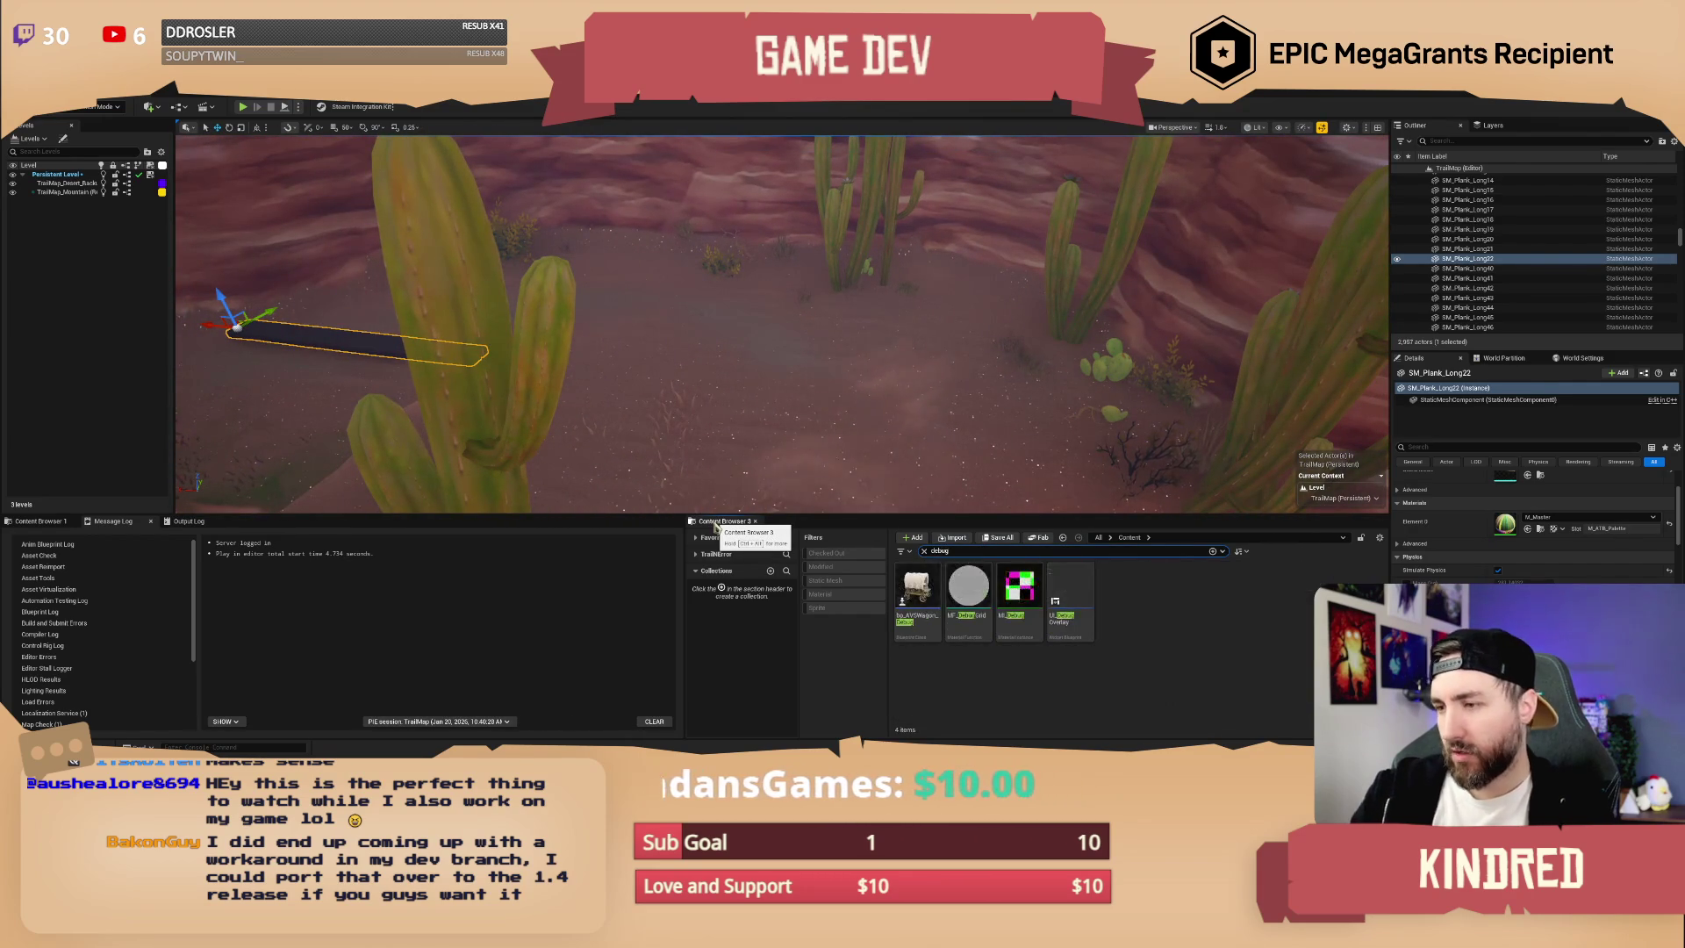
mouse_move(916, 587)
left_mouse_down()
mouse_move(913, 465)
mouse_move(966, 430)
mouse_move(904, 366)
mouse_move(246, 204)
left_mouse_up()
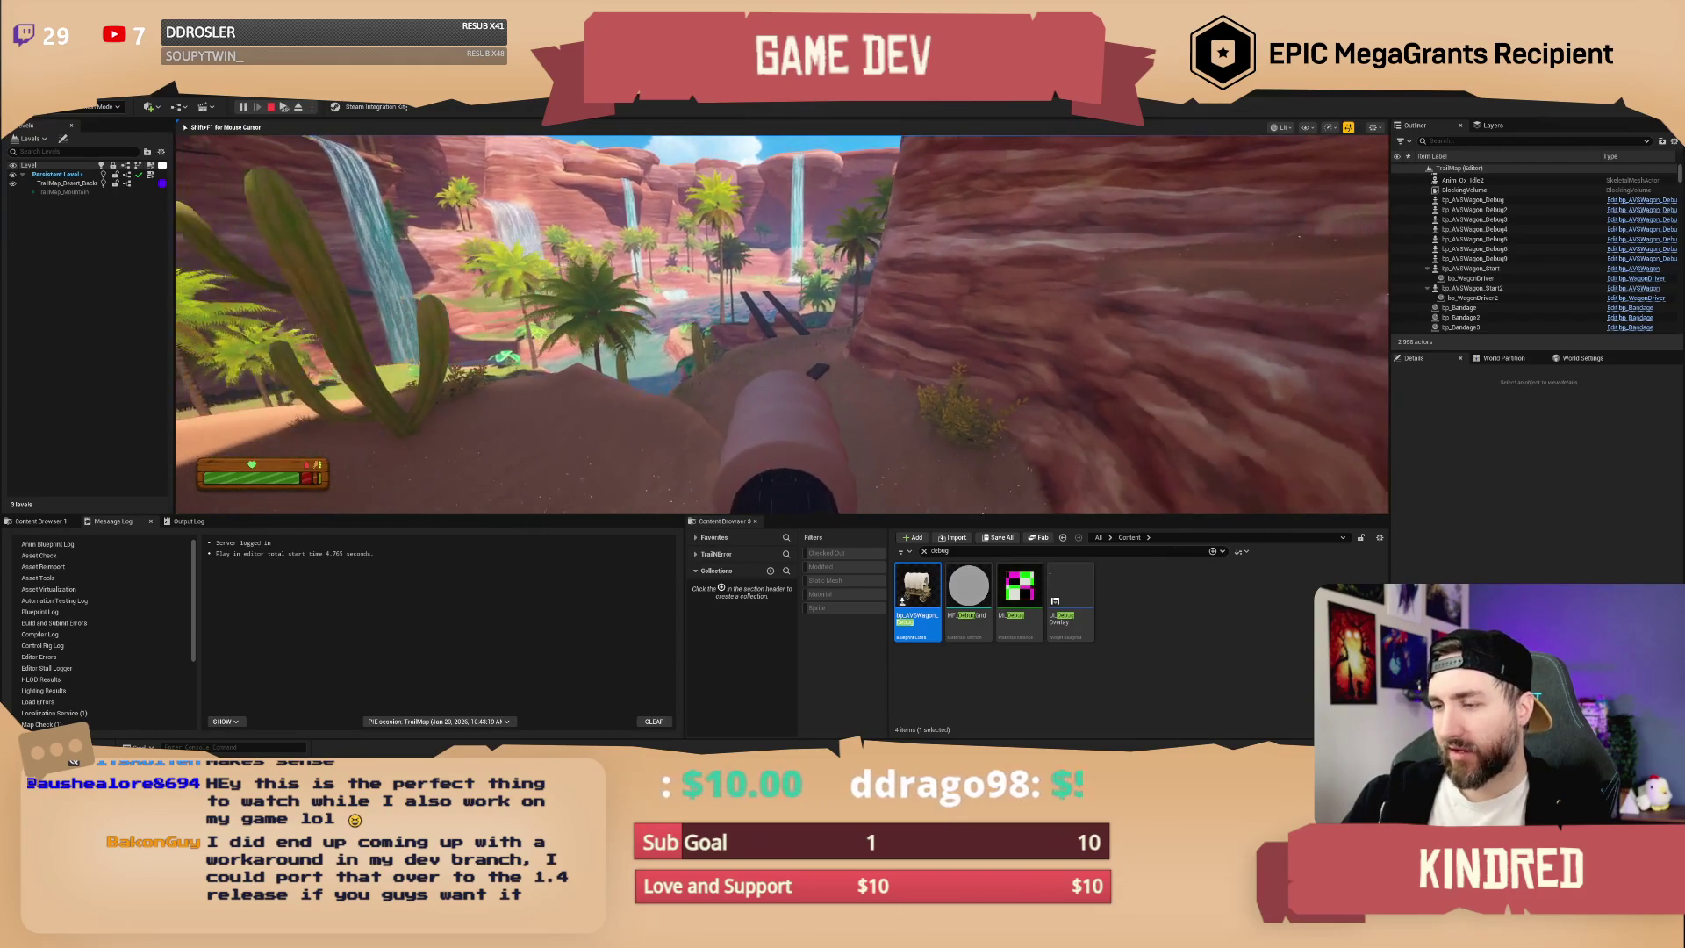
key("Escape")
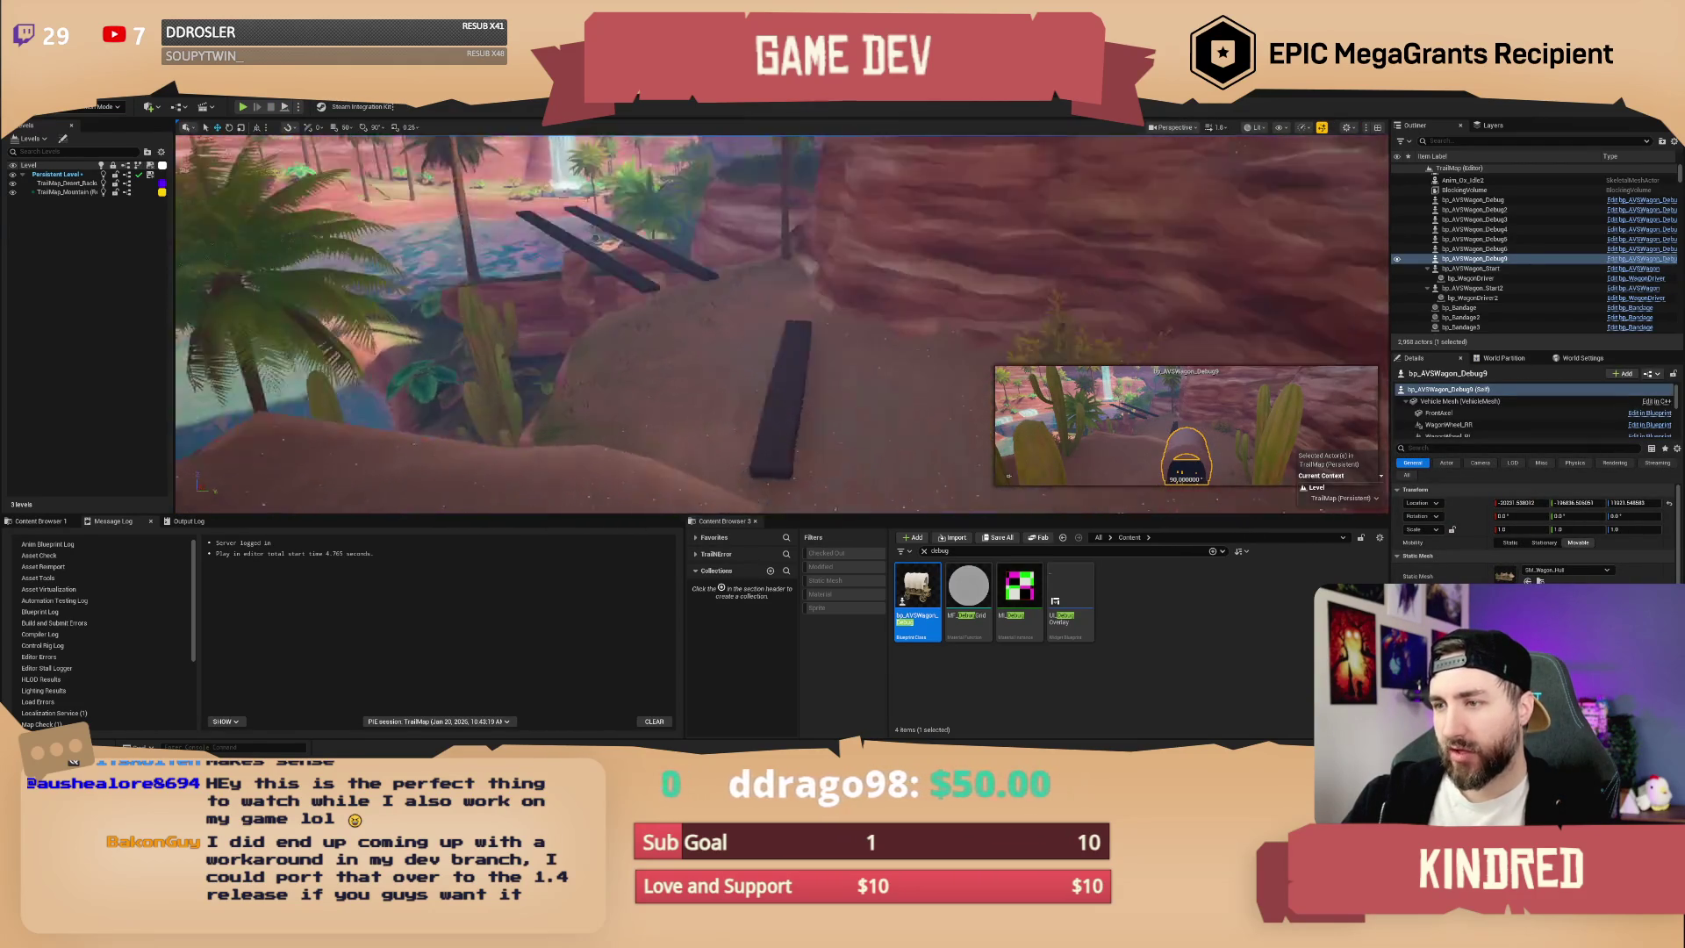
key("f")
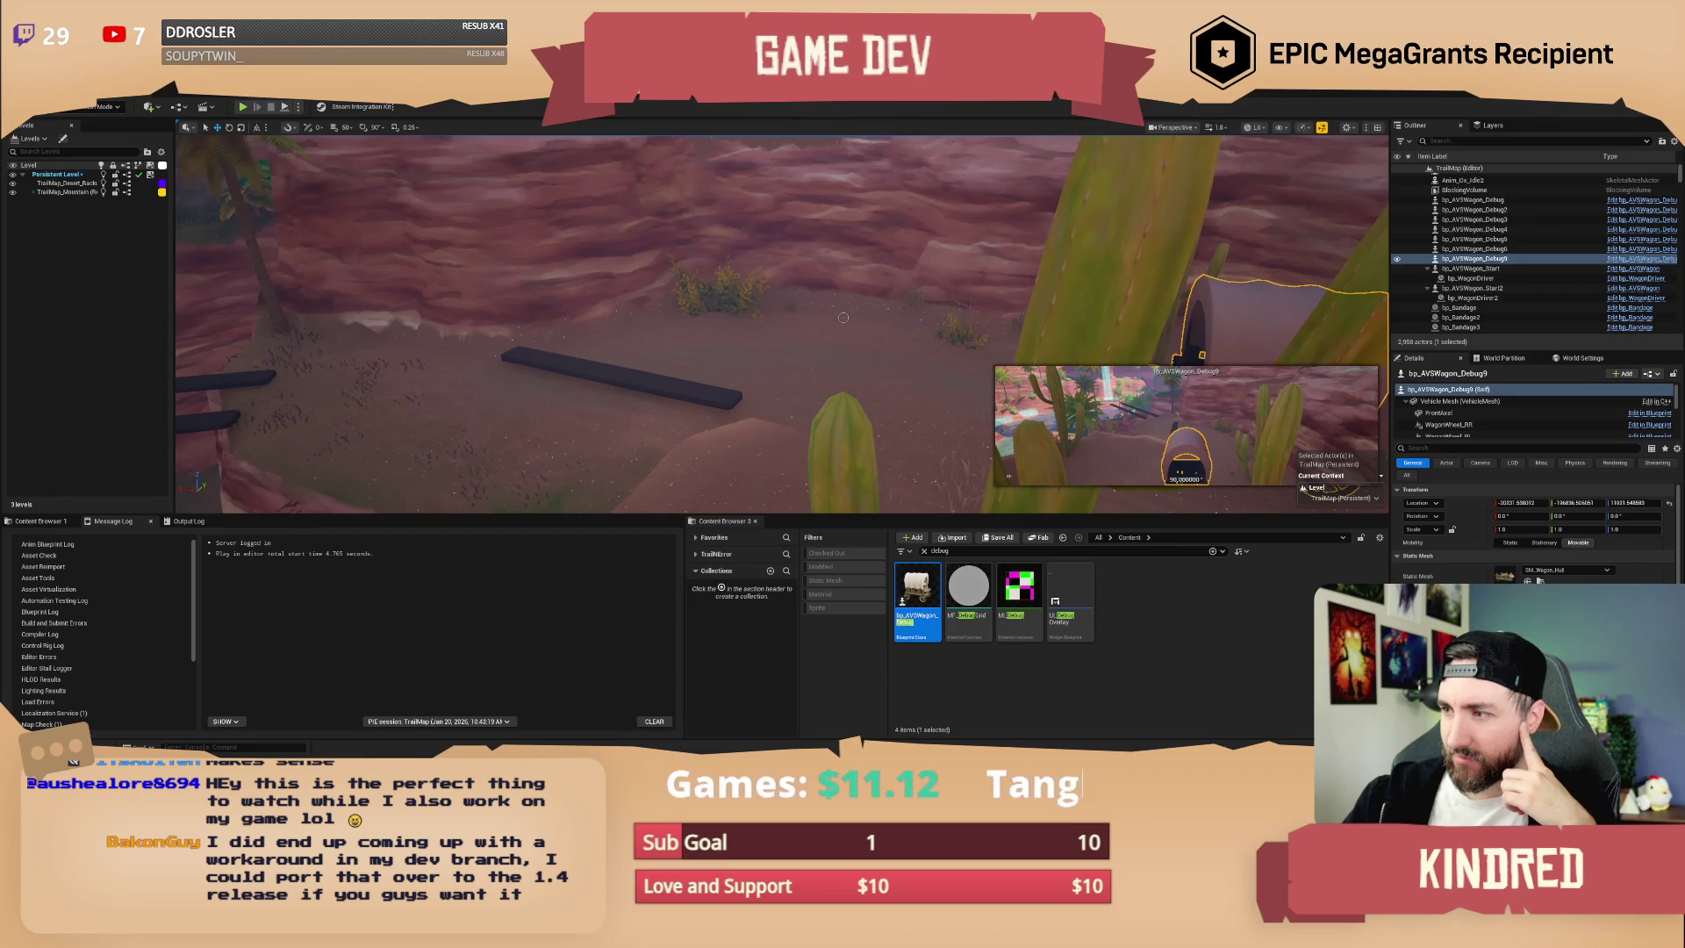
- Widen the view over the canyon and select the long plank SM_Plank_Long22
left_click_drag(863, 321, 834, 359)
mouse_move(478, 322)
left_mouse_down()
mouse_move(457, 365)
mouse_move(451, 330)
left_mouse_up()
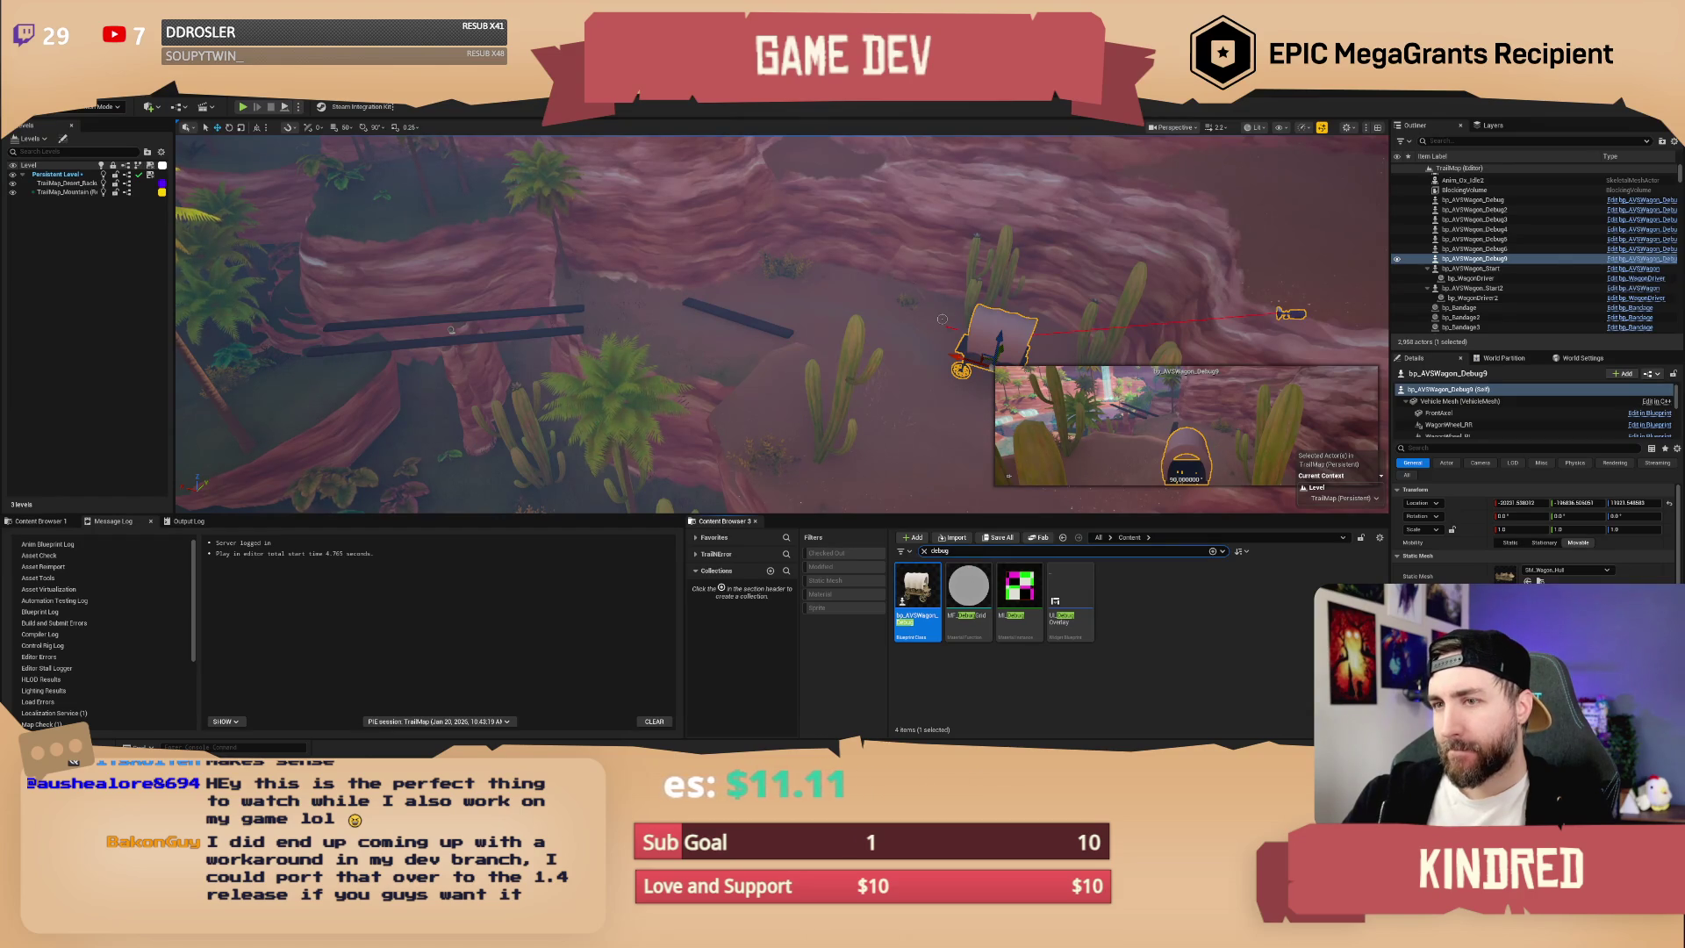
left_click(451, 330)
- Delete the physics plank SM_Plank_Long22, then select the hoodoo rock by the waterfall
left_click_drag(451, 330, 915, 349)
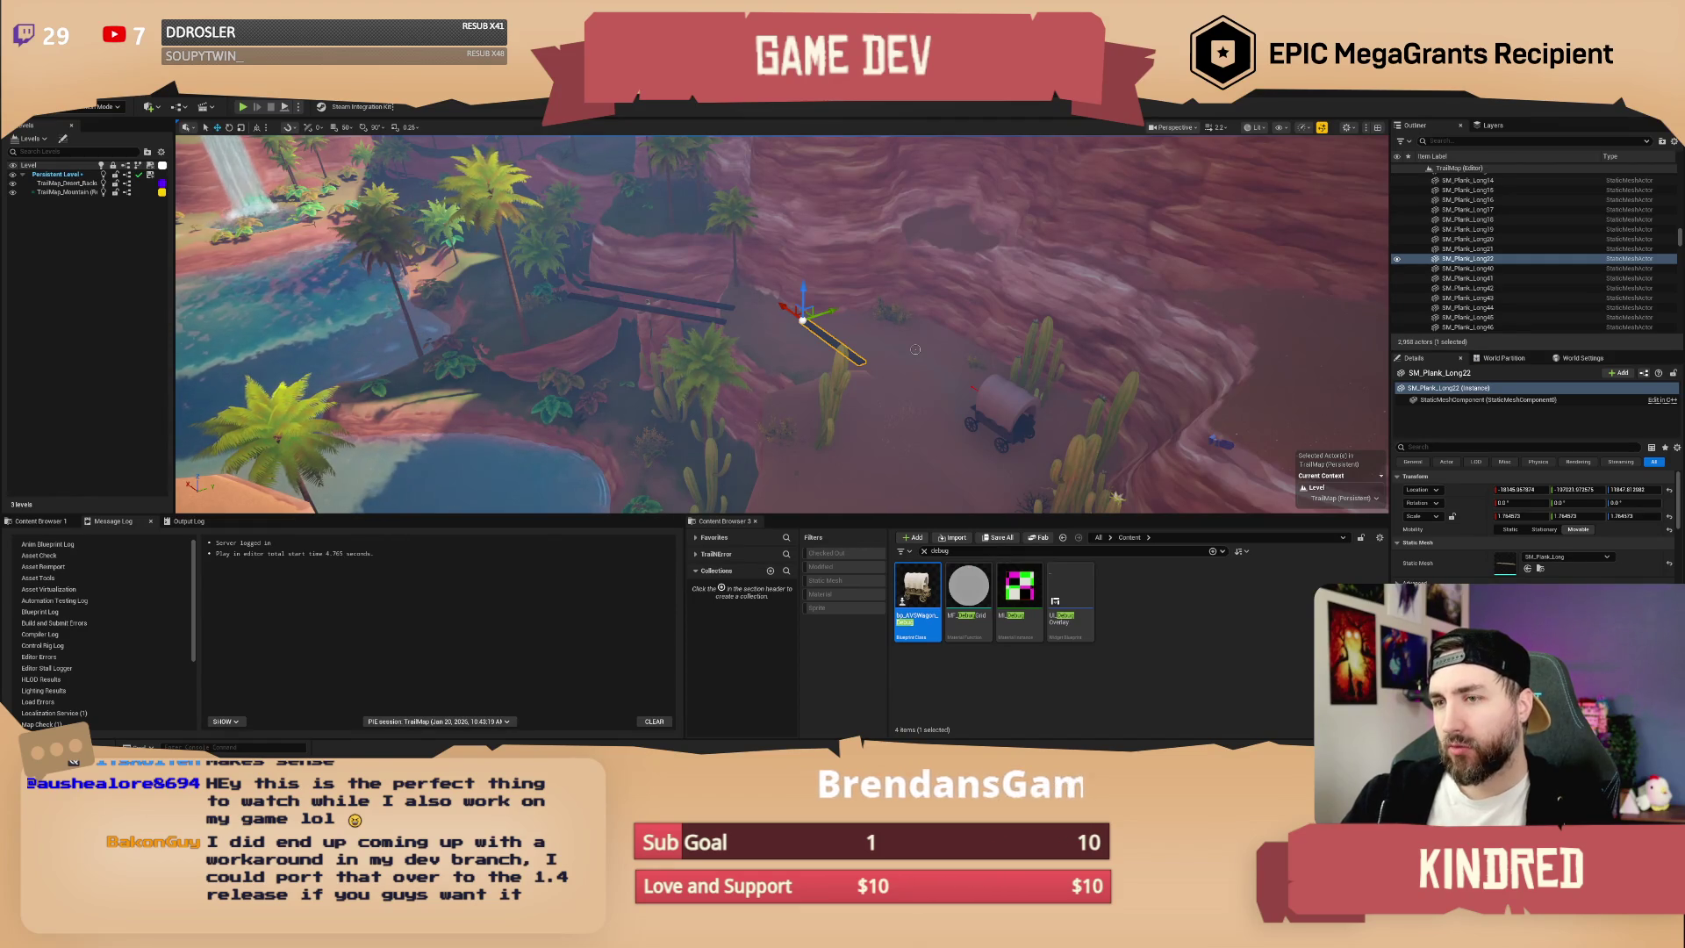
left_click_drag(915, 349, 905, 316)
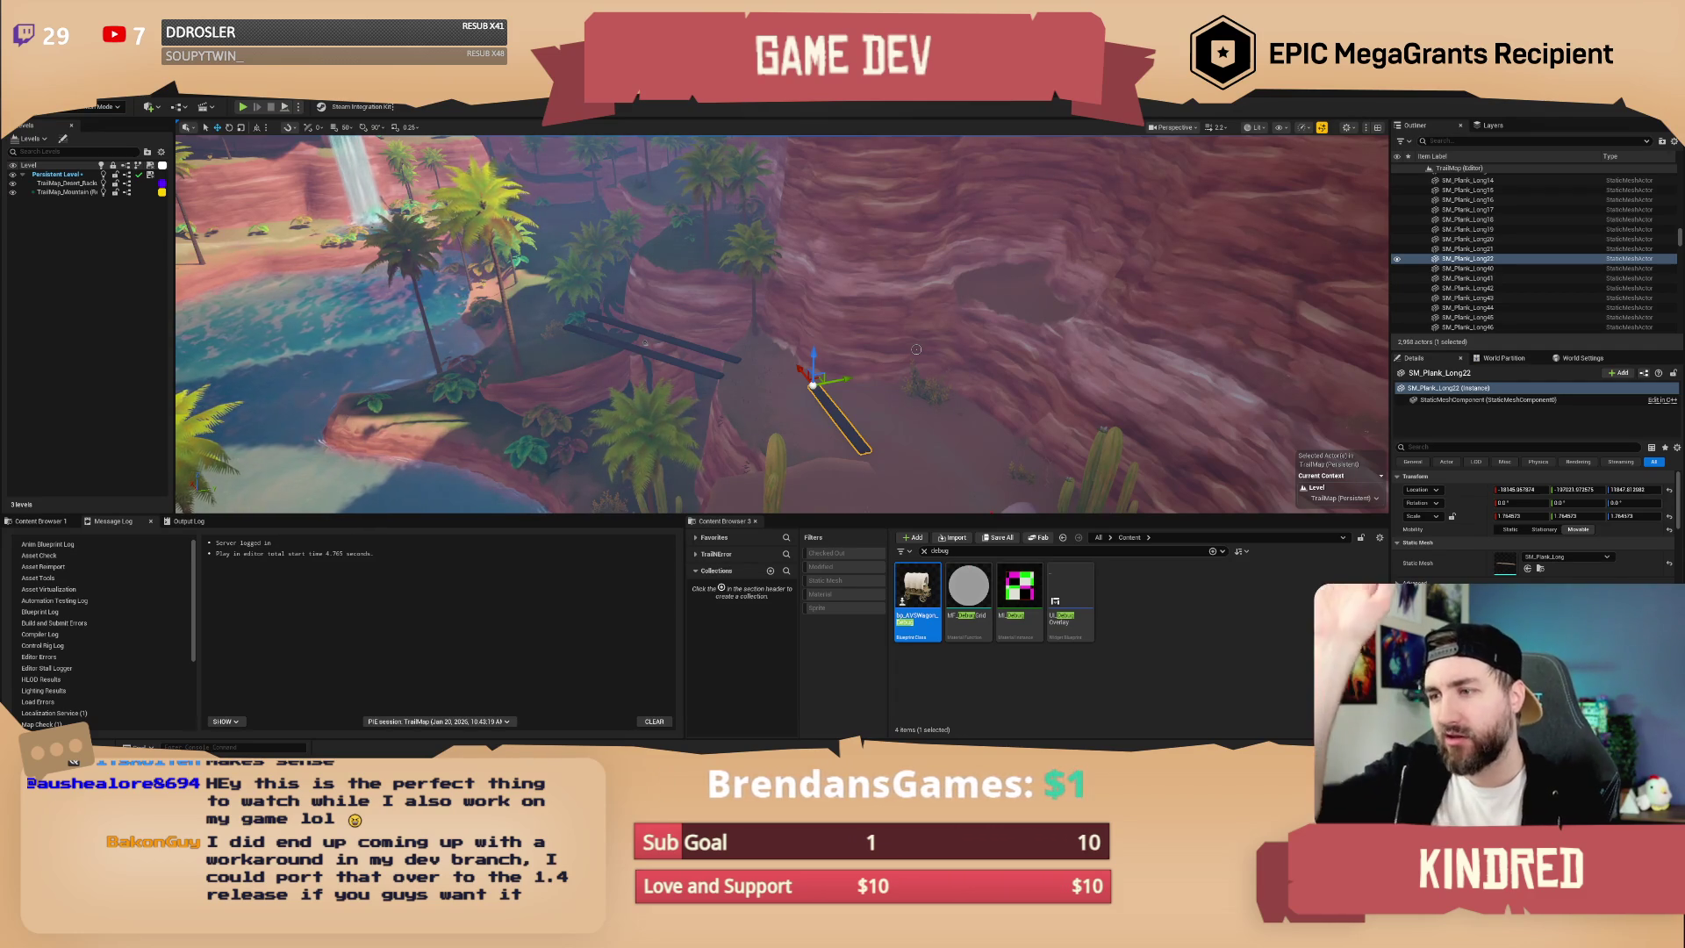
mouse_move(986, 361)
left_mouse_down()
mouse_move(934, 325)
mouse_move(988, 359)
left_mouse_up()
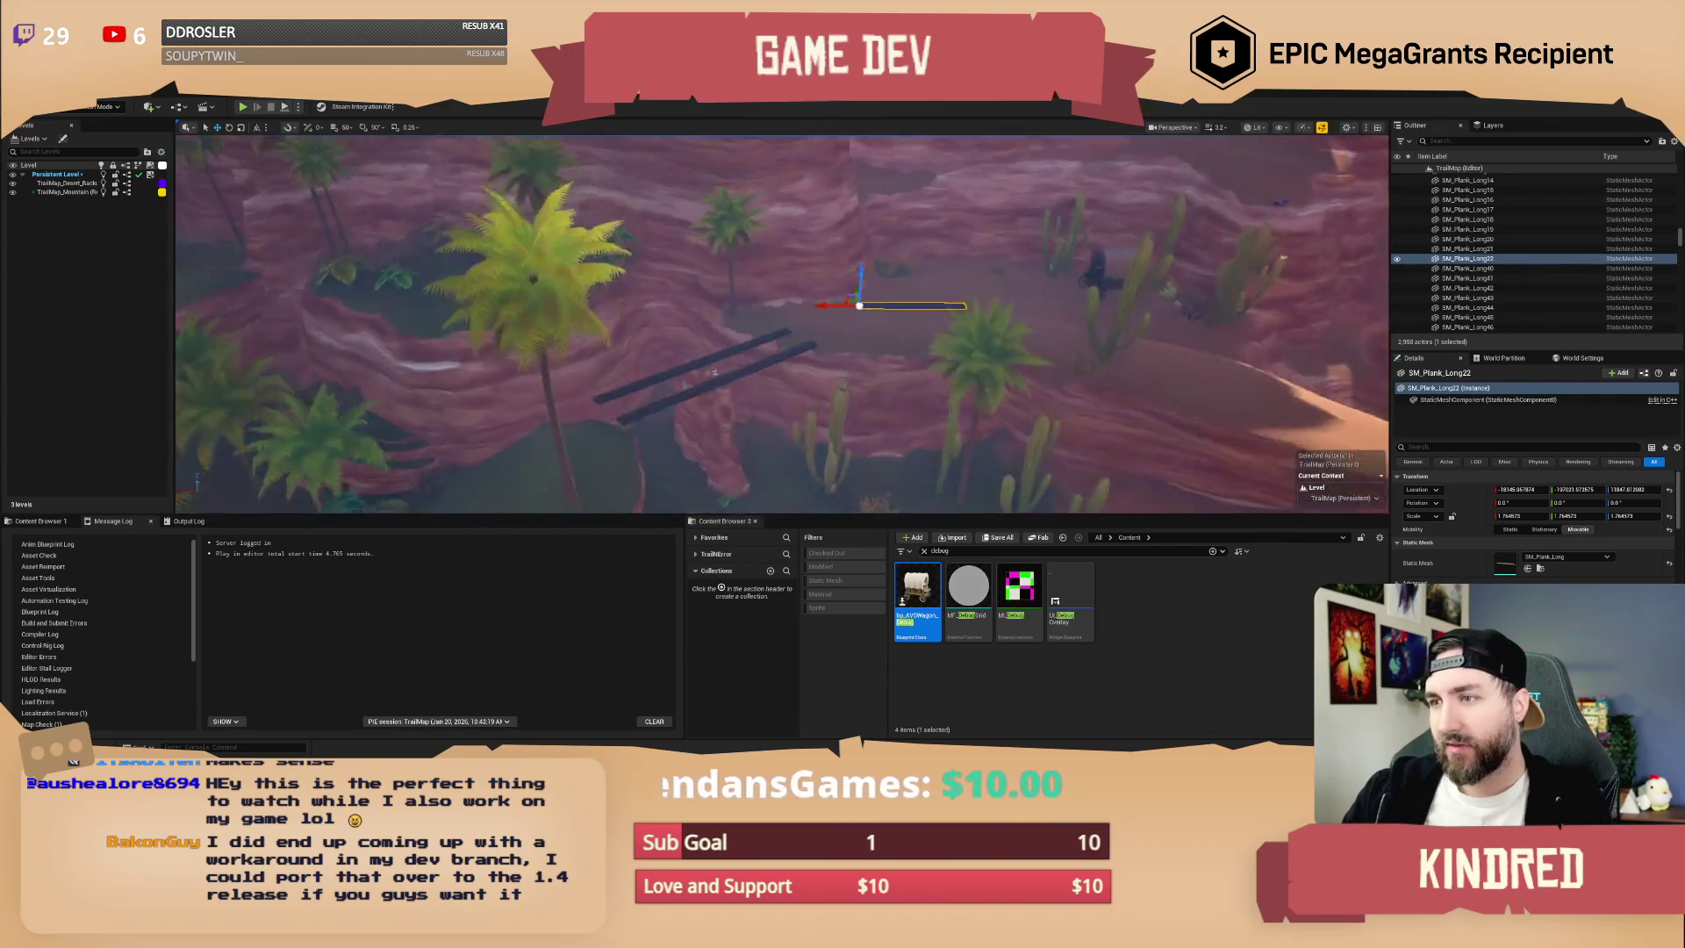
key("Delete")
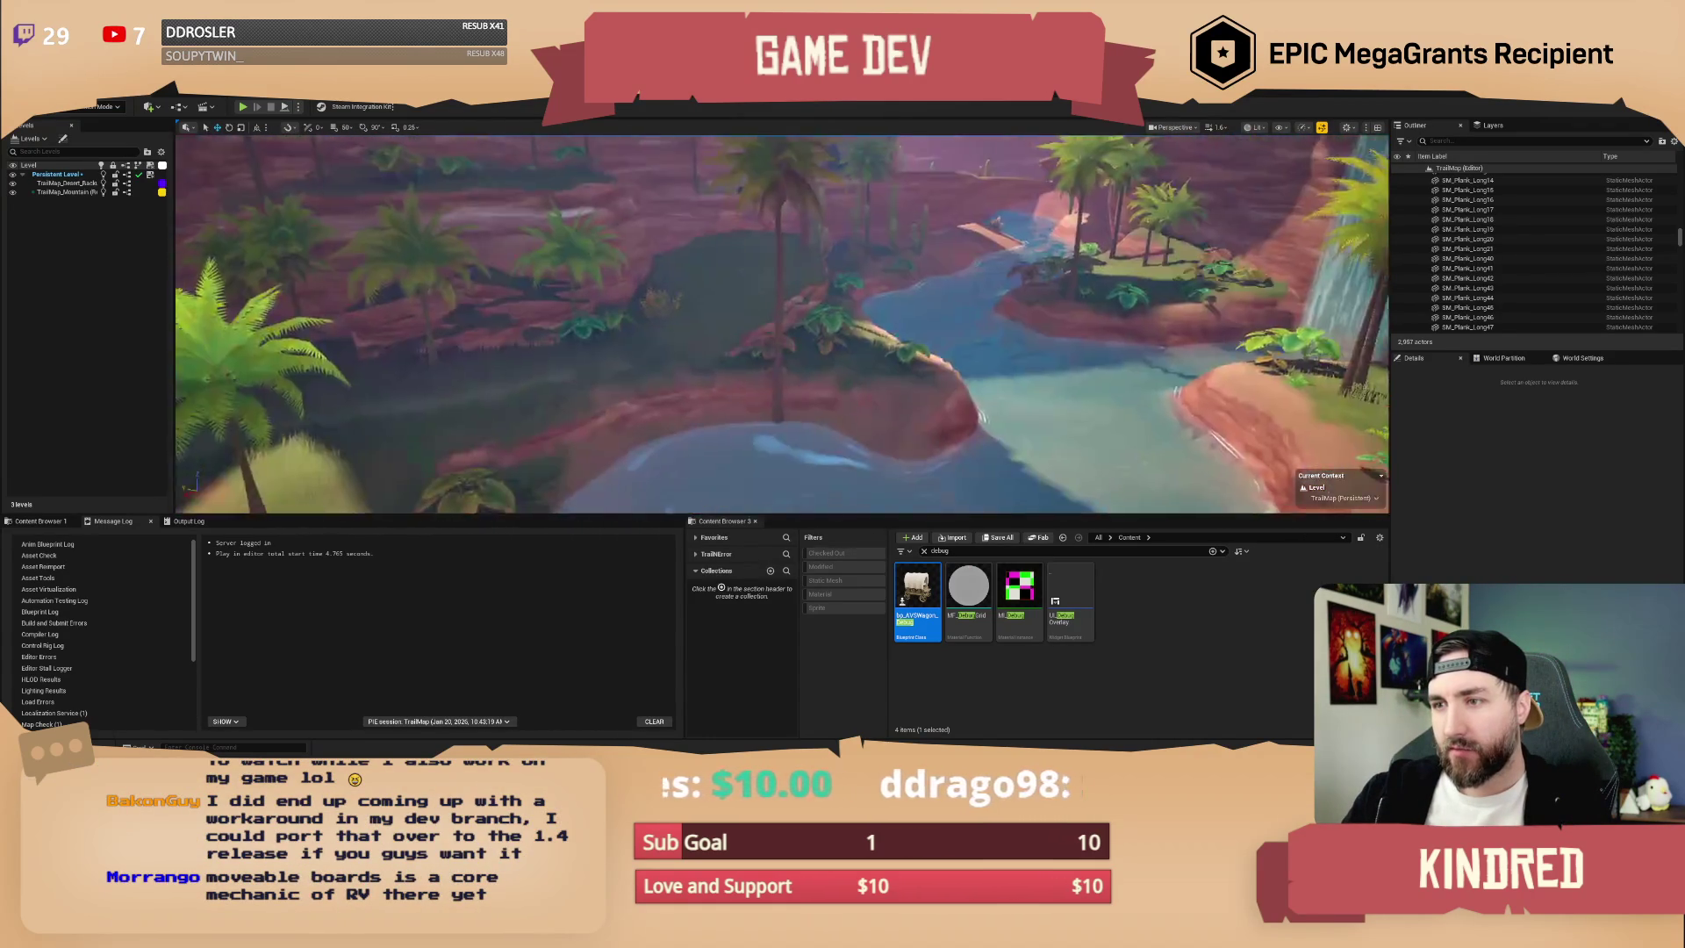
left_click(753, 350)
- Browse to the hoodoo's mesh in Desert rocks and place another hoodoo at the waterfall's foot
right_click(753, 351)
left_click(808, 561)
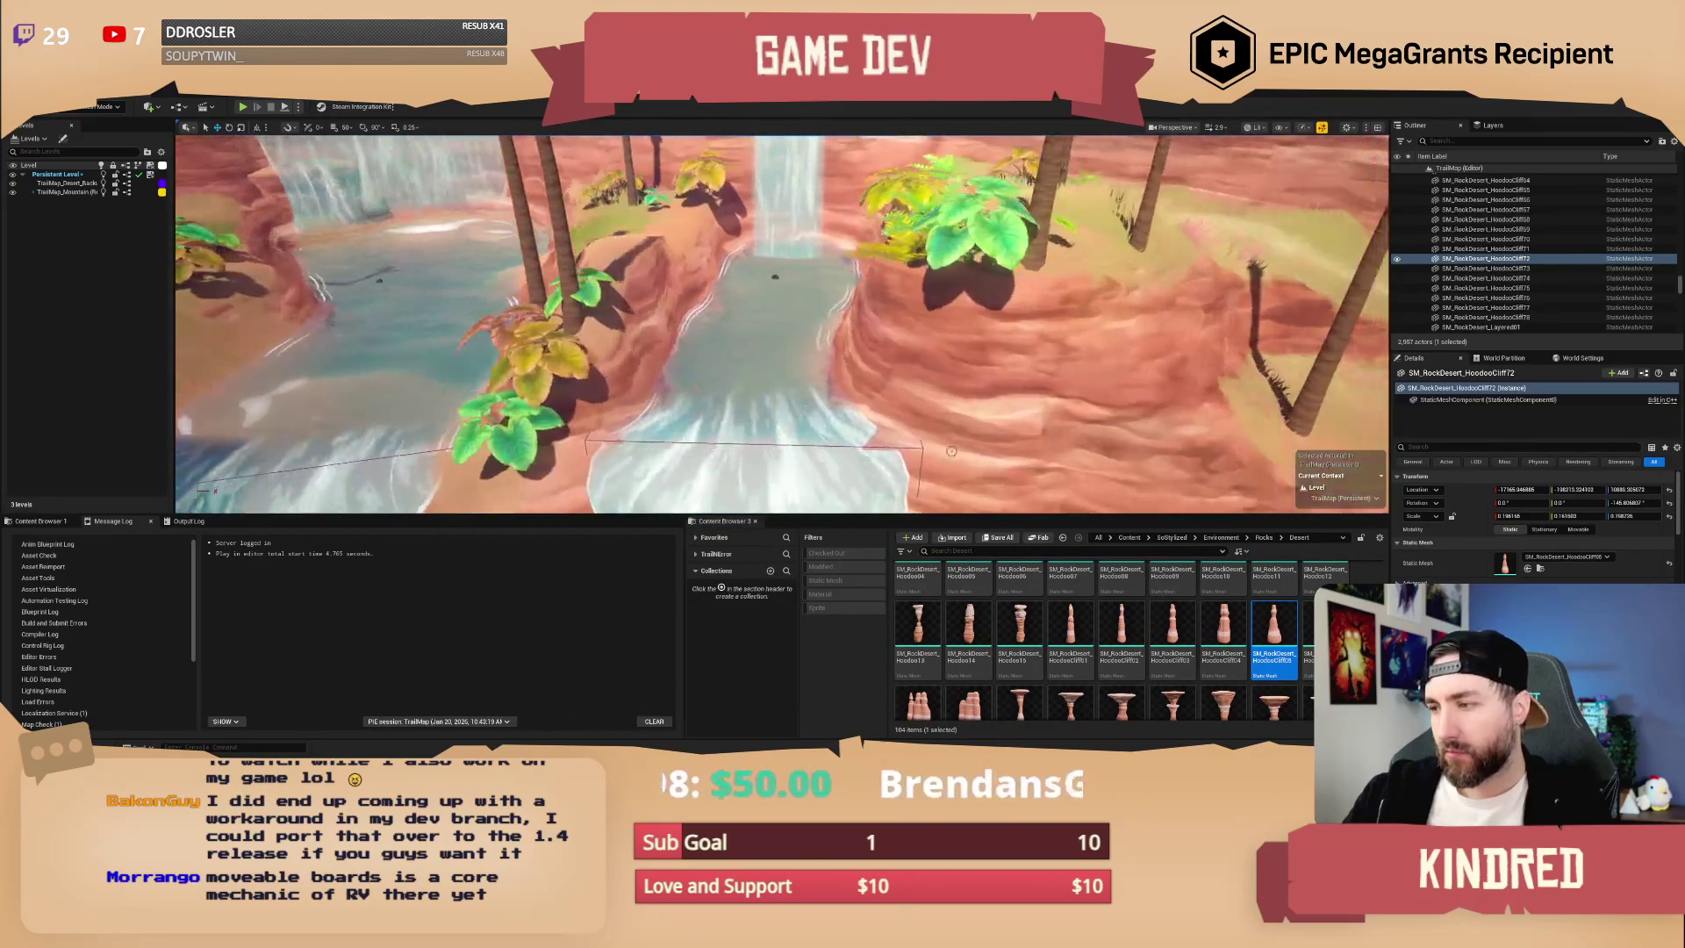
left_click(1020, 628)
left_click_drag(847, 522, 744, 383)
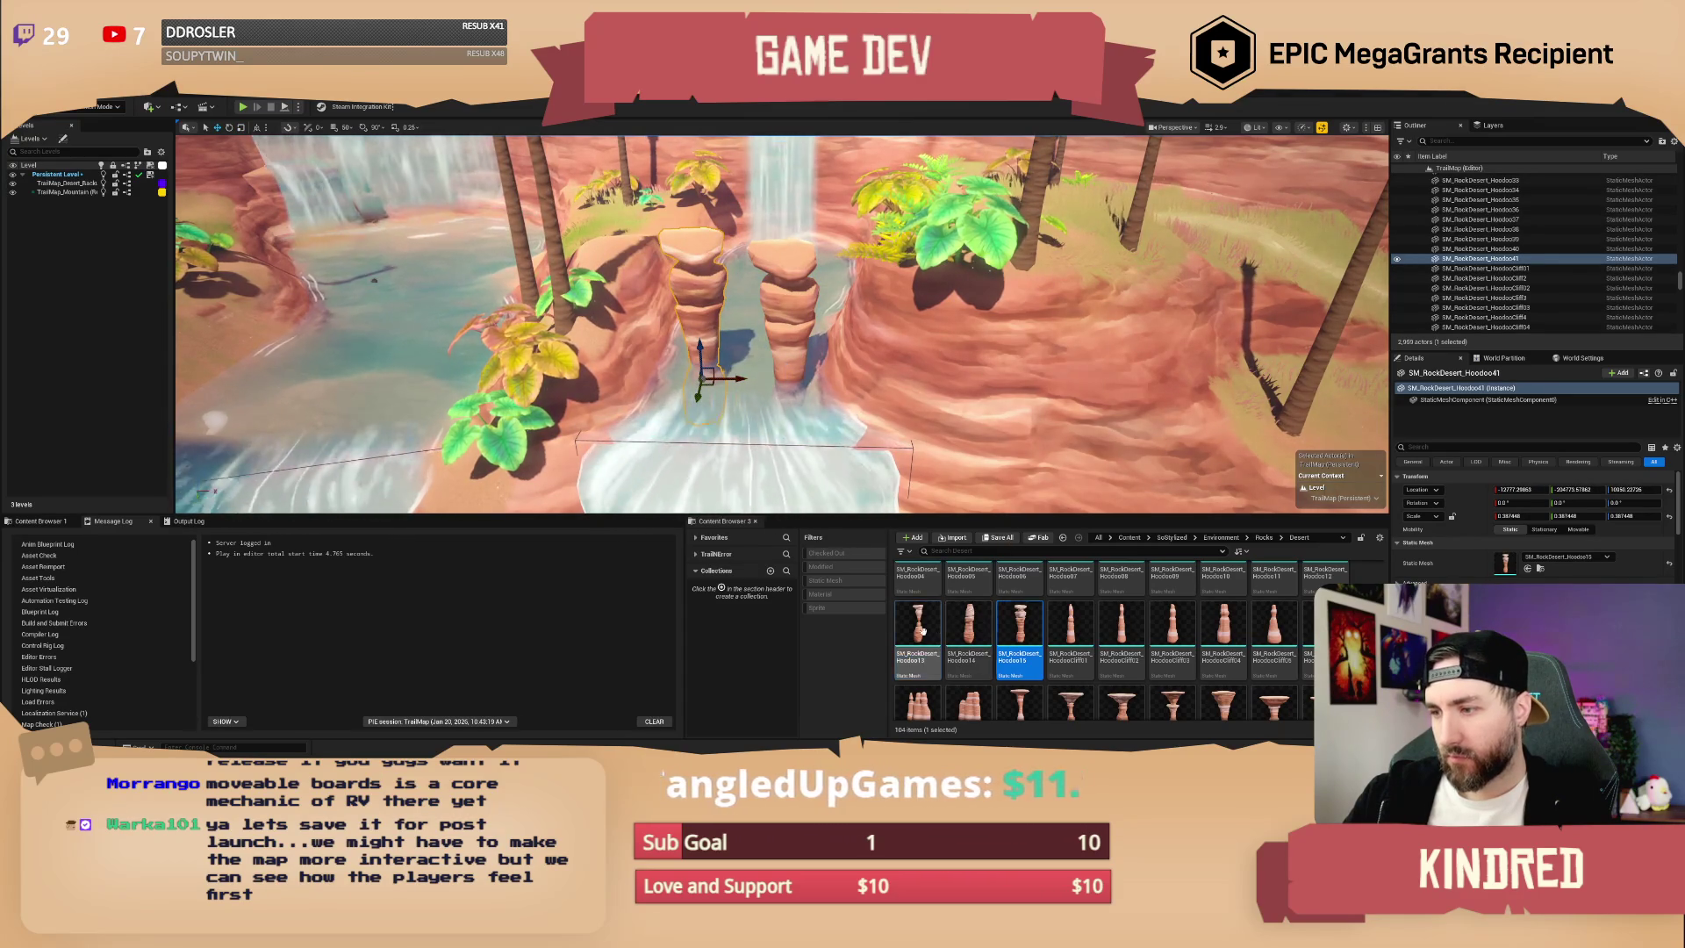
- Replace the placed rock with SM_RockDesert_Hoodoo13 and rotate it about 45 degrees
left_click(913, 668)
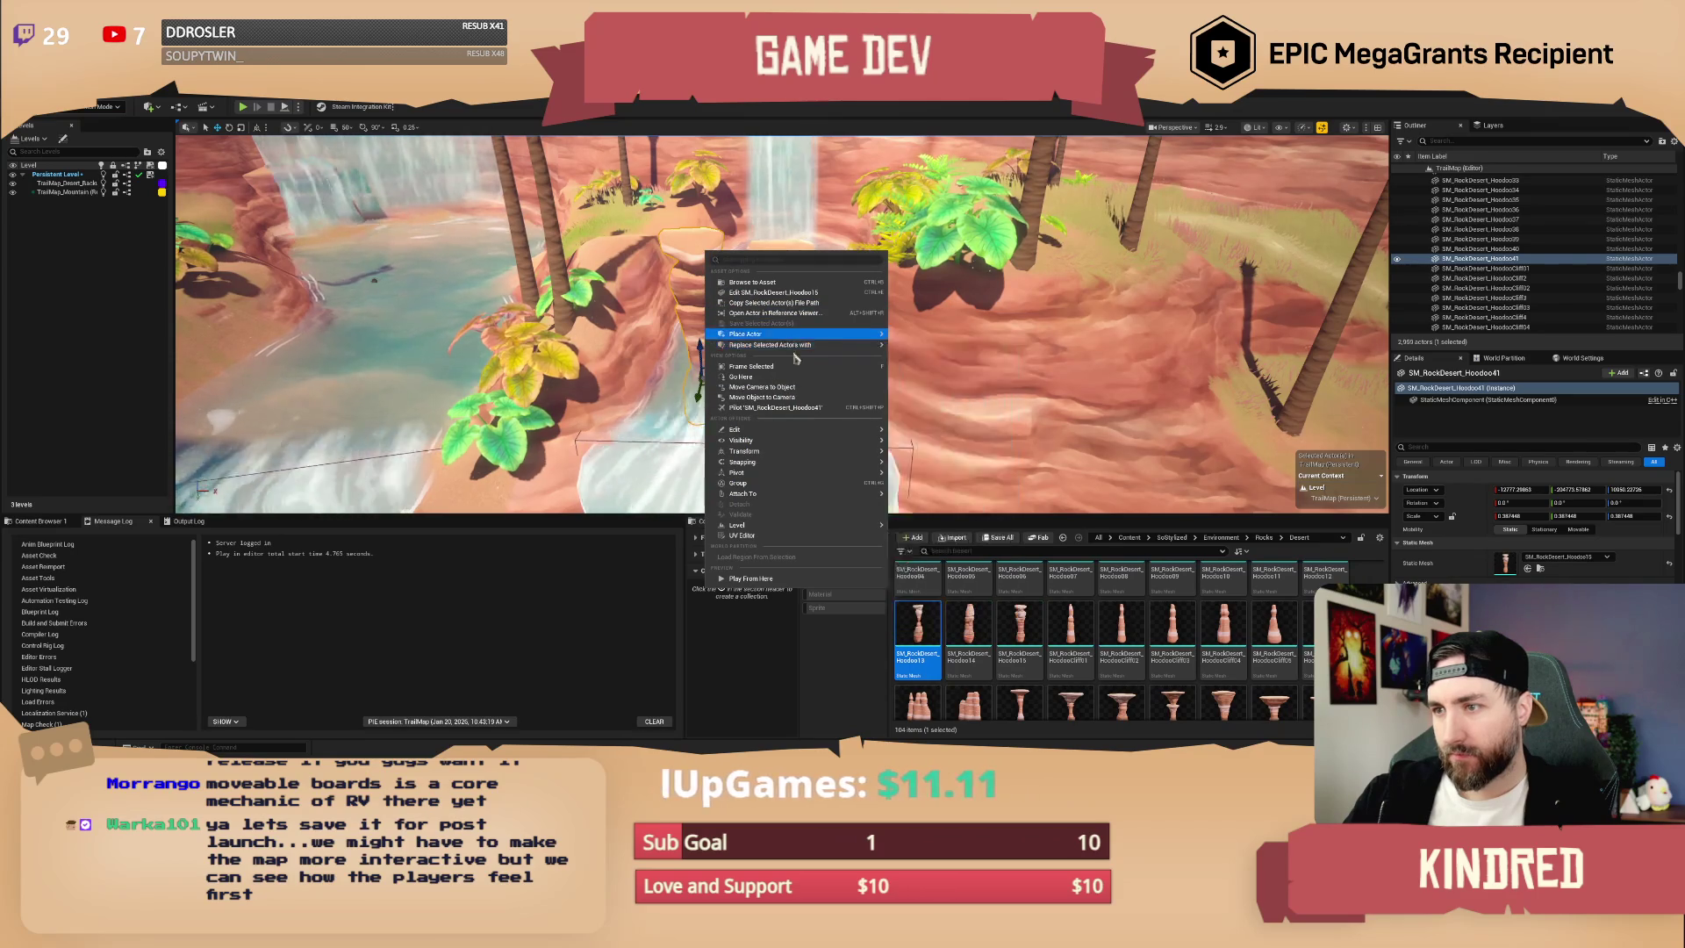
mouse_move(789, 345)
left_click(1031, 397)
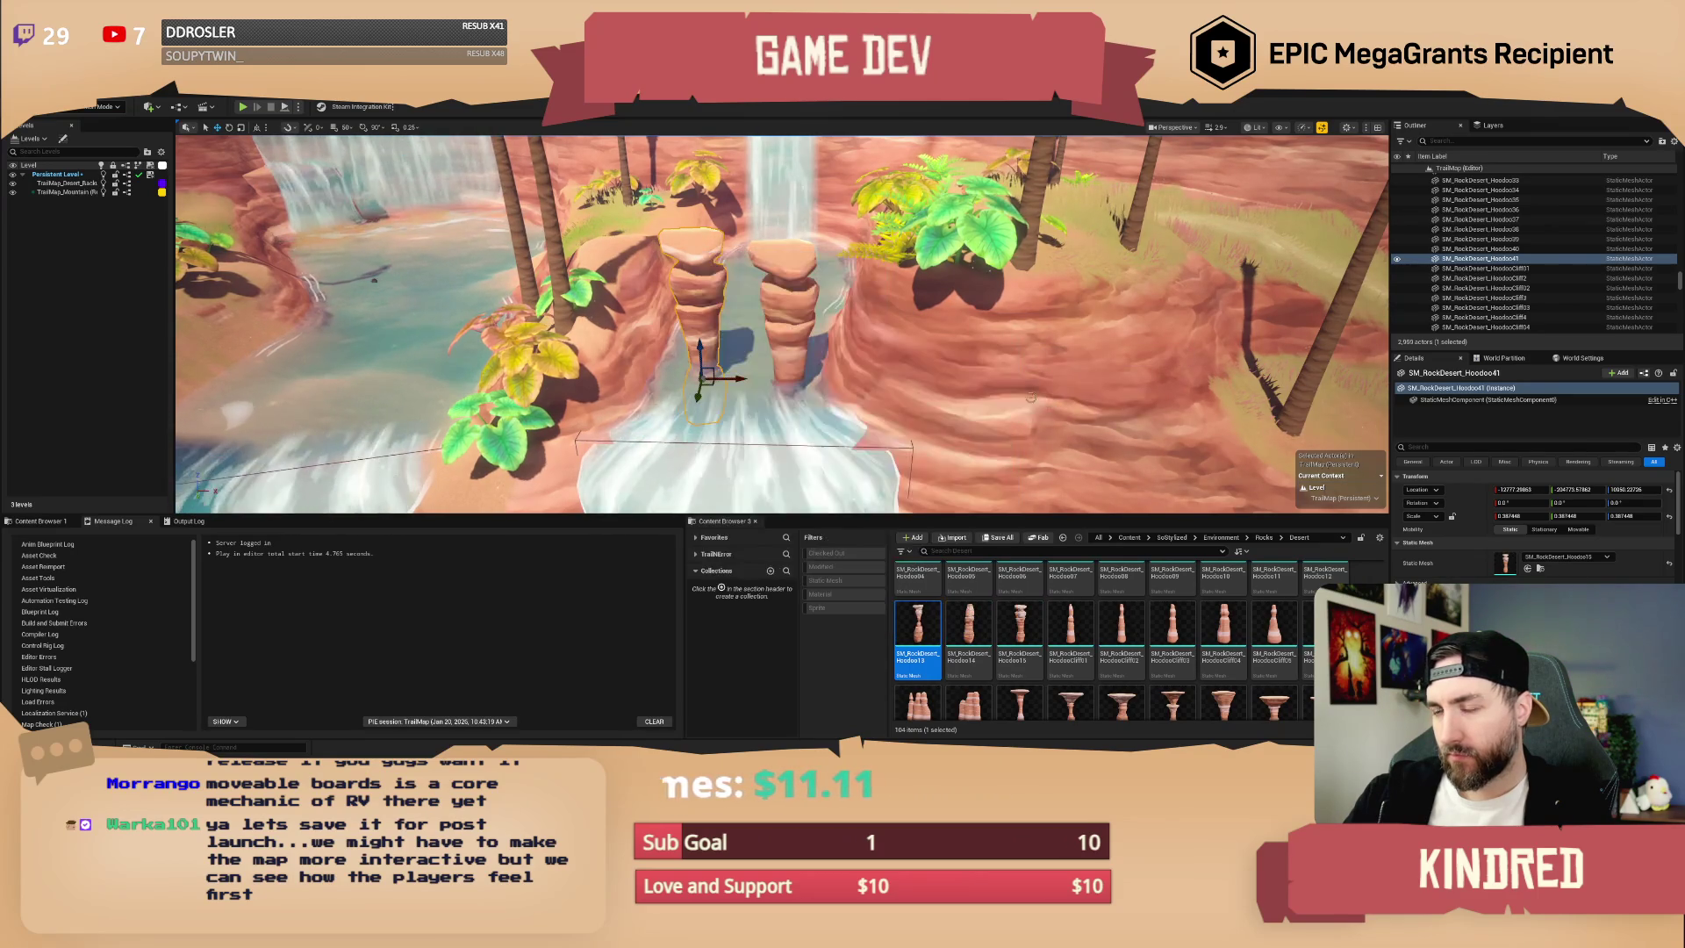
left_click_drag(1032, 397, 1031, 478)
key("e")
mouse_move(739, 463)
left_mouse_down()
mouse_move(702, 474)
mouse_move(614, 421)
left_mouse_up()
- Orbit around the hoodoo pillars and waterfall, then select and frame the teetering planks bridge
left_click_drag(1031, 307, 1031, 307)
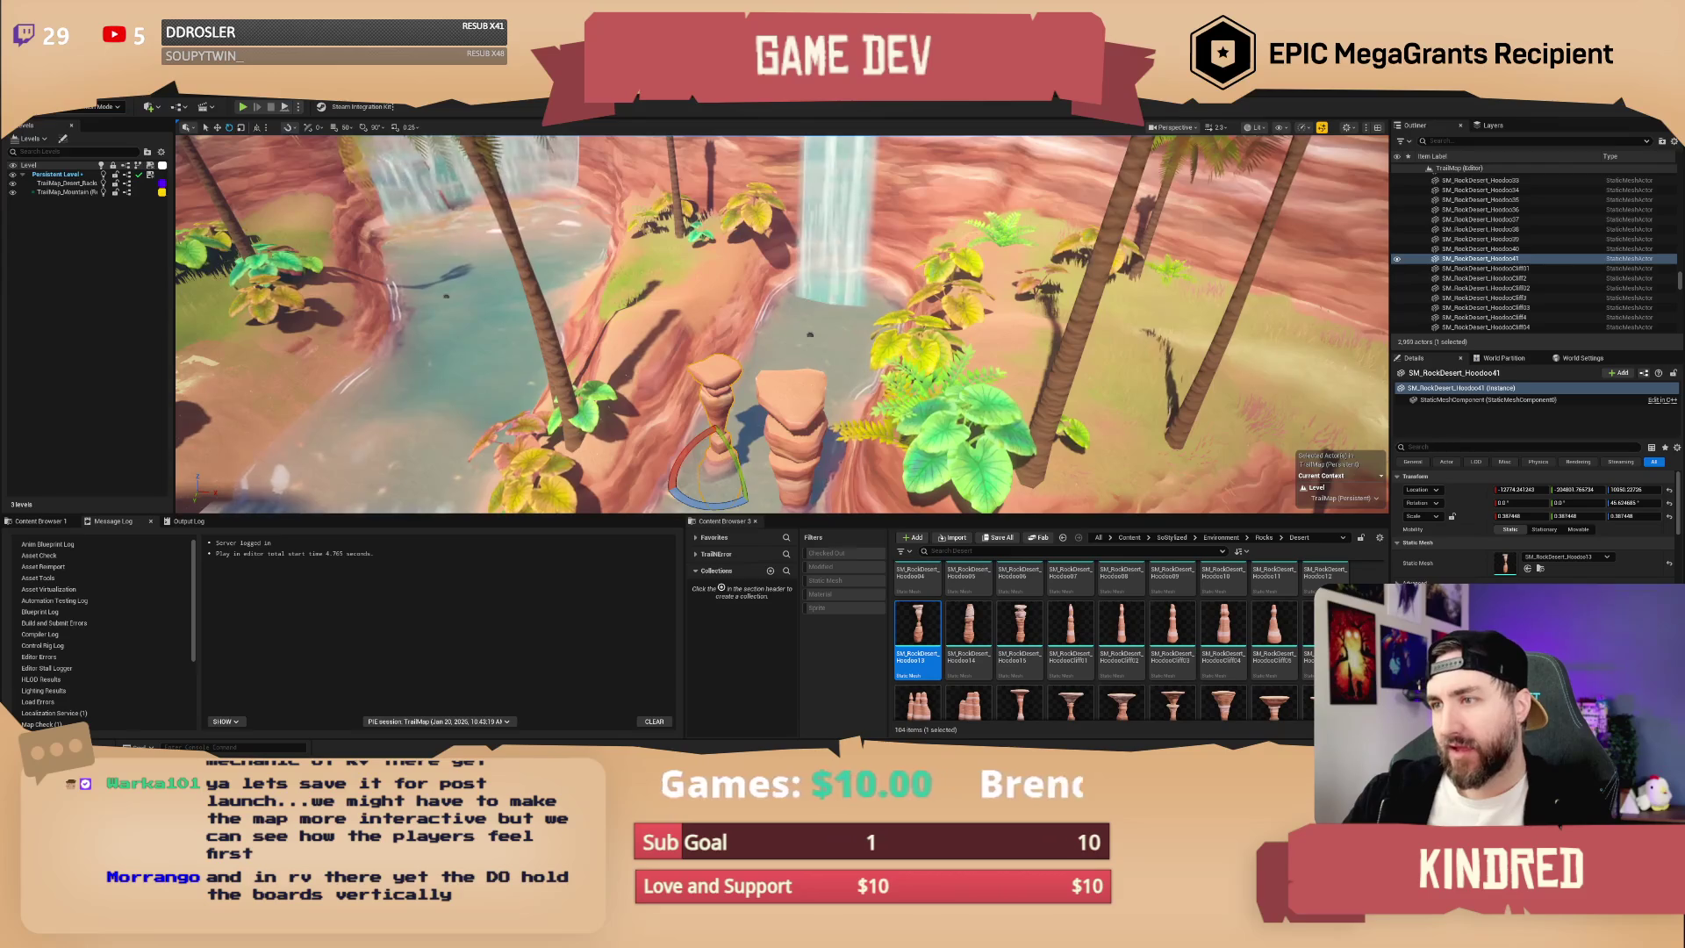
left_click_drag(1032, 307, 1031, 307)
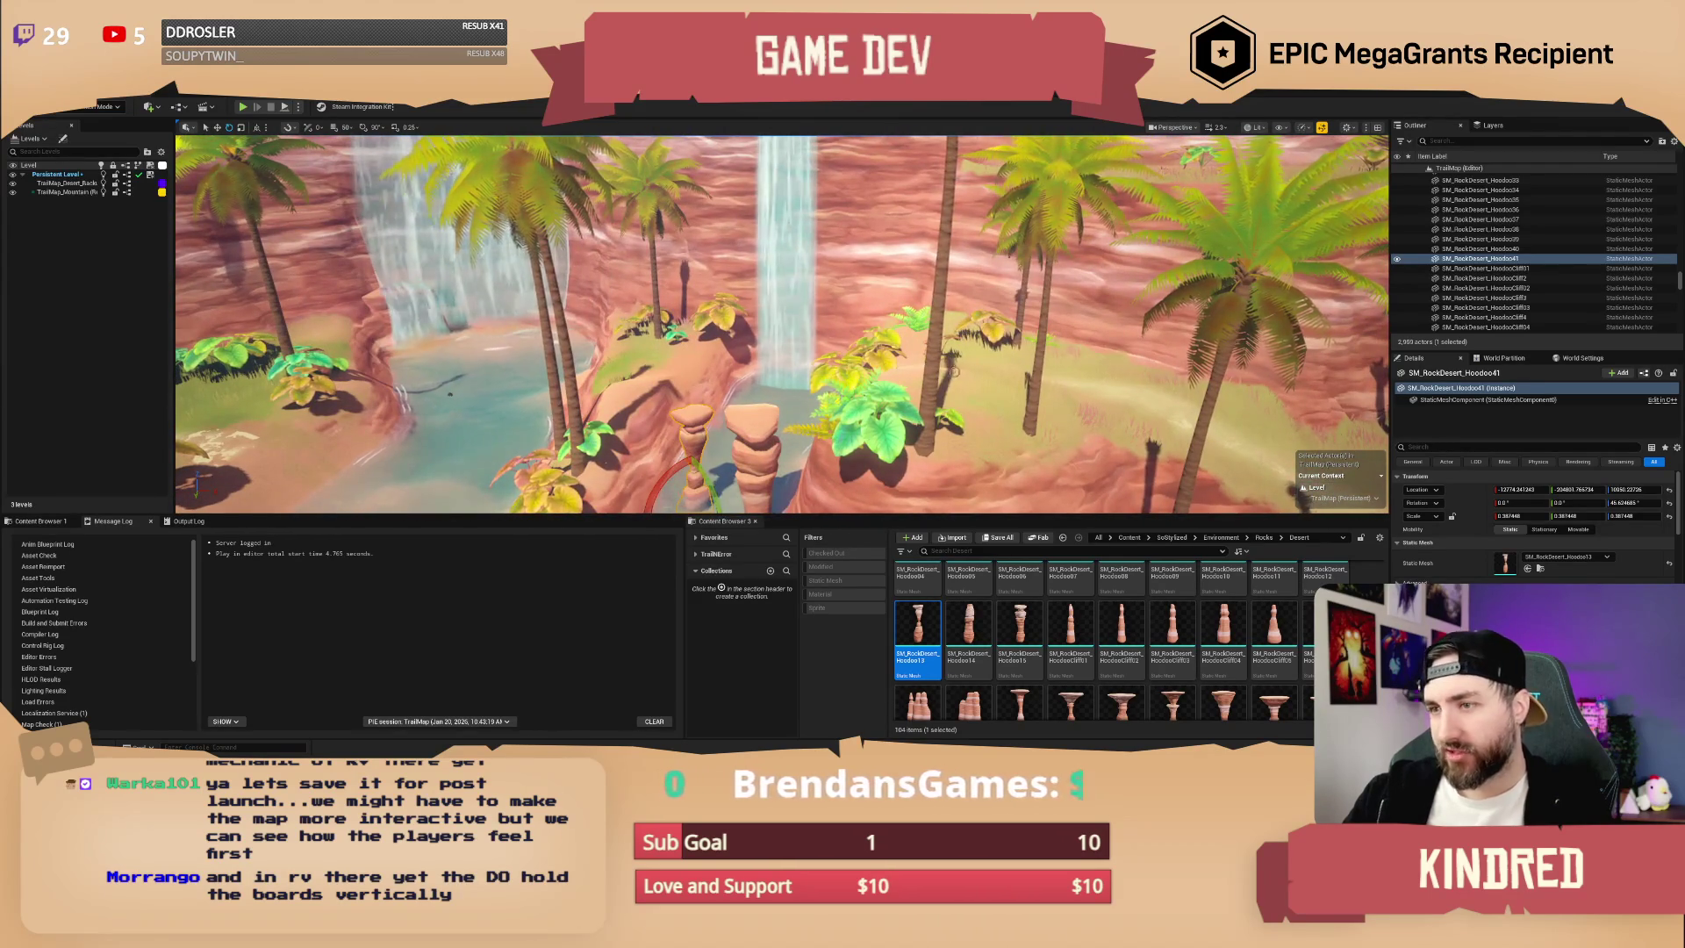
left_click_drag(686, 346, 817, 433)
scroll(781, 325, "down", 3)
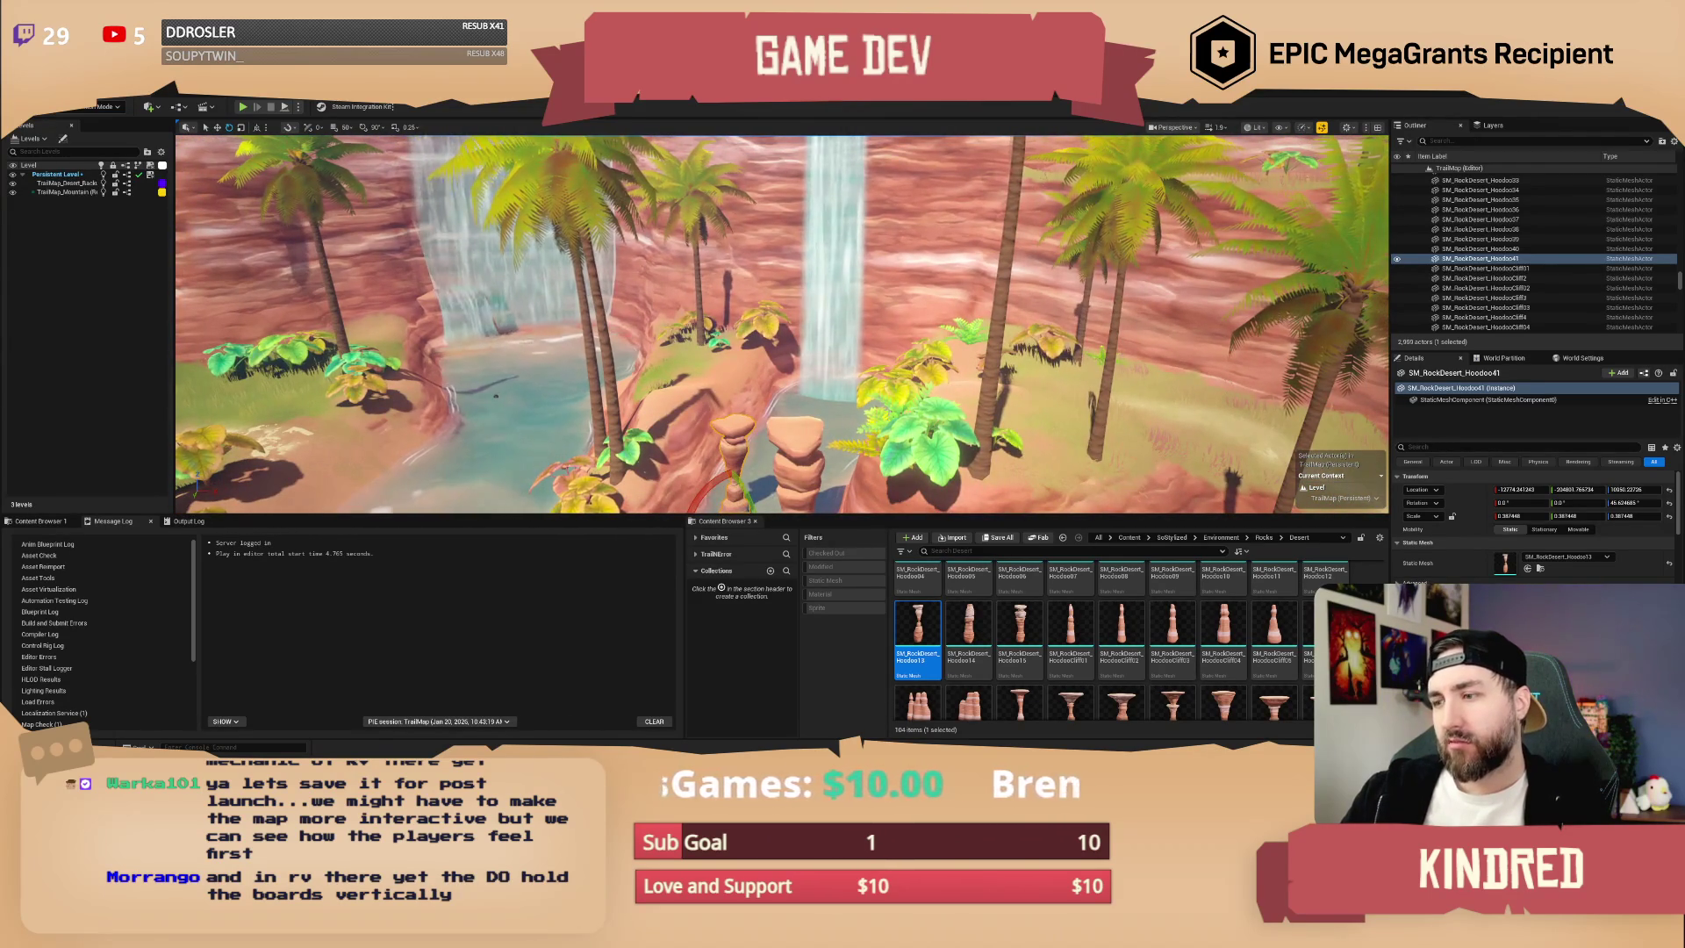
scroll(1171, 609, "up", 2)
mouse_move(855, 428)
left_mouse_down()
mouse_move(834, 426)
mouse_move(856, 428)
left_mouse_up()
left_click(856, 427)
key("f")
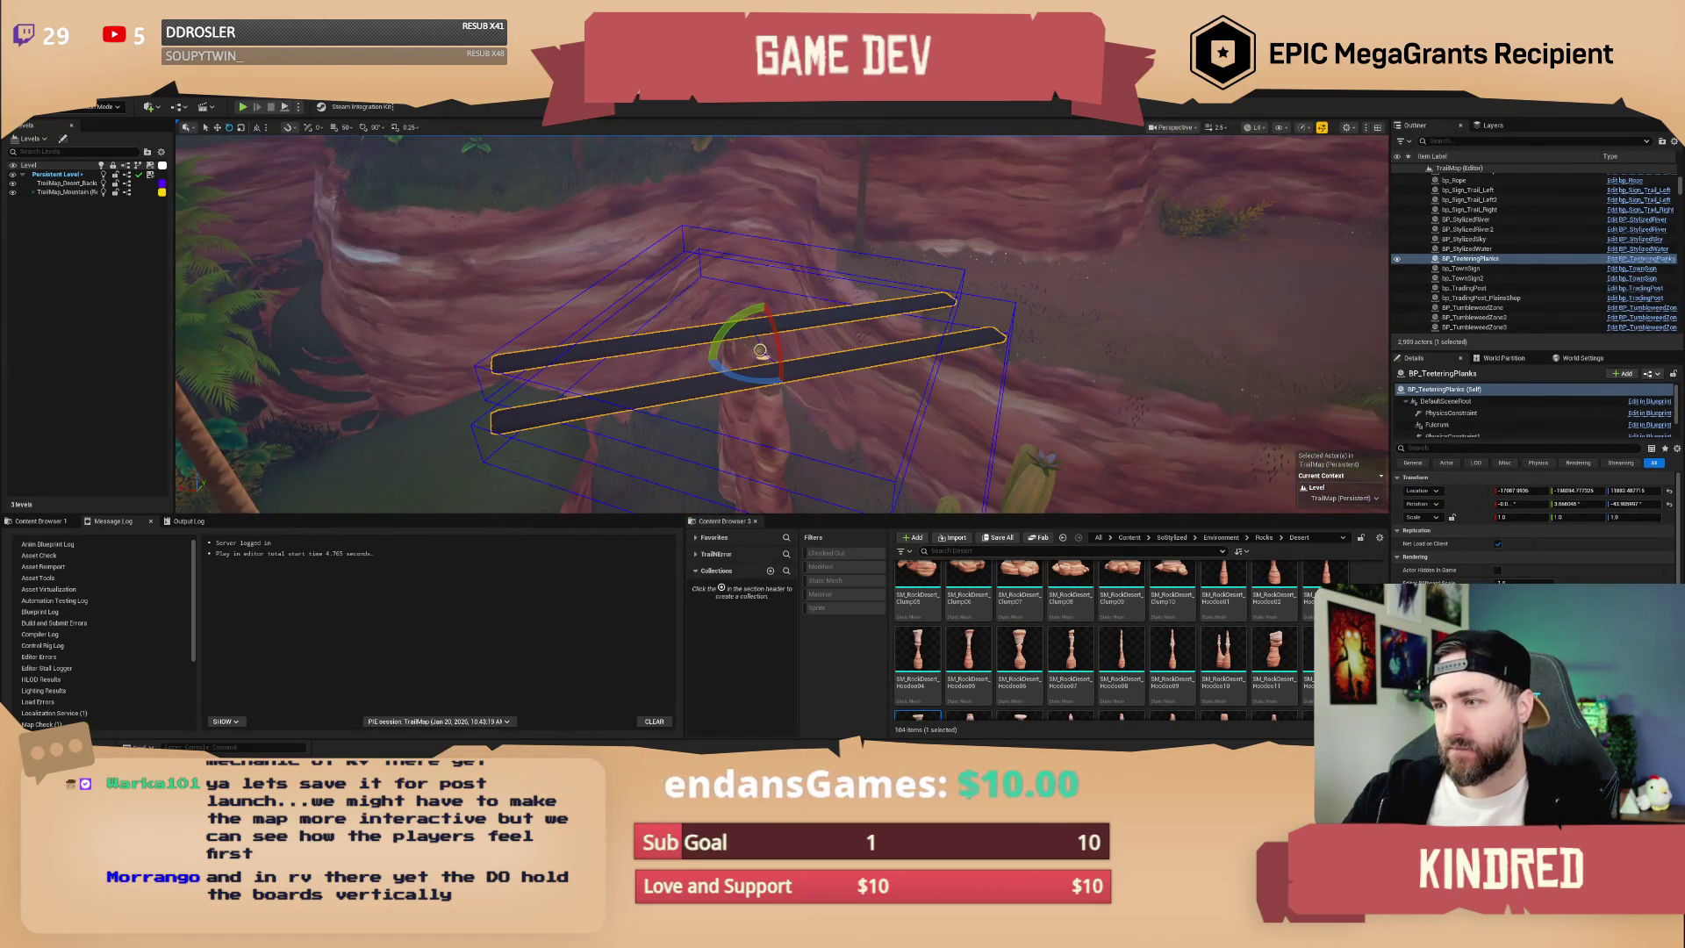
- Duplicate the BP_TeeteringPlanks blueprint and name the copy BP_TippingPlanks
right_click(820, 314)
left_click(904, 347)
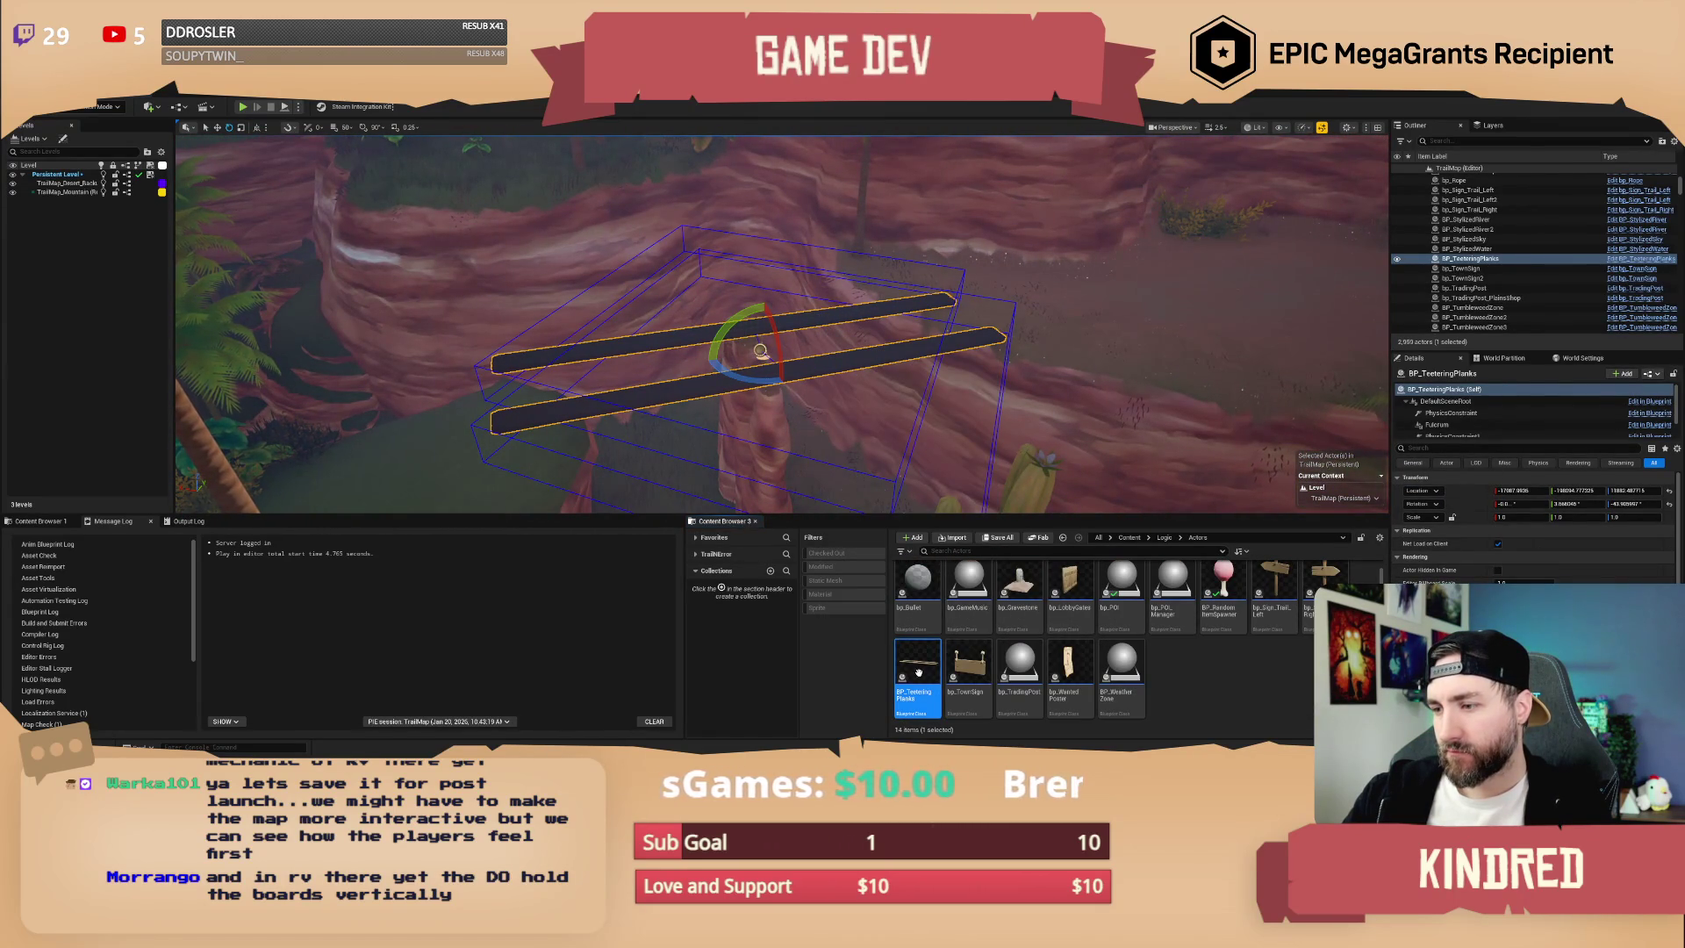
right_click(919, 673)
left_click(984, 444)
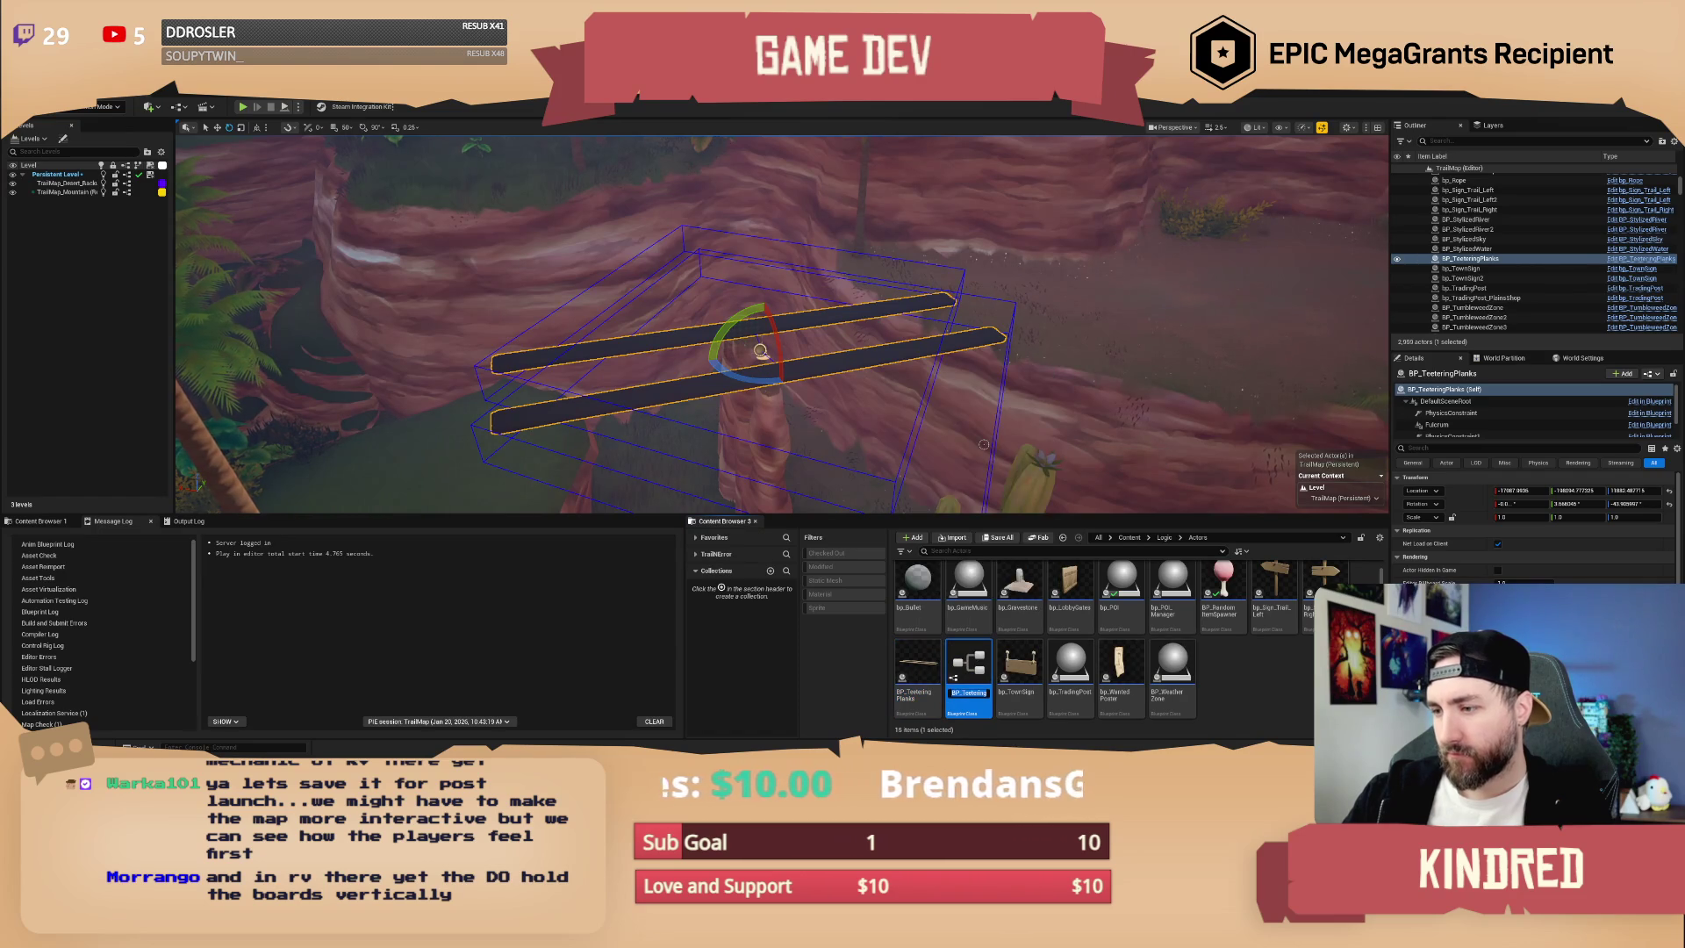
type("BP_Teete")
key("BackSpace")
key("BackSpace")
type("ippingPlanks")
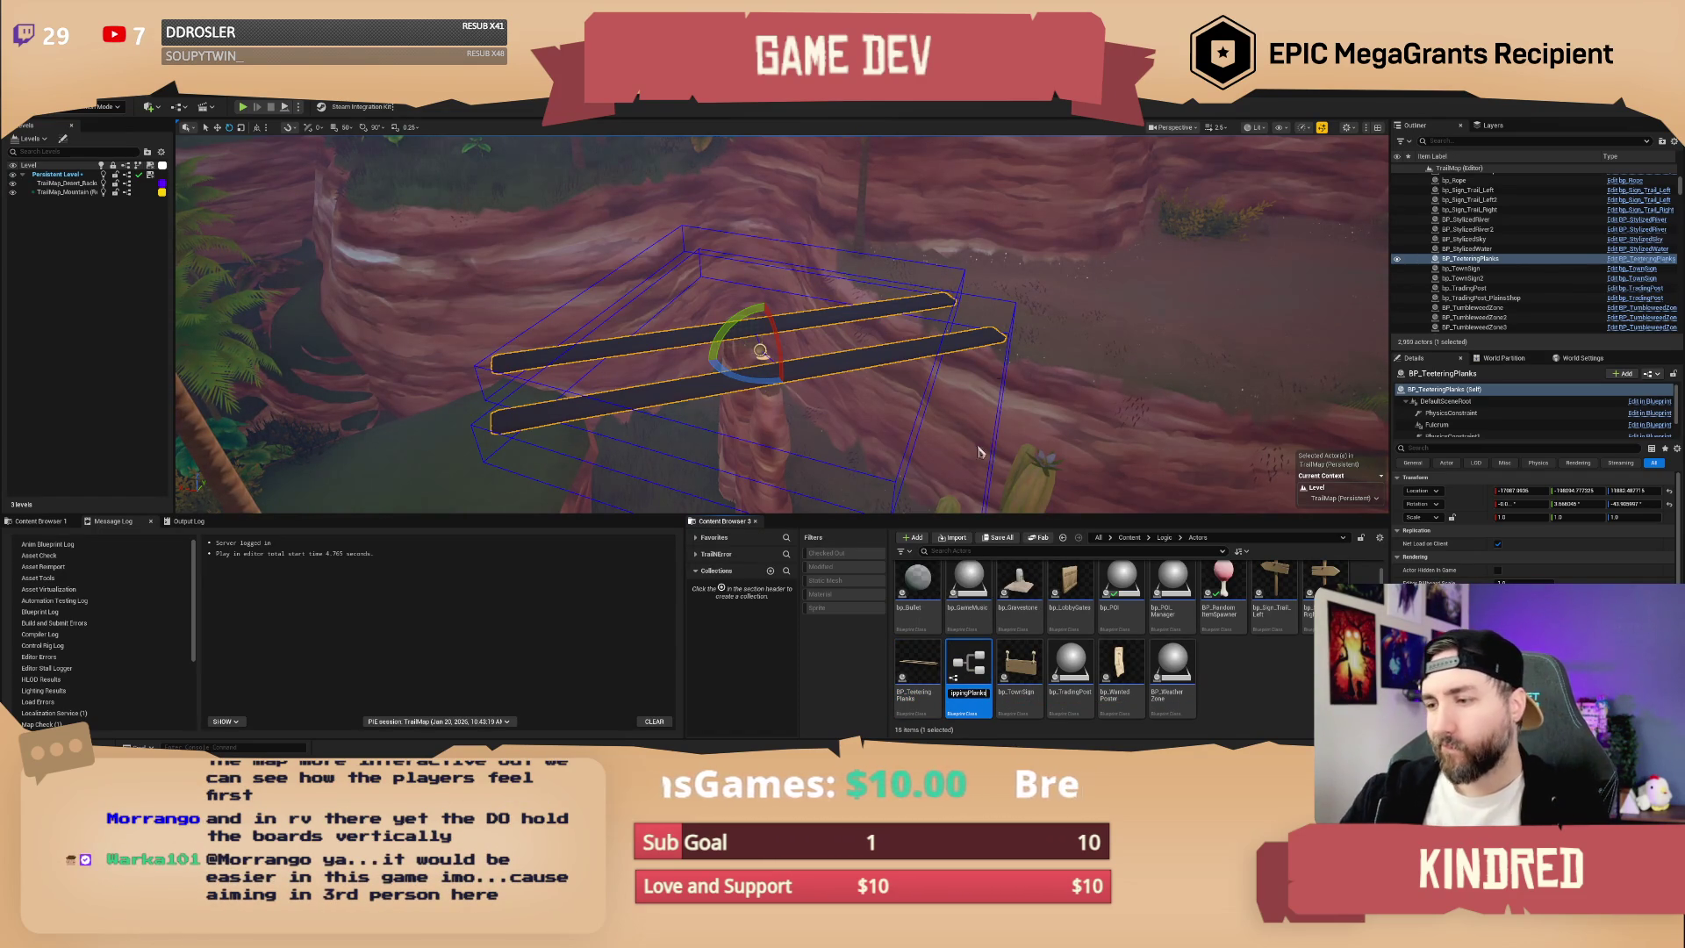
key("Return")
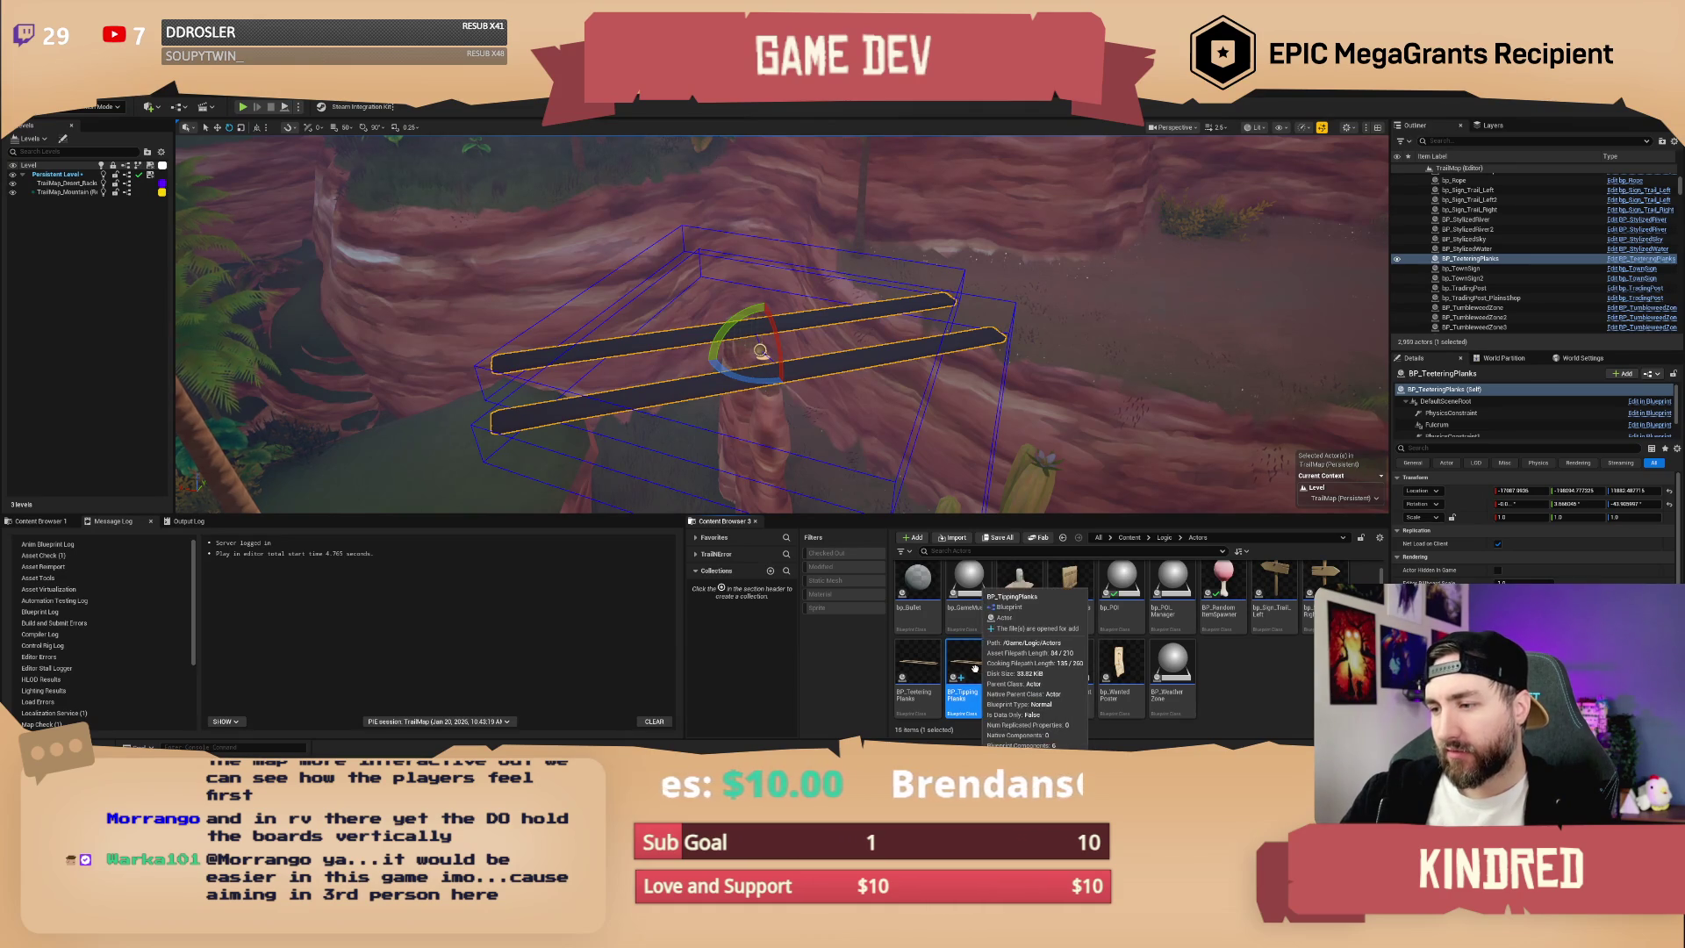
- Place a BP_TippingPlanks instance over the existing planks in the canyon gap by the waterfall
scroll(865, 407, "down", 5)
mouse_move(865, 406)
left_mouse_down()
mouse_move(886, 364)
mouse_move(776, 337)
left_mouse_up()
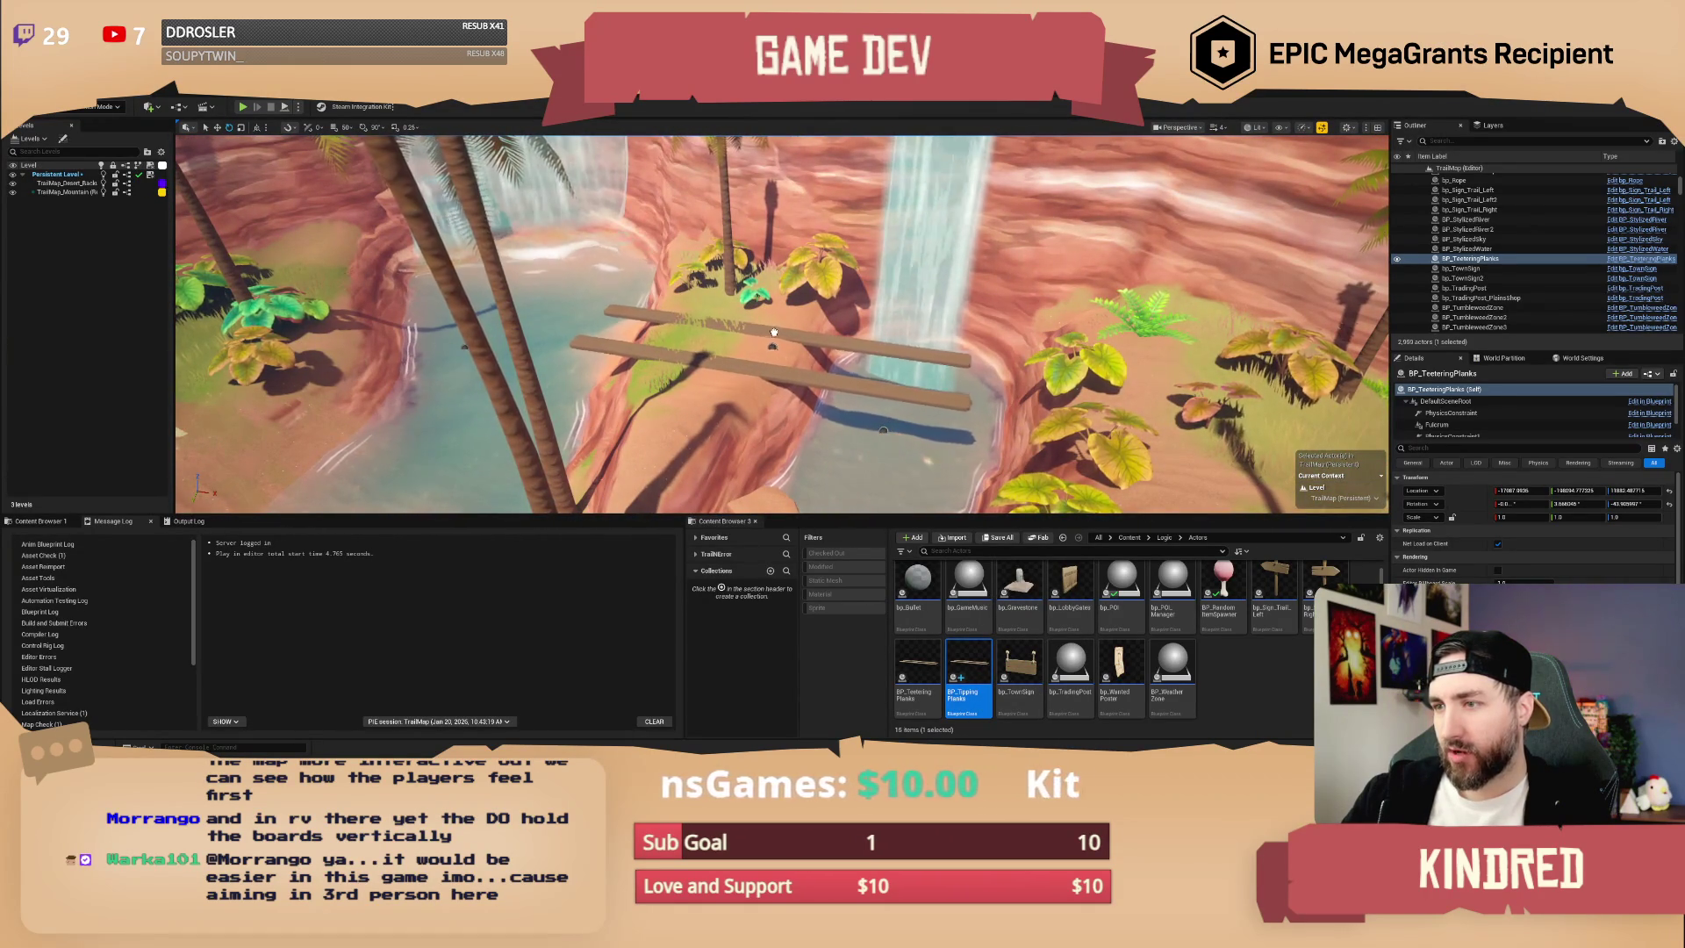
left_click_drag(968, 676, 772, 347)
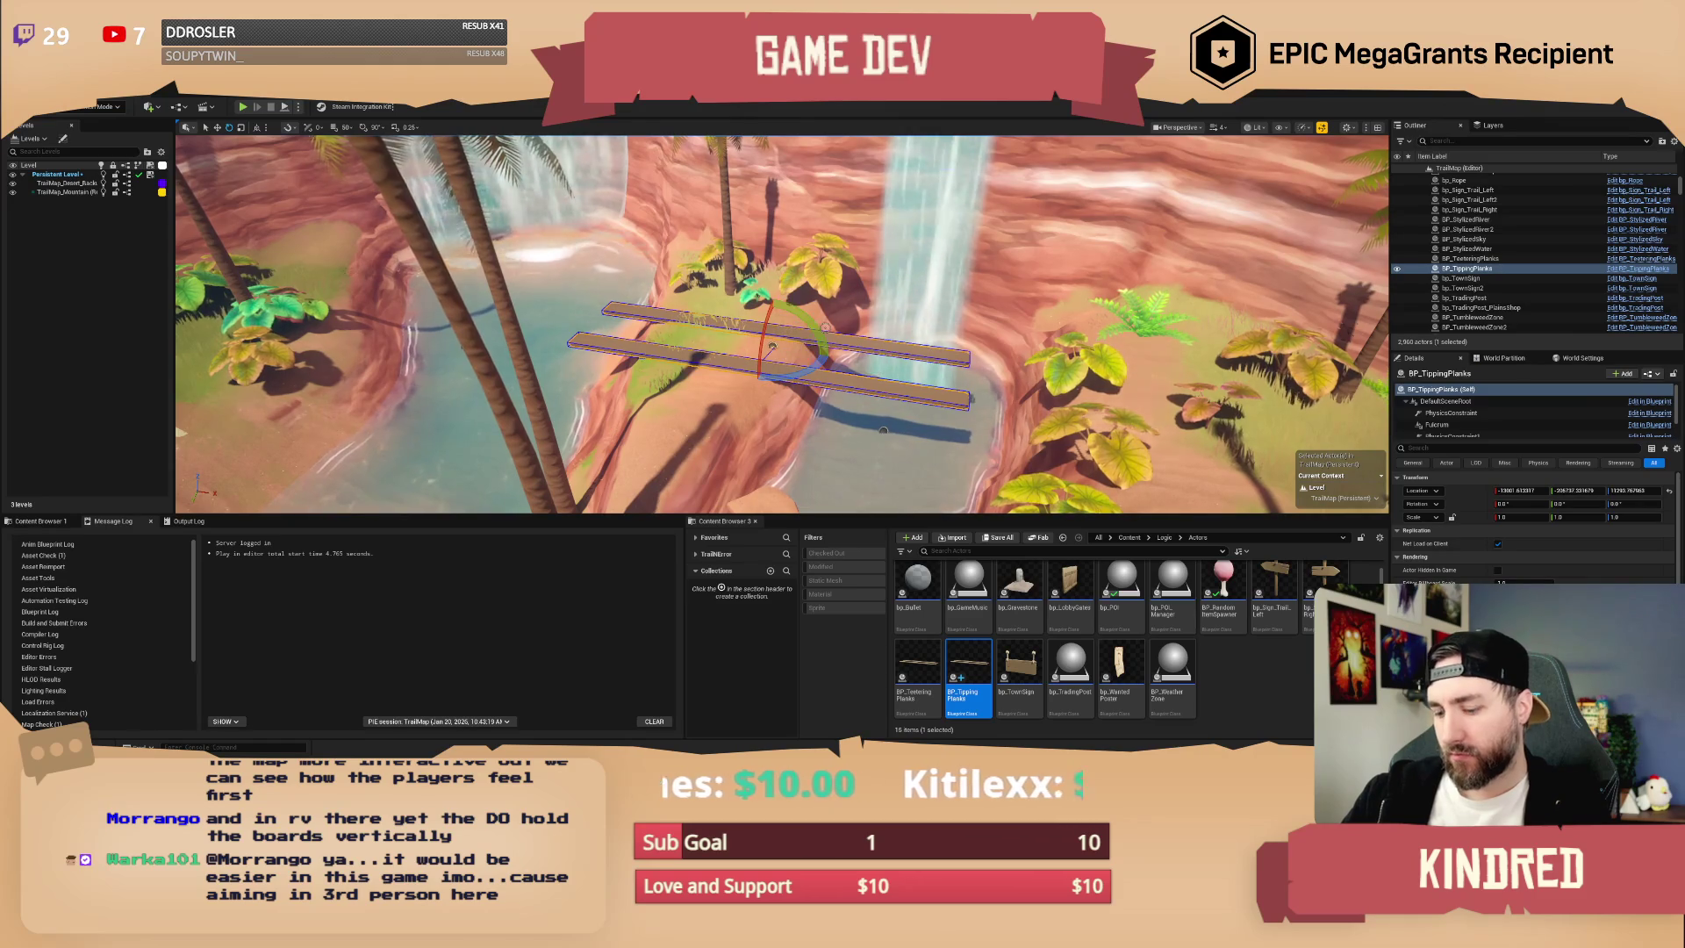
- Open BP_TippingPlanks in the Blueprint editor and pan its EventGraph to see the event nodes
double_click(986, 681)
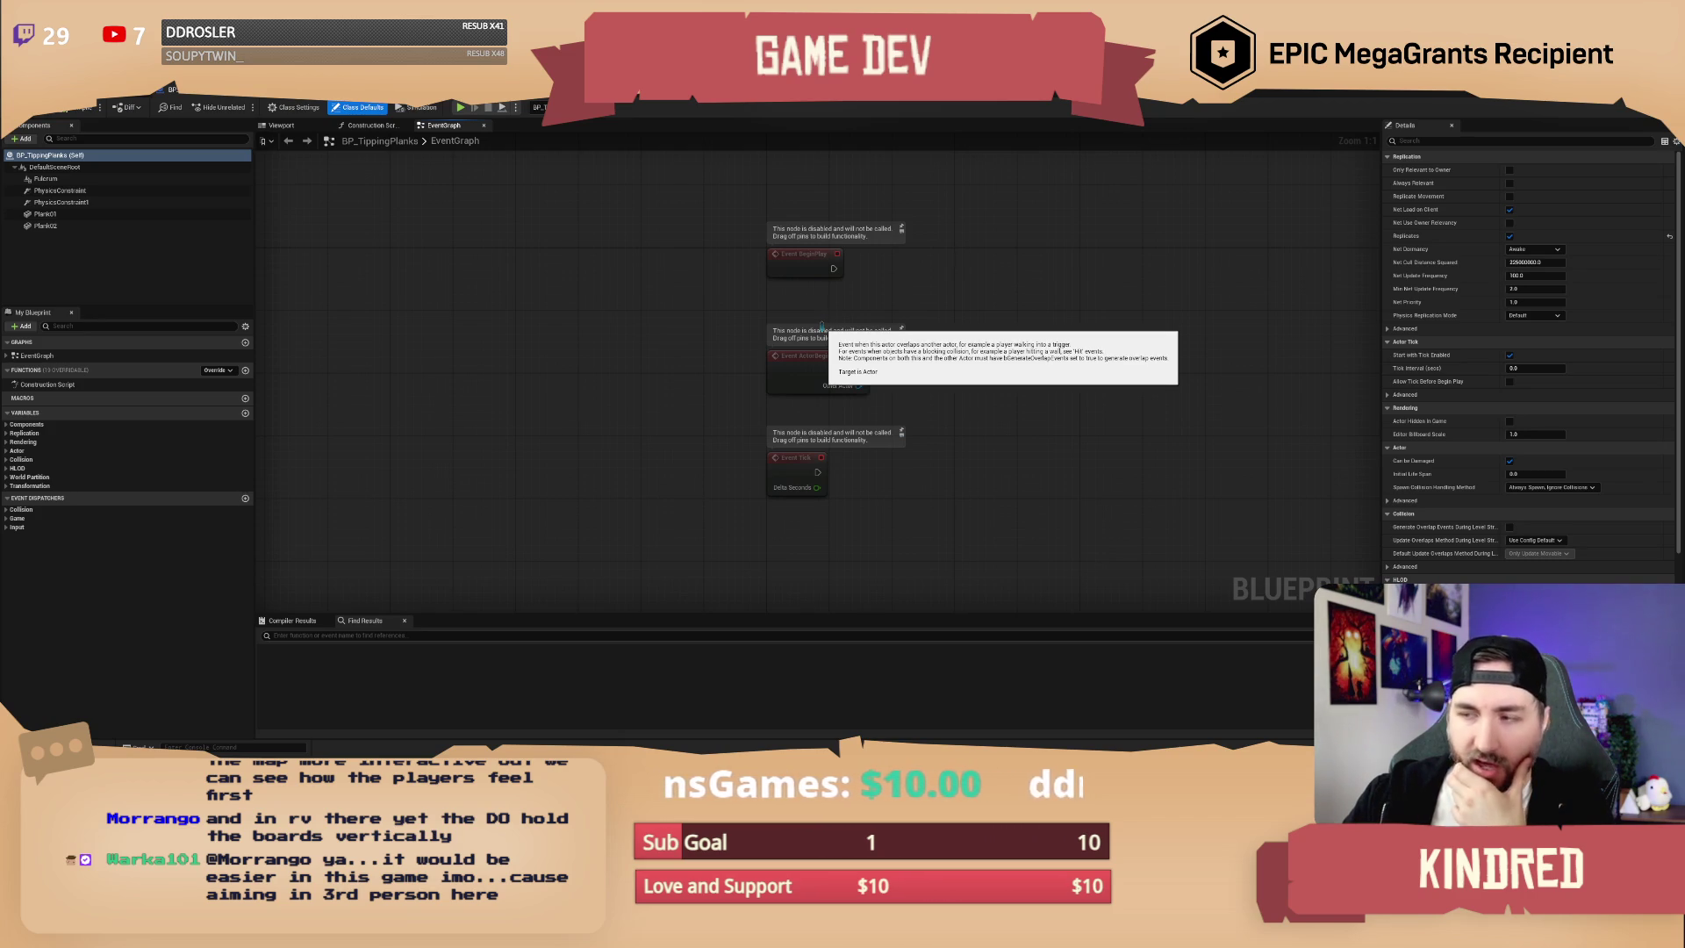
mouse_move(948, 301)
left_mouse_down()
mouse_move(793, 301)
mouse_move(803, 316)
left_mouse_up()
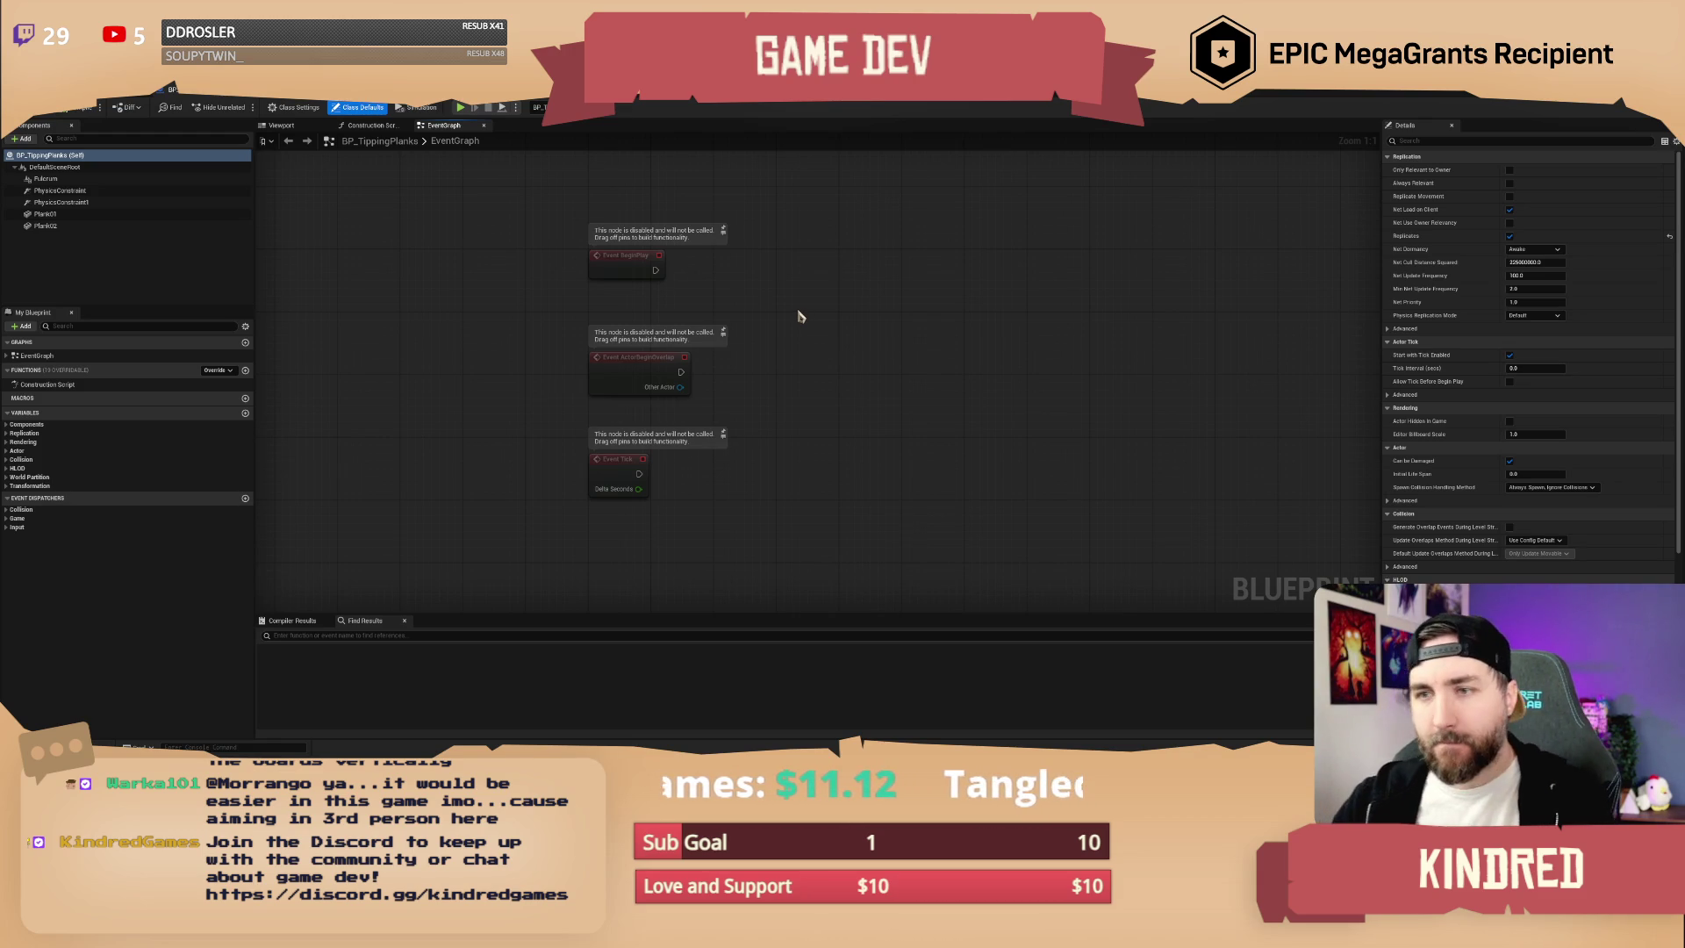
- In the blueprint preview, slide Plank01 and Plank02 left along X so their ends meet the fulcrum
left_click(285, 127)
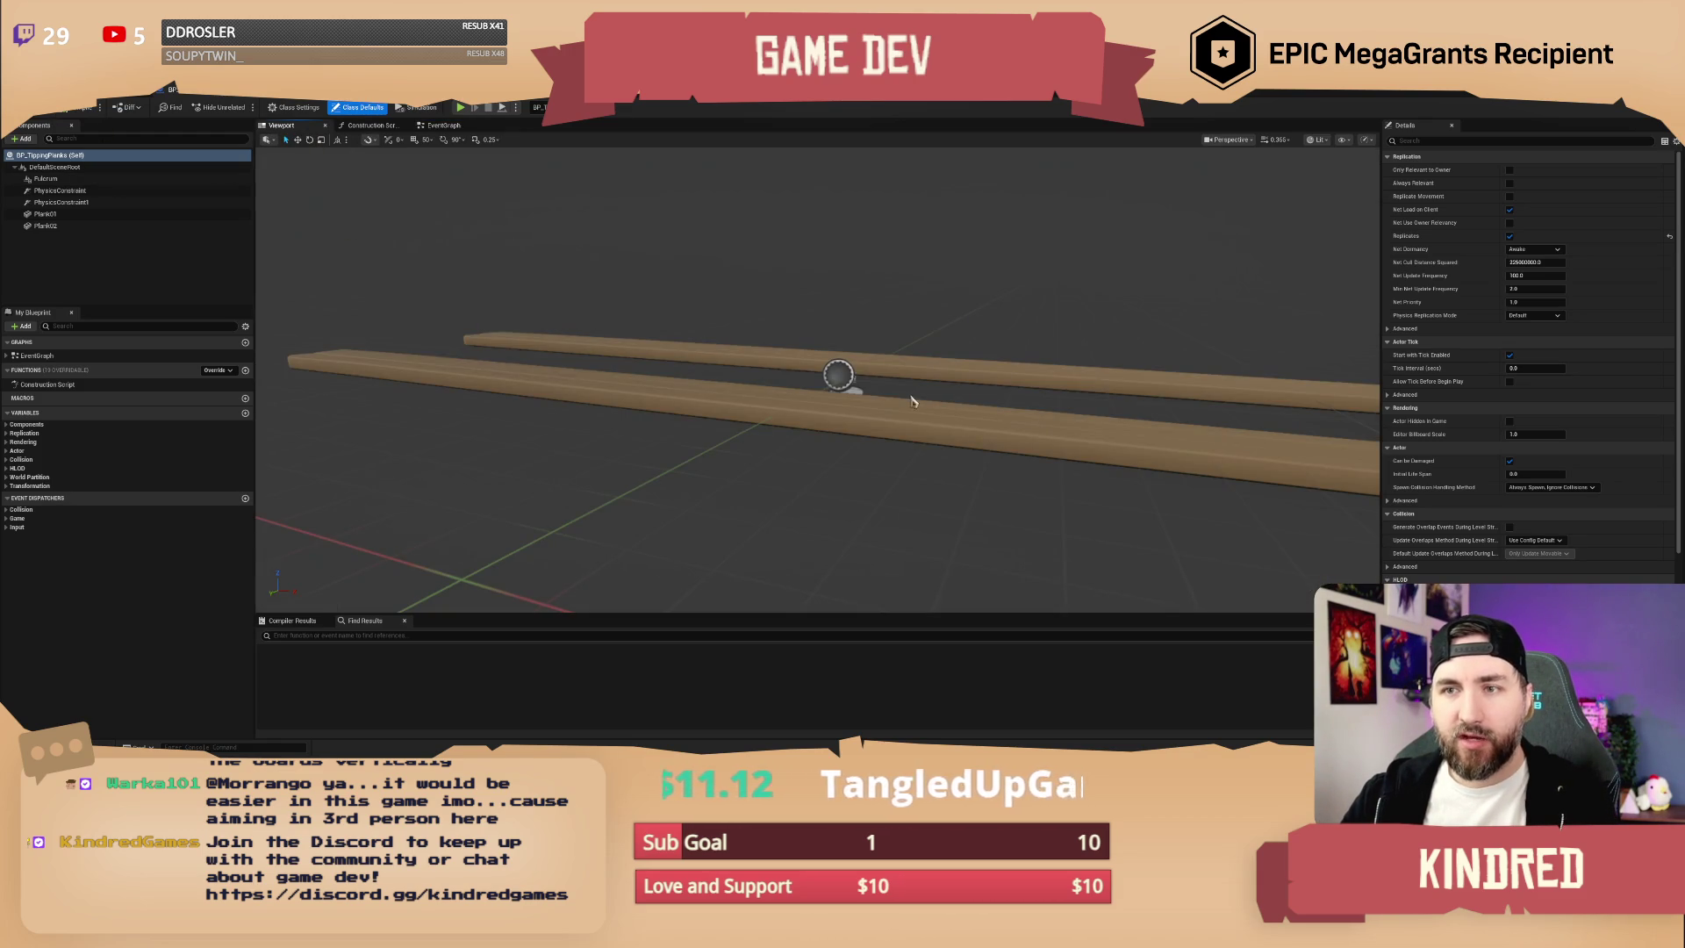
key("f")
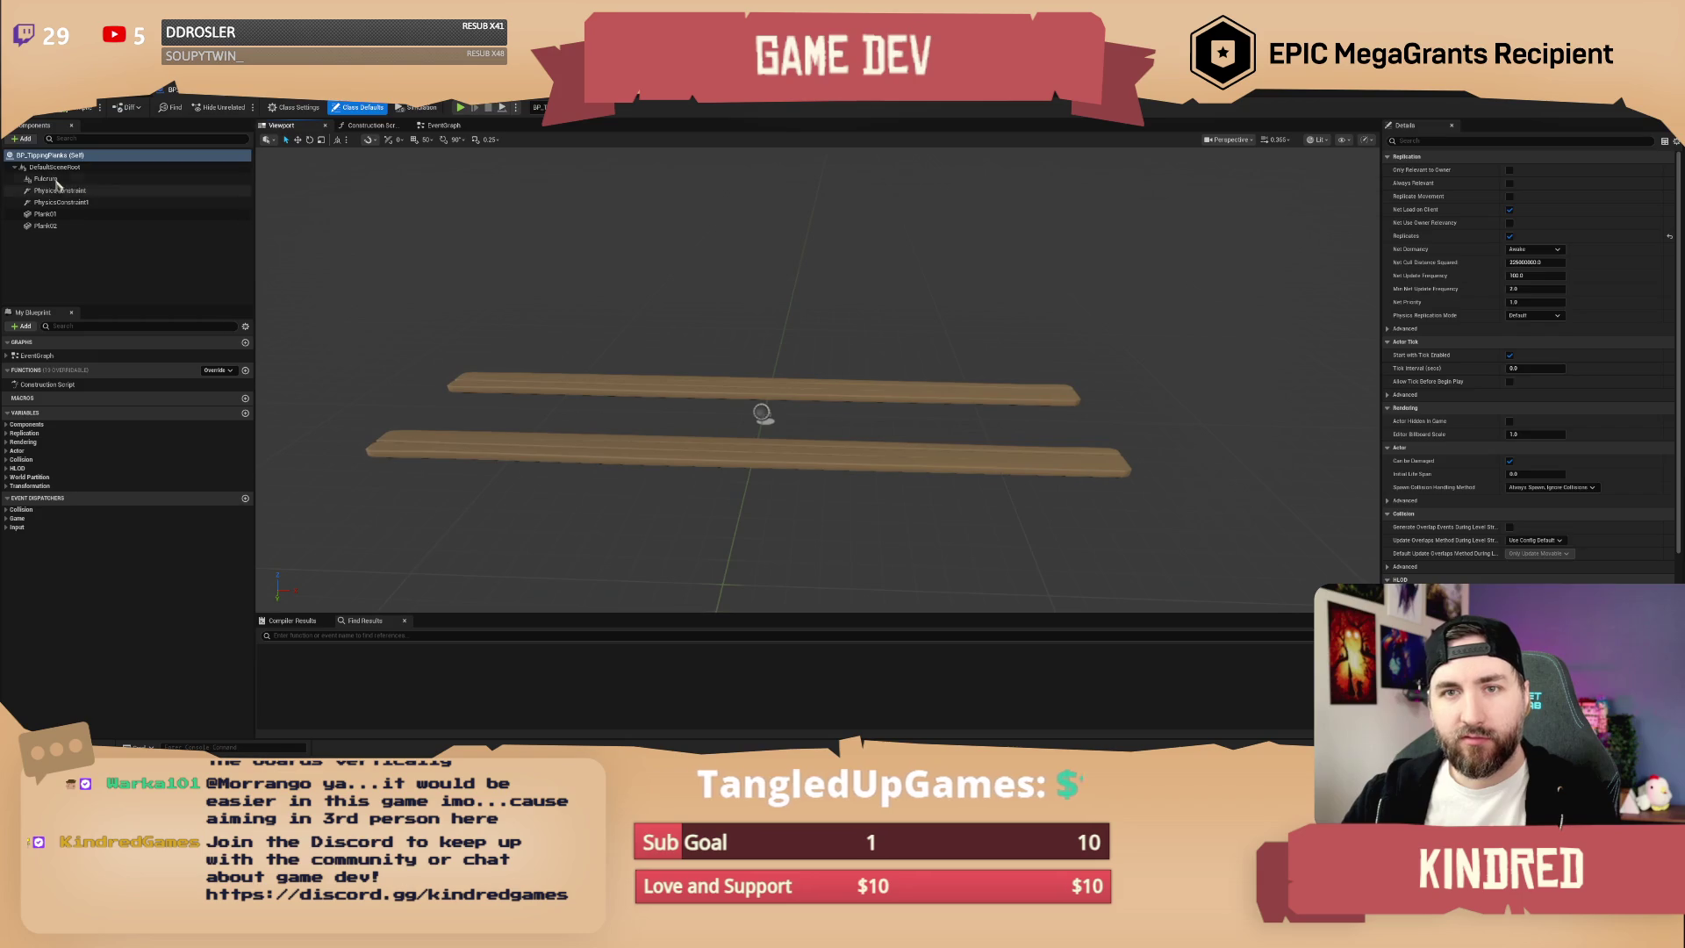
left_click(55, 179)
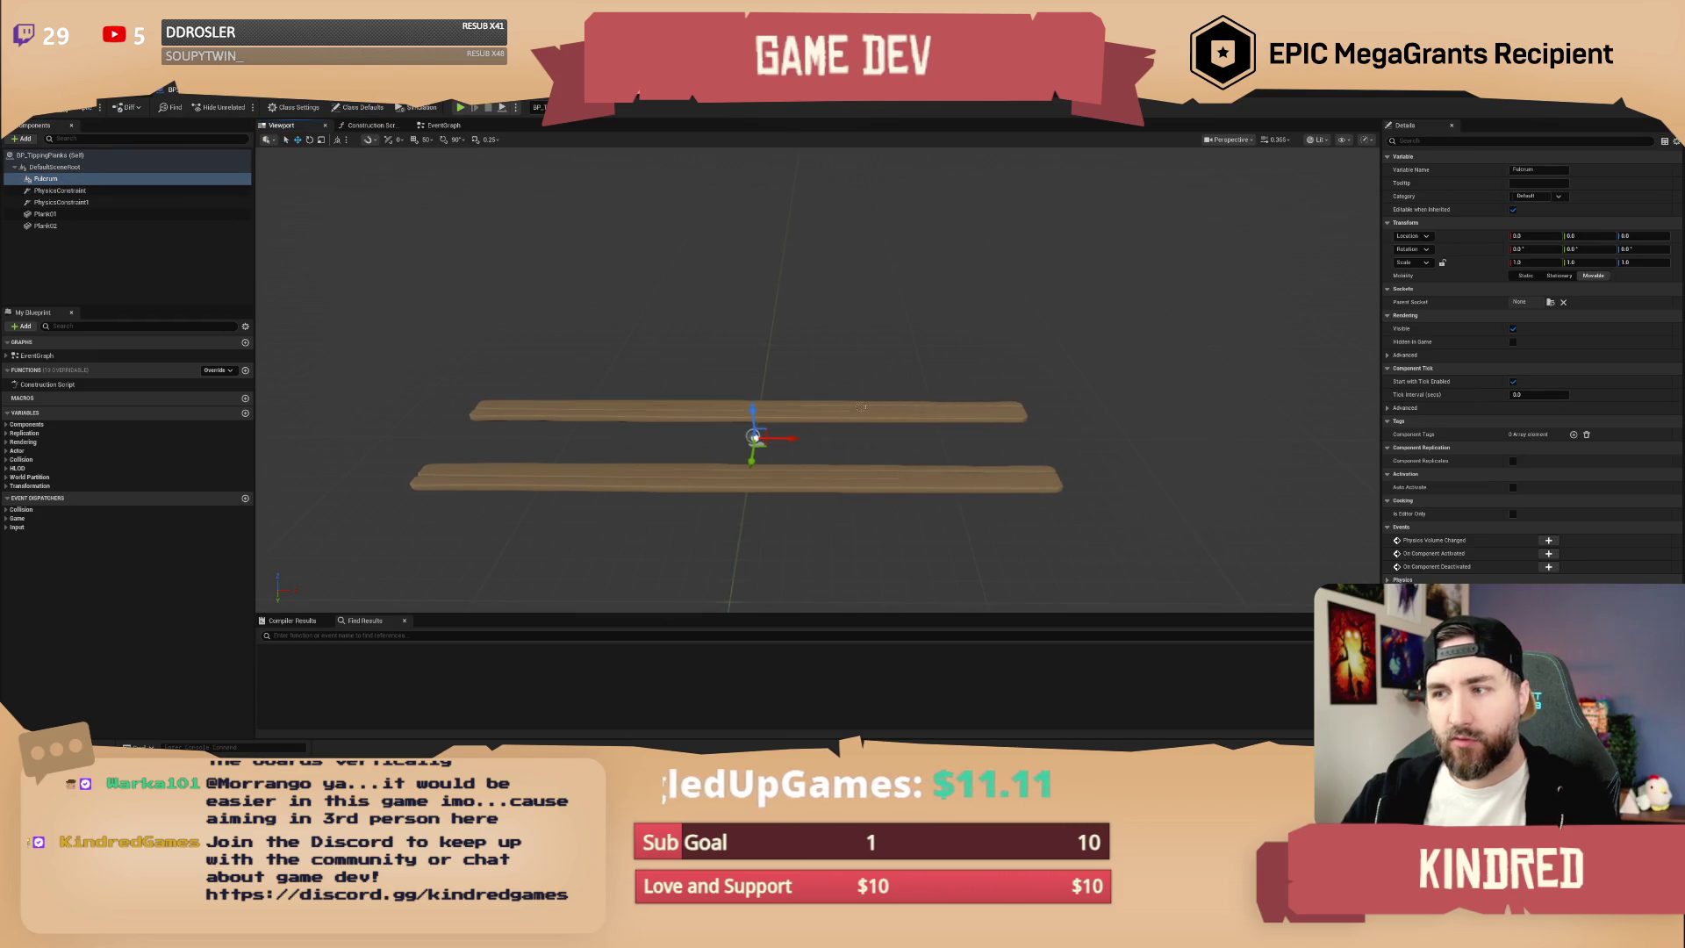
left_click(861, 406)
left_click(1027, 474)
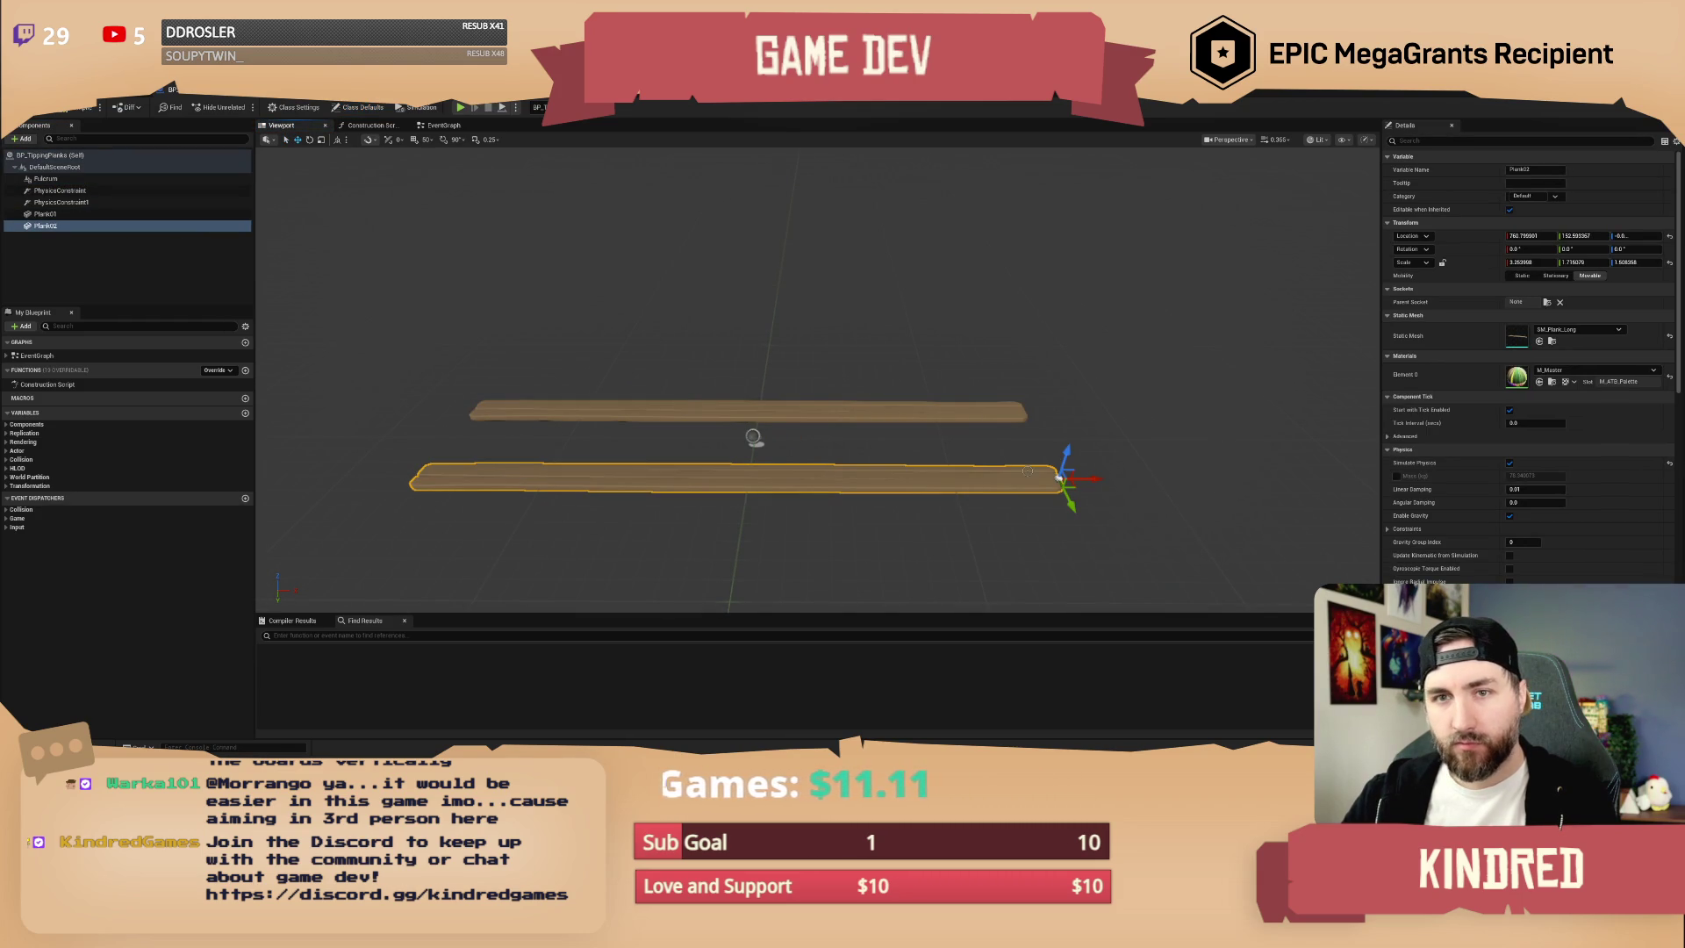
mouse_move(1087, 477)
left_mouse_down()
mouse_move(1050, 474)
mouse_move(1100, 476)
left_mouse_up()
left_click(1025, 410, "ctrl")
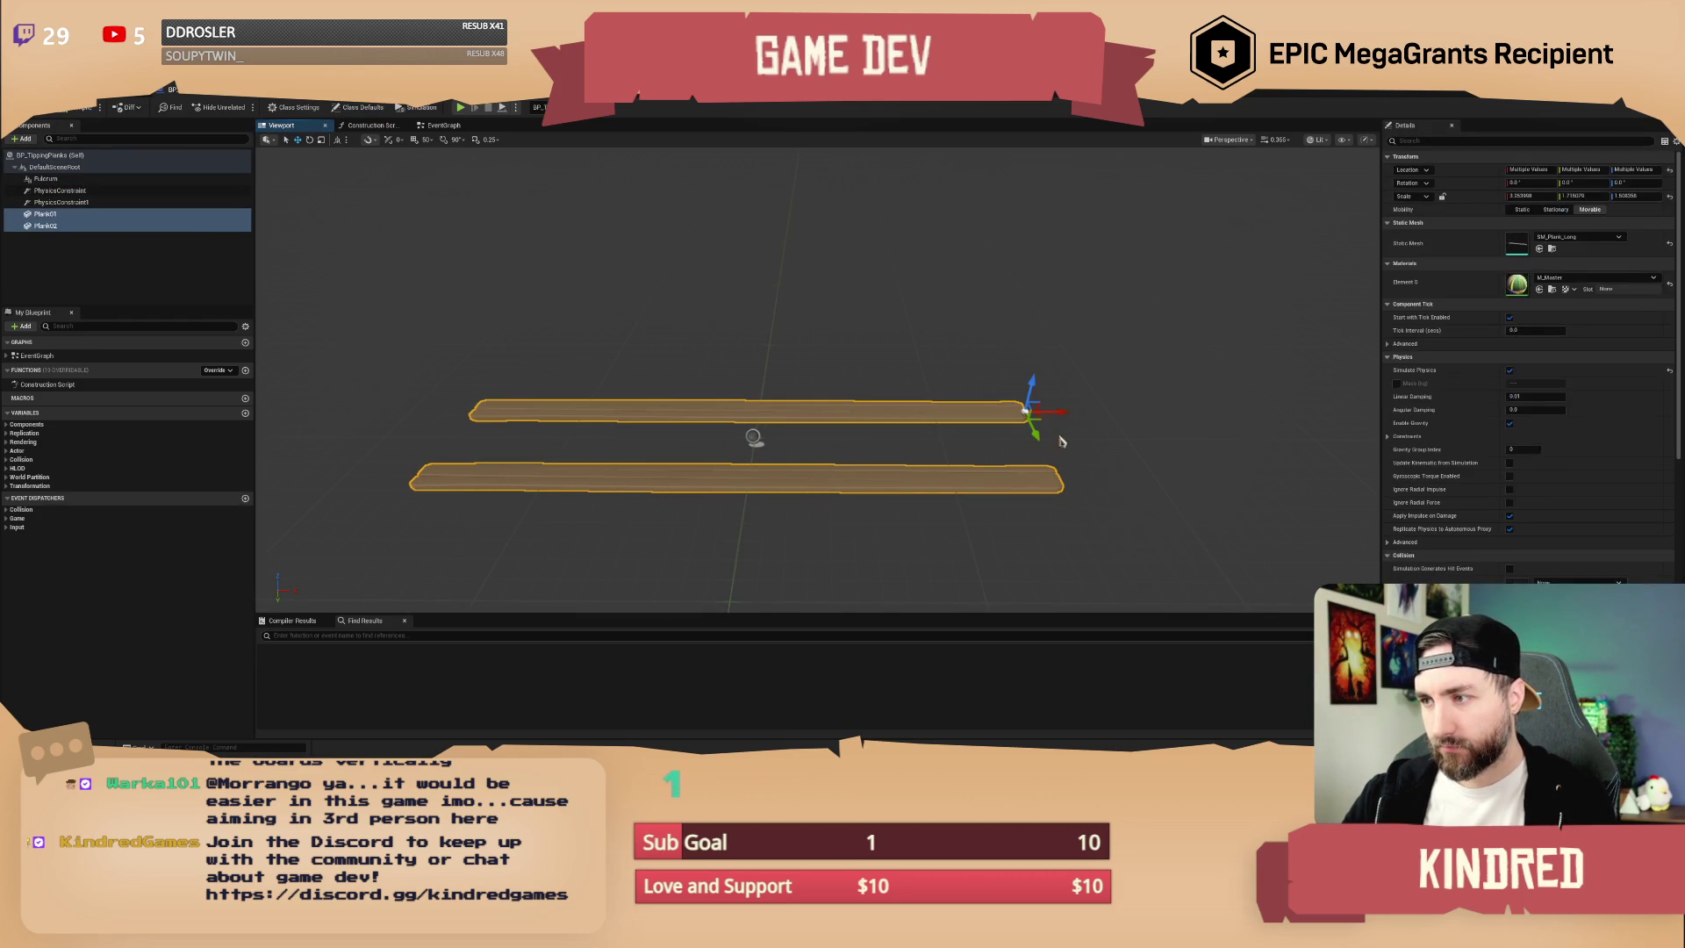
mouse_move(1023, 411)
left_mouse_down()
mouse_move(765, 409)
mouse_move(789, 410)
left_mouse_up()
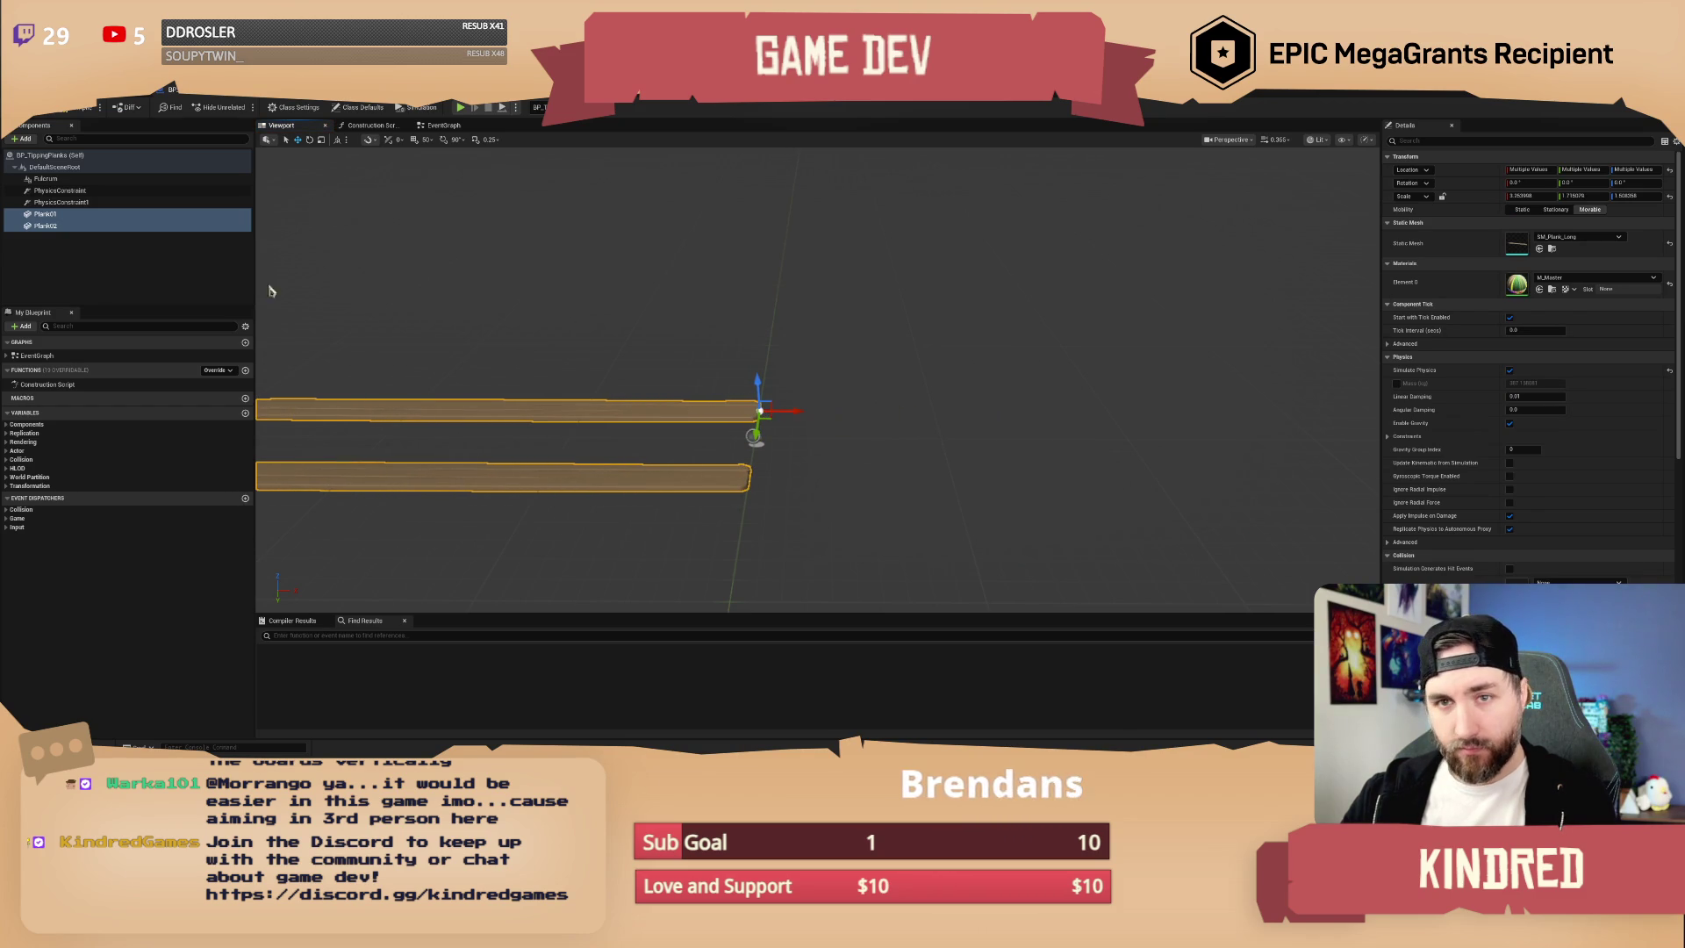
left_click(75, 202)
left_click(70, 191)
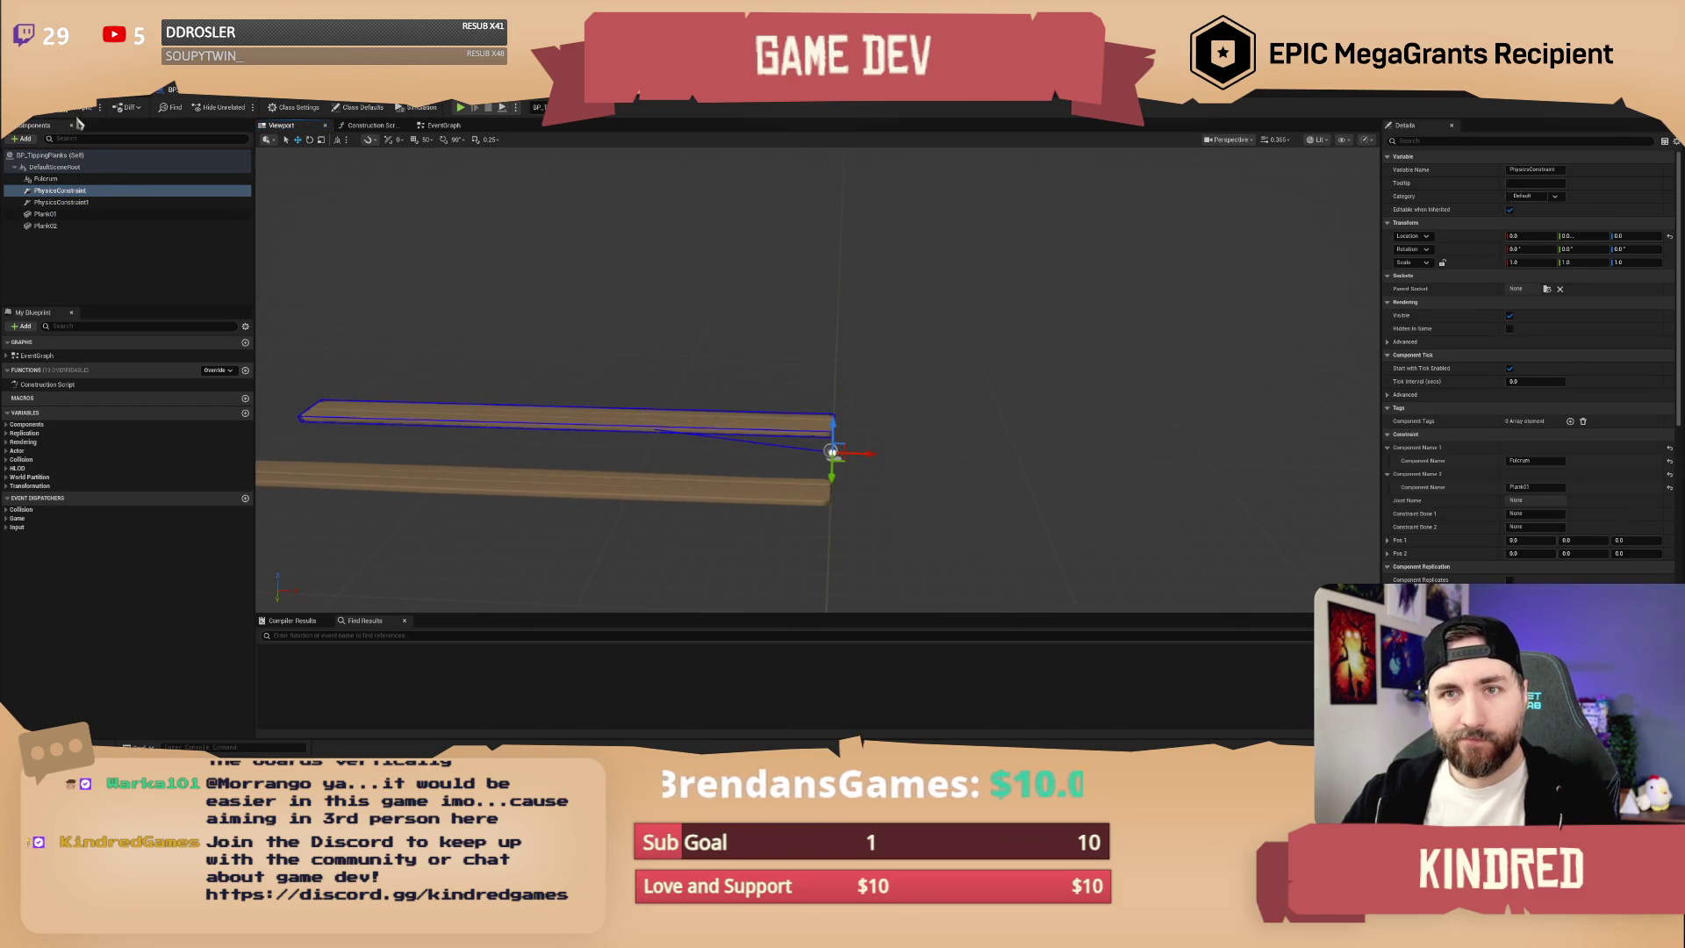
- Back in the level, rotate the BP_TippingPlanks actor about 160° across the waterfall pool
left_click(101, 101)
left_click_drag(1011, 338, 866, 441)
left_click_drag(803, 391, 737, 400)
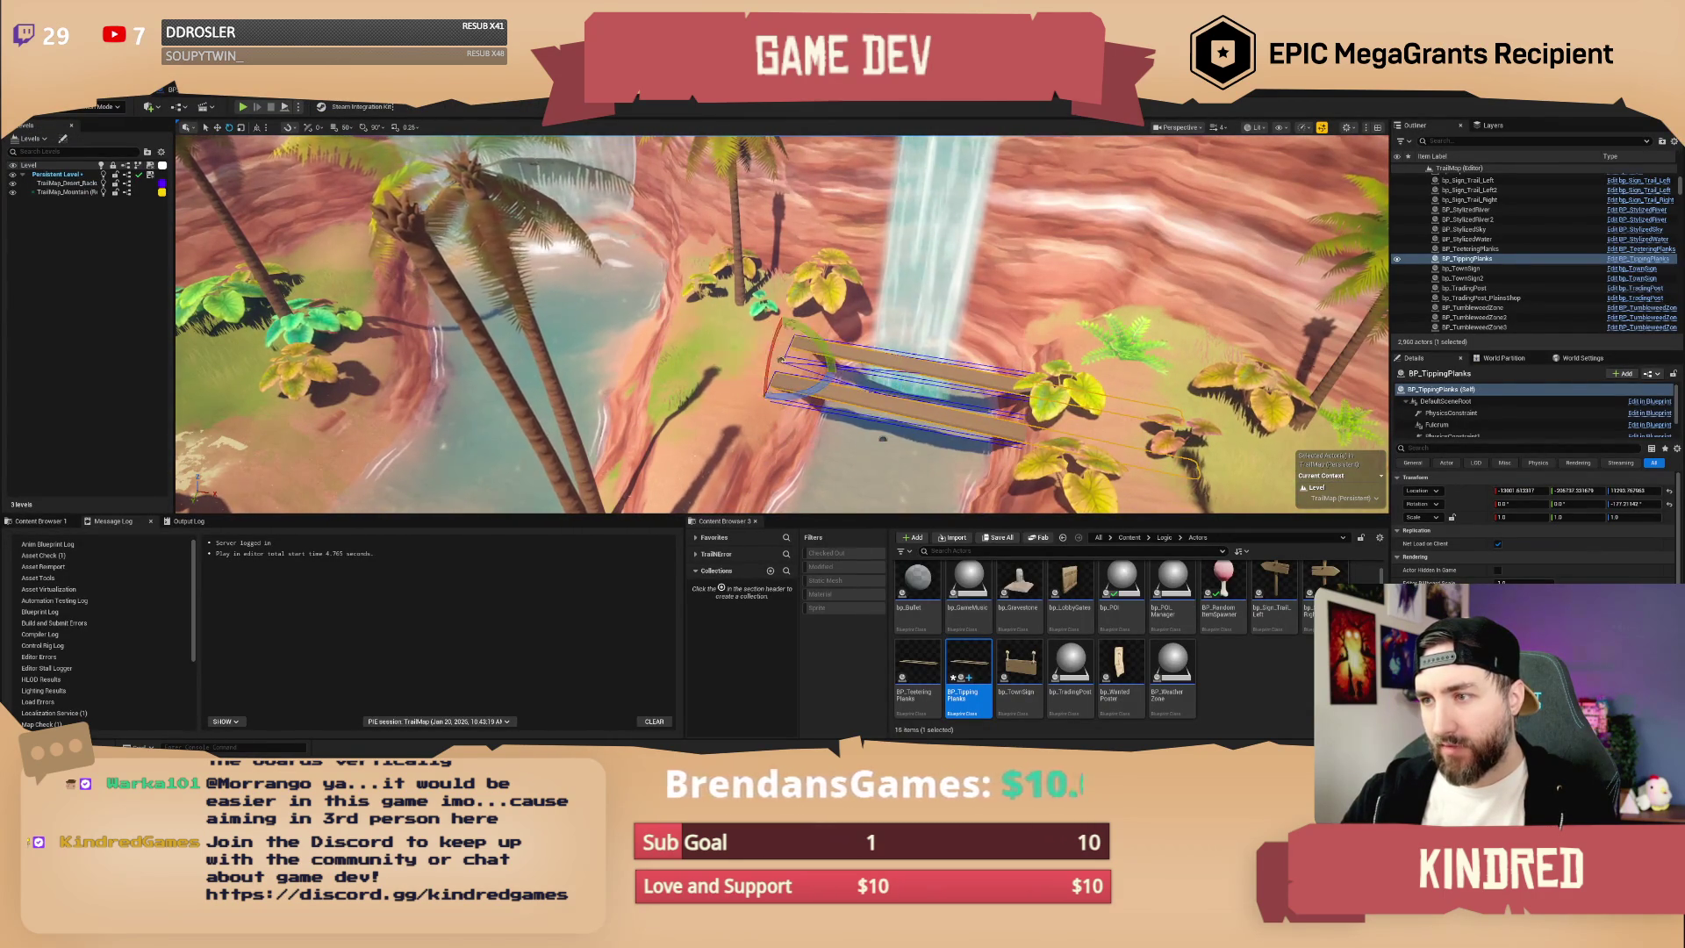
- Tip the planks up to near vertical and fine-tune their tilt
mouse_move(781, 360)
left_mouse_down()
mouse_move(766, 386)
mouse_move(781, 404)
mouse_move(685, 422)
mouse_move(788, 329)
left_mouse_up()
key("f")
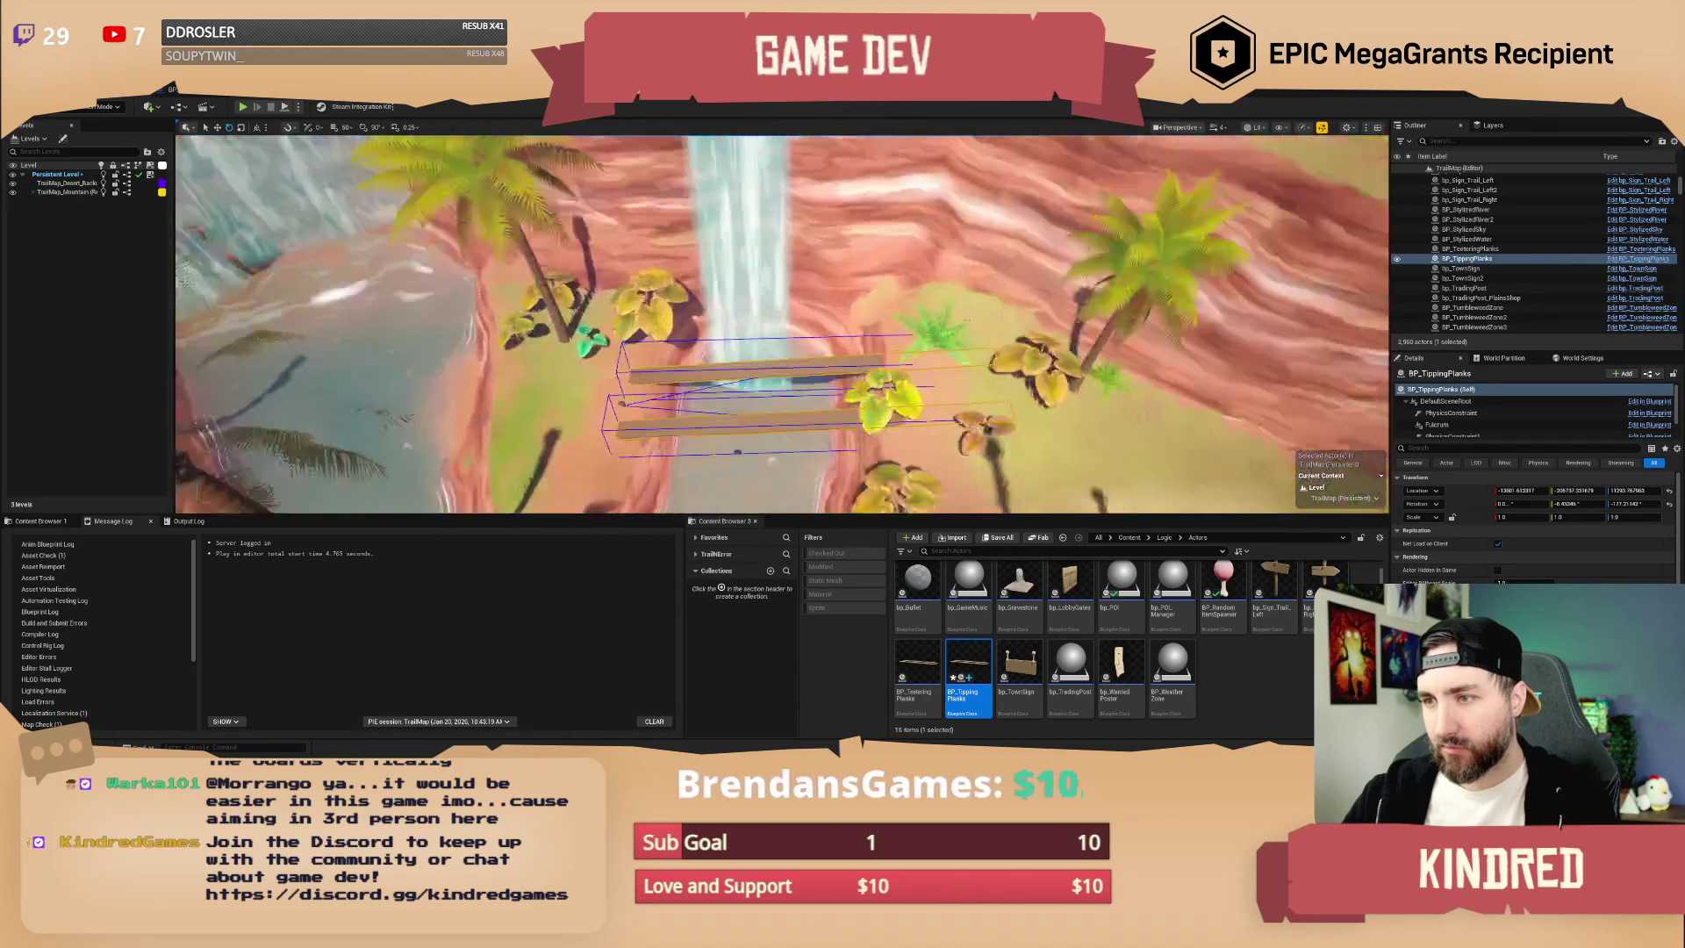
left_click_drag(569, 372, 572, 369)
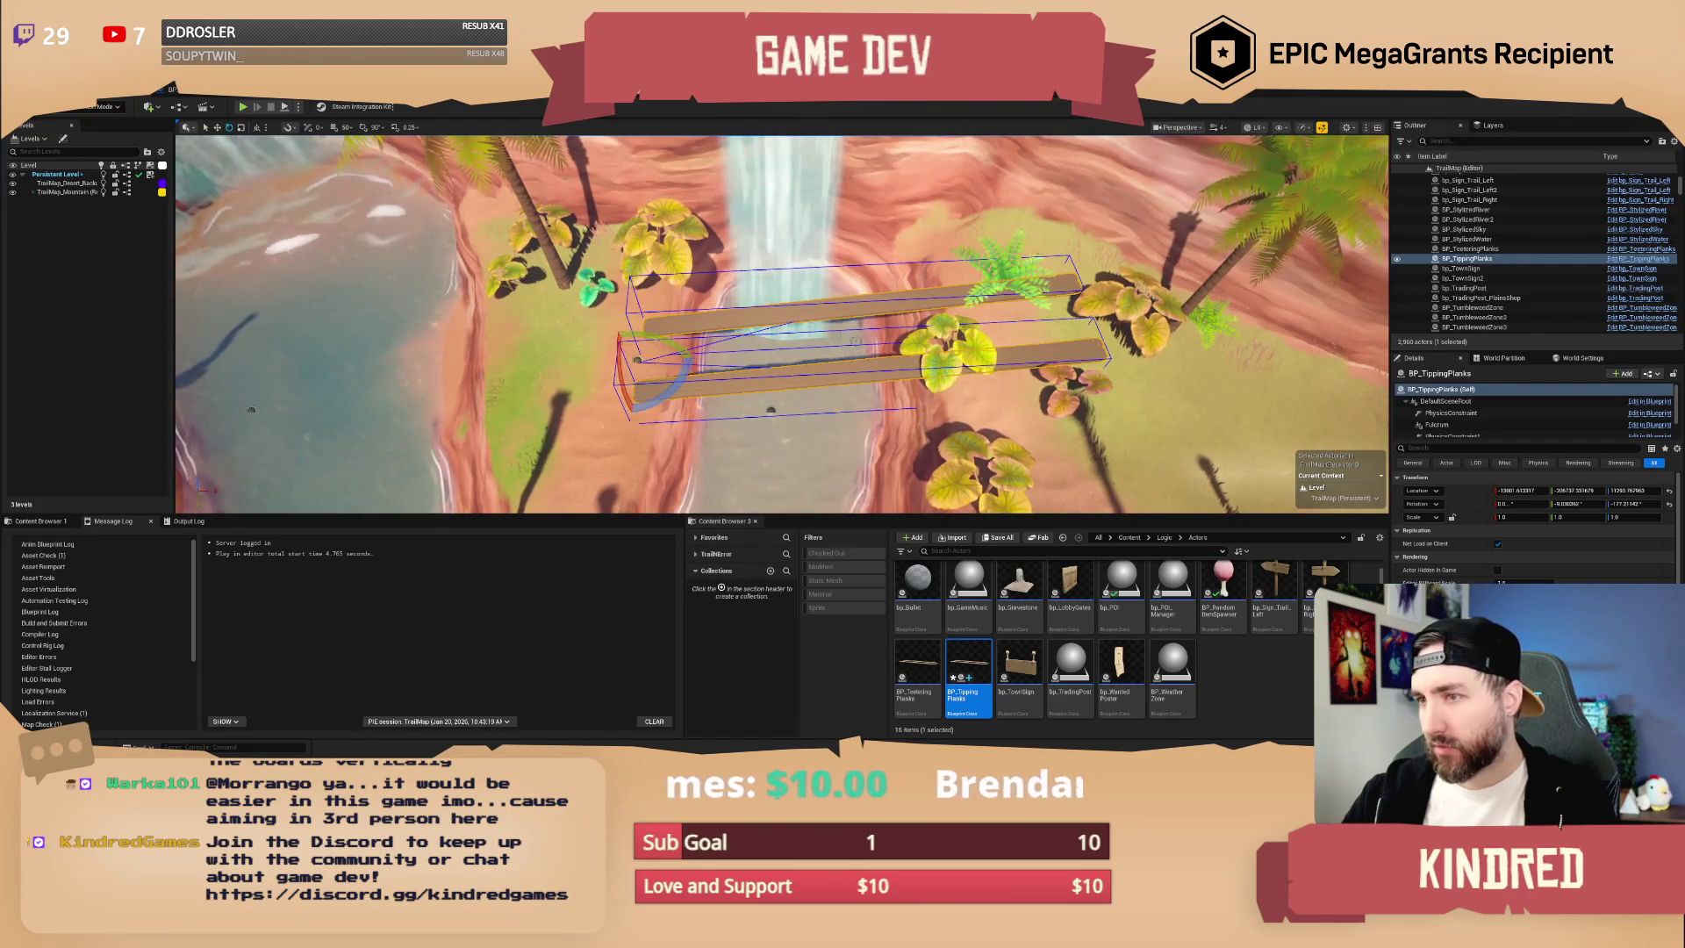
left_click(752, 316)
left_click(1437, 431, "ctrl")
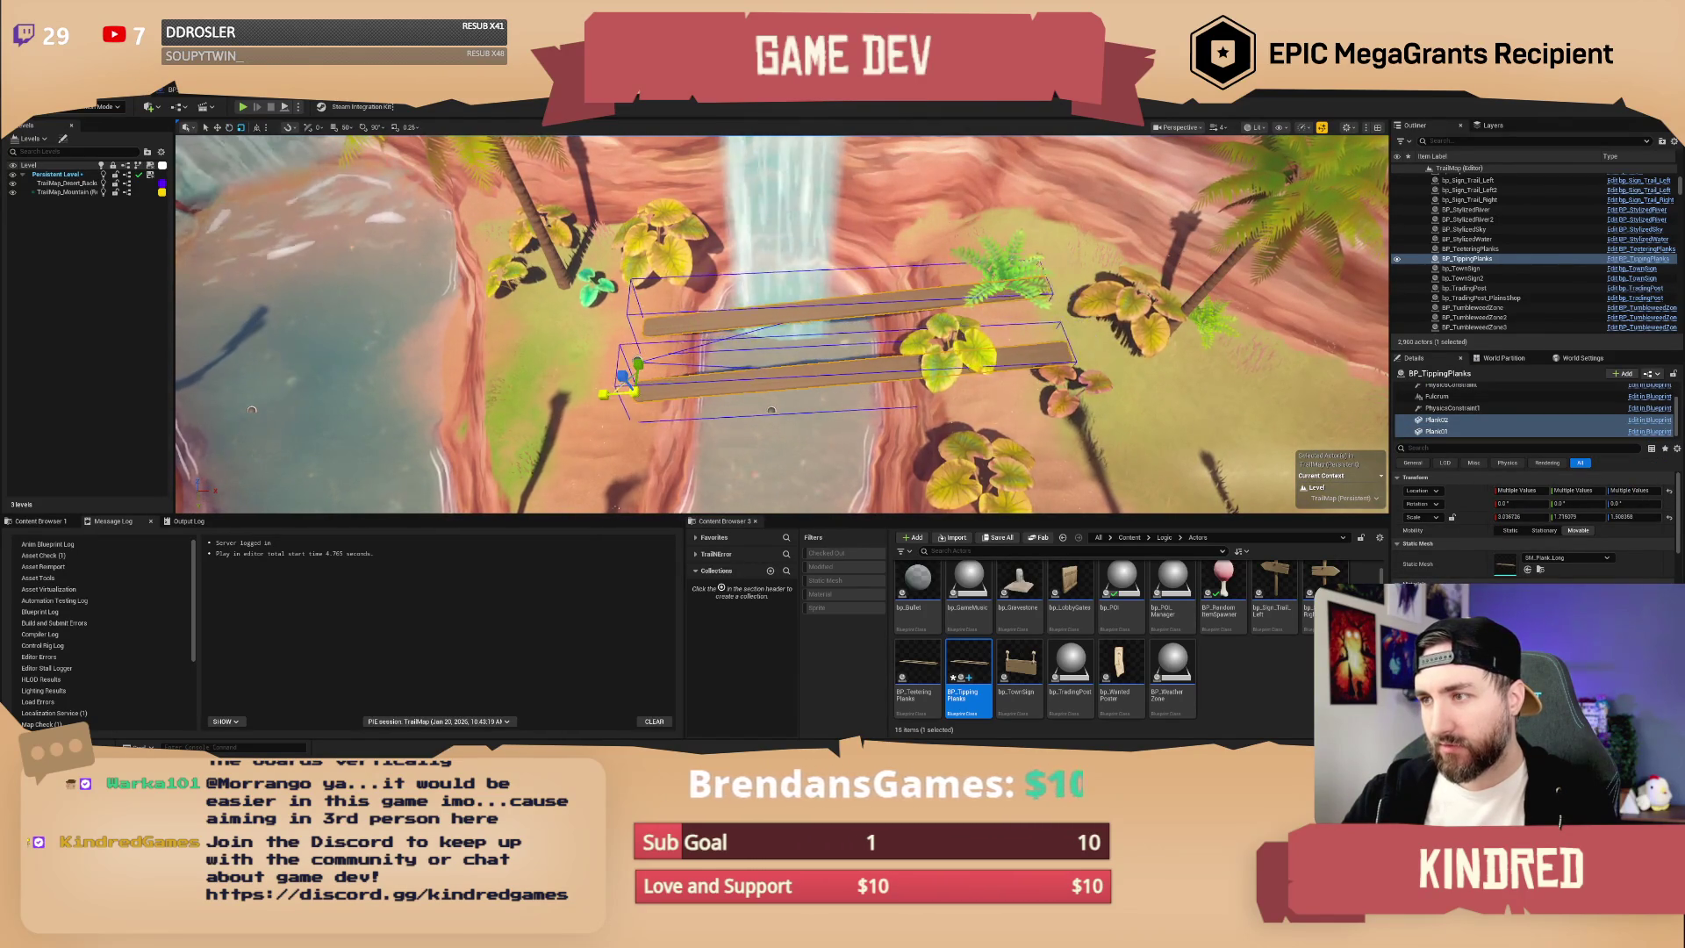
key("Escape")
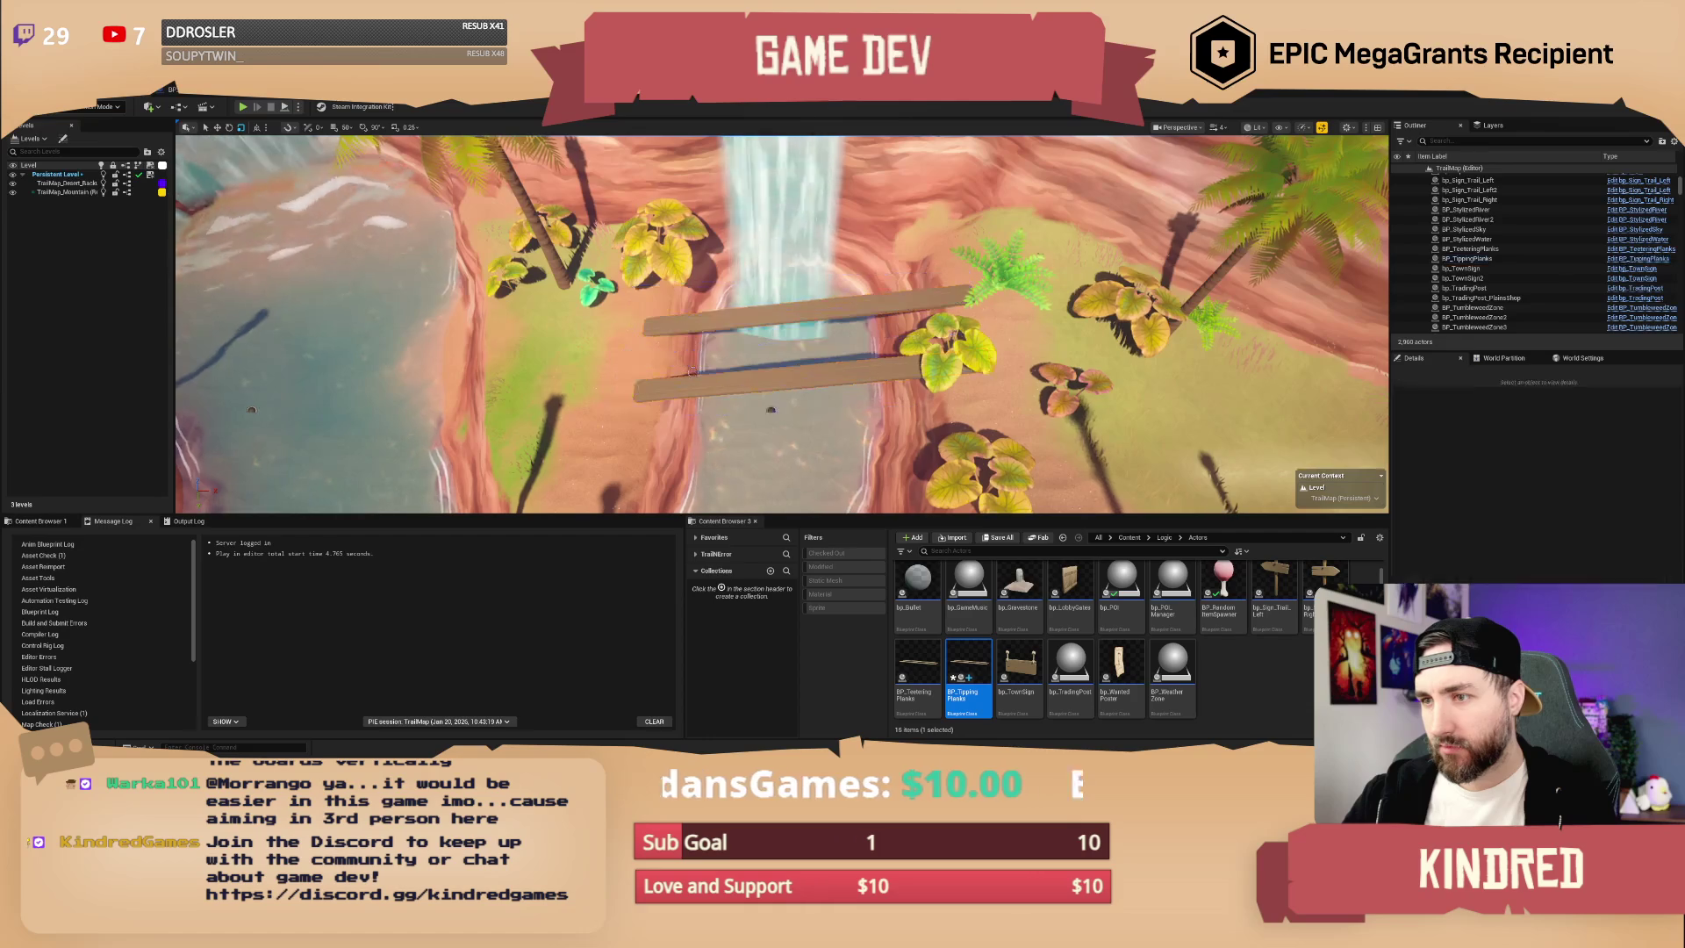
- Rotate the whole BP_TippingPlanks actor to a diagonal and view the upright planks up close
key("e")
mouse_move(636, 336)
left_mouse_down()
mouse_move(616, 395)
mouse_move(647, 399)
left_mouse_up()
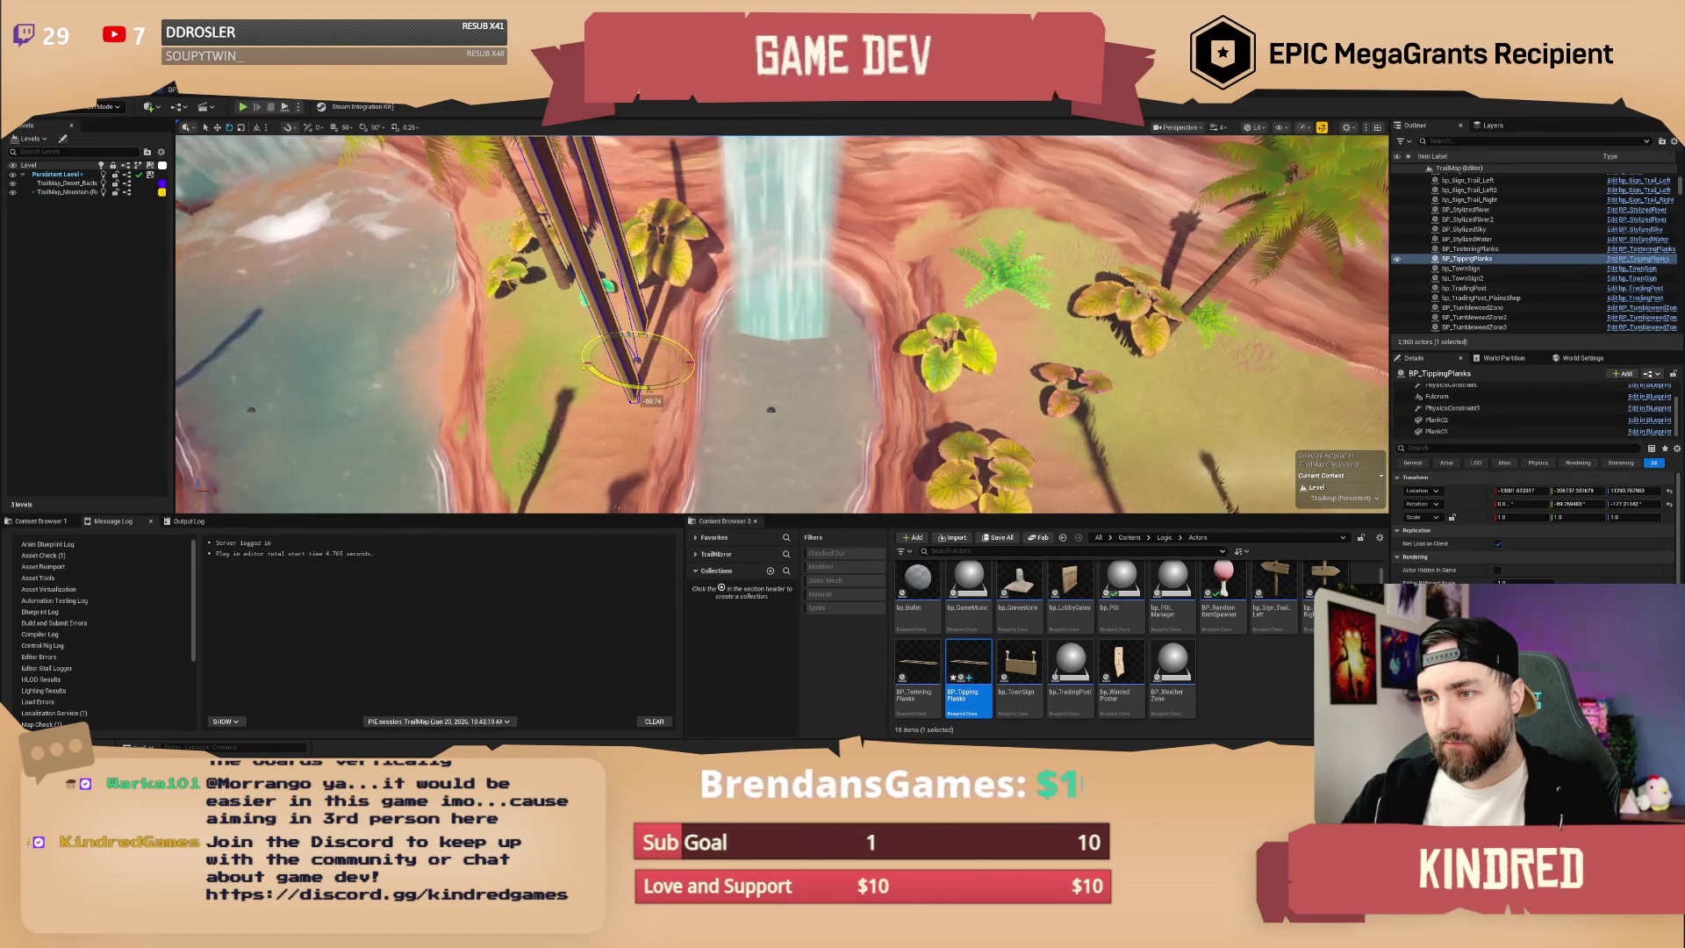
scroll(781, 325, "down", 3)
mouse_move(781, 325)
left_mouse_down()
mouse_move(887, 356)
mouse_move(851, 333)
left_mouse_up()
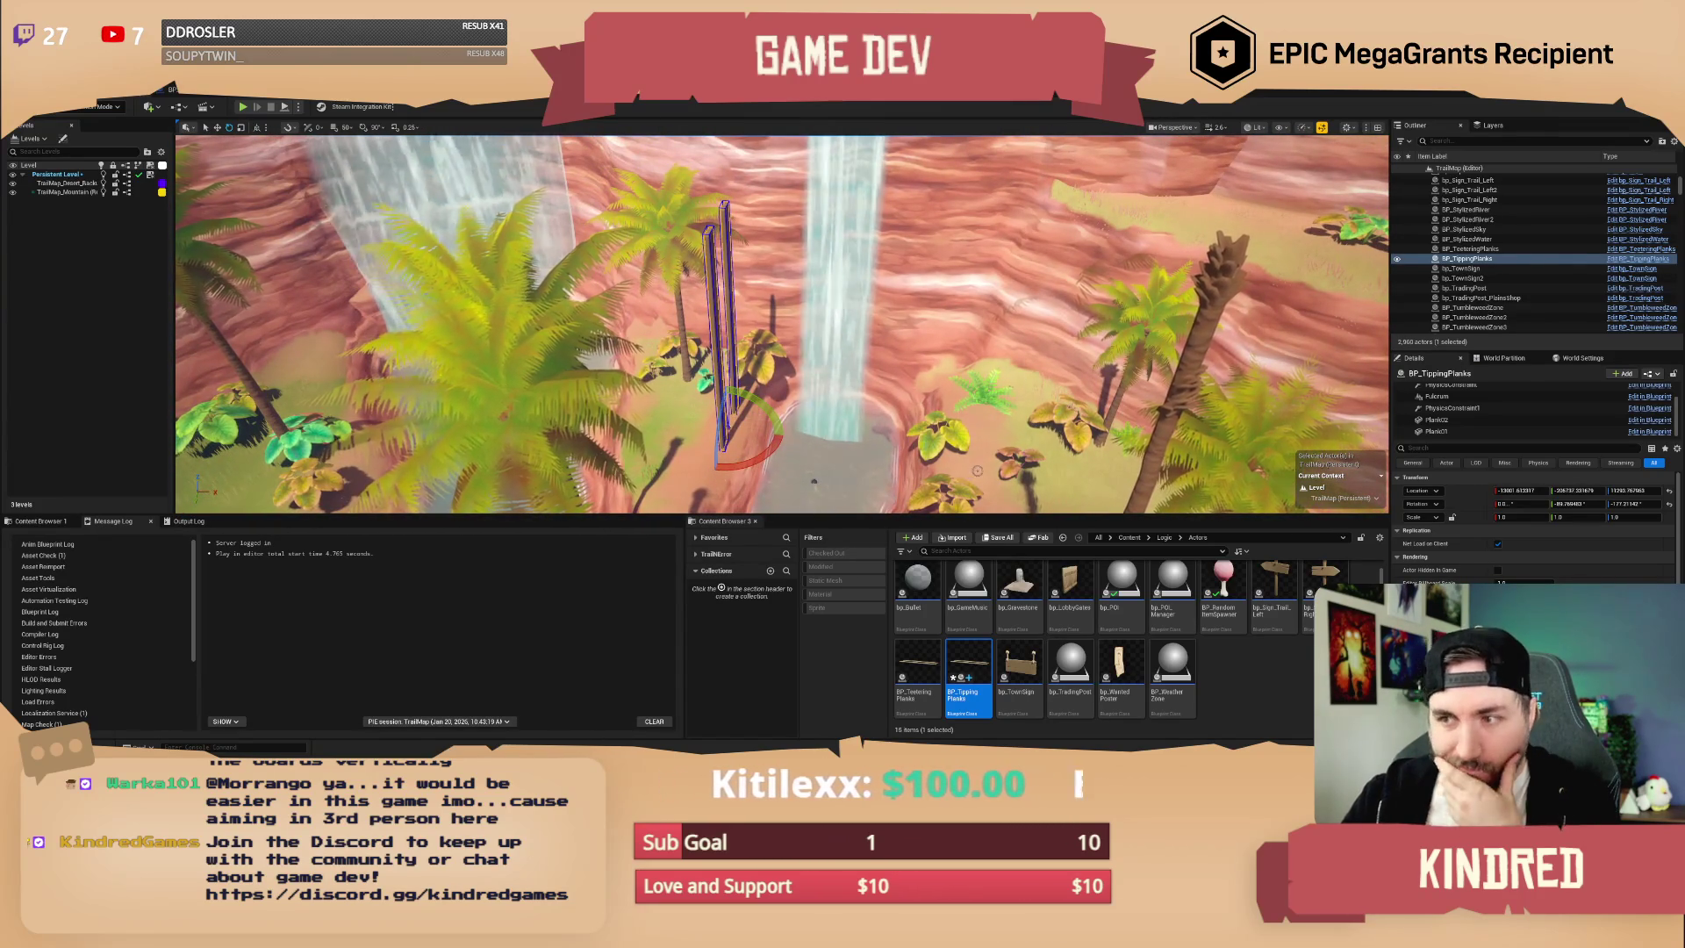
mouse_move(781, 324)
left_mouse_down()
mouse_move(755, 264)
mouse_move(772, 299)
mouse_move(746, 299)
left_mouse_up()
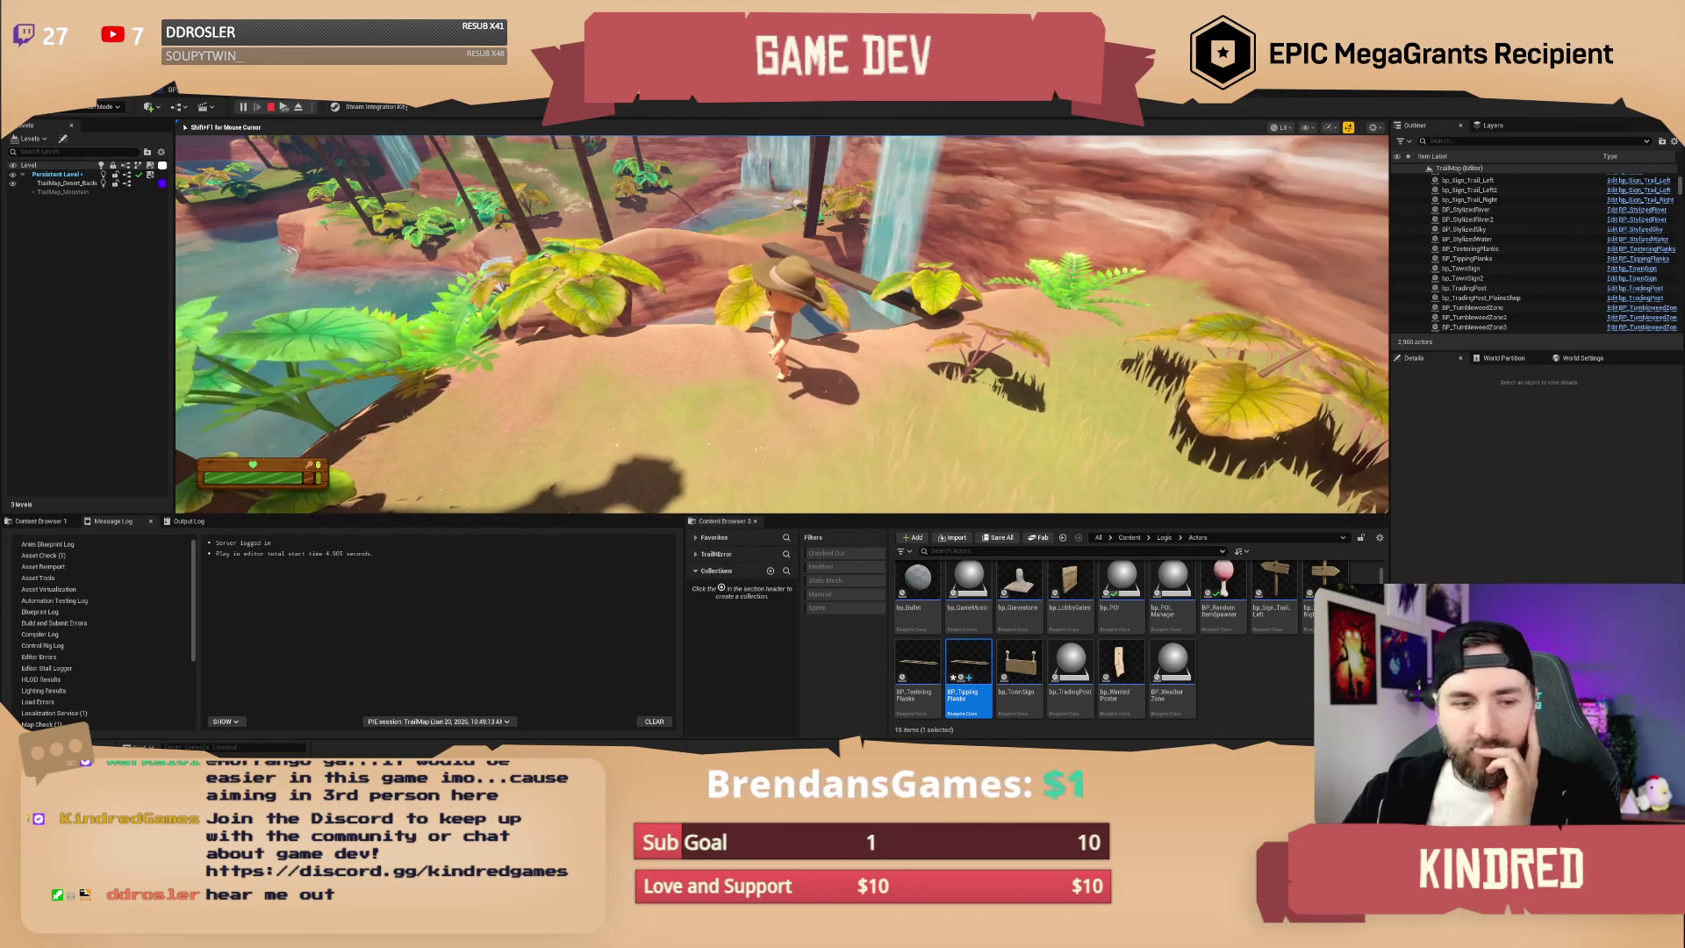
- Walk the cowboy left into the tall grass, then stop the playtest
key("a")
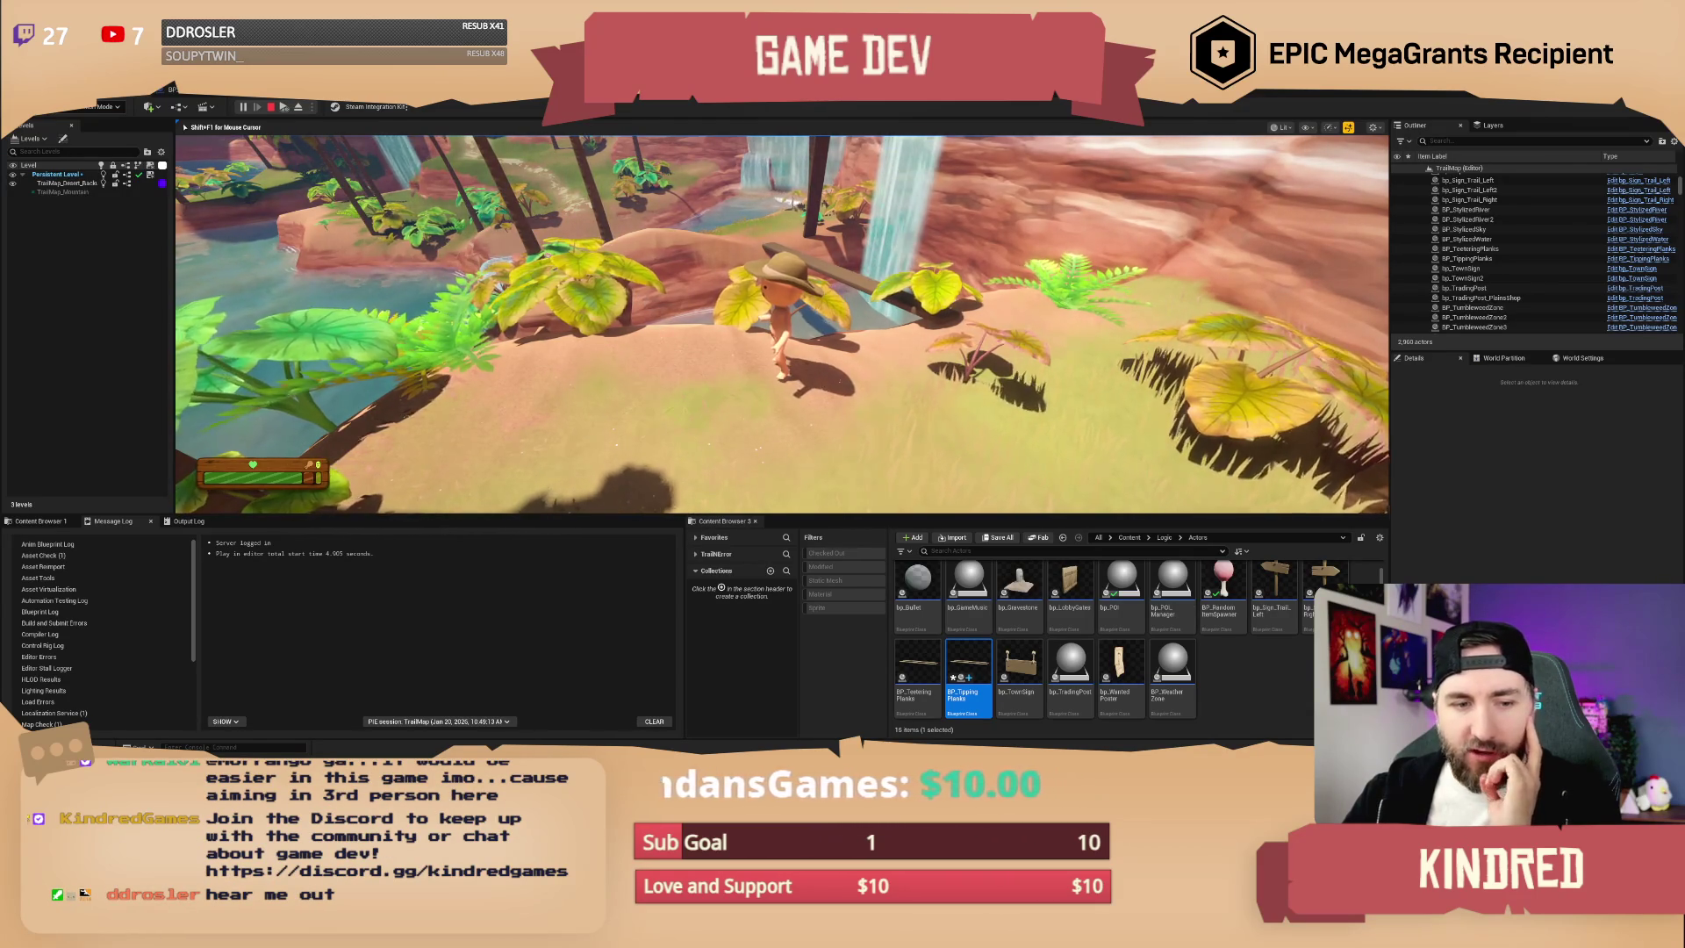
key("w")
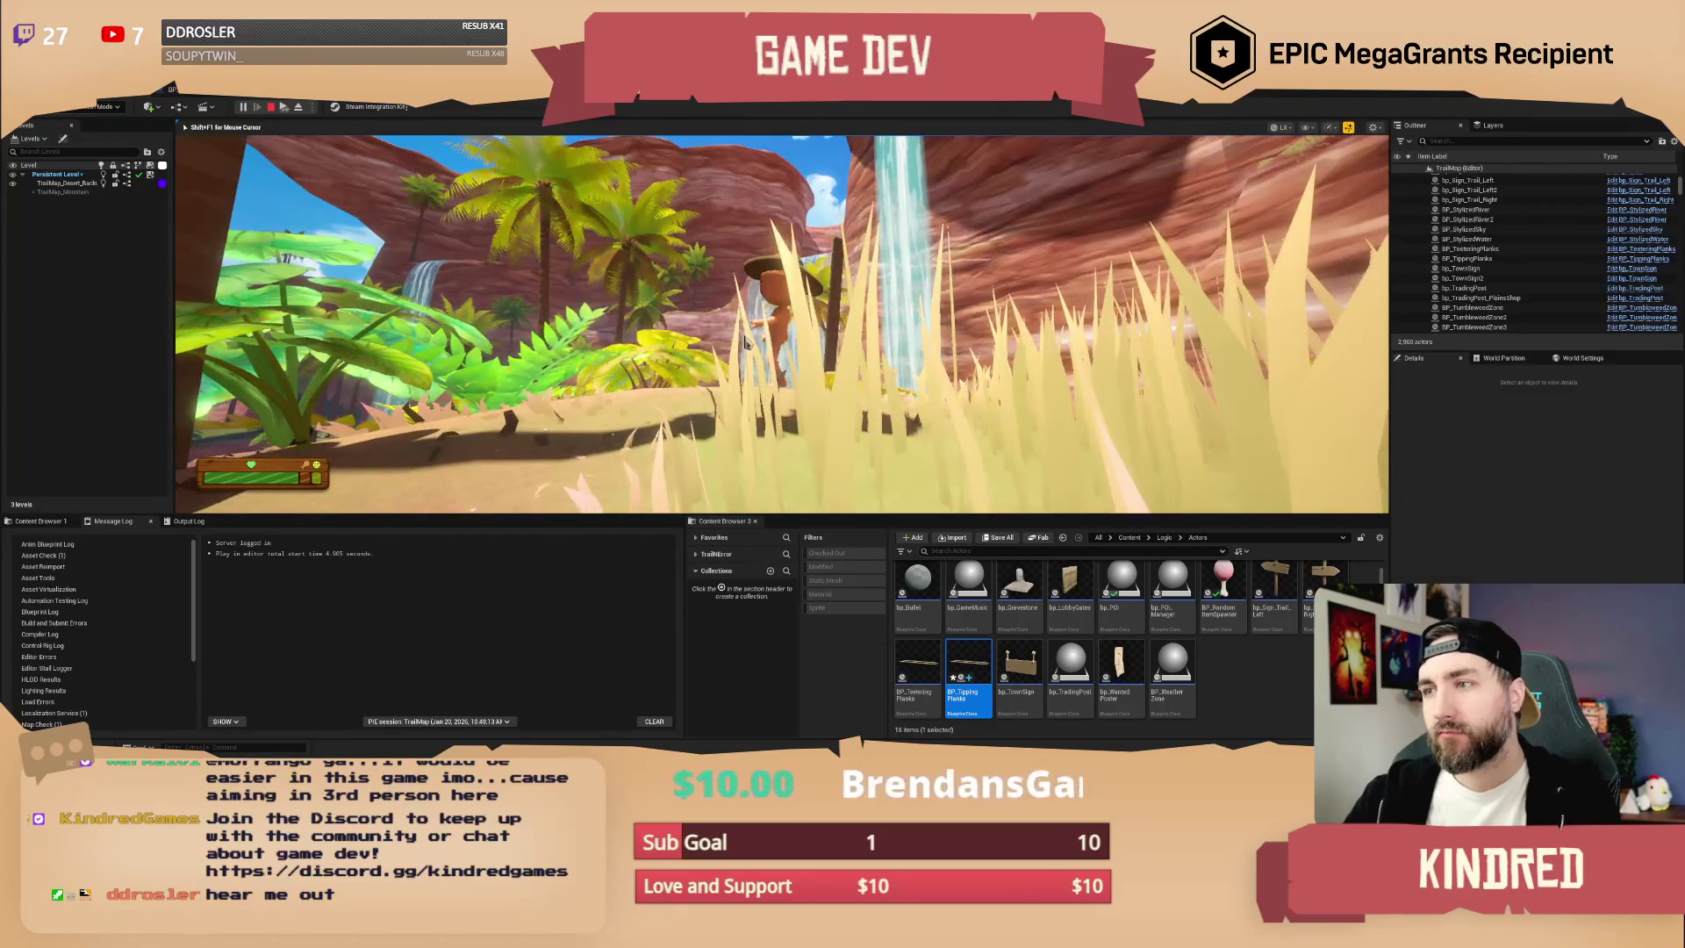
key("Escape")
- Tilt the upright BP_TippingPlanks a few more degrees from a close side view
key("f")
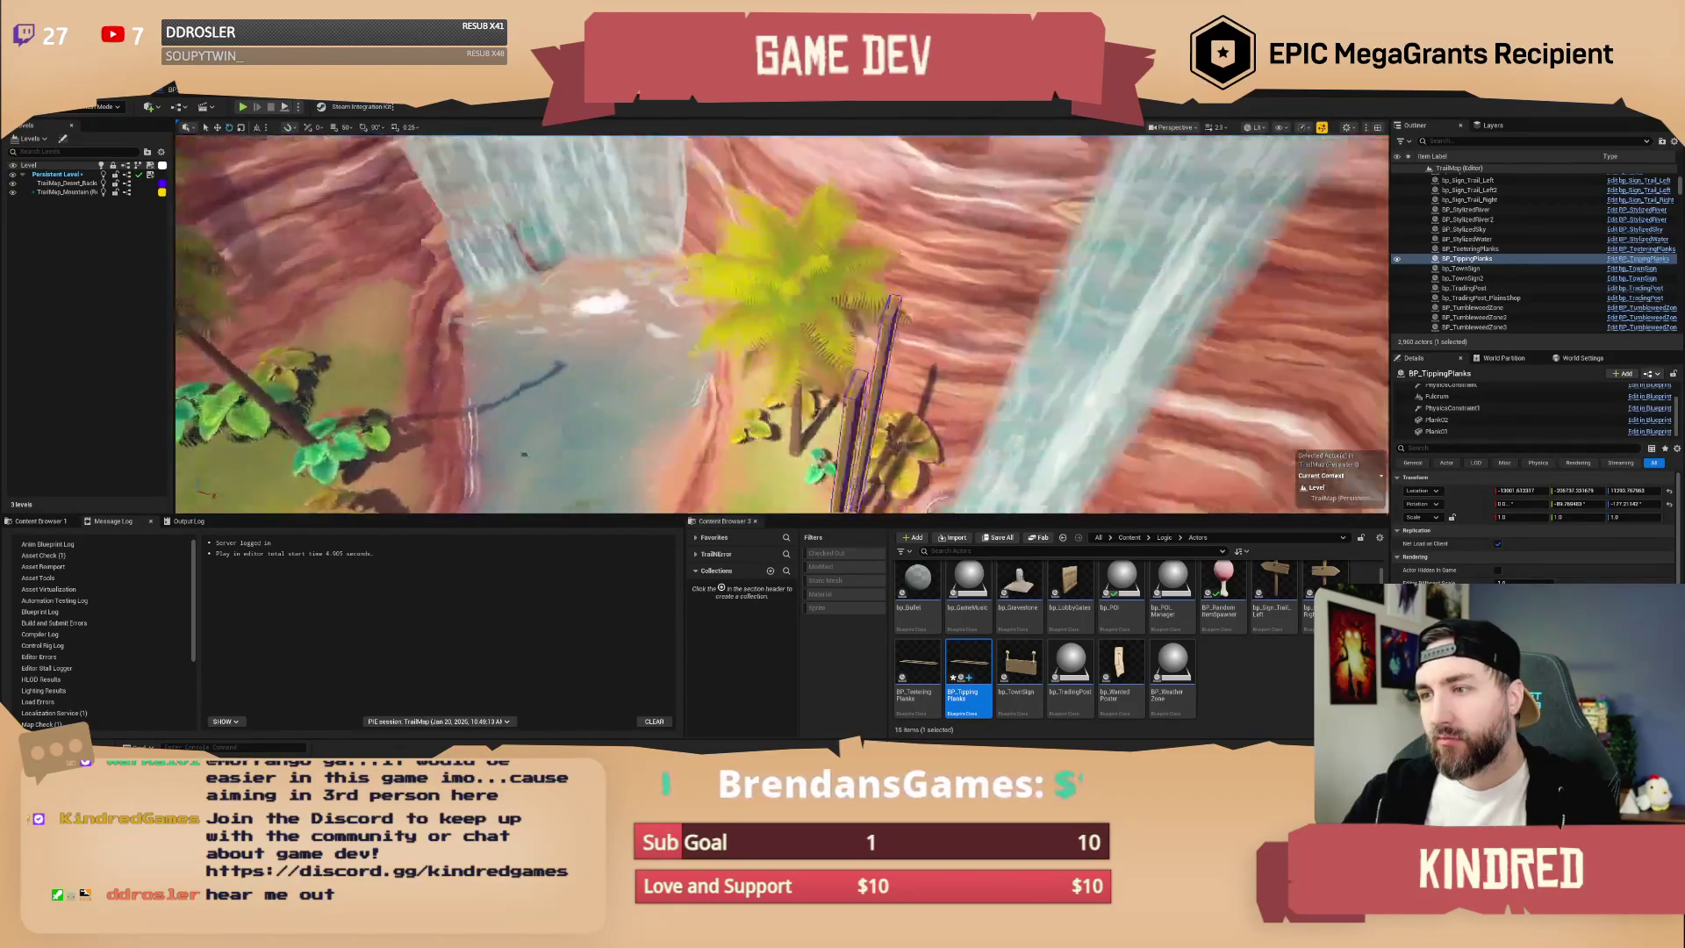
left_click_drag(832, 314, 834, 255)
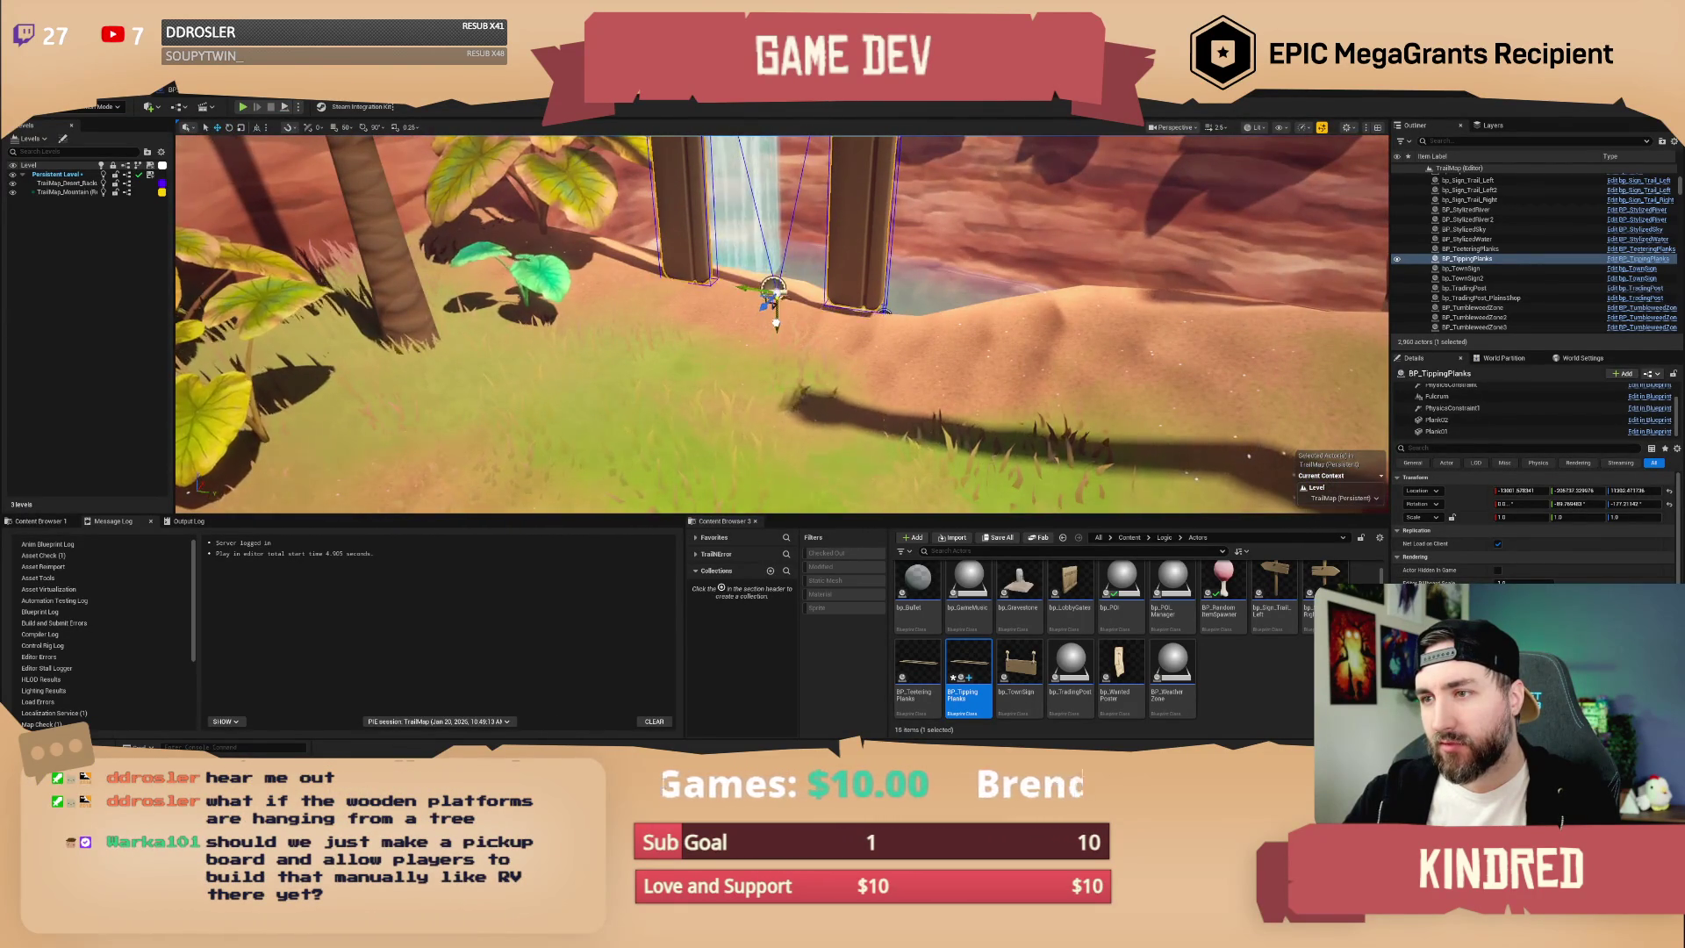
mouse_move(781, 325)
left_mouse_down()
mouse_move(614, 324)
mouse_move(561, 369)
left_mouse_up()
mouse_move(805, 485)
left_mouse_down()
mouse_move(773, 452)
mouse_move(597, 439)
left_mouse_up()
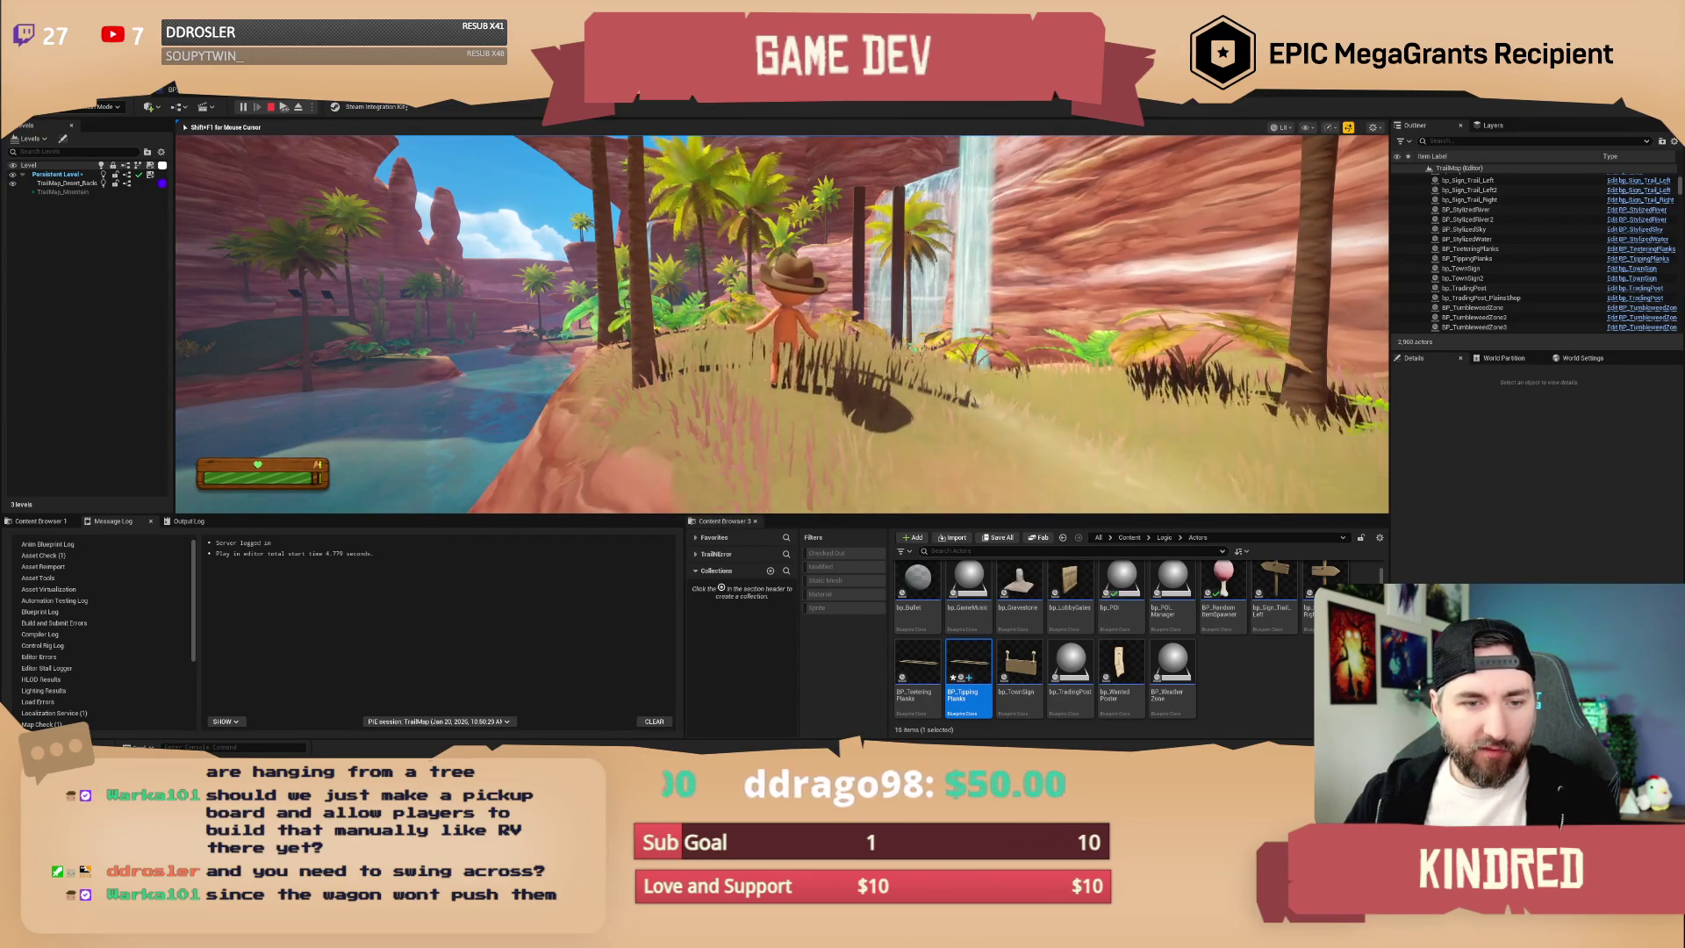
- Walk the cowboy up to the pole and along the wooden plank toward the plants, then end the playtest
mouse_move(781, 325)
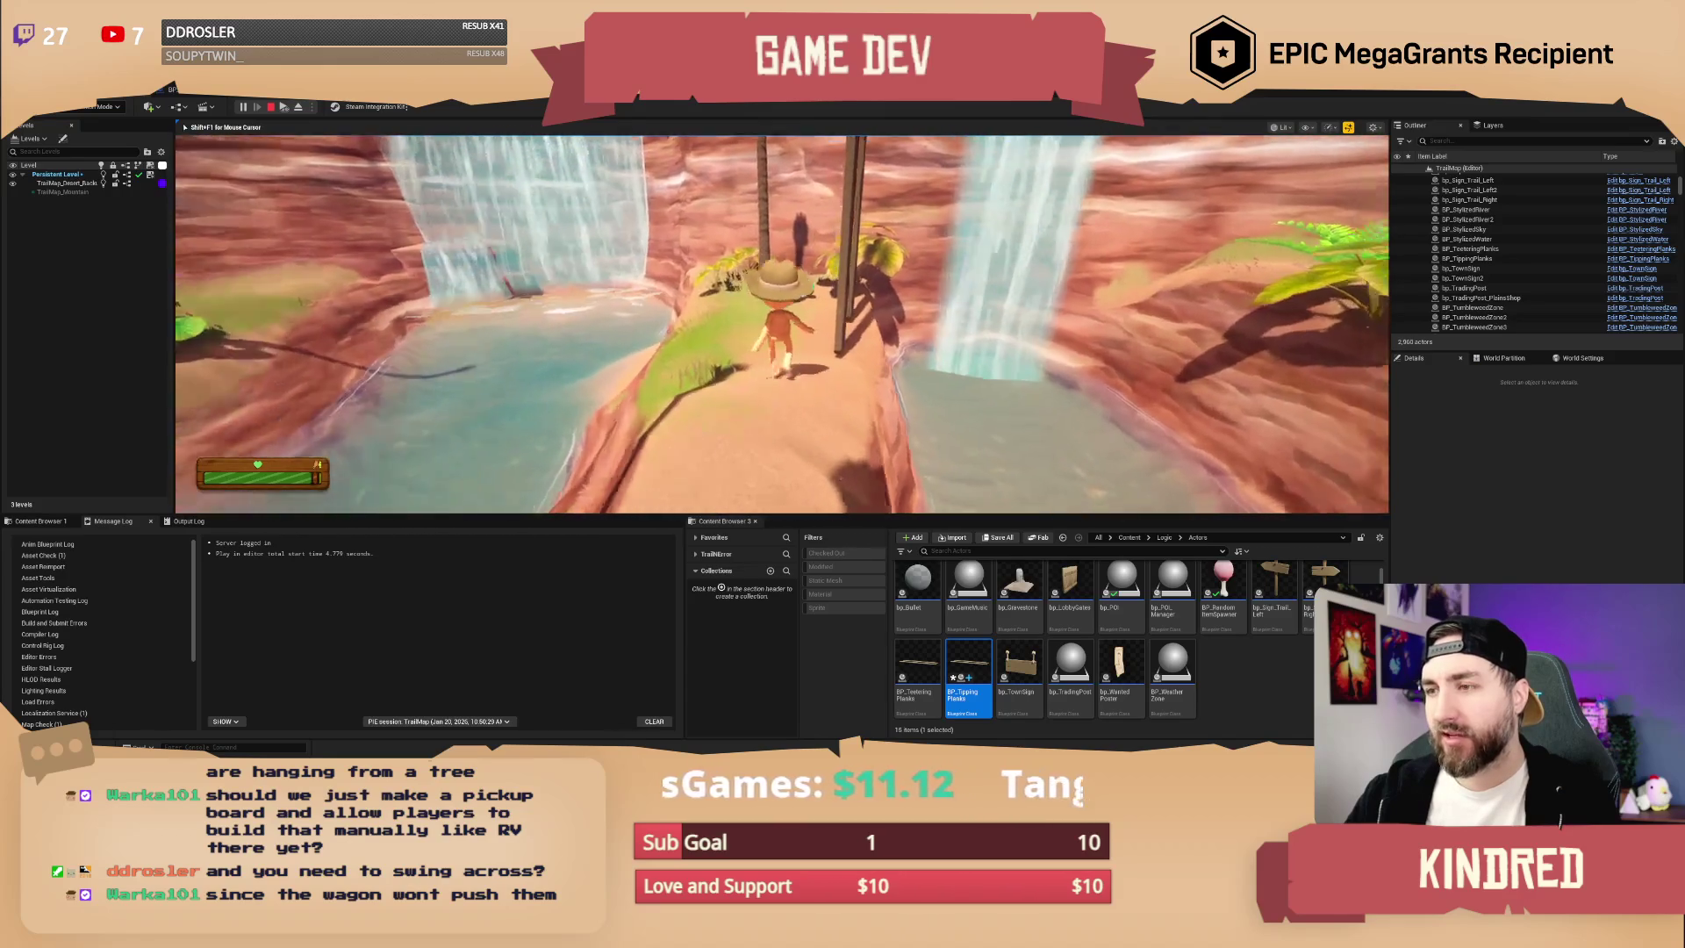
key("w")
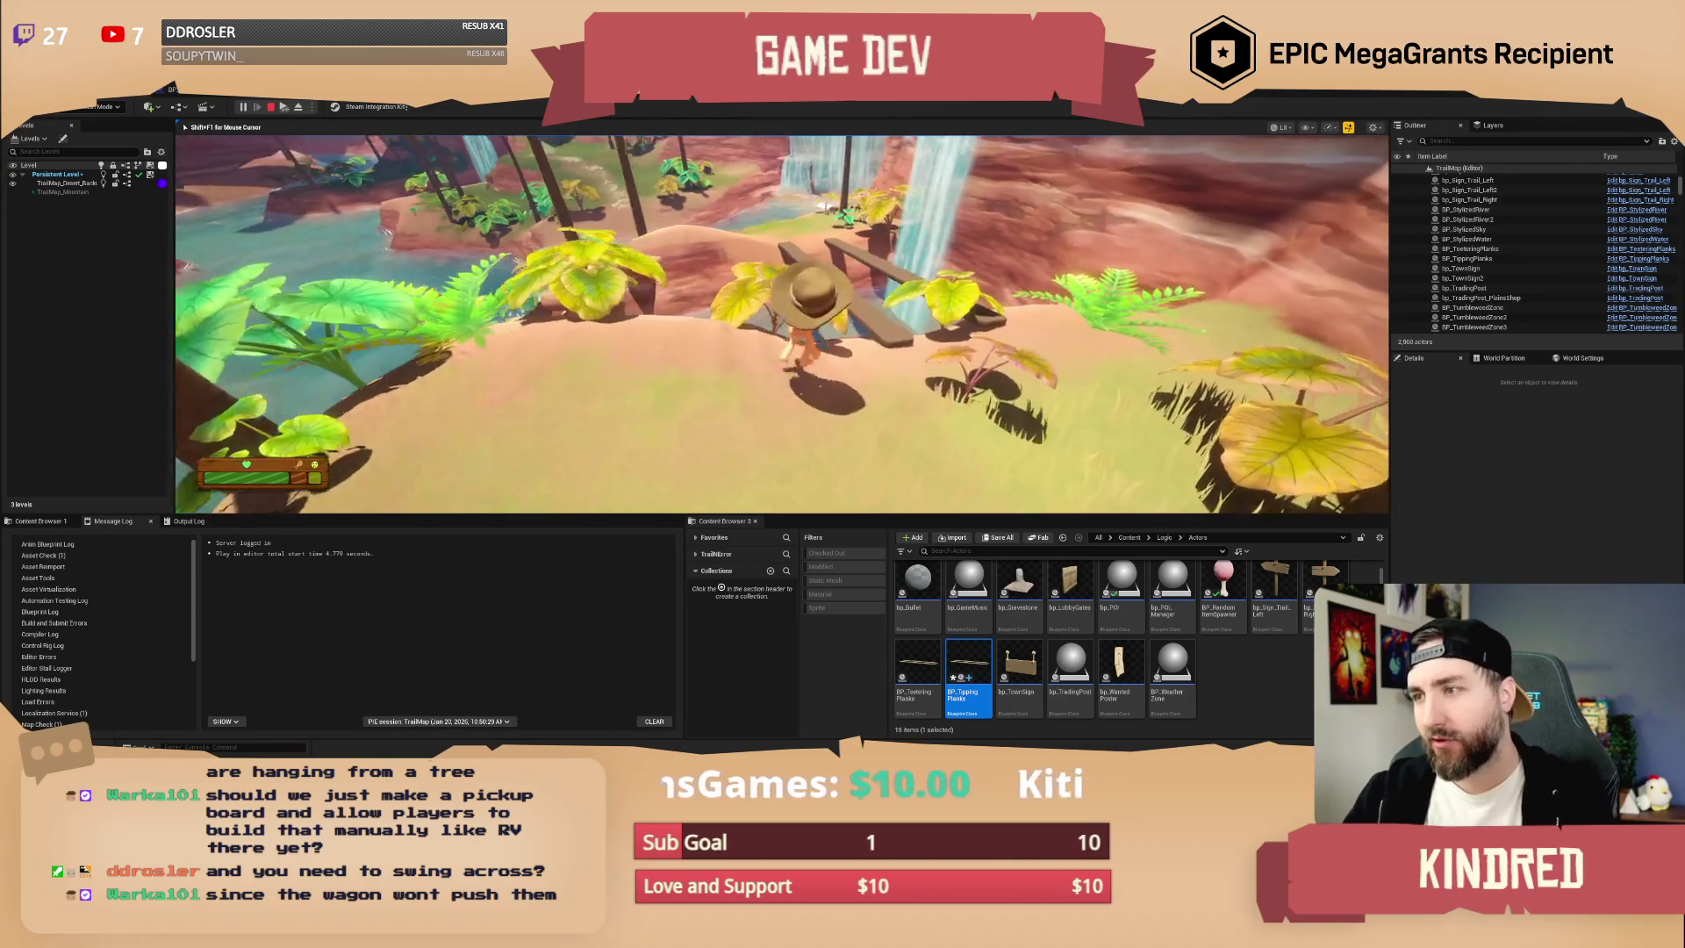
key("w")
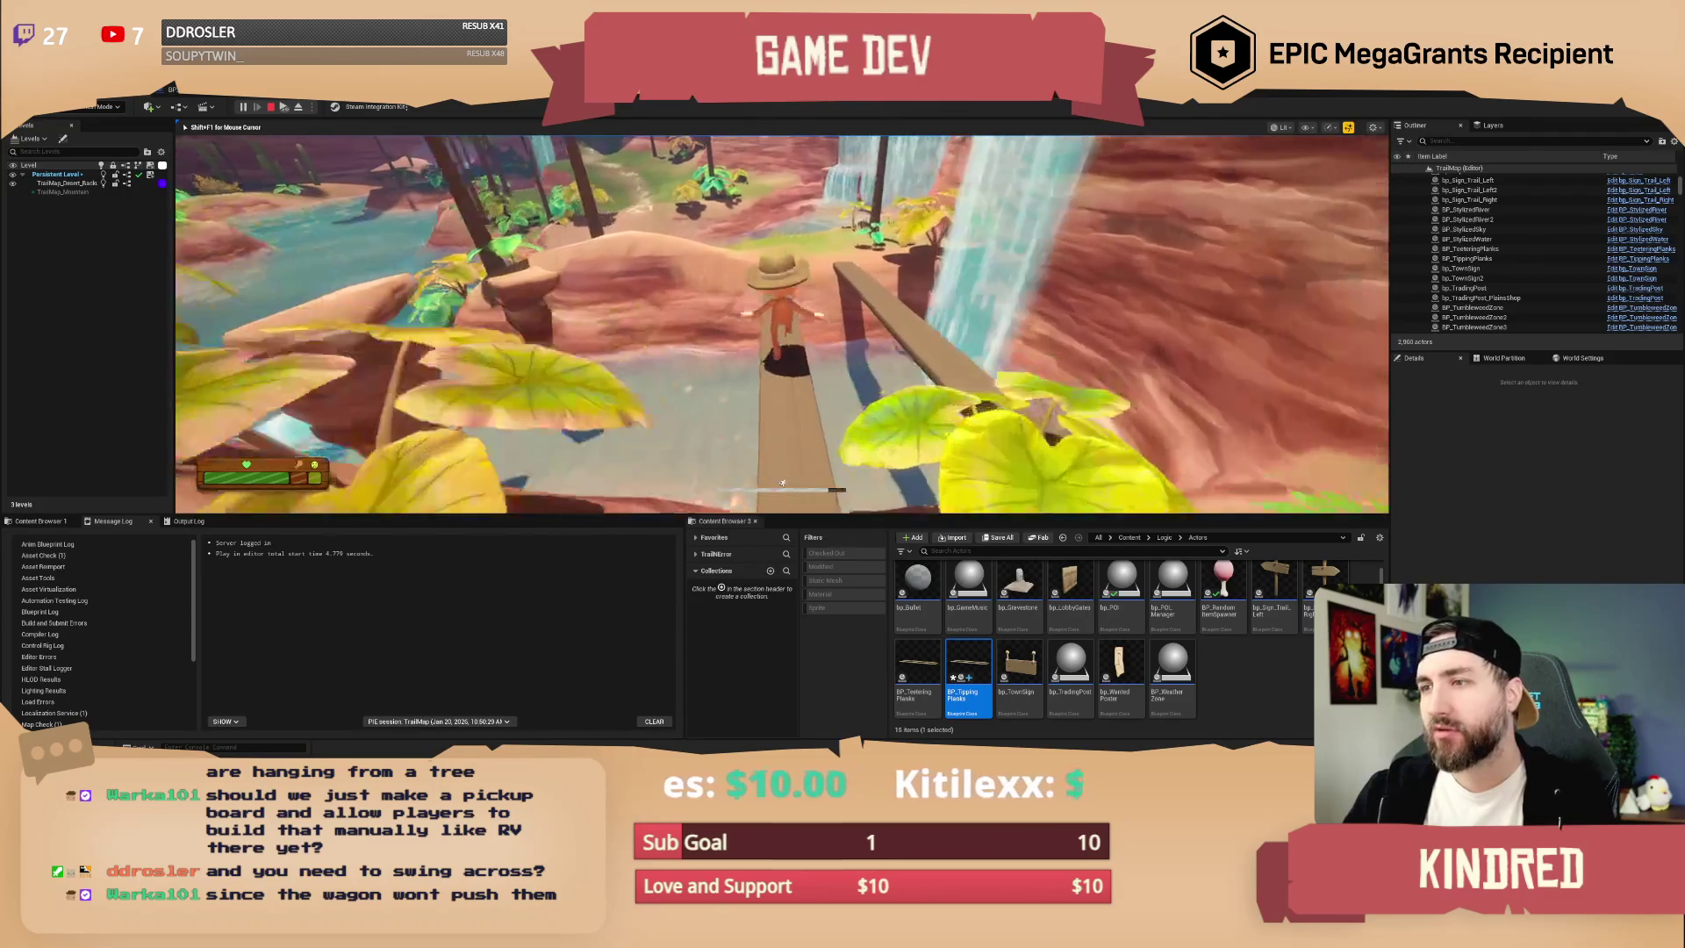
key("w")
key("w")
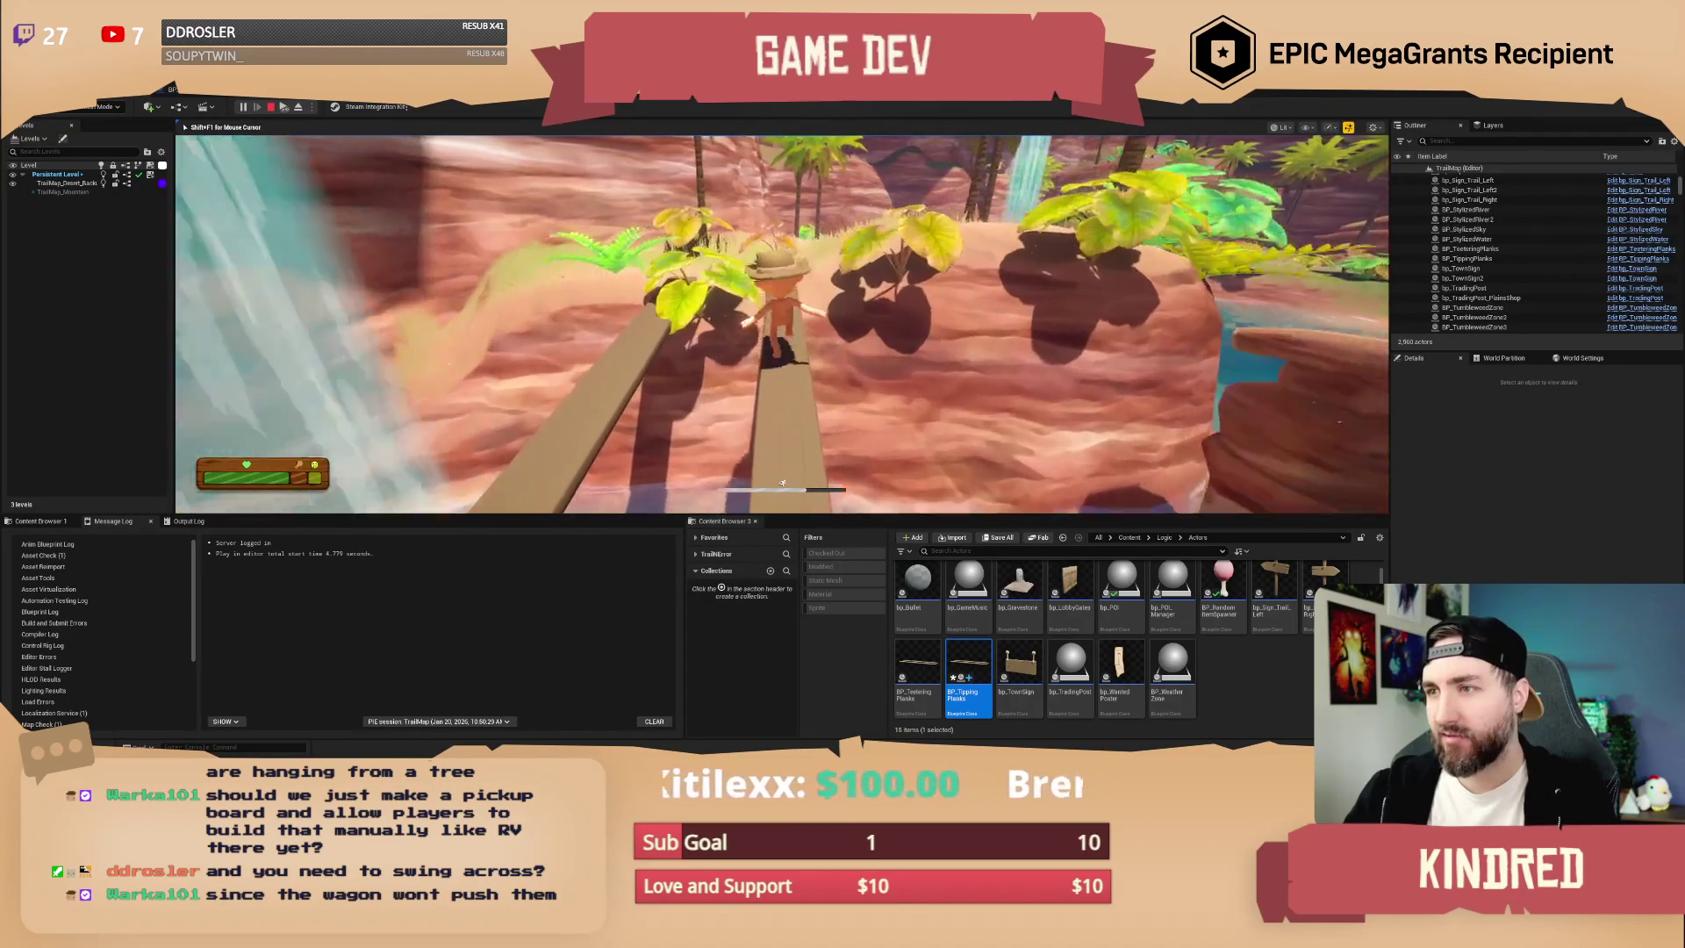
key("w")
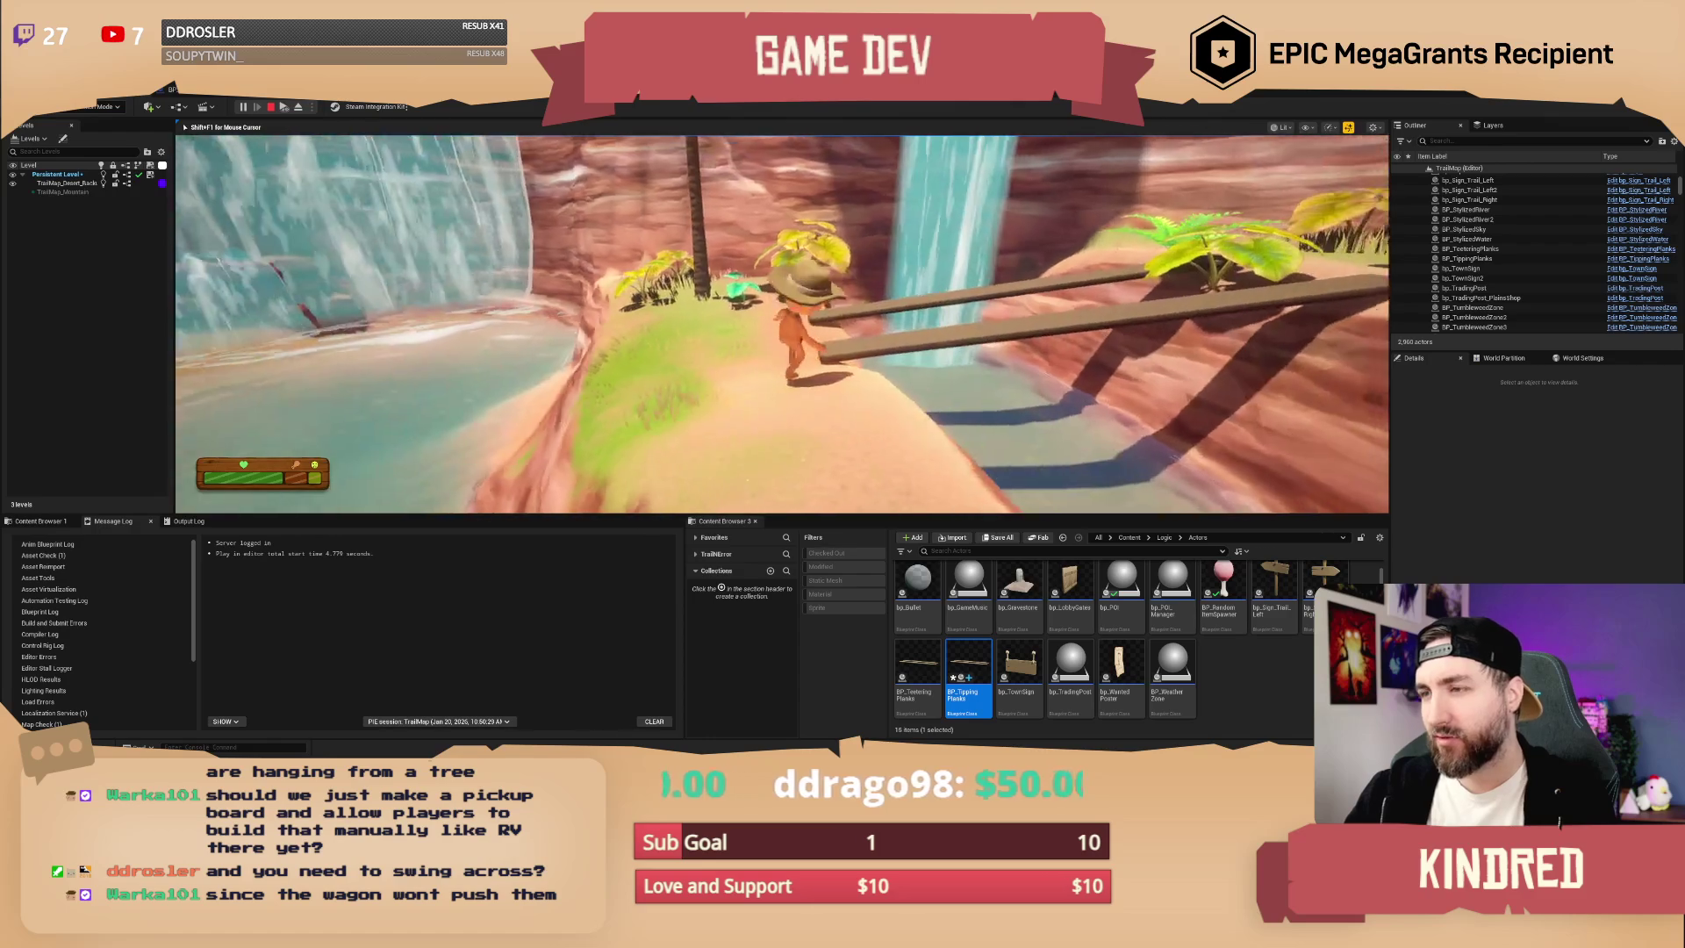
key("Escape")
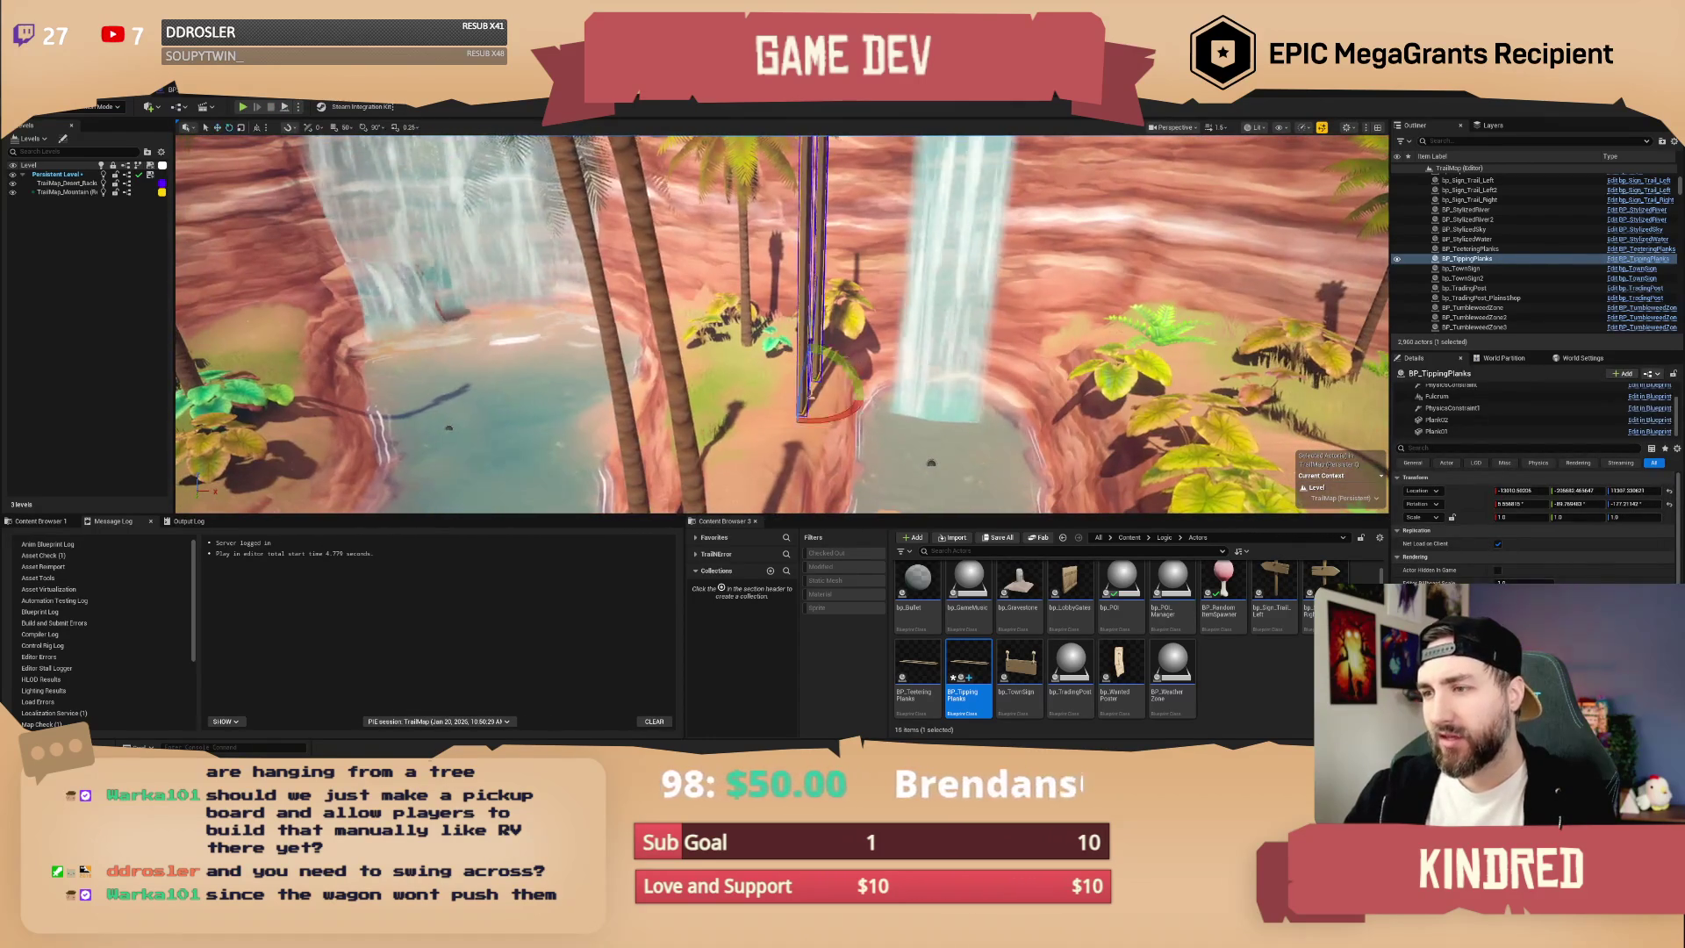
- Rotate BP_TippingPlanks about 10 degrees and start a playtest with Alt+P
left_click_drag(805, 439, 794, 439)
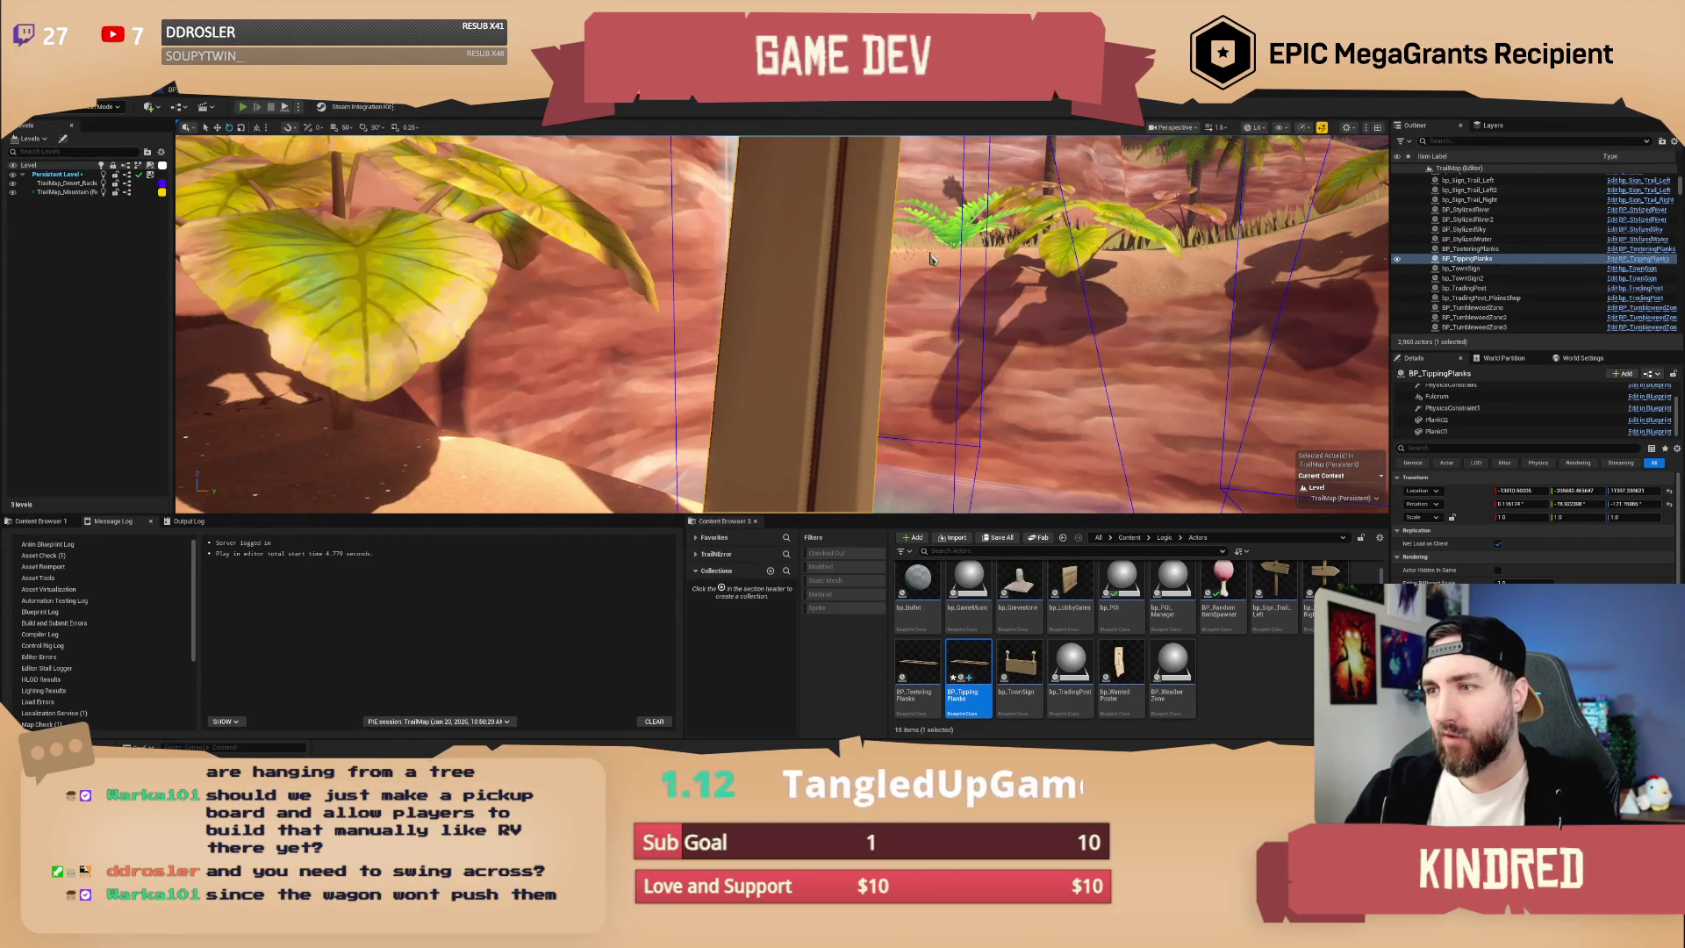
key("alt+p")
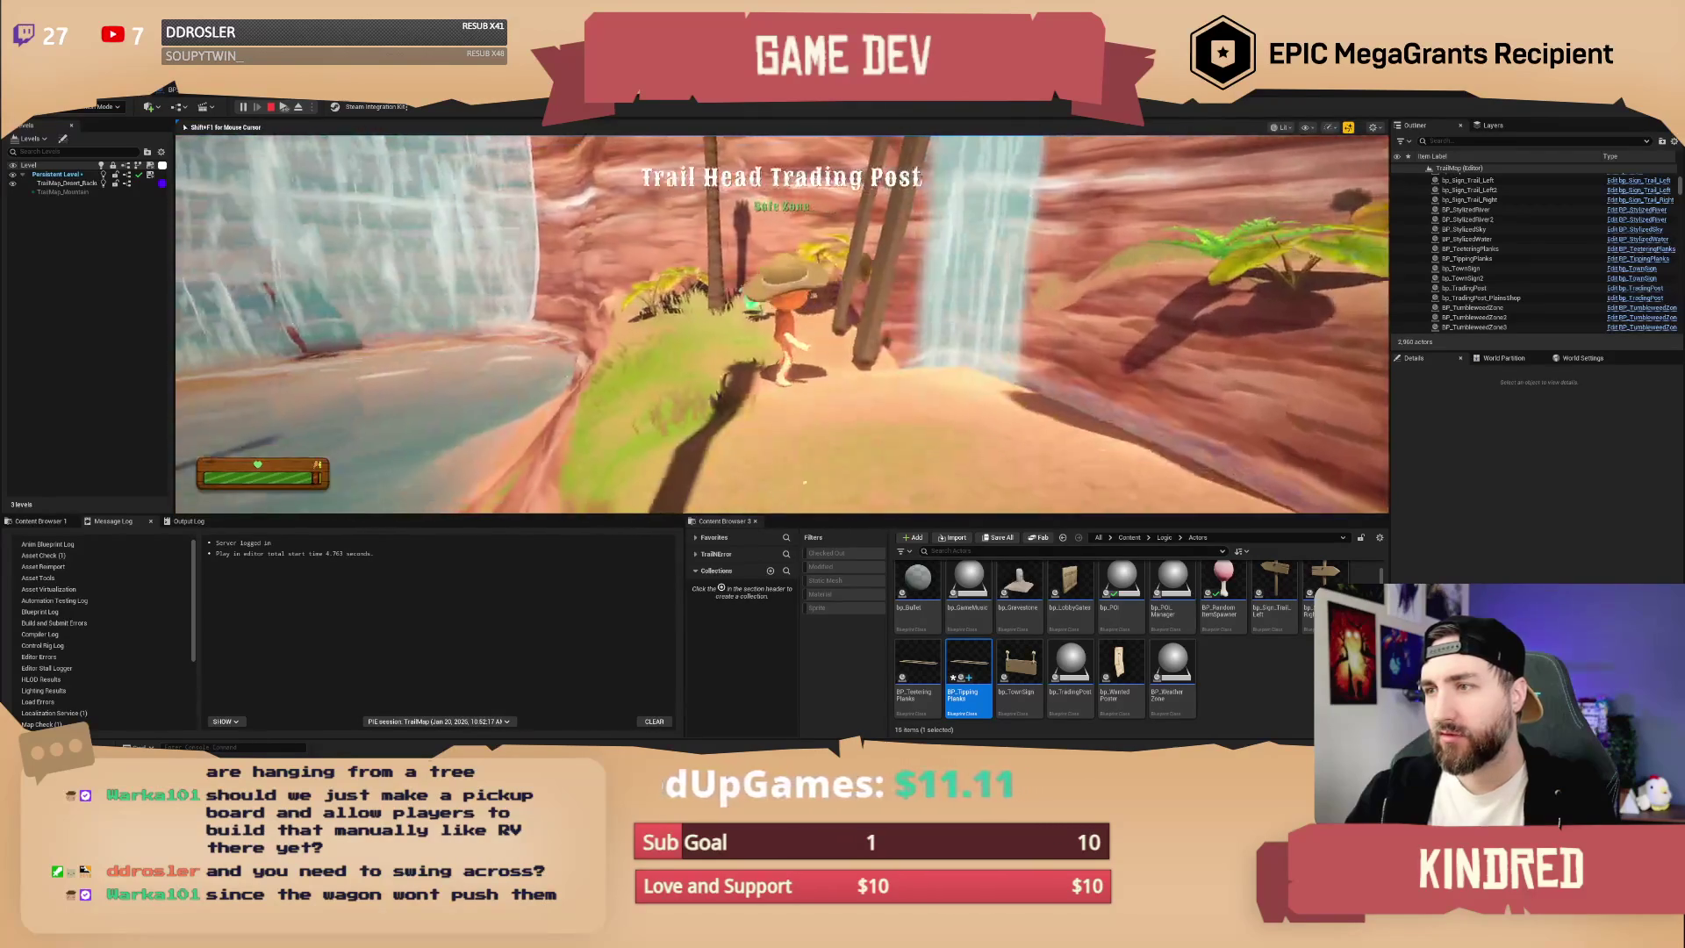
- Walk the cowboy past the wooden post onto the grass and run forward across the ground
key("w")
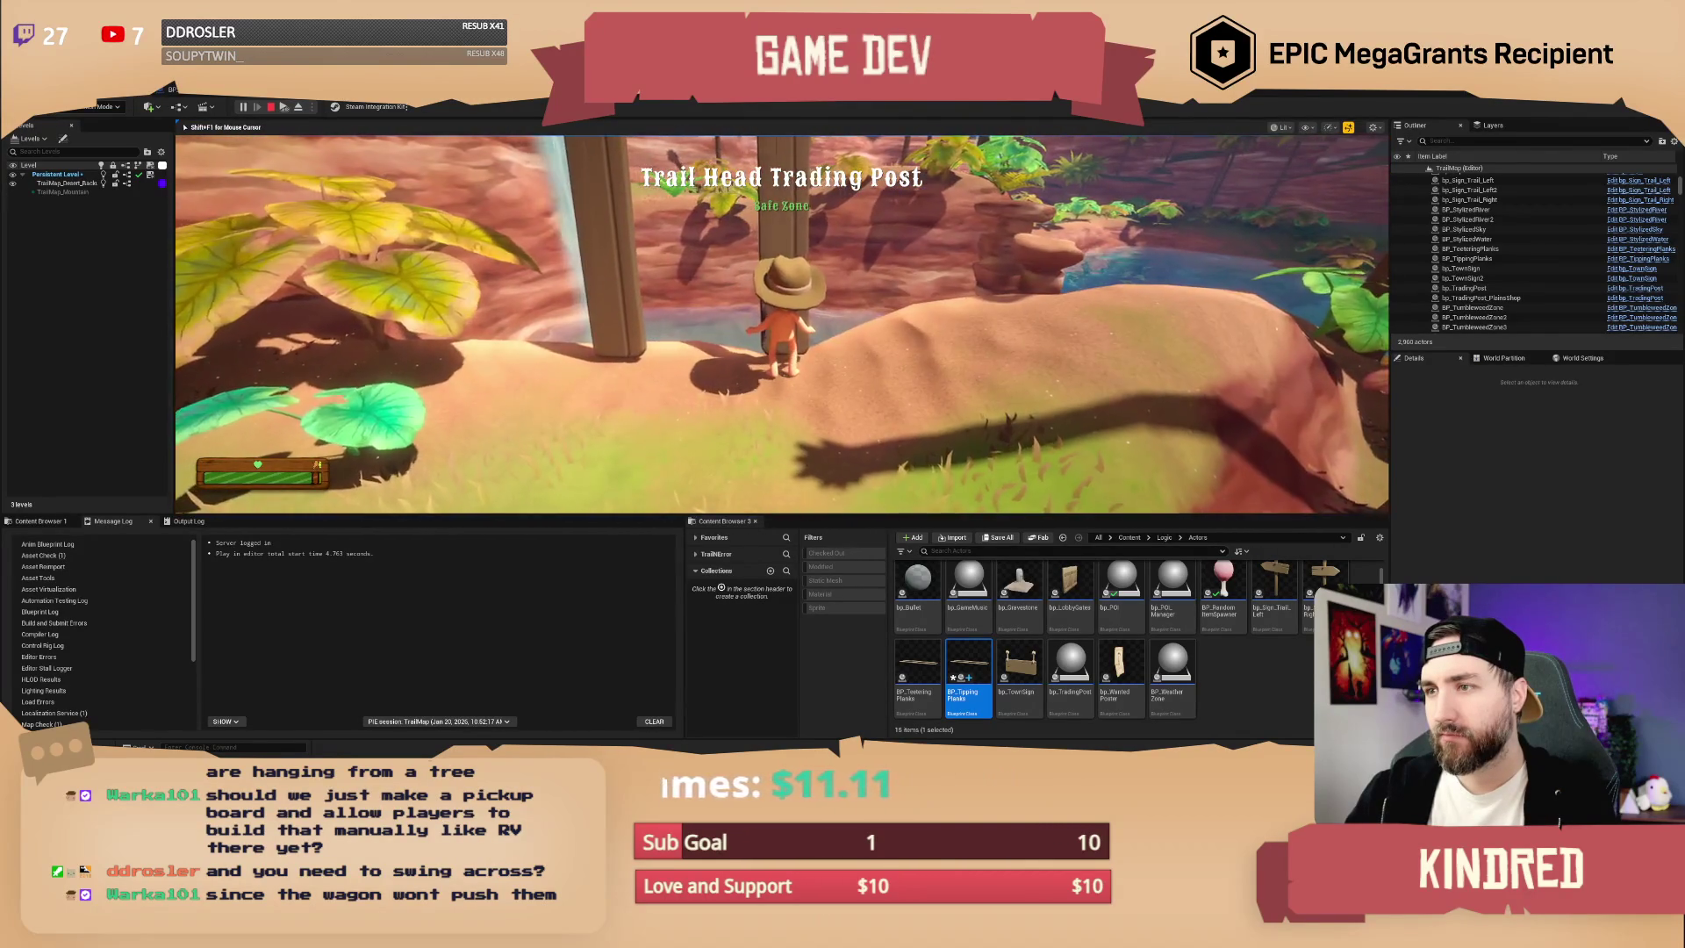
key("w")
key("w")
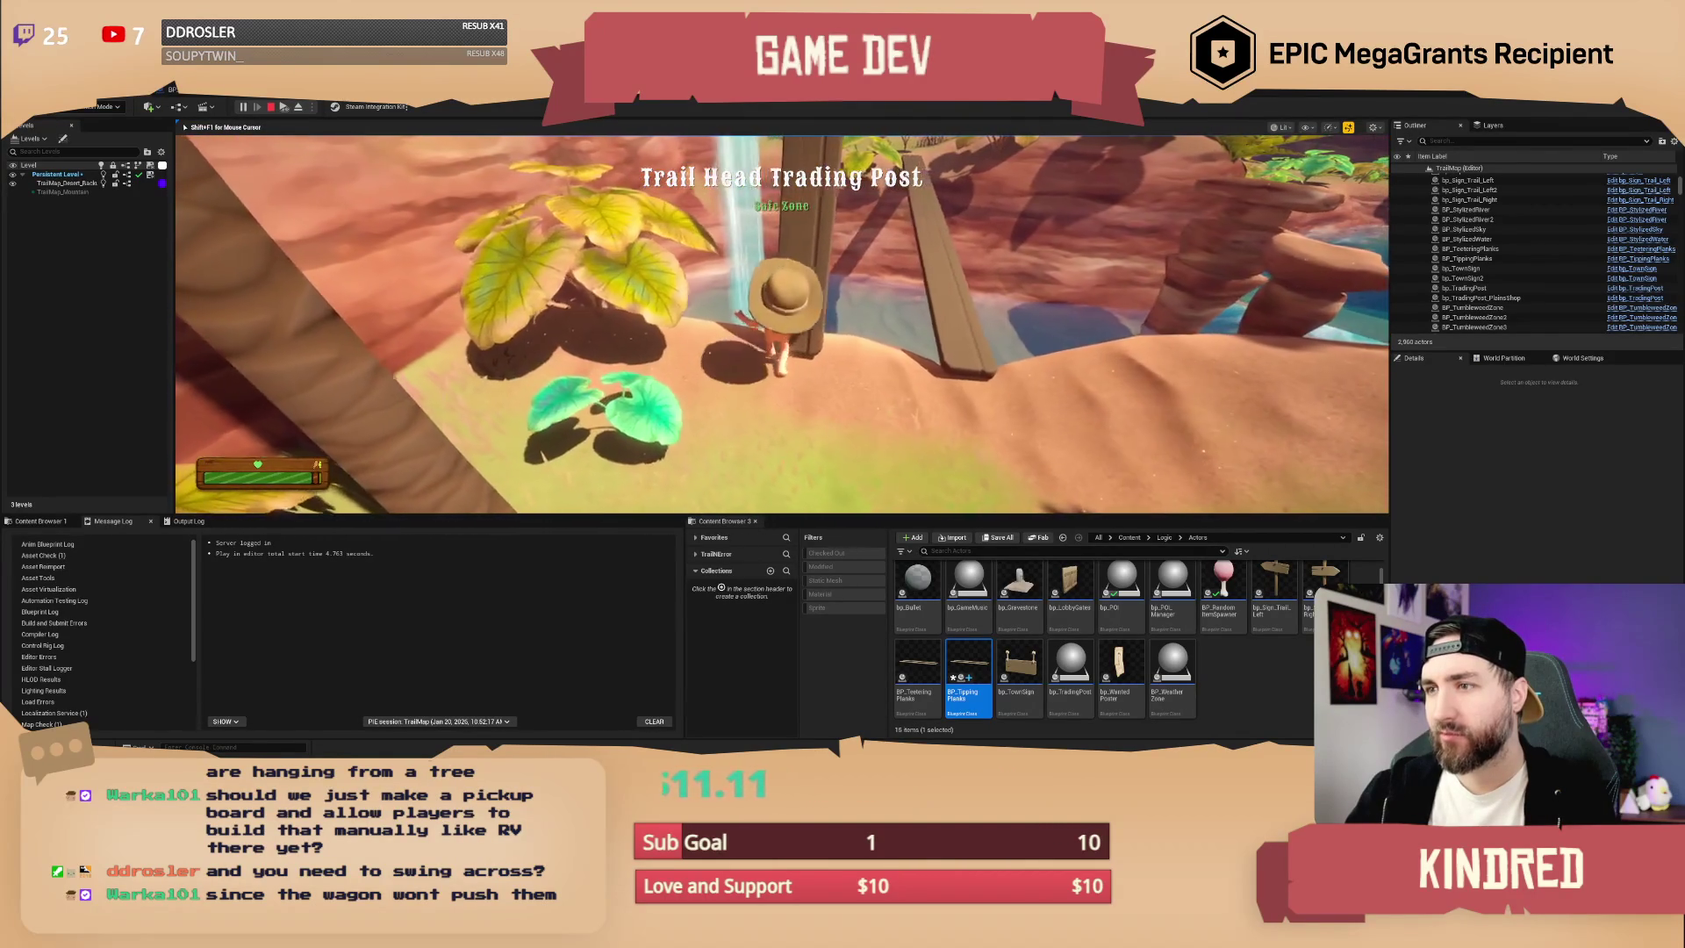
key("w")
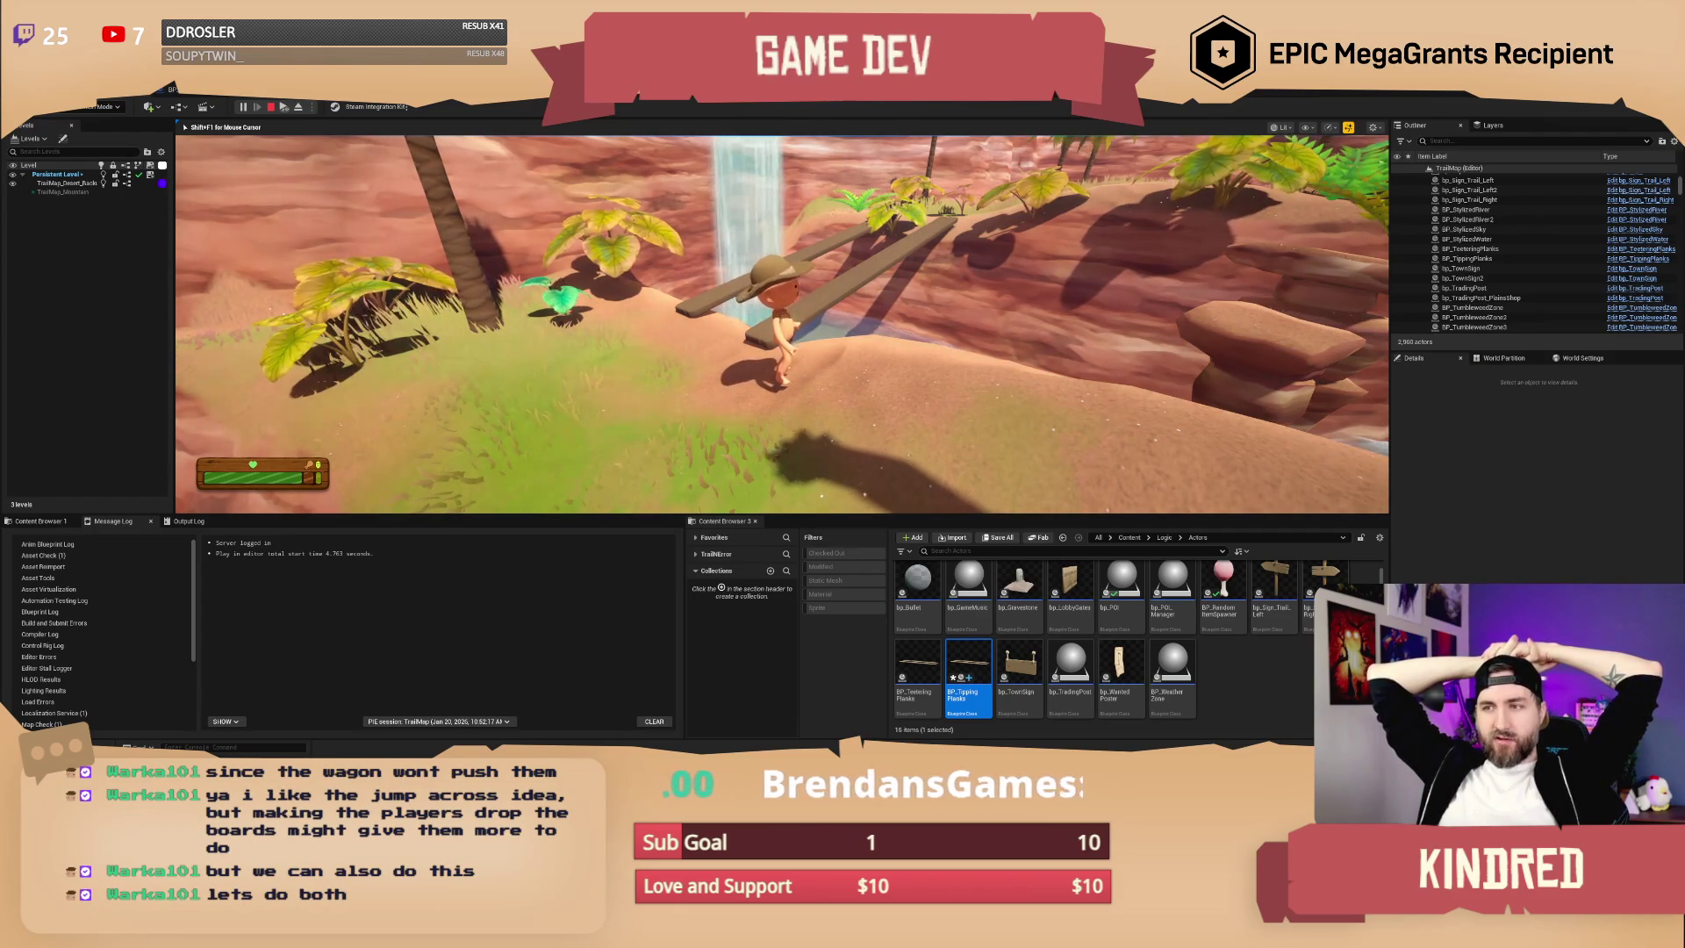
mouse_move(782, 324)
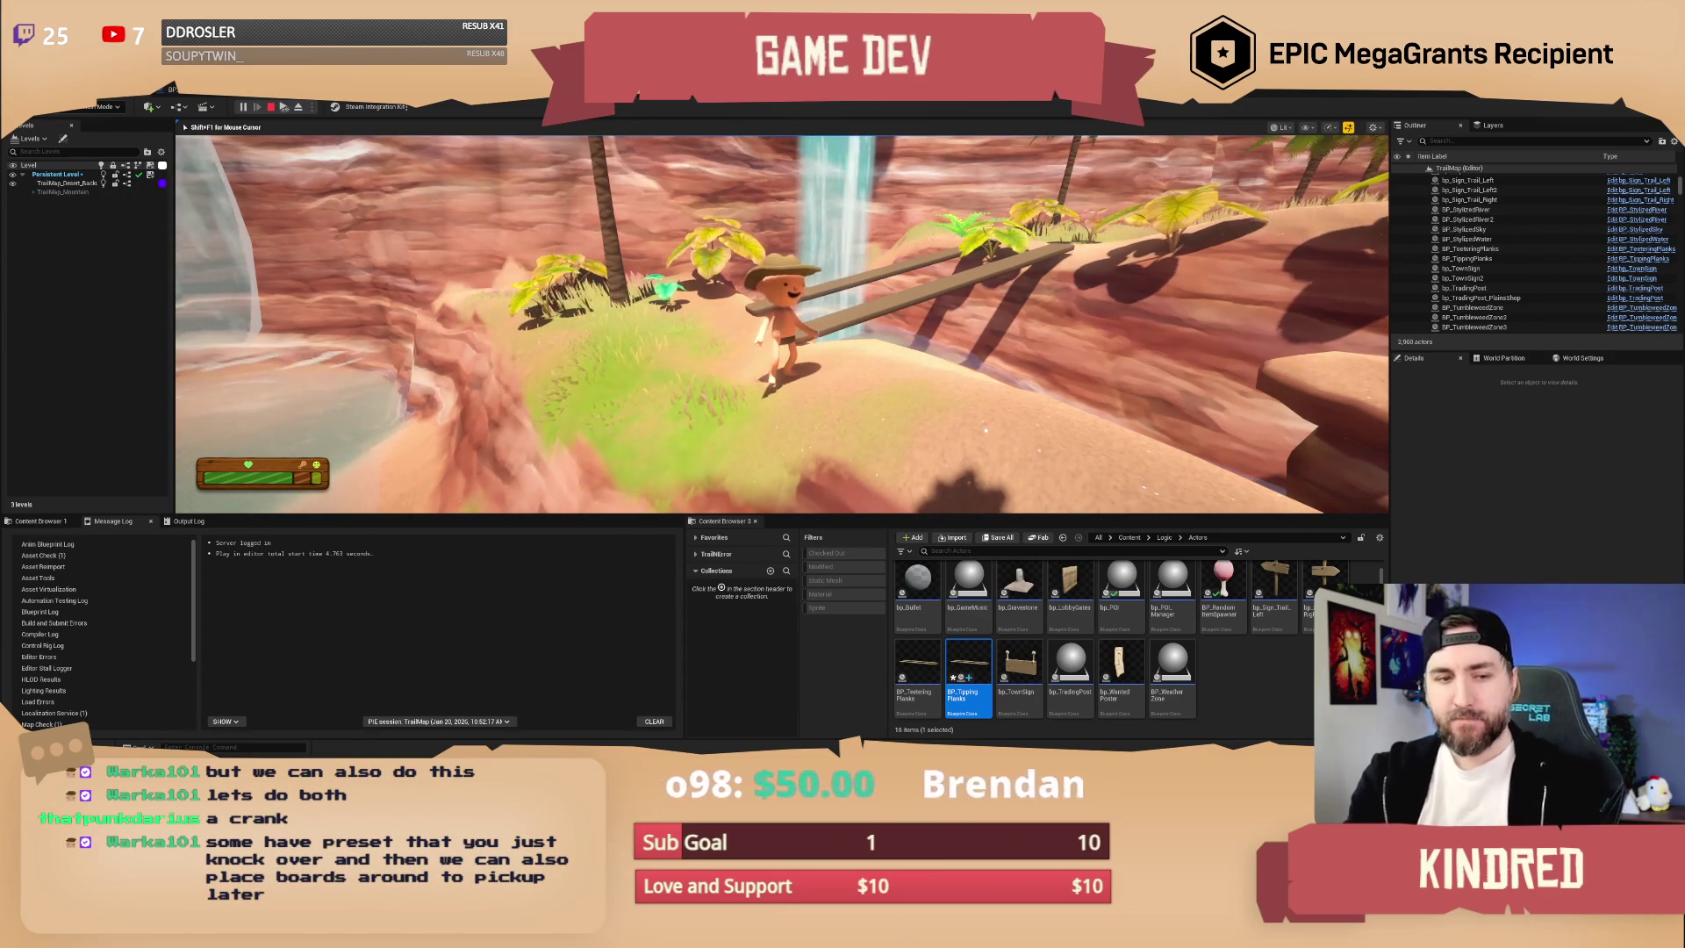
- Turn the cowboy toward the planks and climb the grassy slope onto the ledge by the palms
key("a")
key("w")
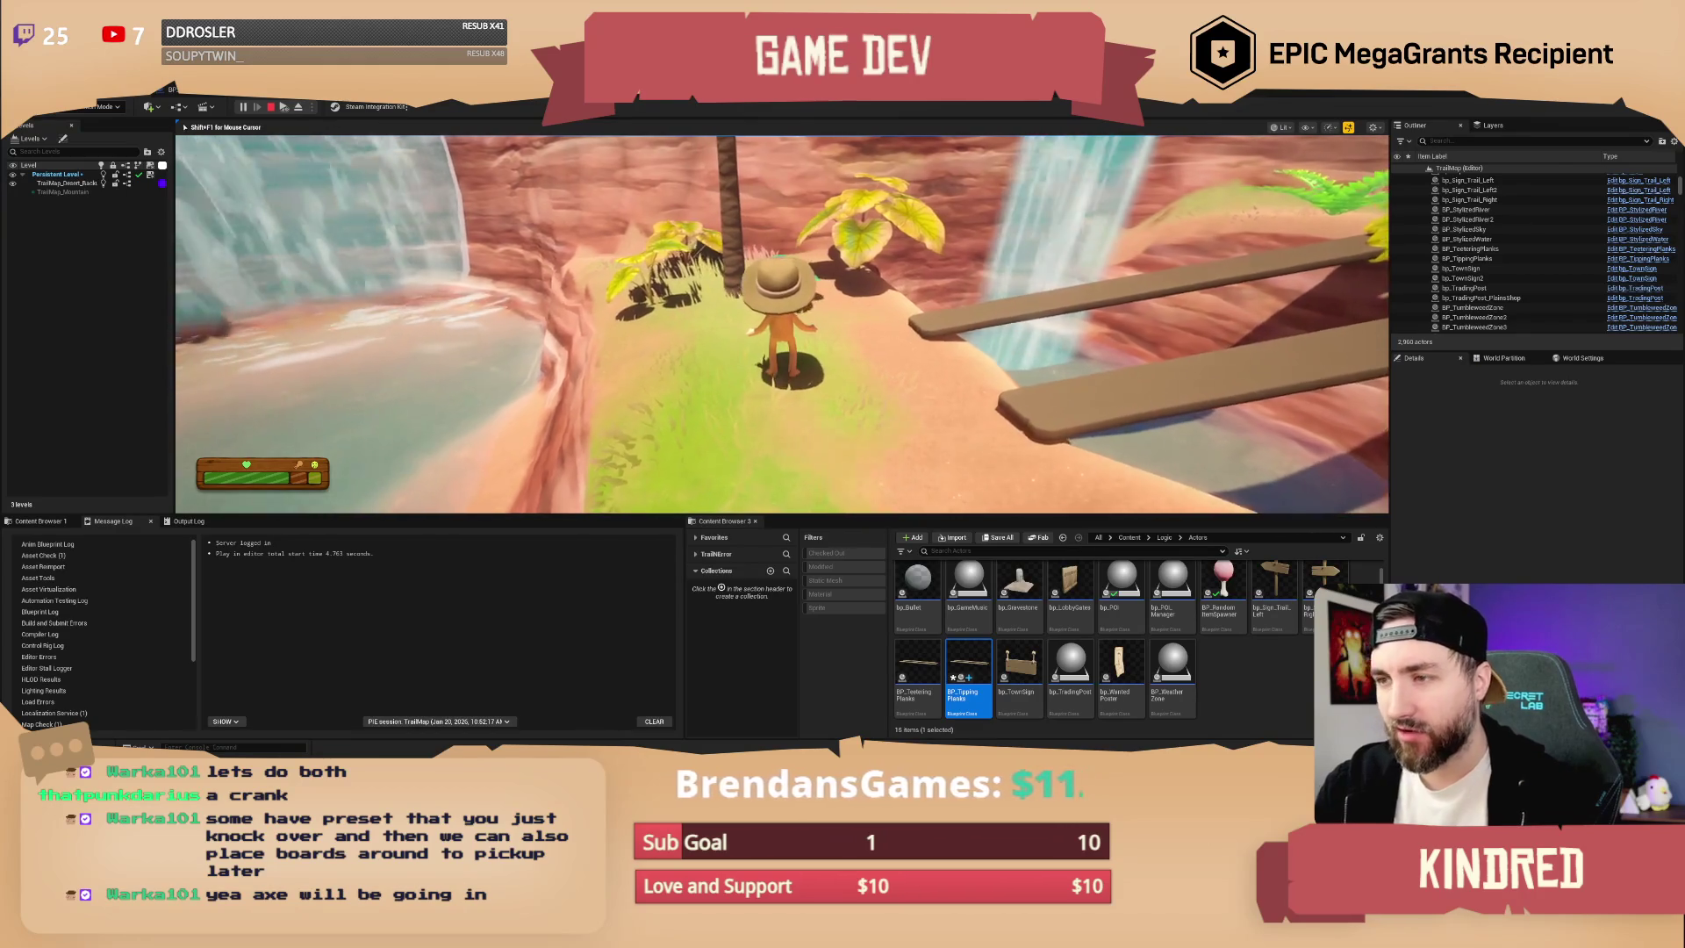
key("e")
key("s")
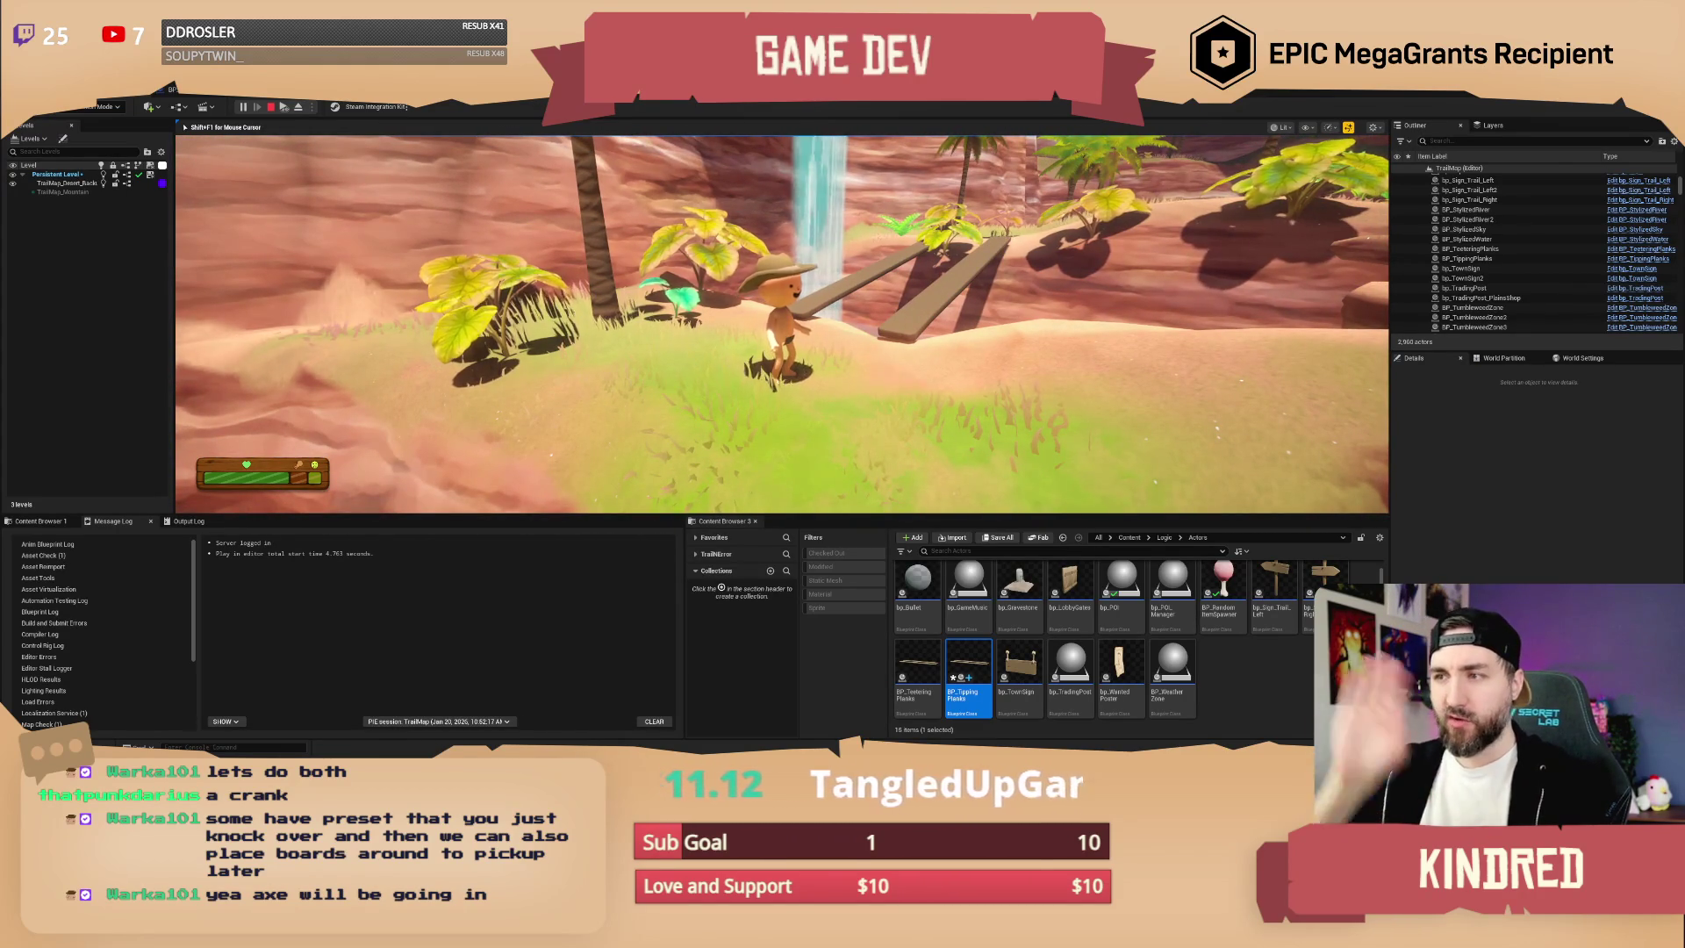
key("w")
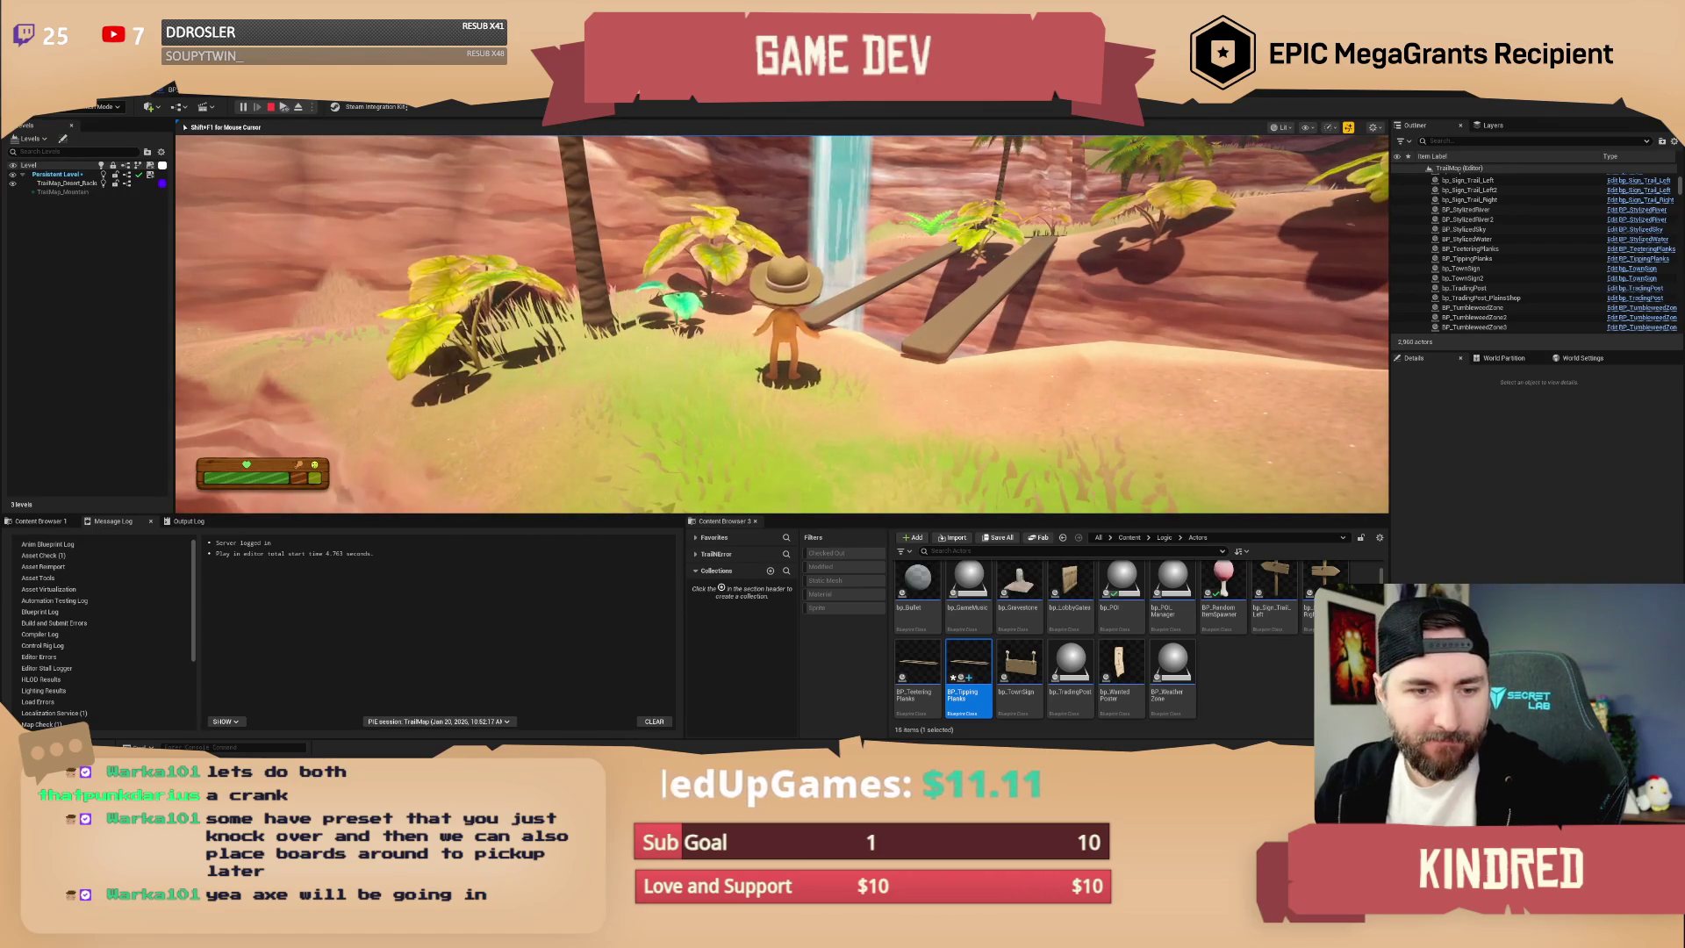
key("w")
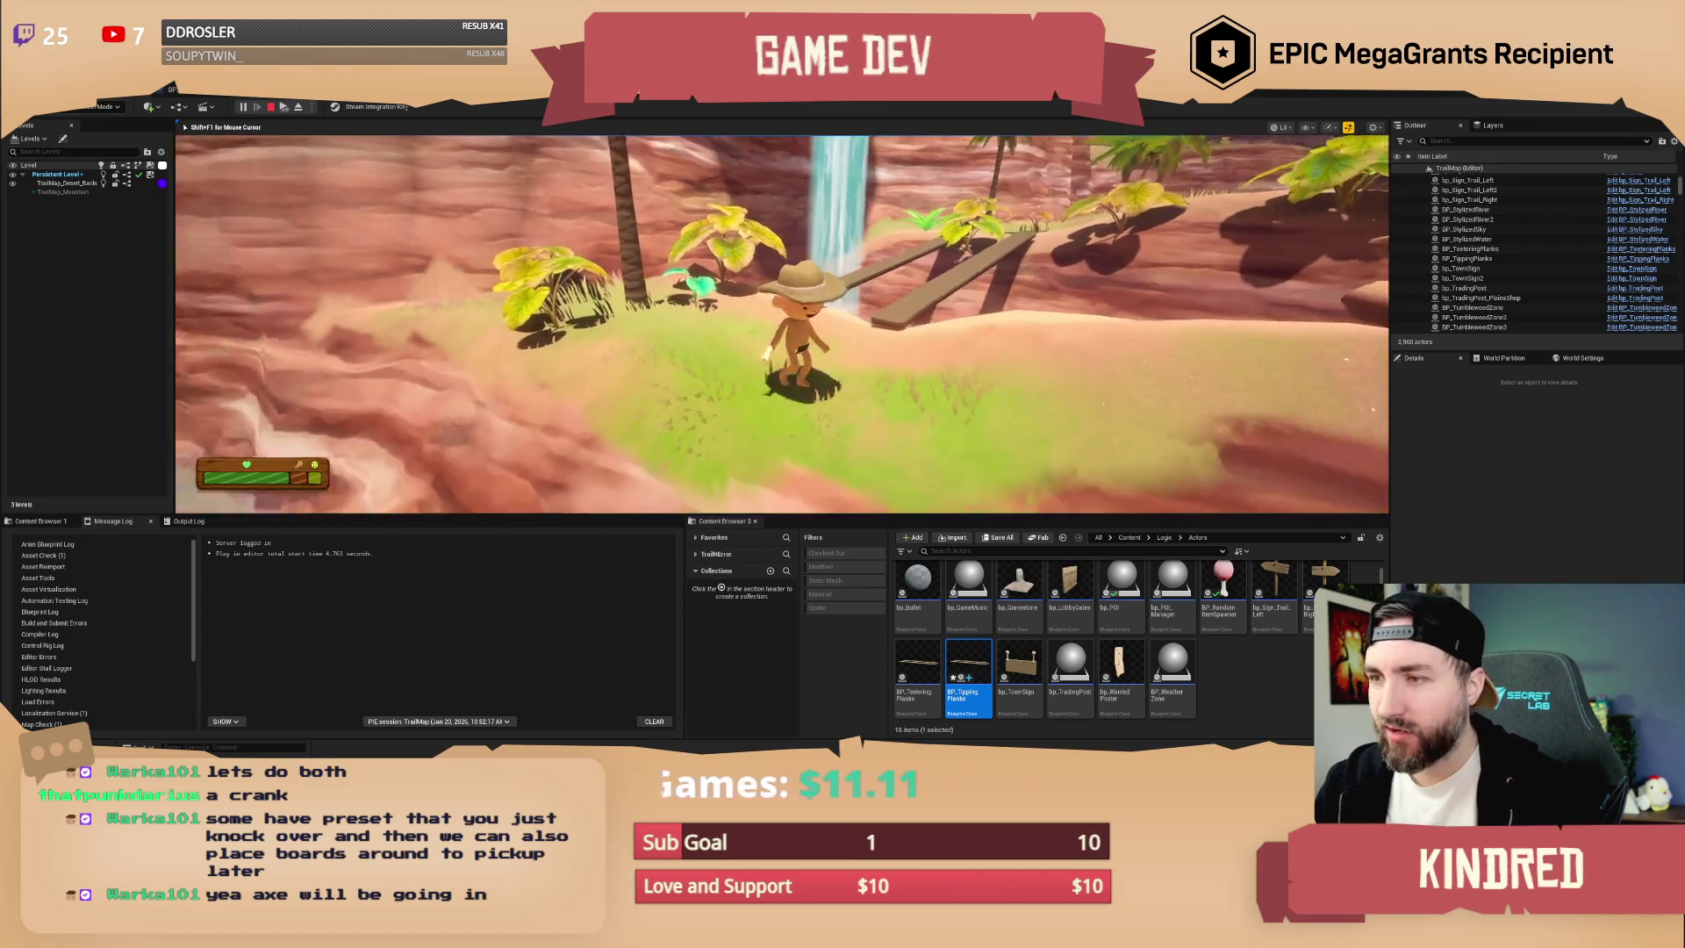
key("w")
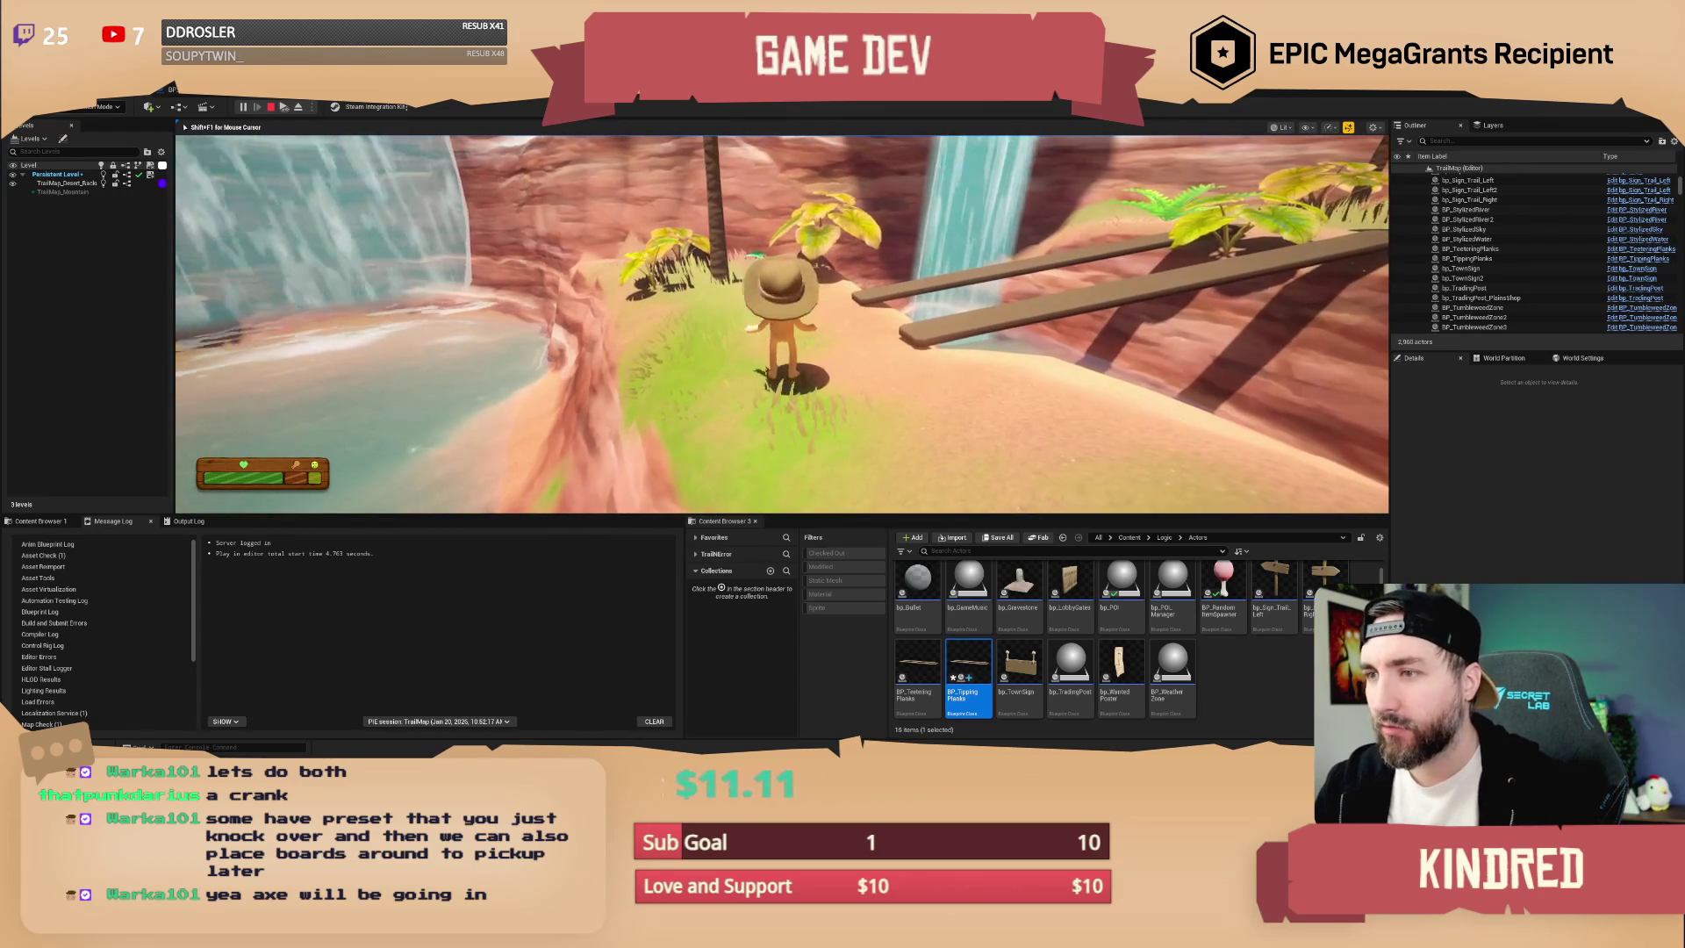
key("w")
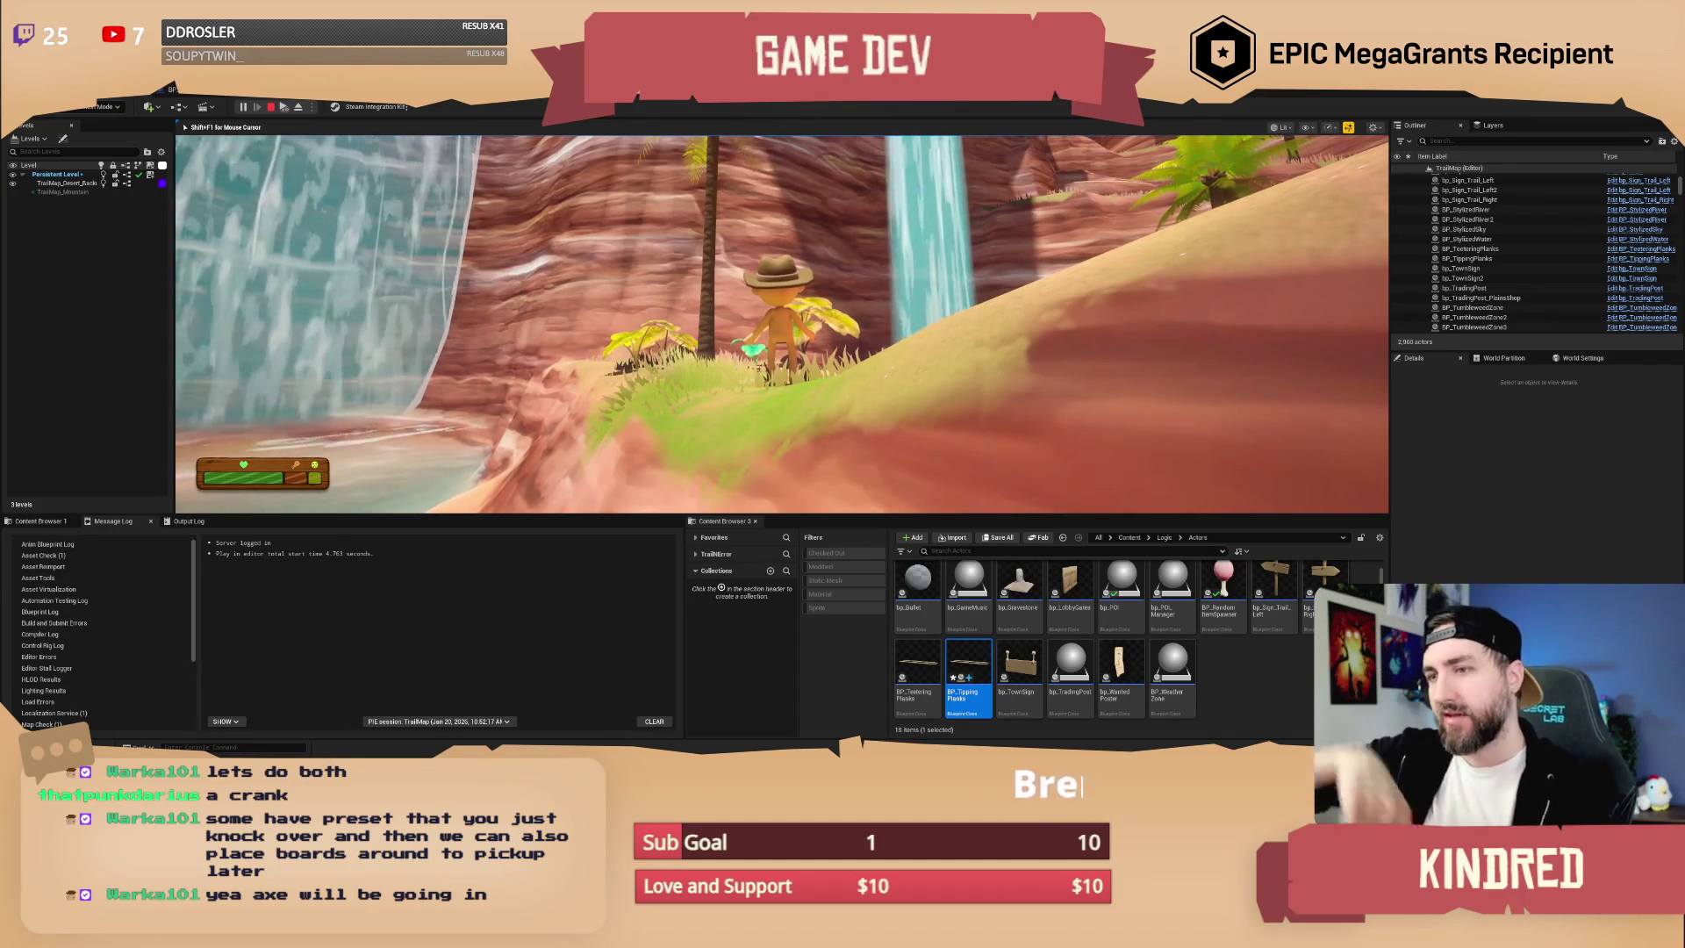
key("w")
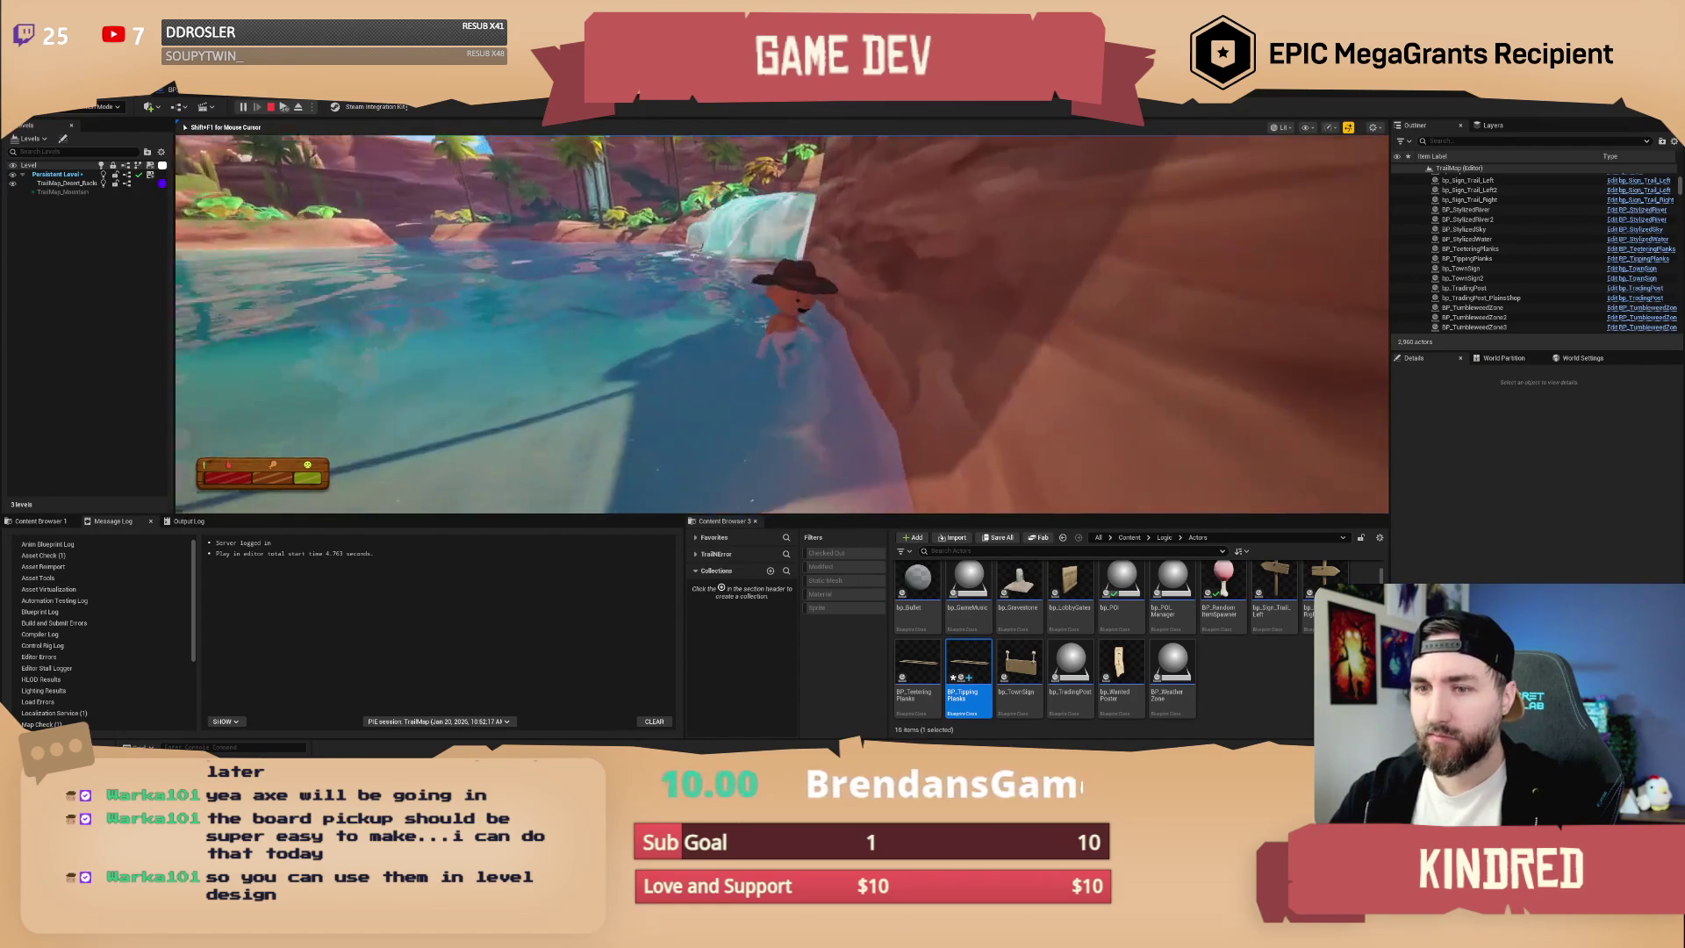
- Open the in-game console with the tilde key, then close it and resume play
key("grave")
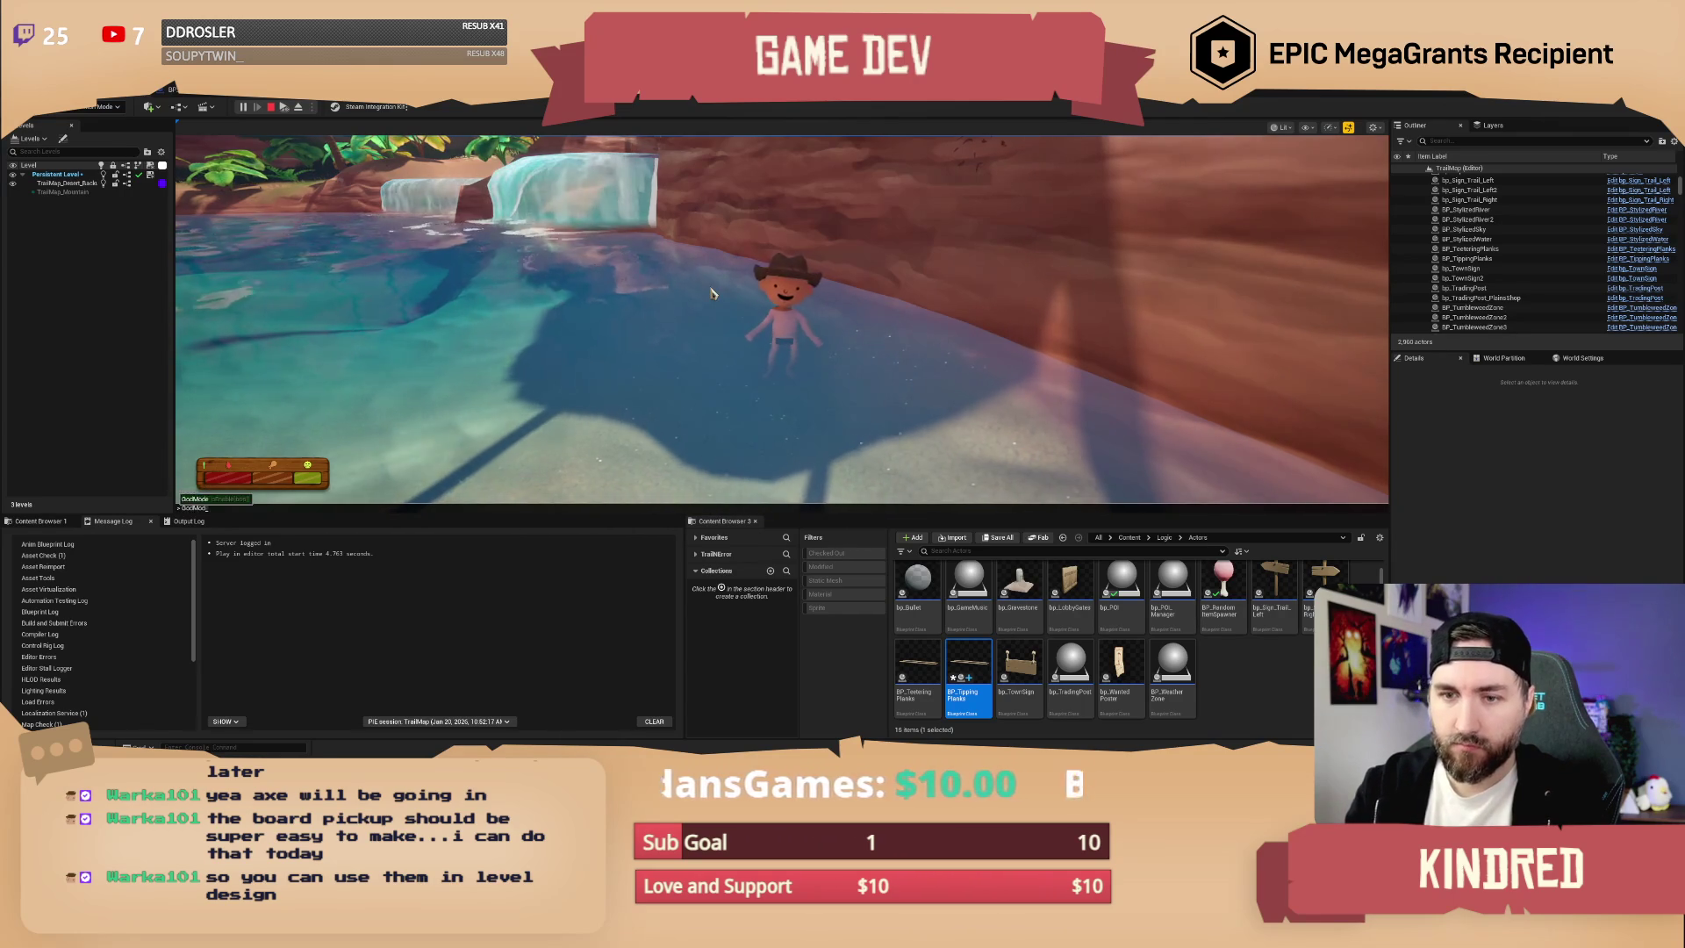
left_click(711, 292)
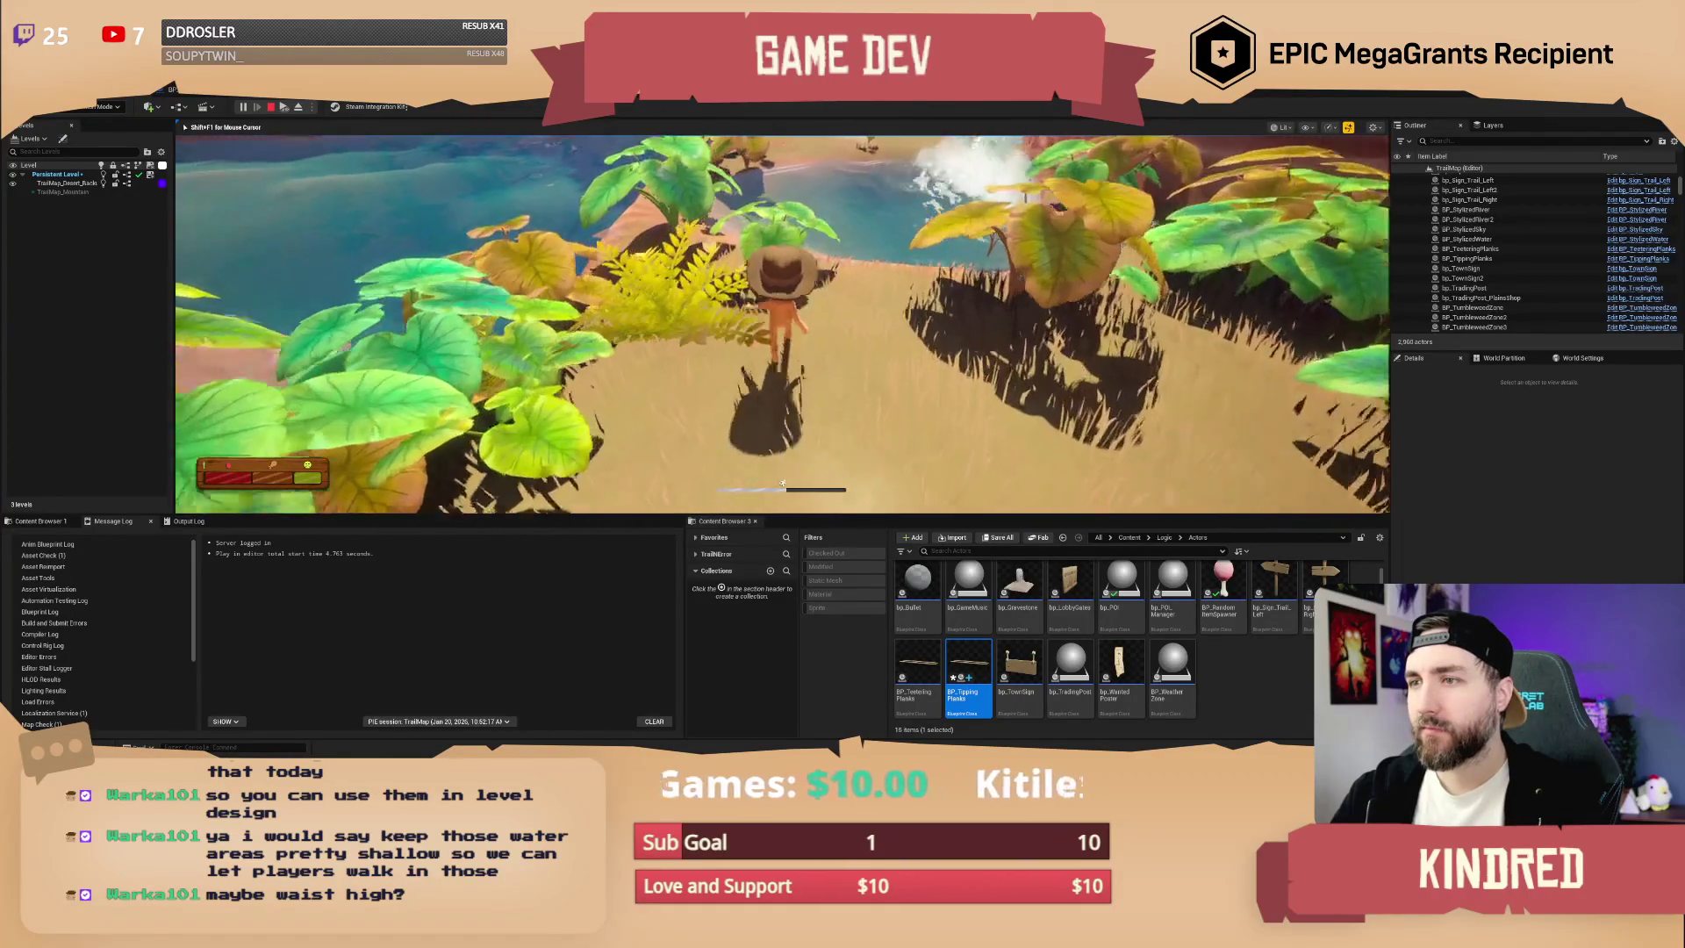
- Stop the playtest, fly the view low over the waterfall pond, and replay with Alt+P
key("Escape")
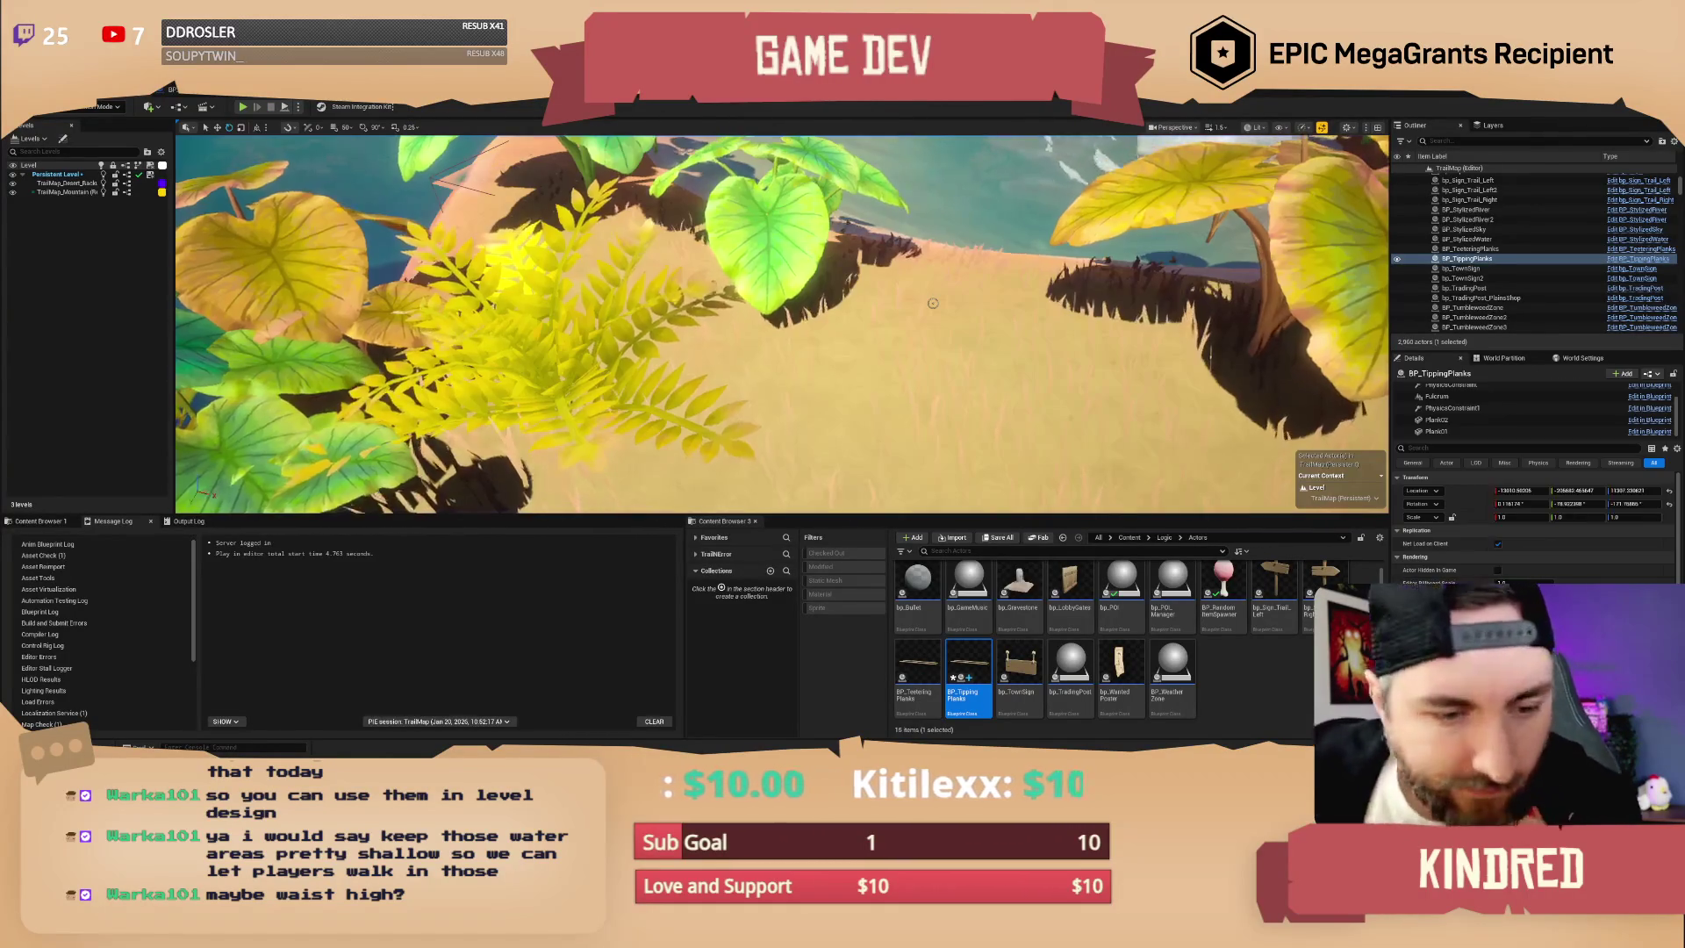
mouse_move(932, 302)
left_mouse_down()
mouse_move(1255, 409)
mouse_move(963, 319)
left_mouse_up()
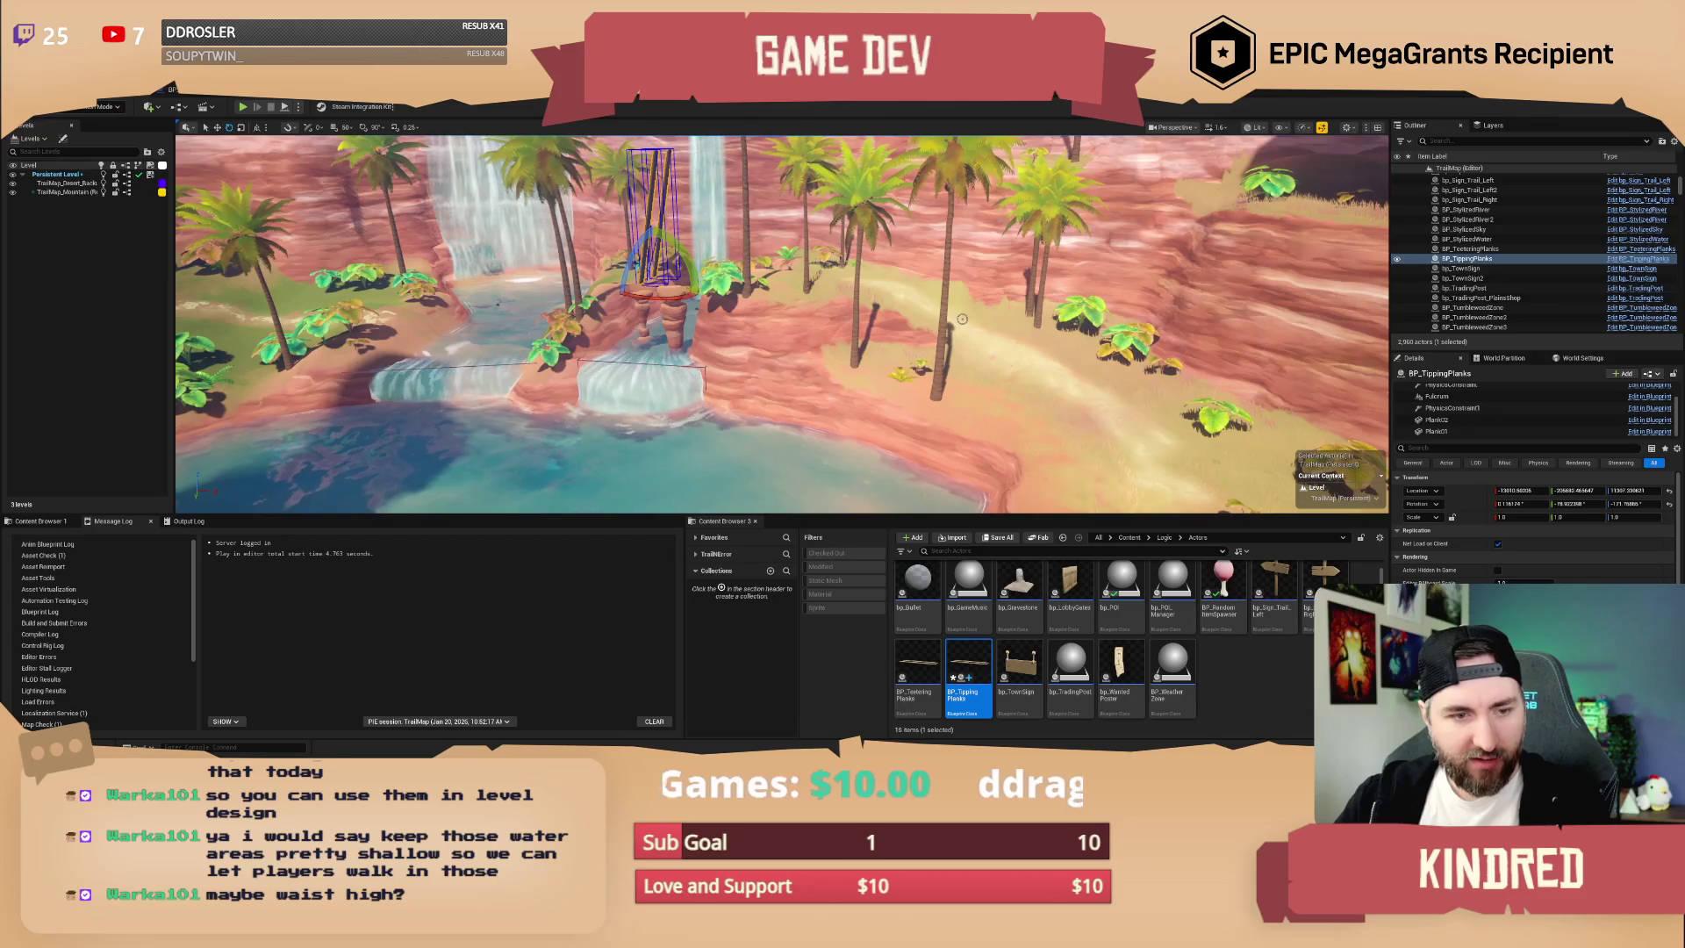
mouse_move(875, 350)
left_mouse_down()
mouse_move(921, 325)
mouse_move(865, 352)
left_mouse_up()
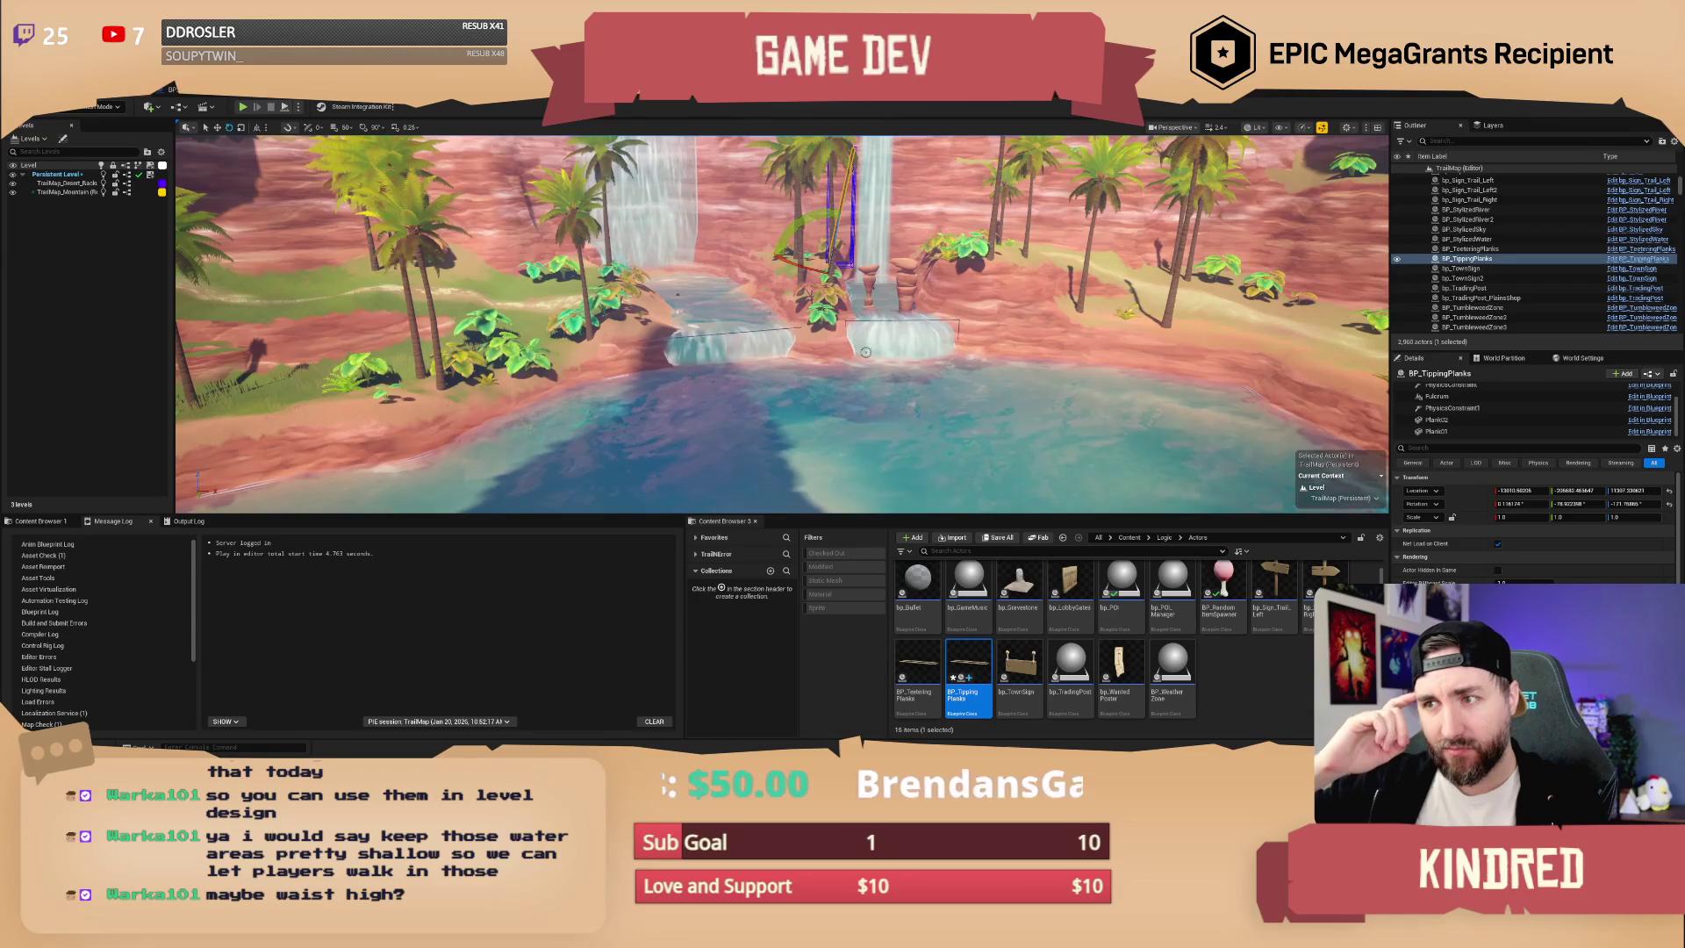
left_click_drag(865, 352, 865, 351)
left_click_drag(267, 149, 268, 149)
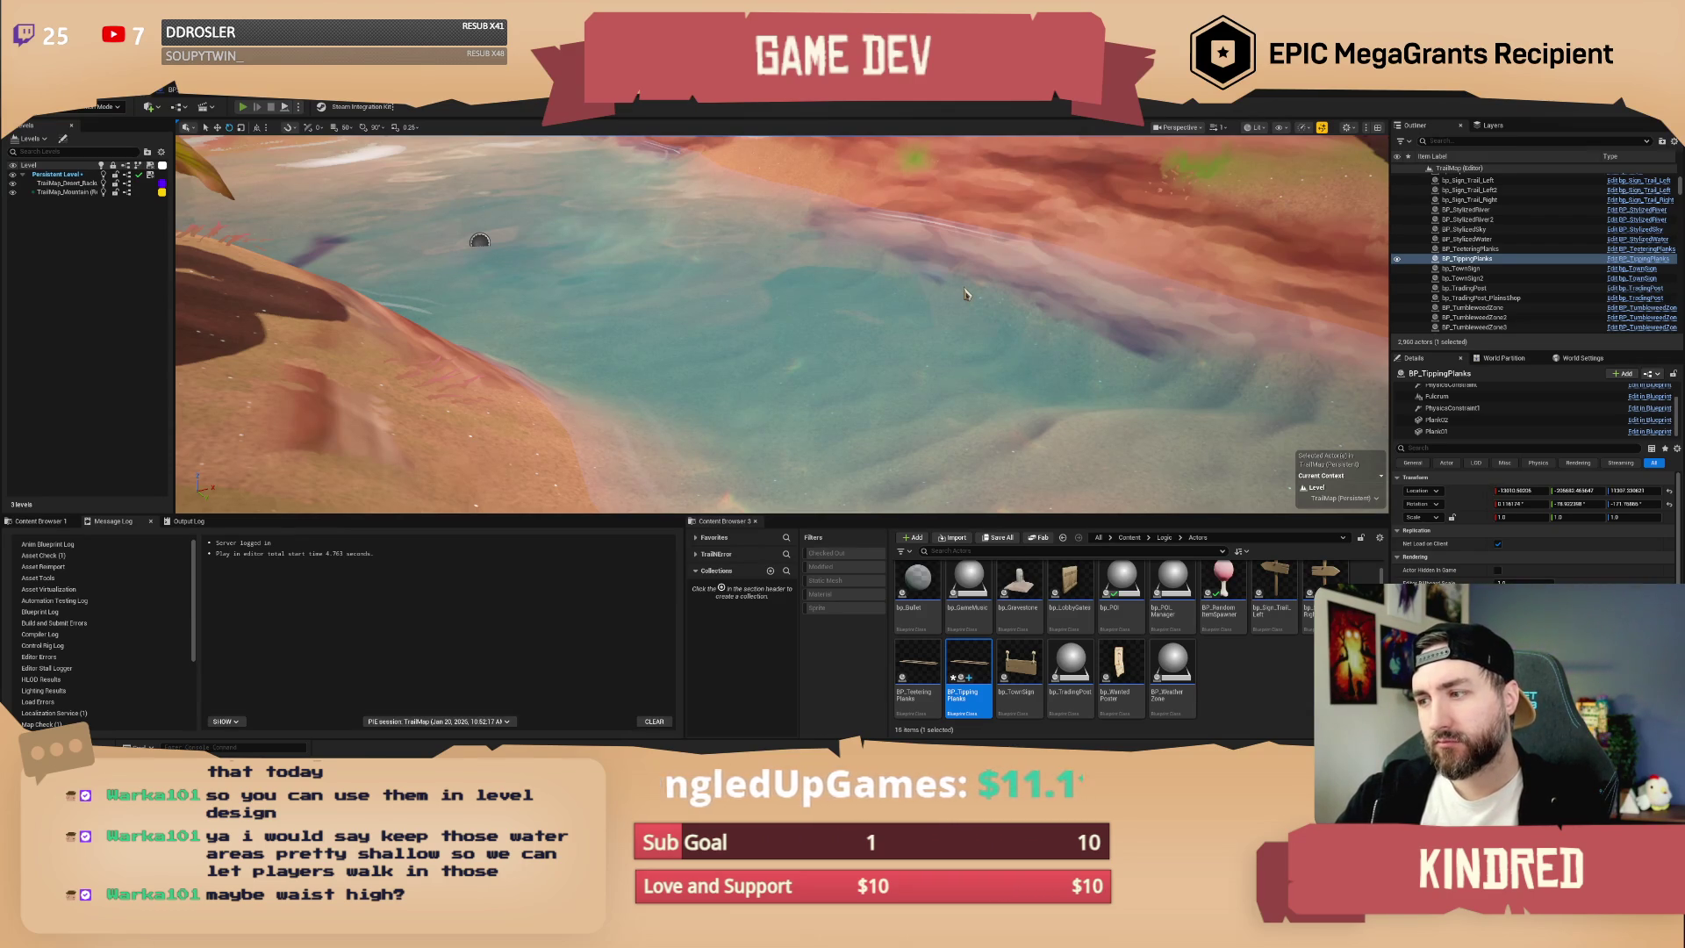
key("alt+p")
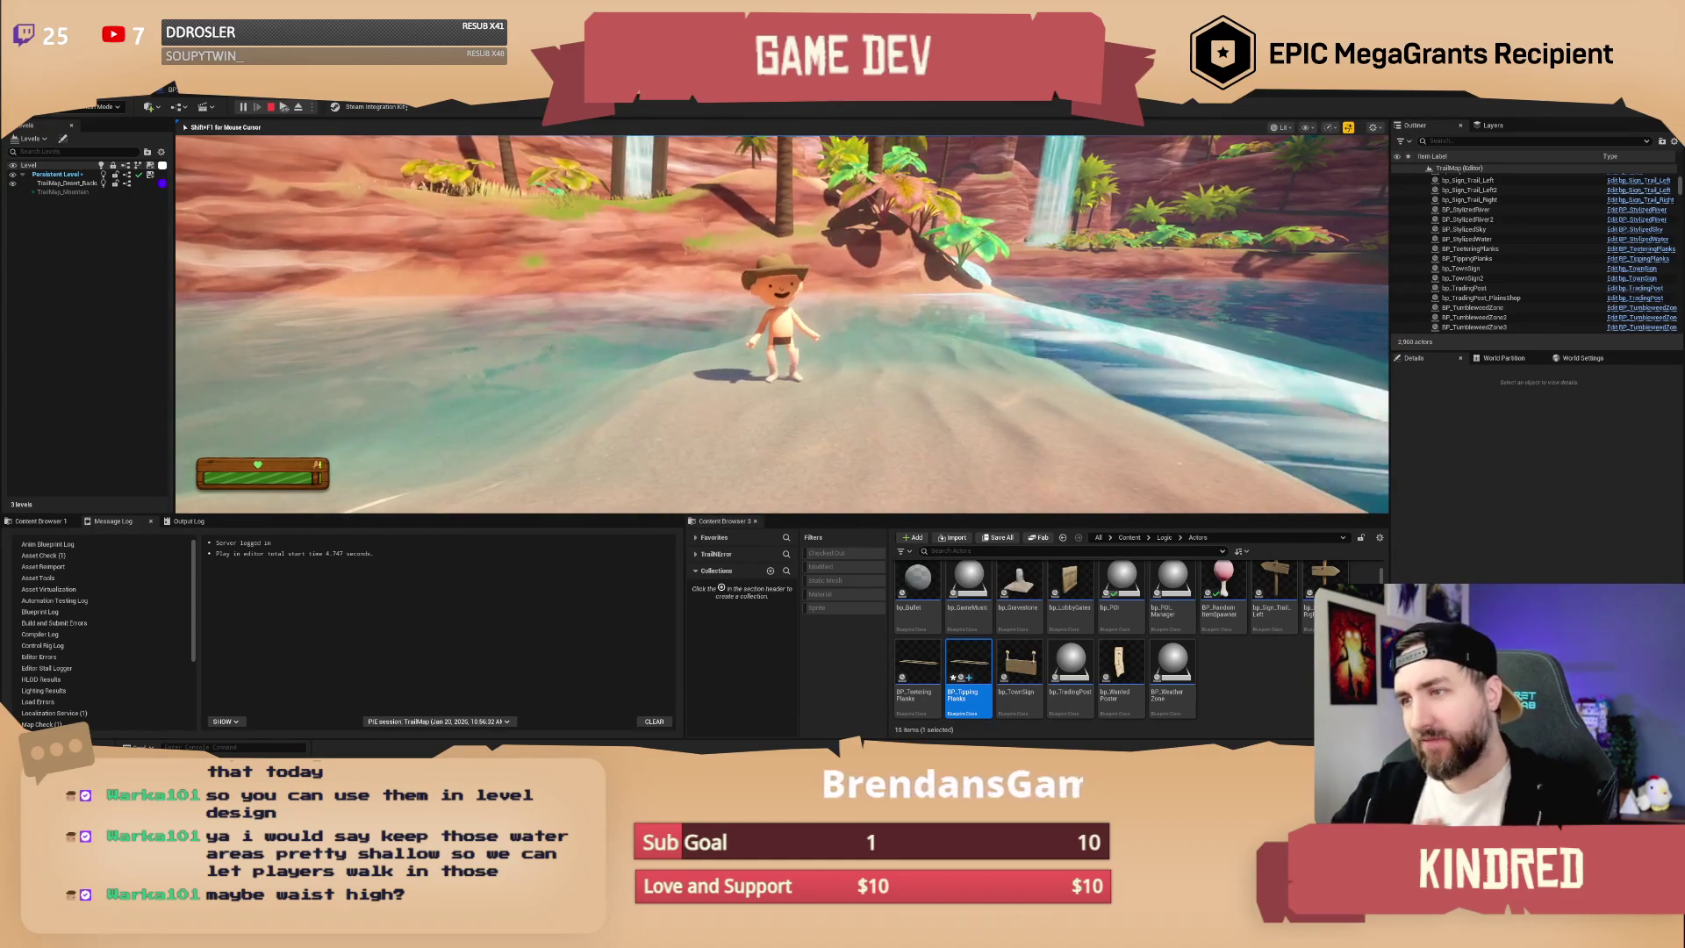
- Wade the cowboy through the shallow river toward the waterfall, then end the playtest
key("w")
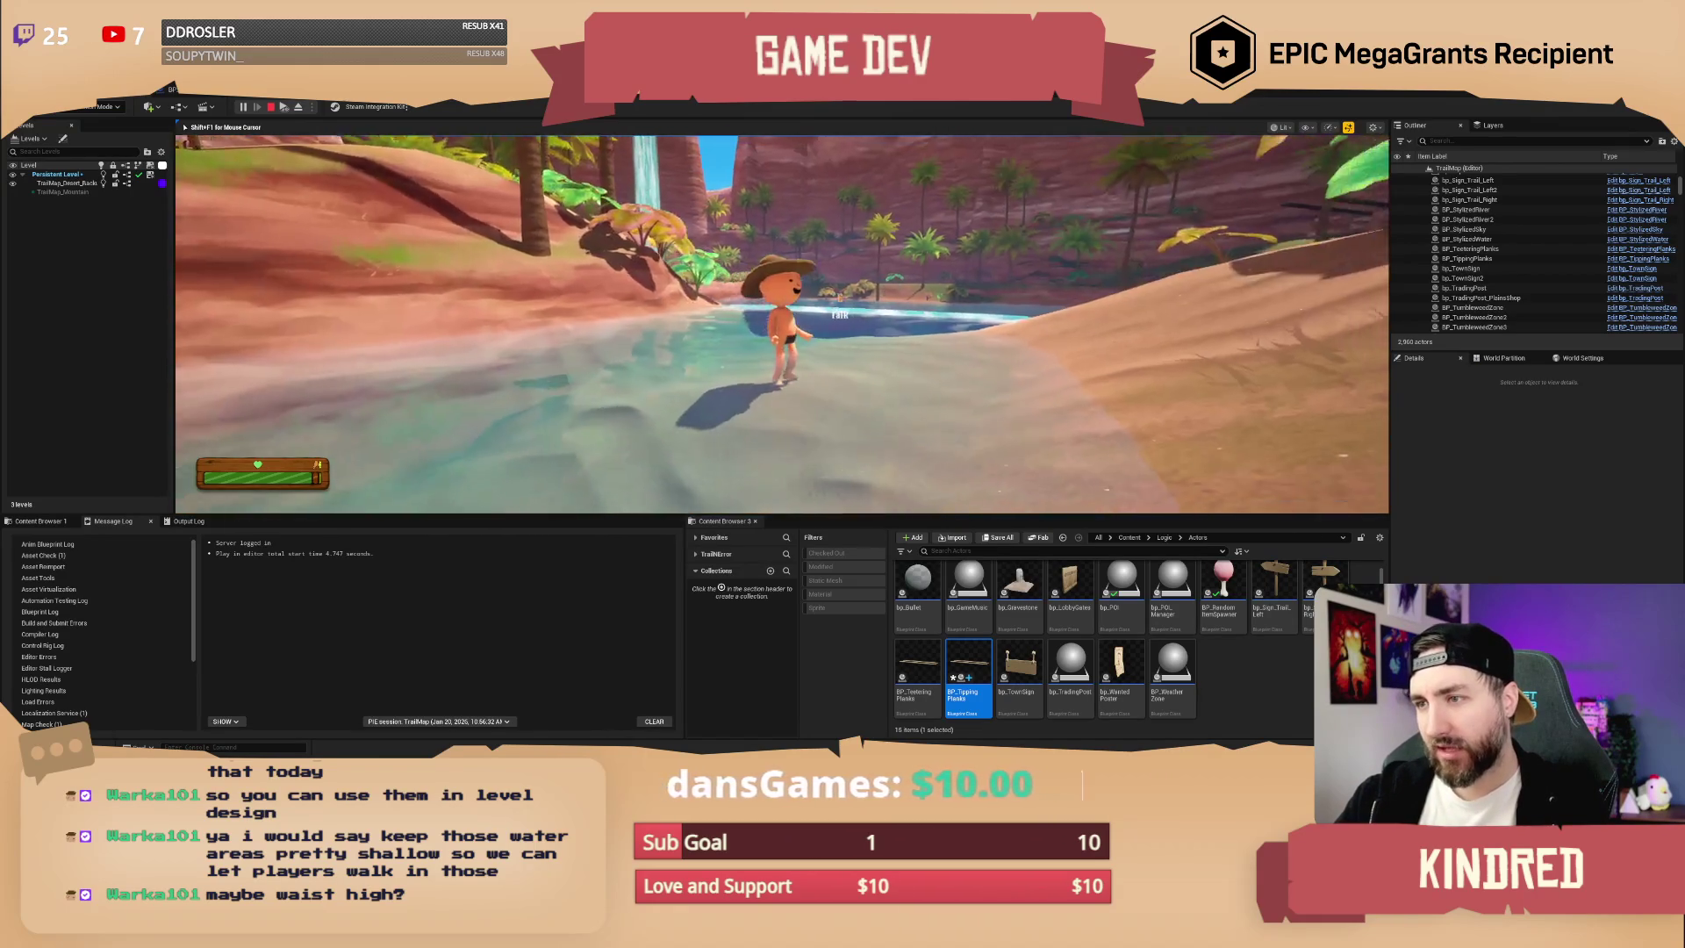
key("a")
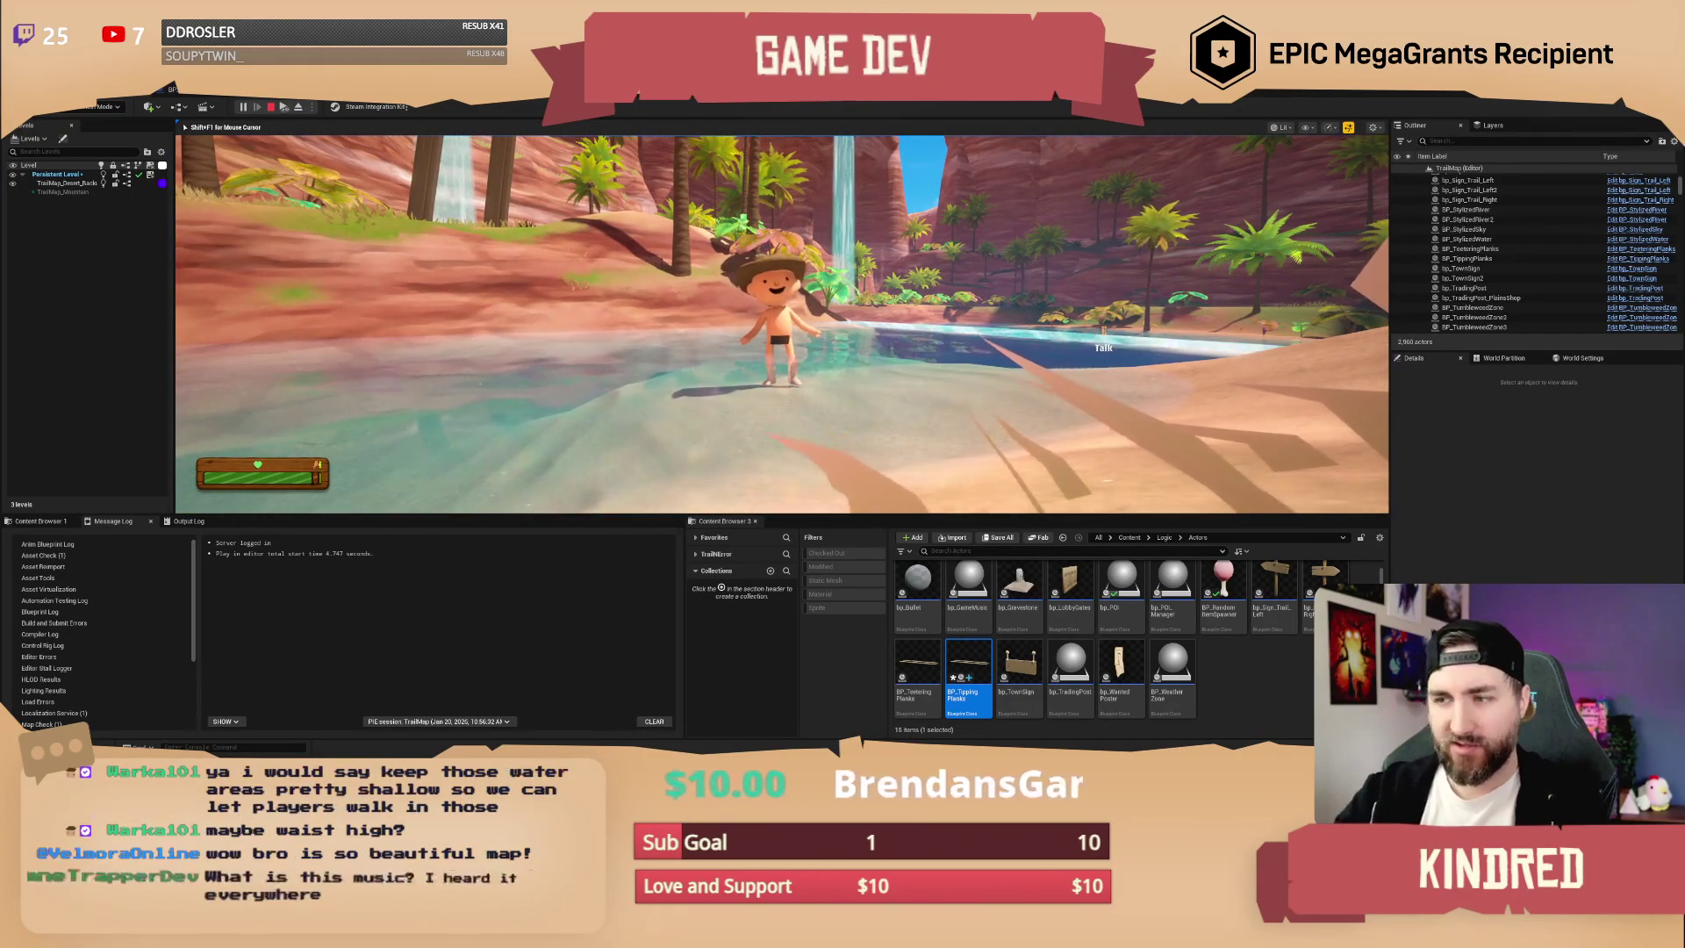
key("w")
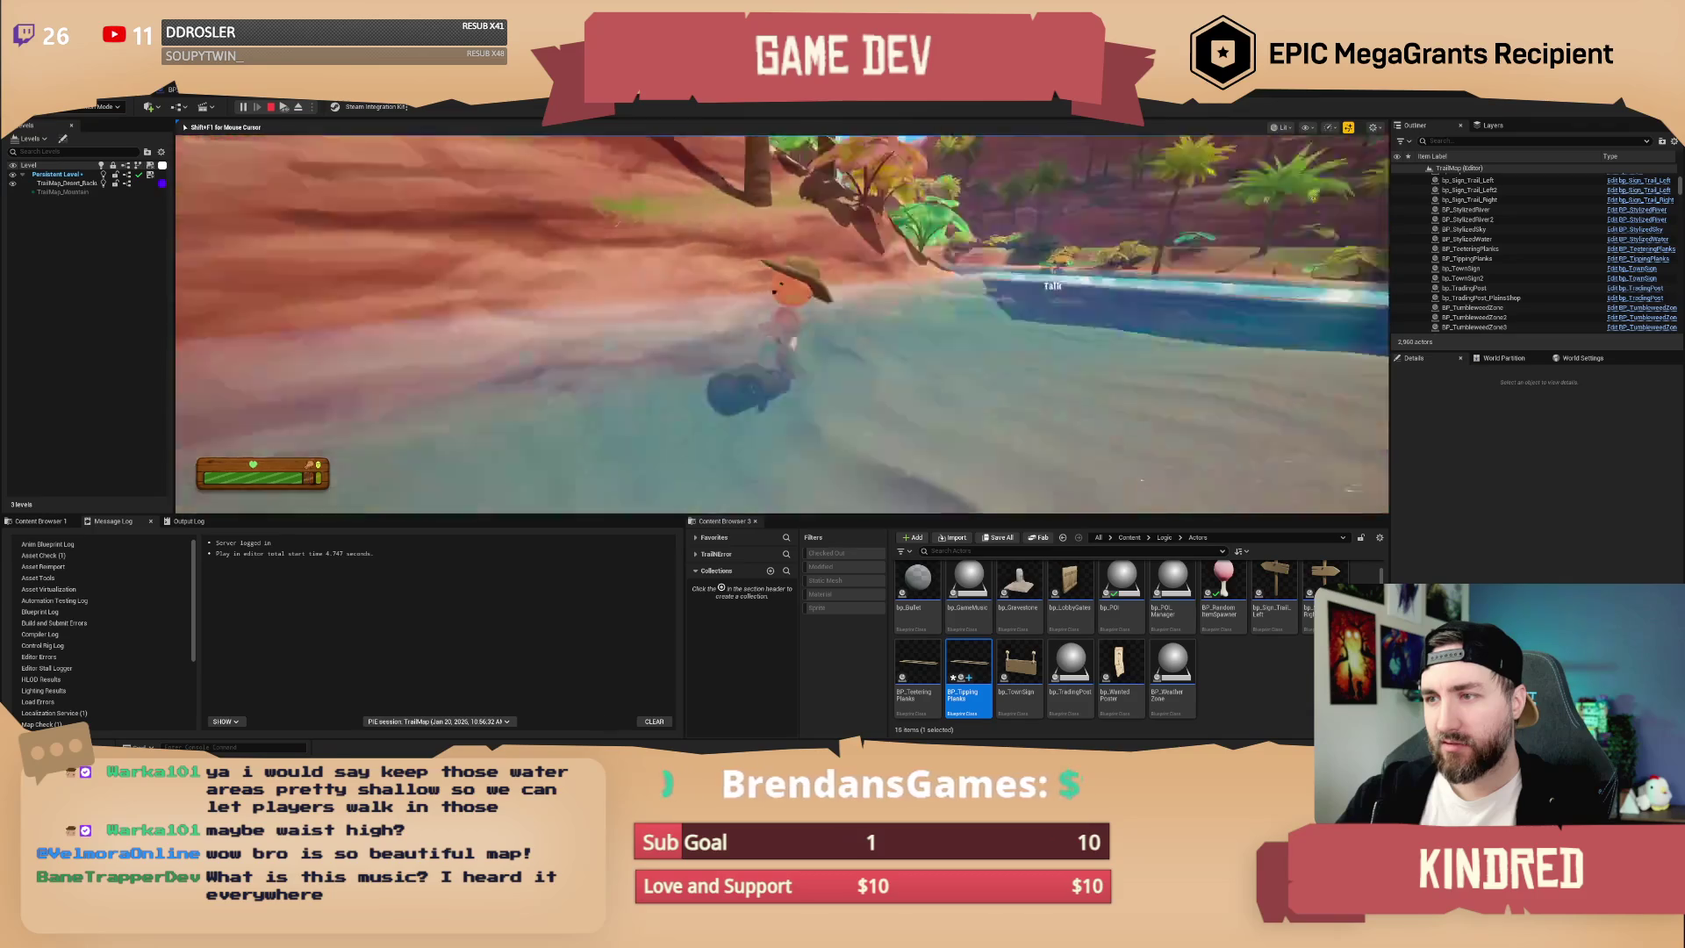
key("w")
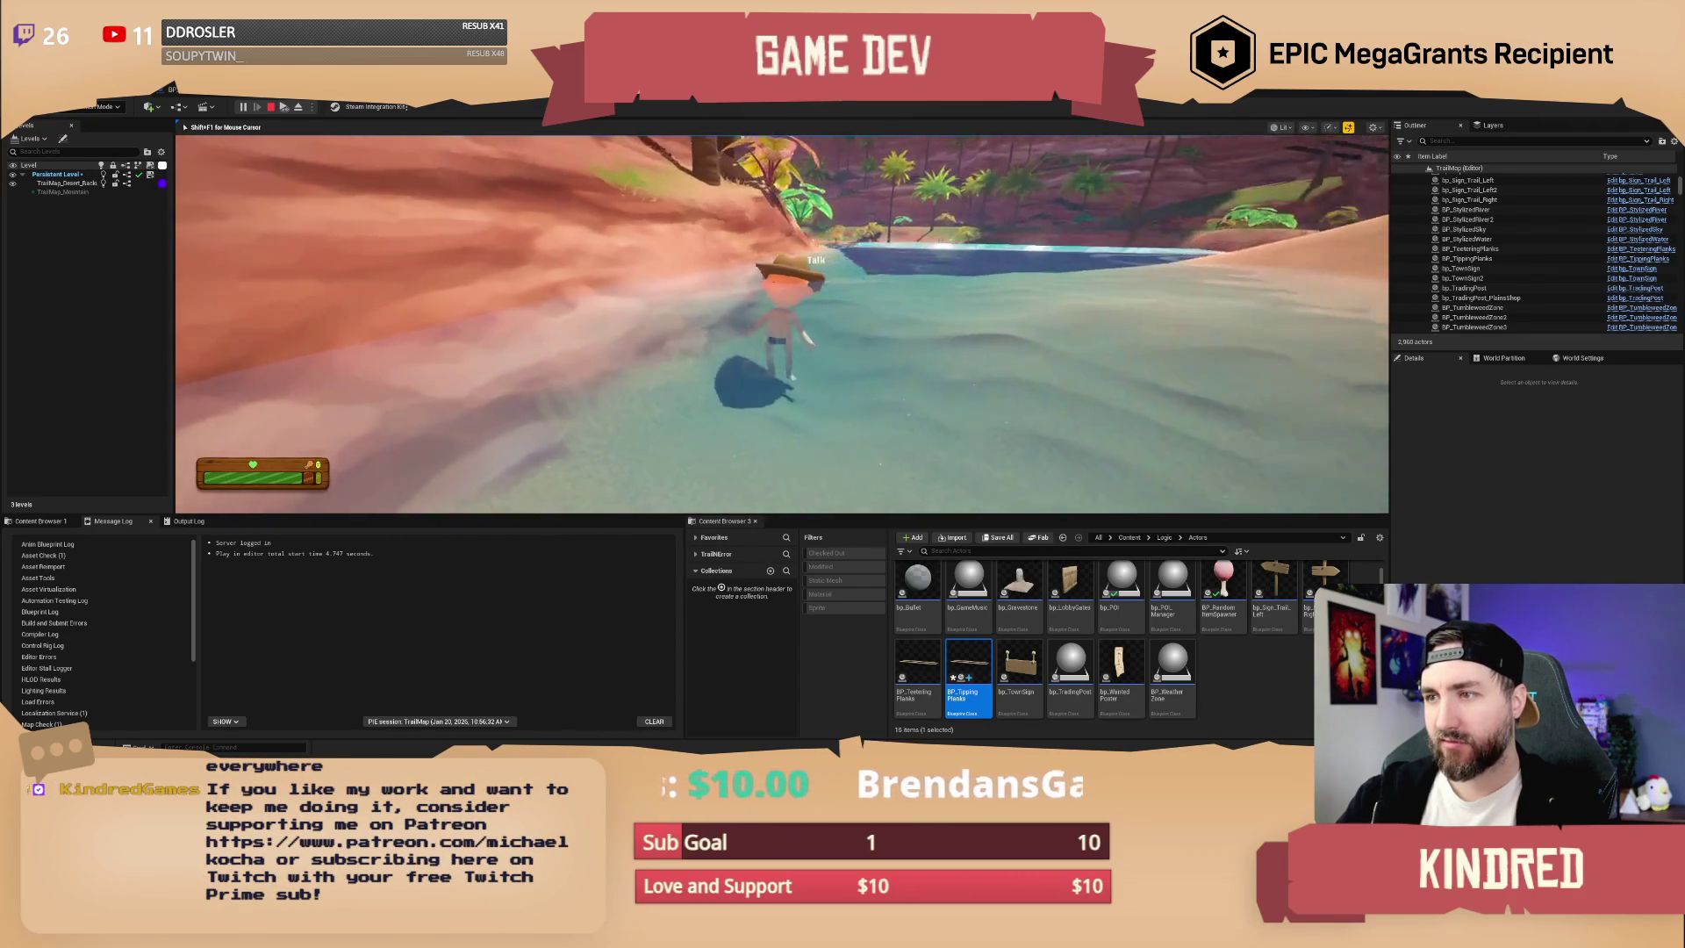
key("w")
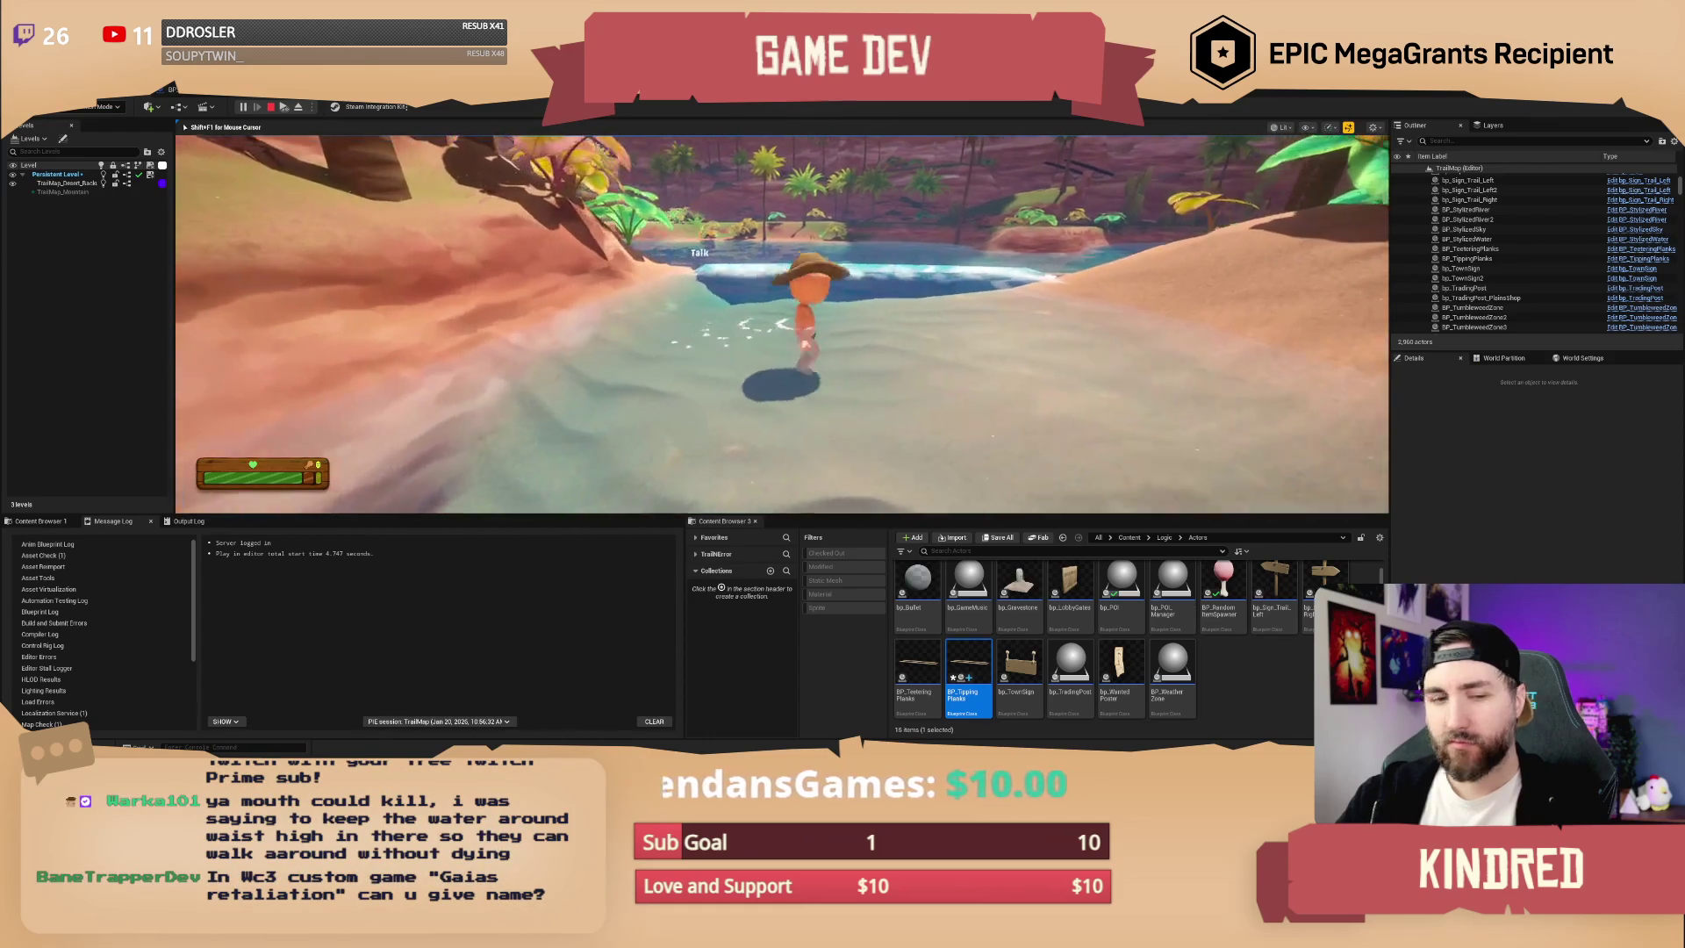
key("a")
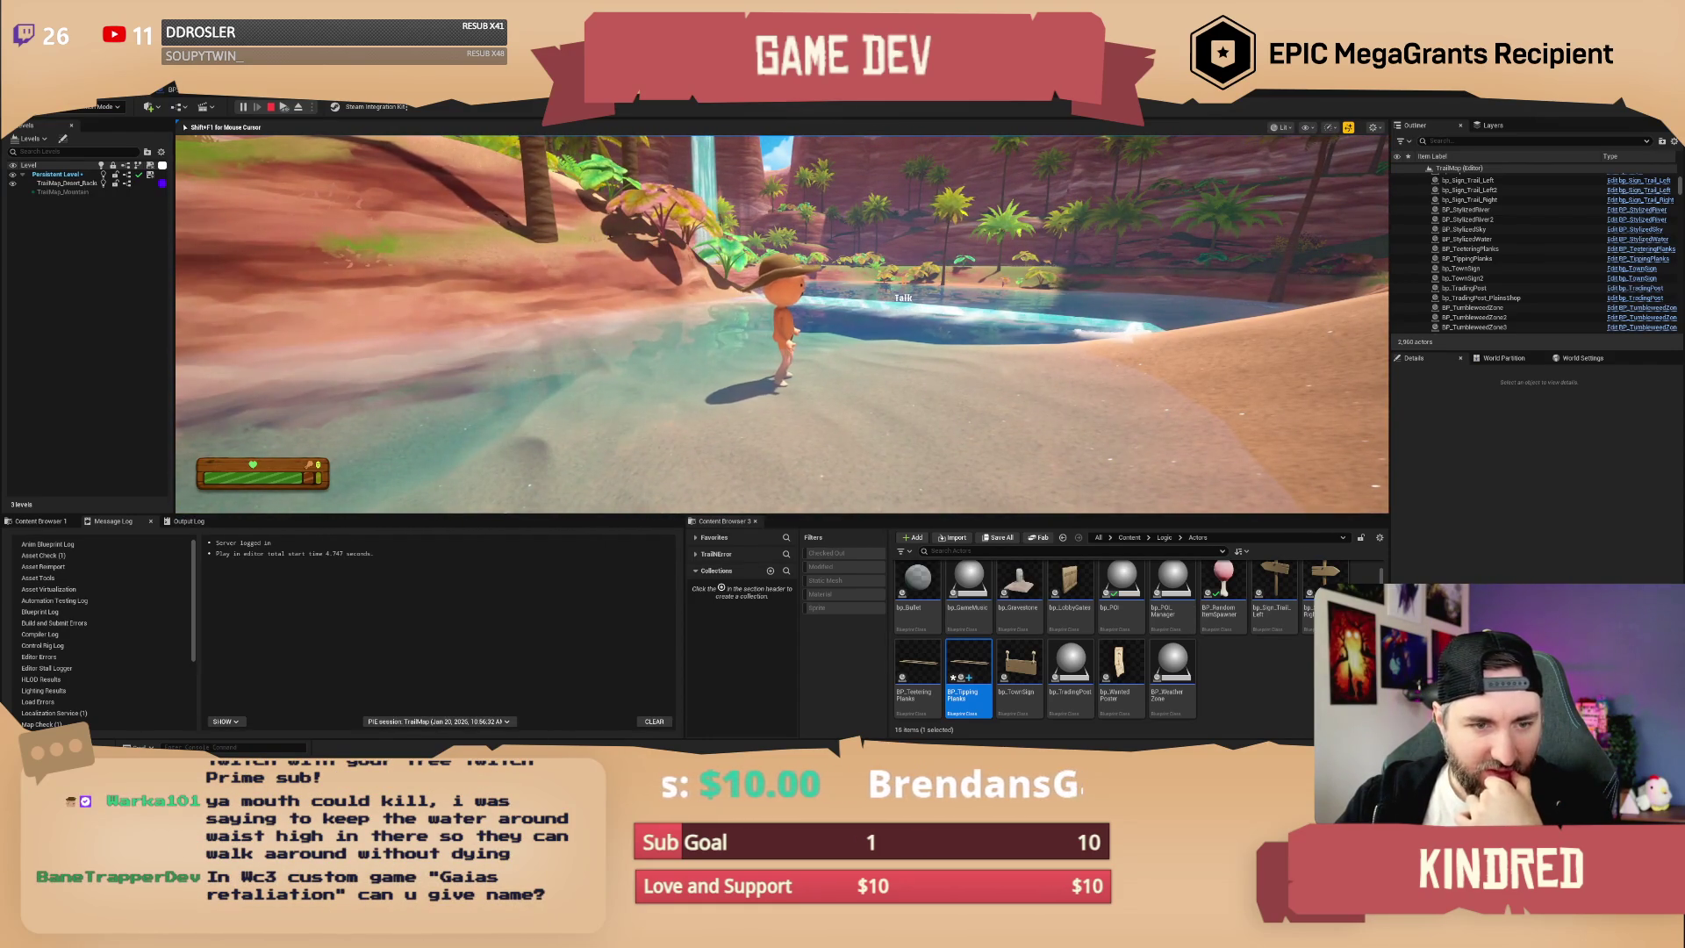
key("w")
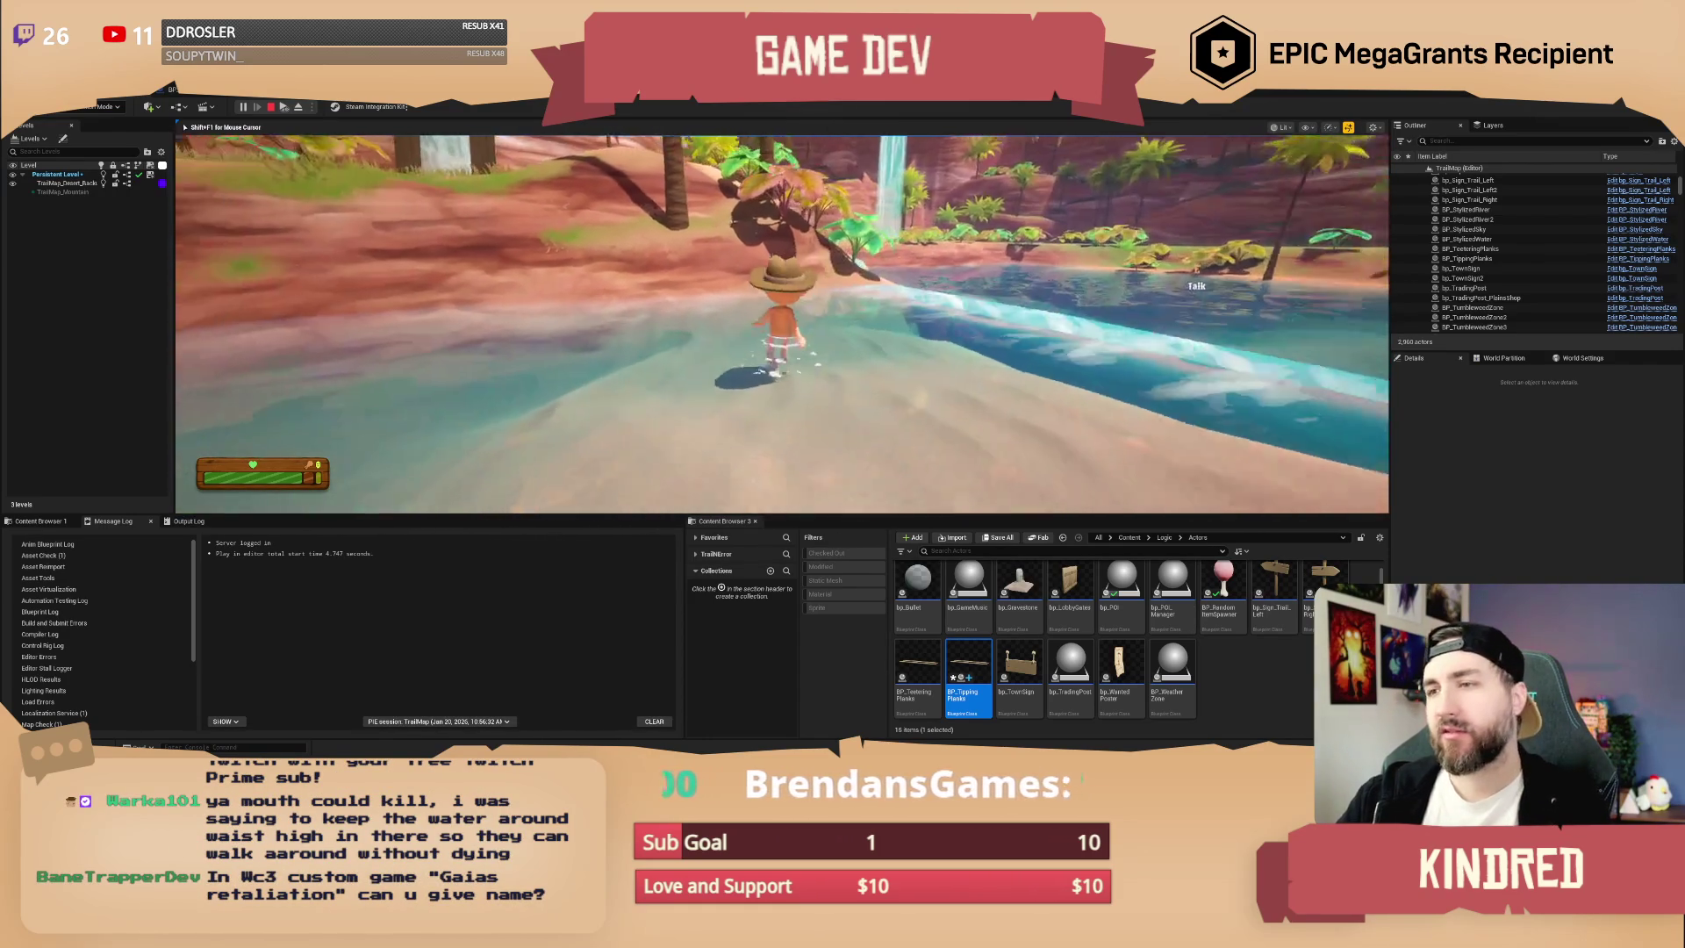
key("d")
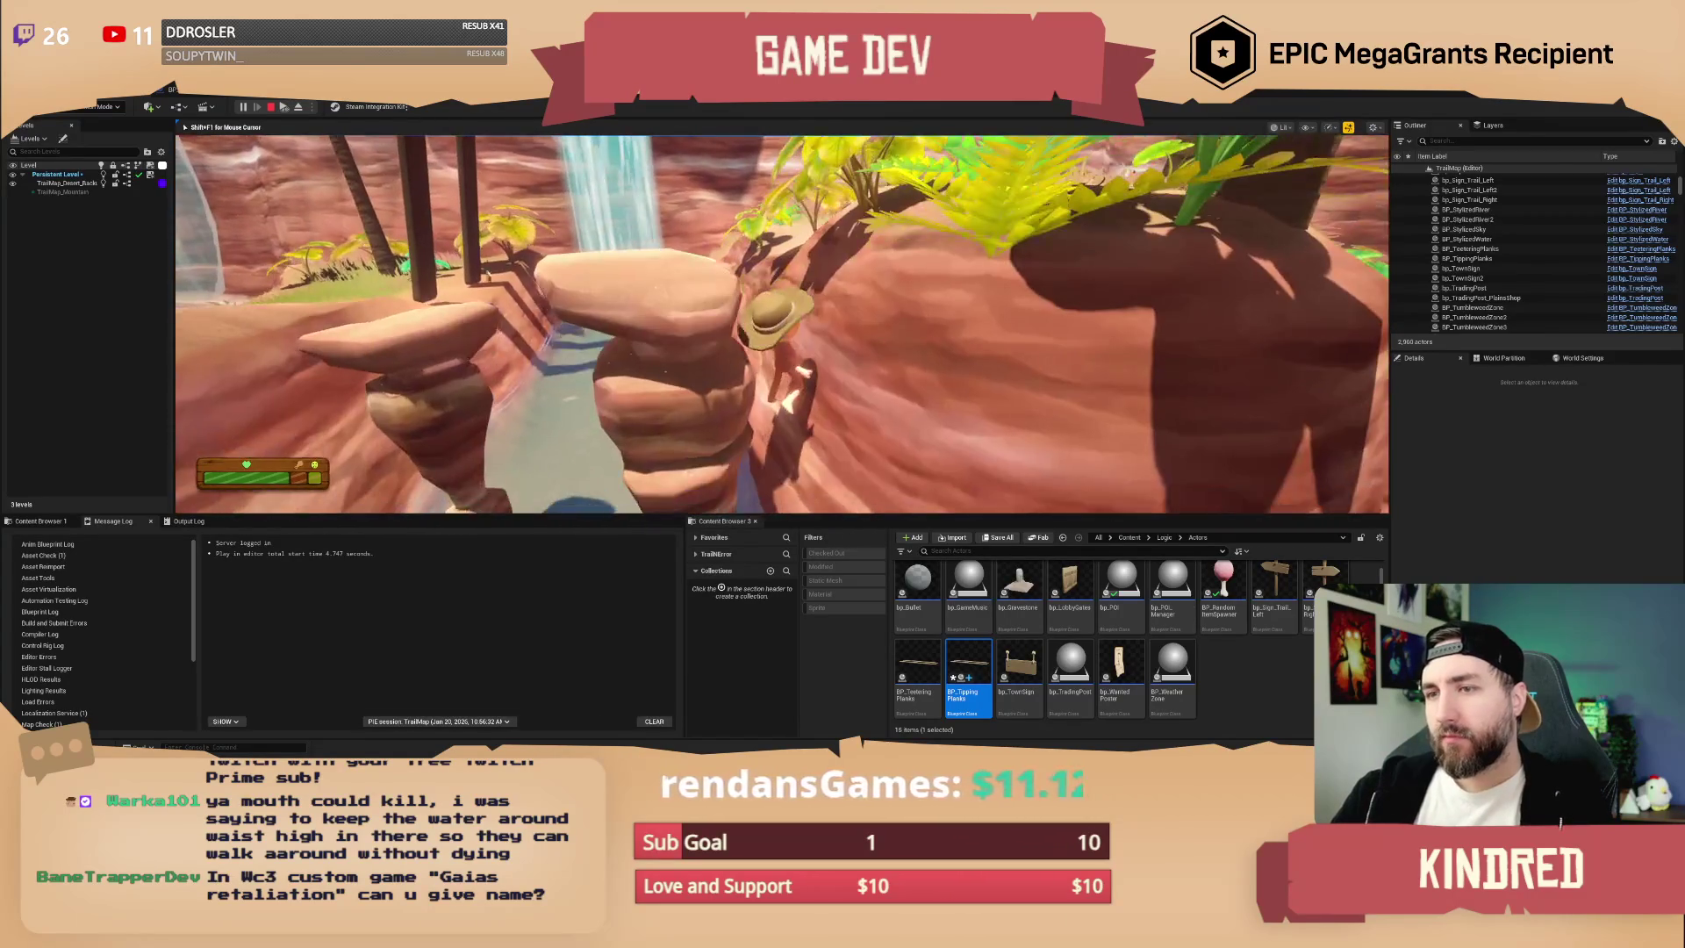
key("Escape")
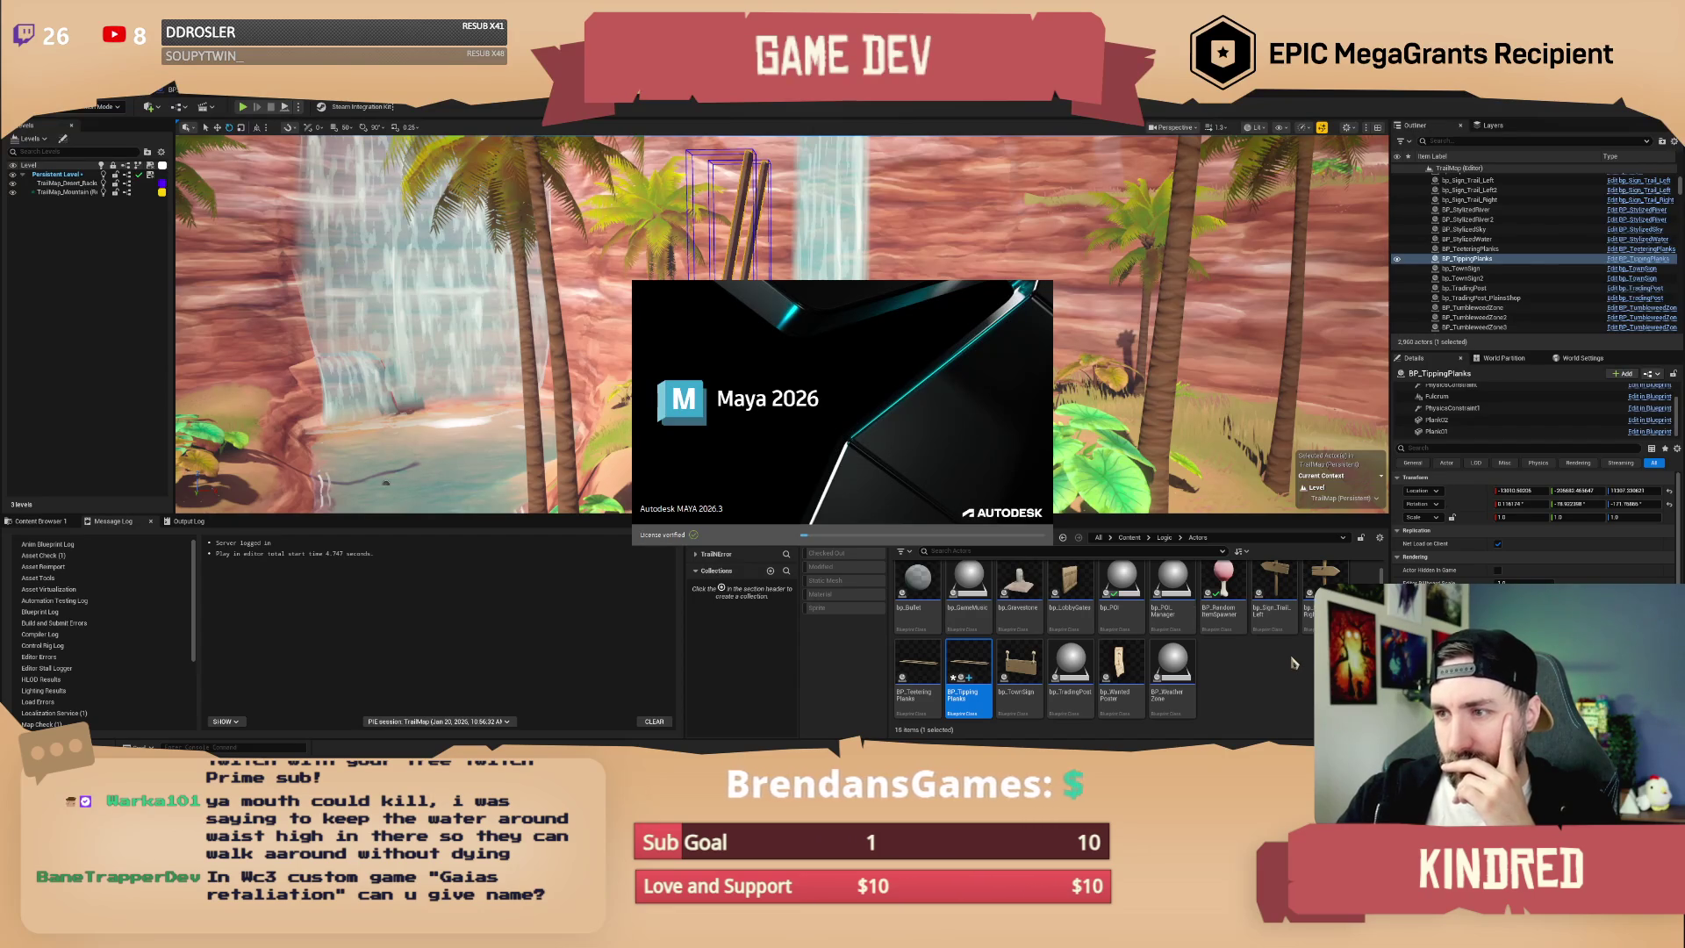
- Dismiss the Maya splash, clear the asset selection, and zoom toward the waterfall pool
left_click(1284, 674)
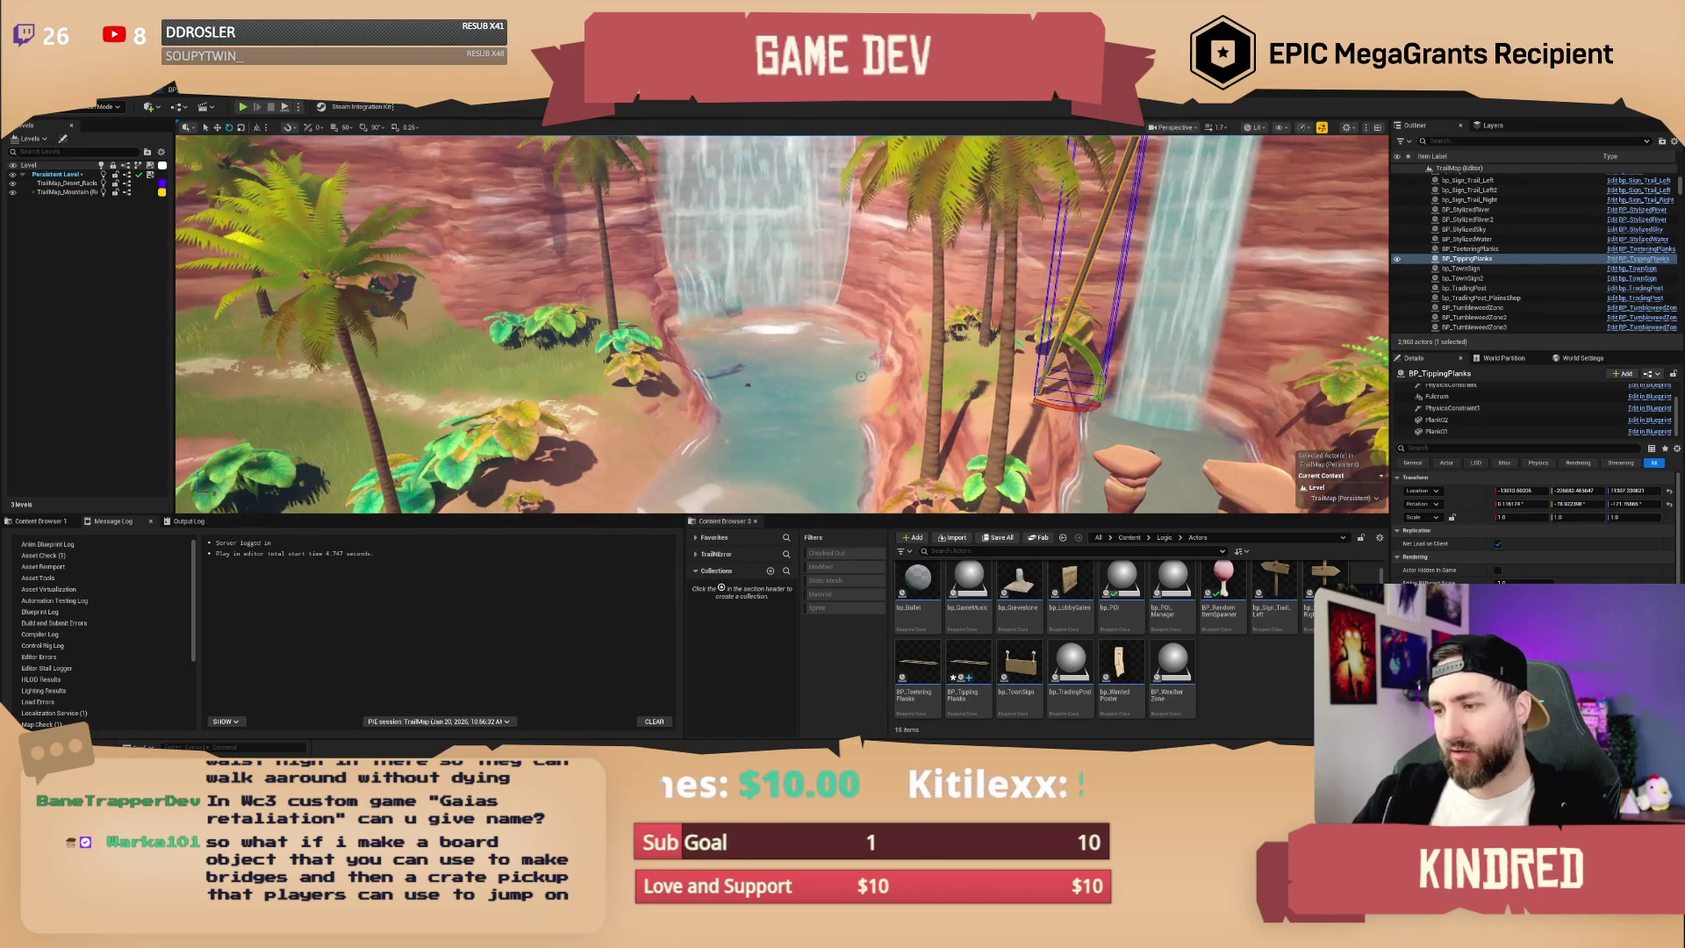
scroll(861, 375, "up", 1)
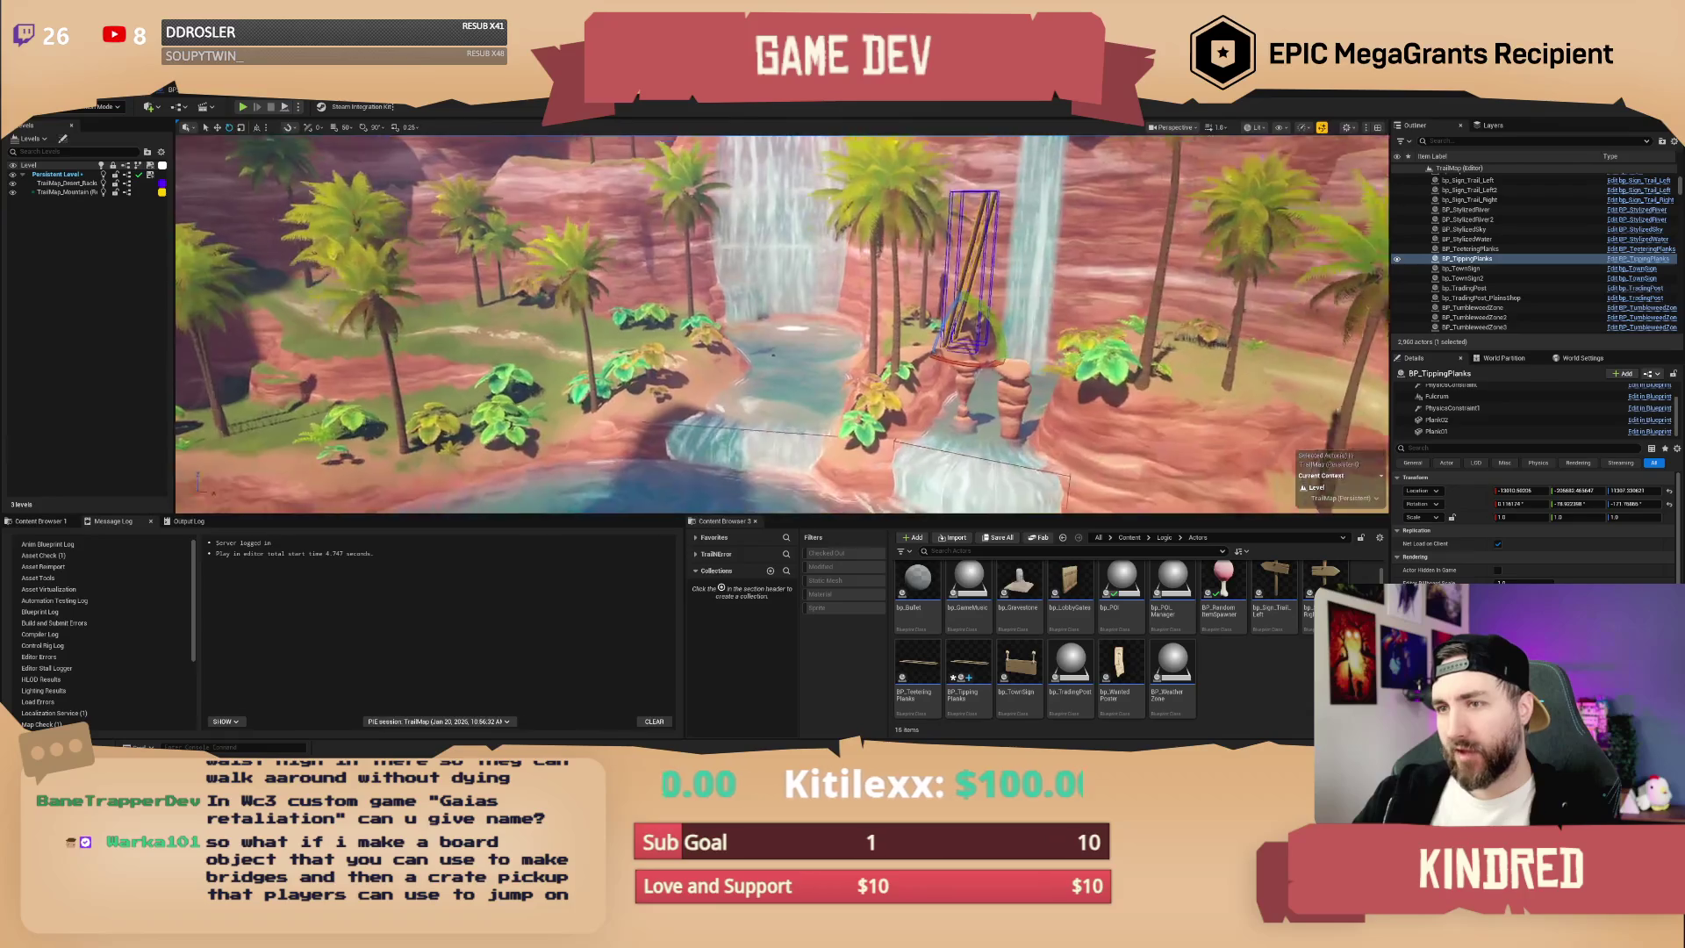
- Fly the camera out over the river to overlook both plank bridges below the waterfall
scroll(861, 375, "up", 3)
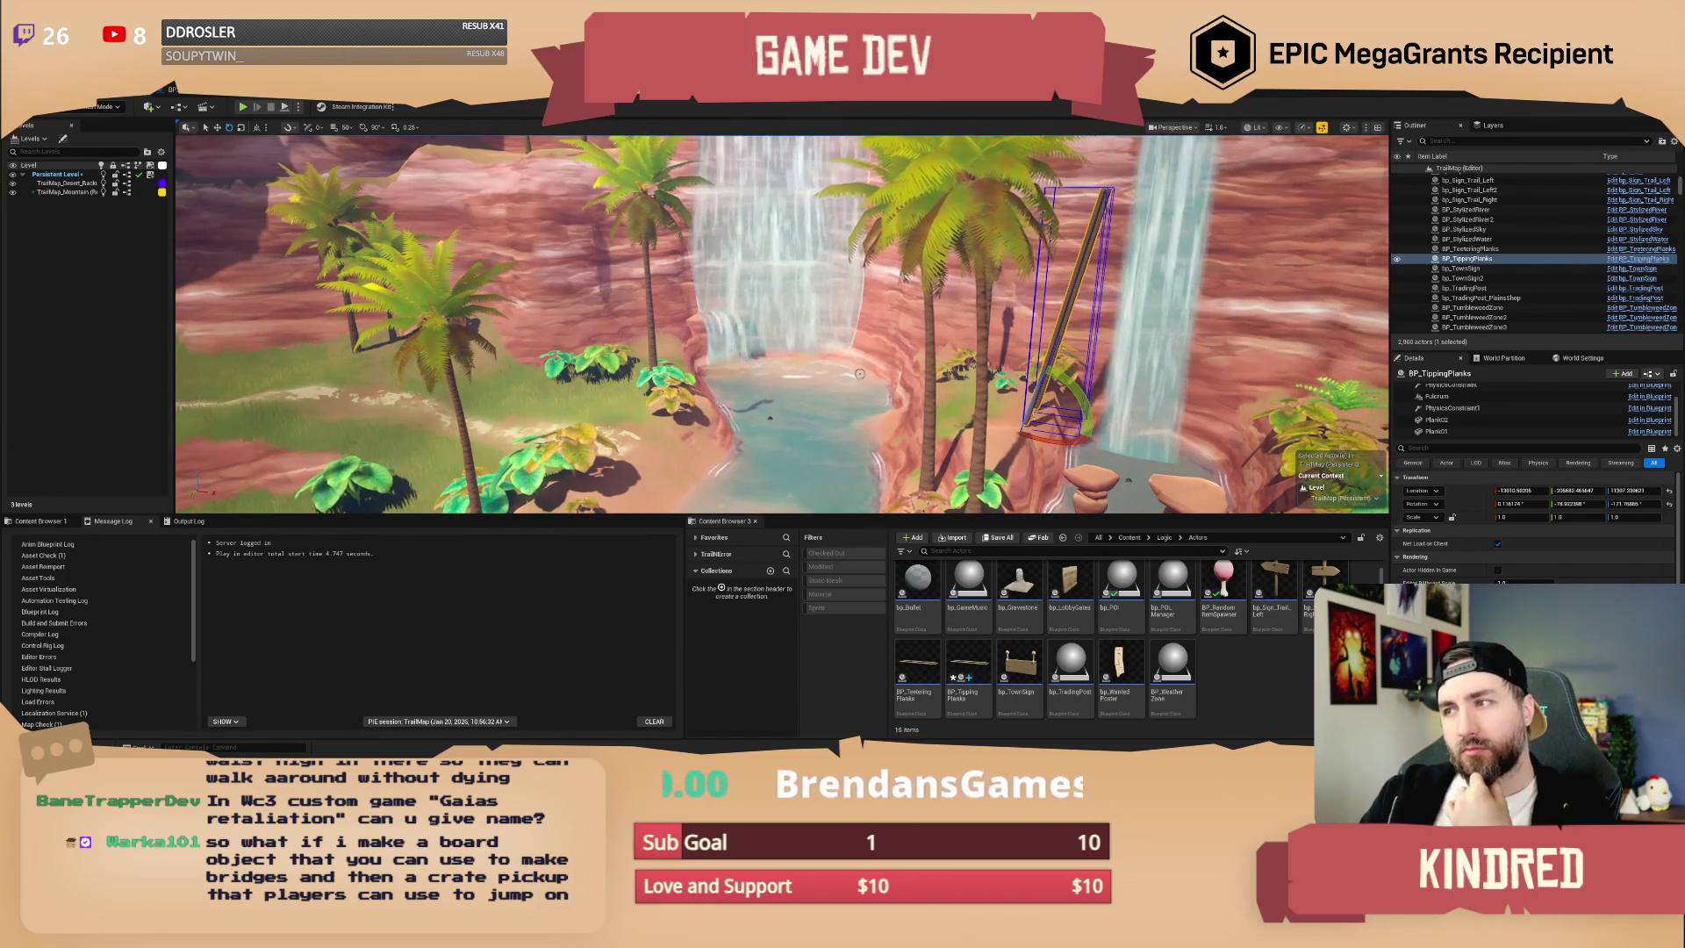
mouse_move(860, 374)
left_mouse_down()
mouse_move(755, 342)
mouse_move(693, 349)
left_mouse_up()
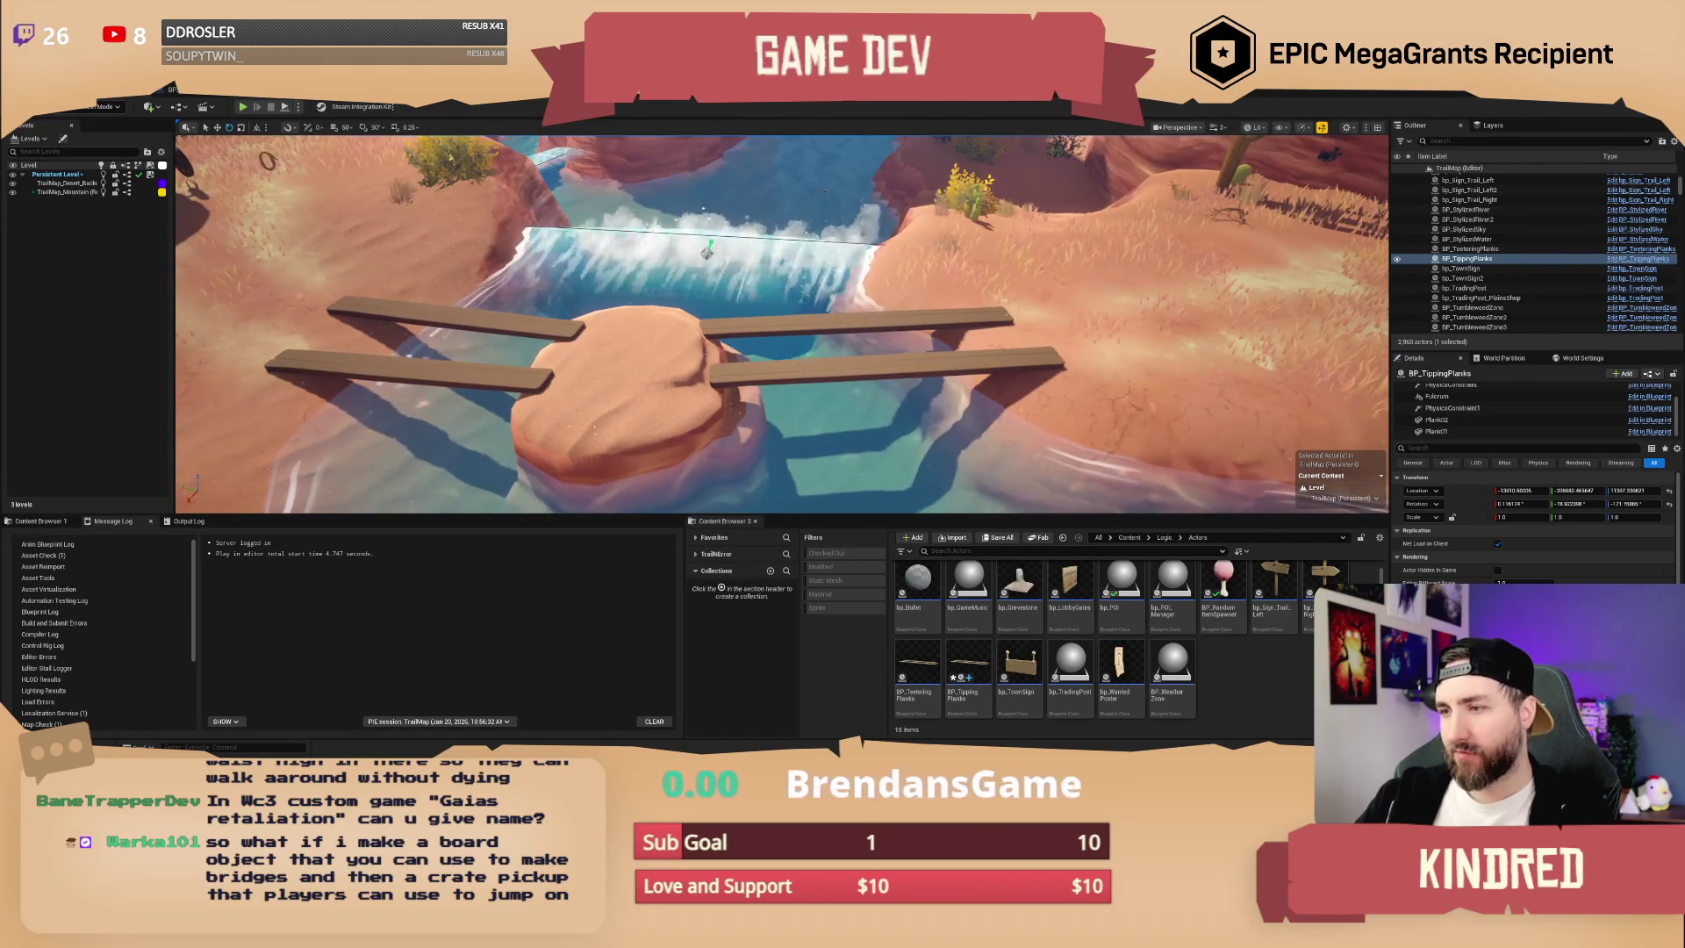
key("Escape")
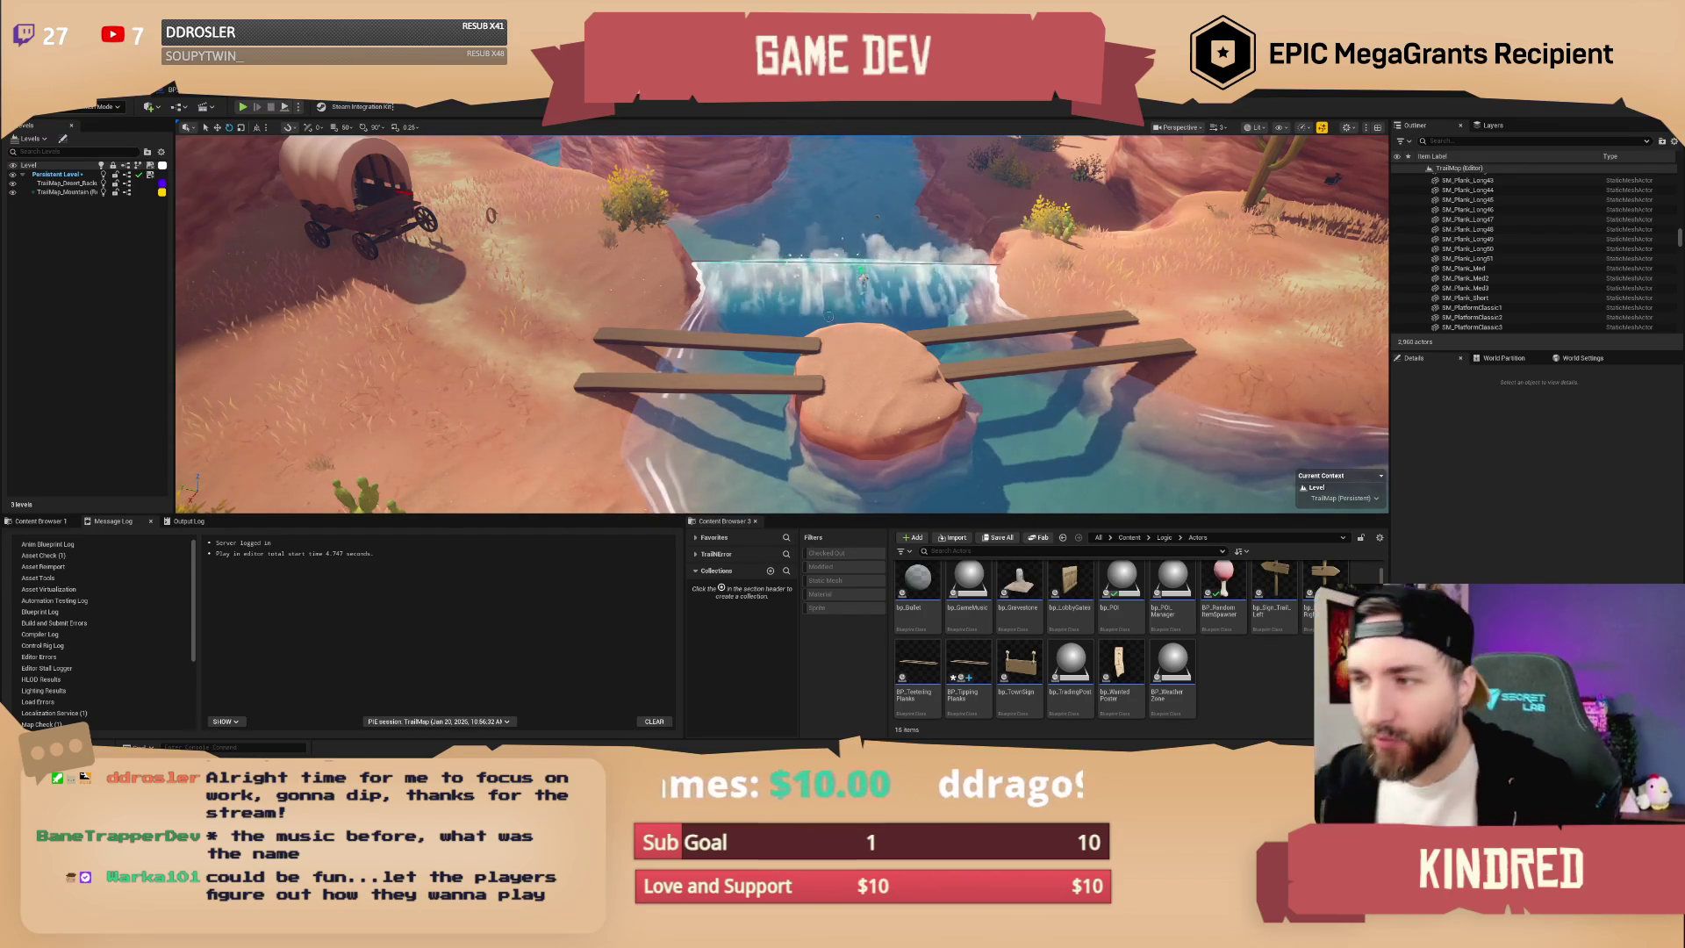
scroll(843, 325, "down", 3)
right_click(901, 330)
key("Escape")
left_click_drag(902, 330, 997, 340)
key("Escape")
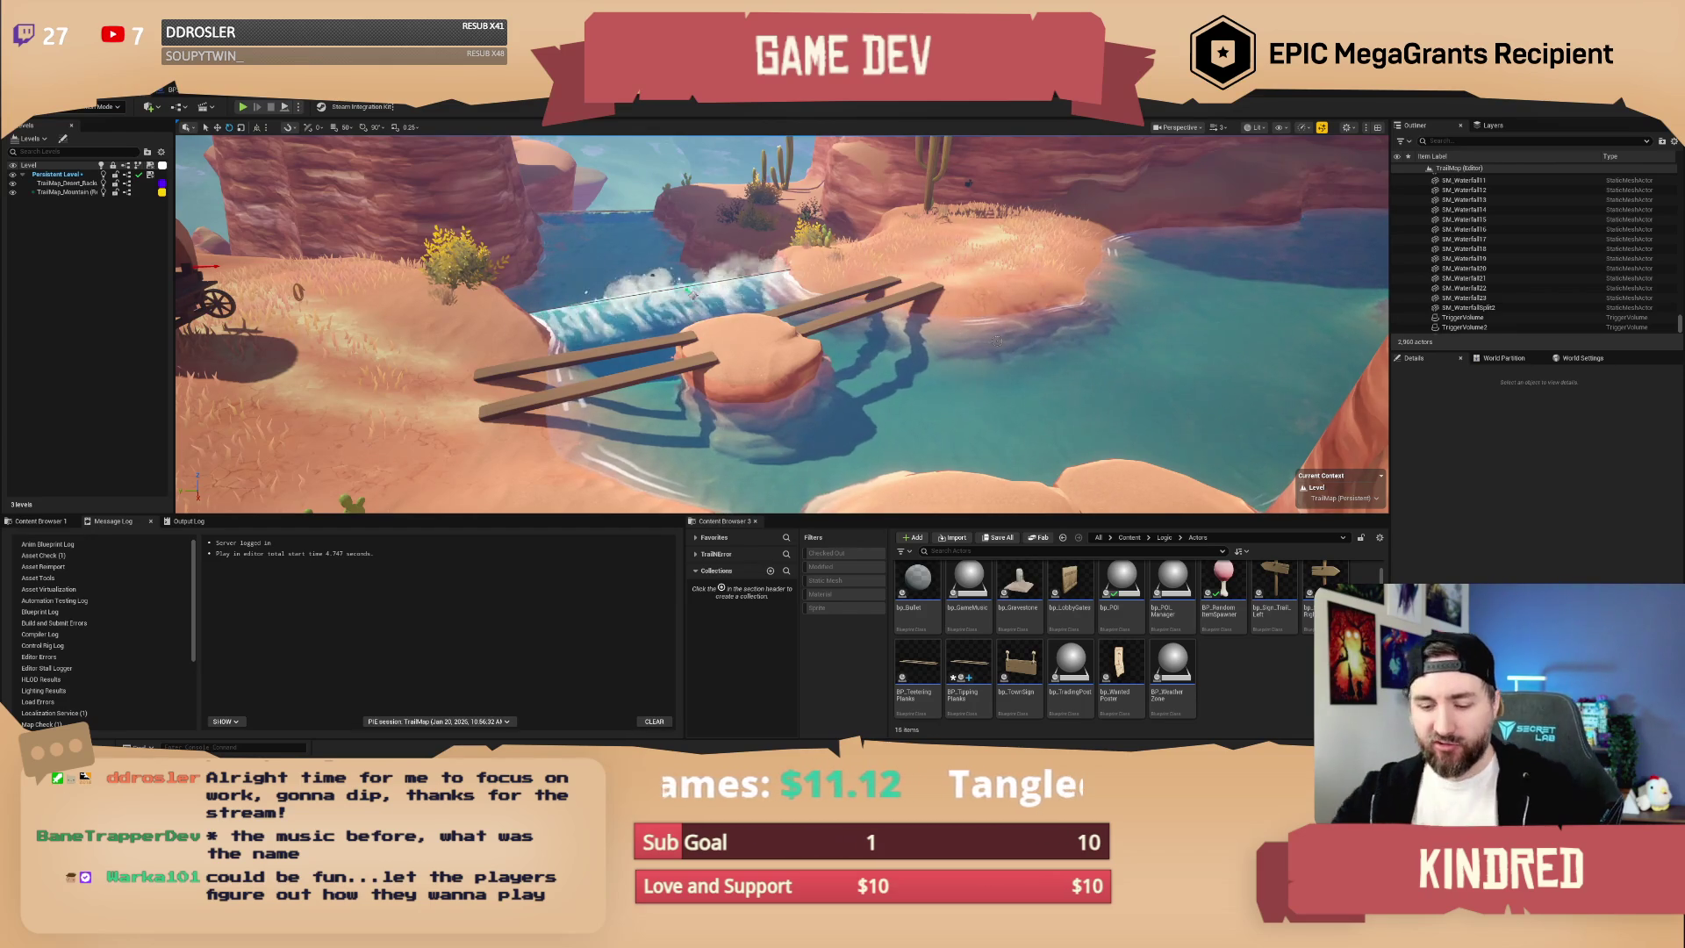
- Select the BP_Water9 river water and focus the view on it
left_click(998, 341)
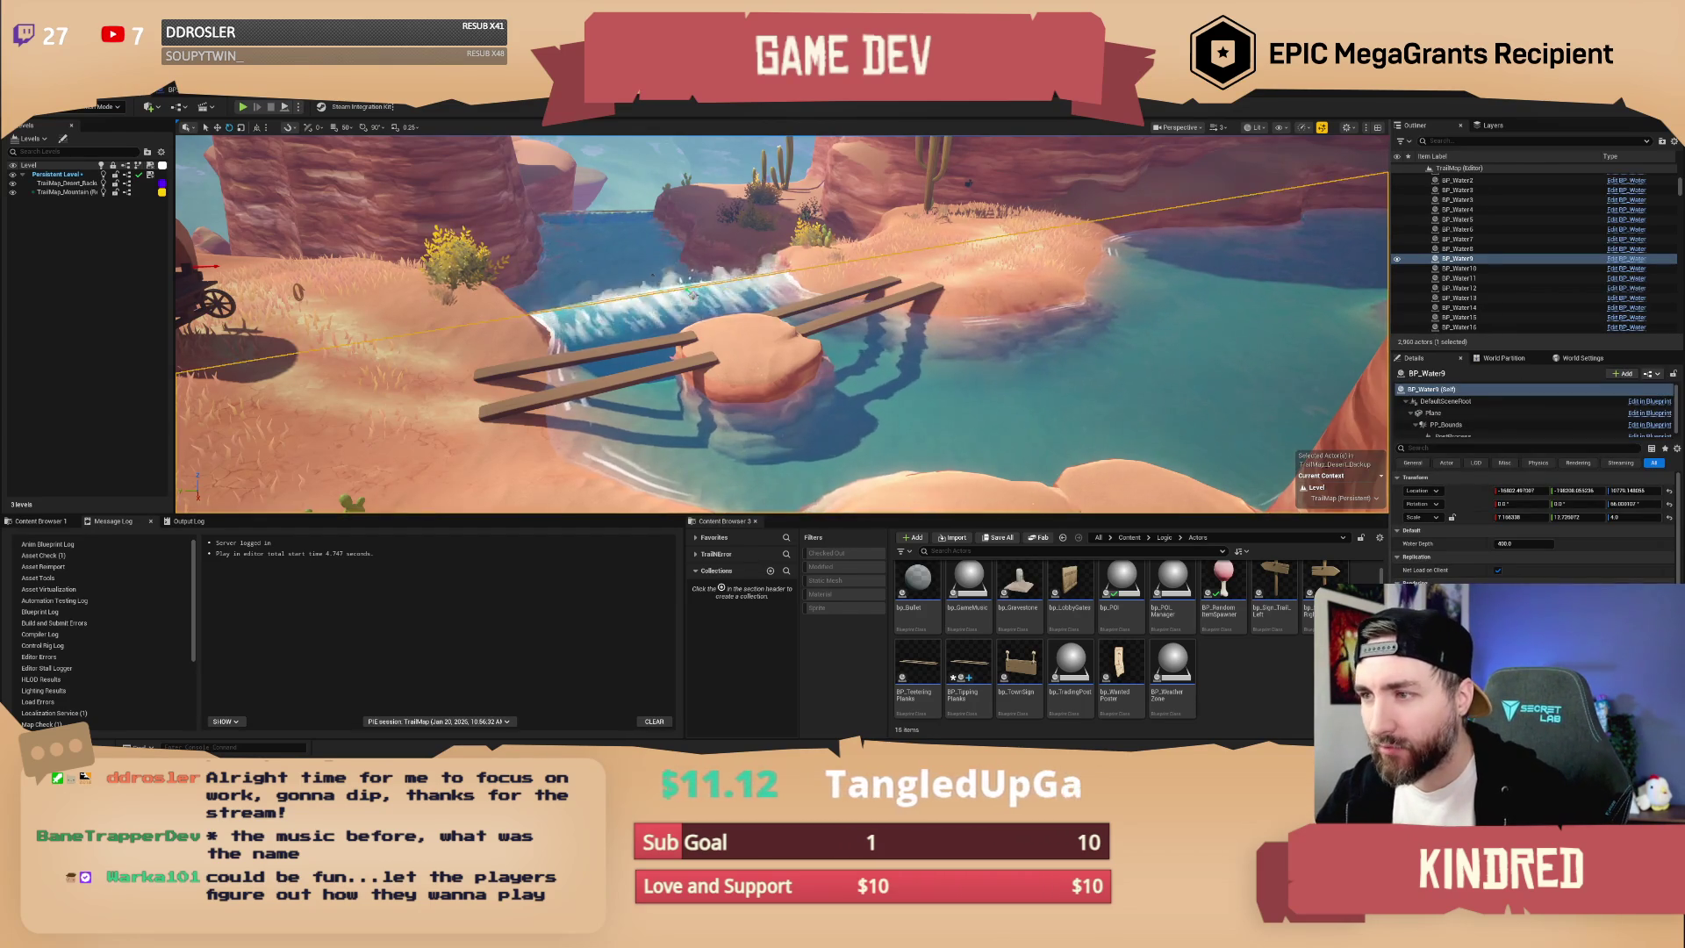
key("f")
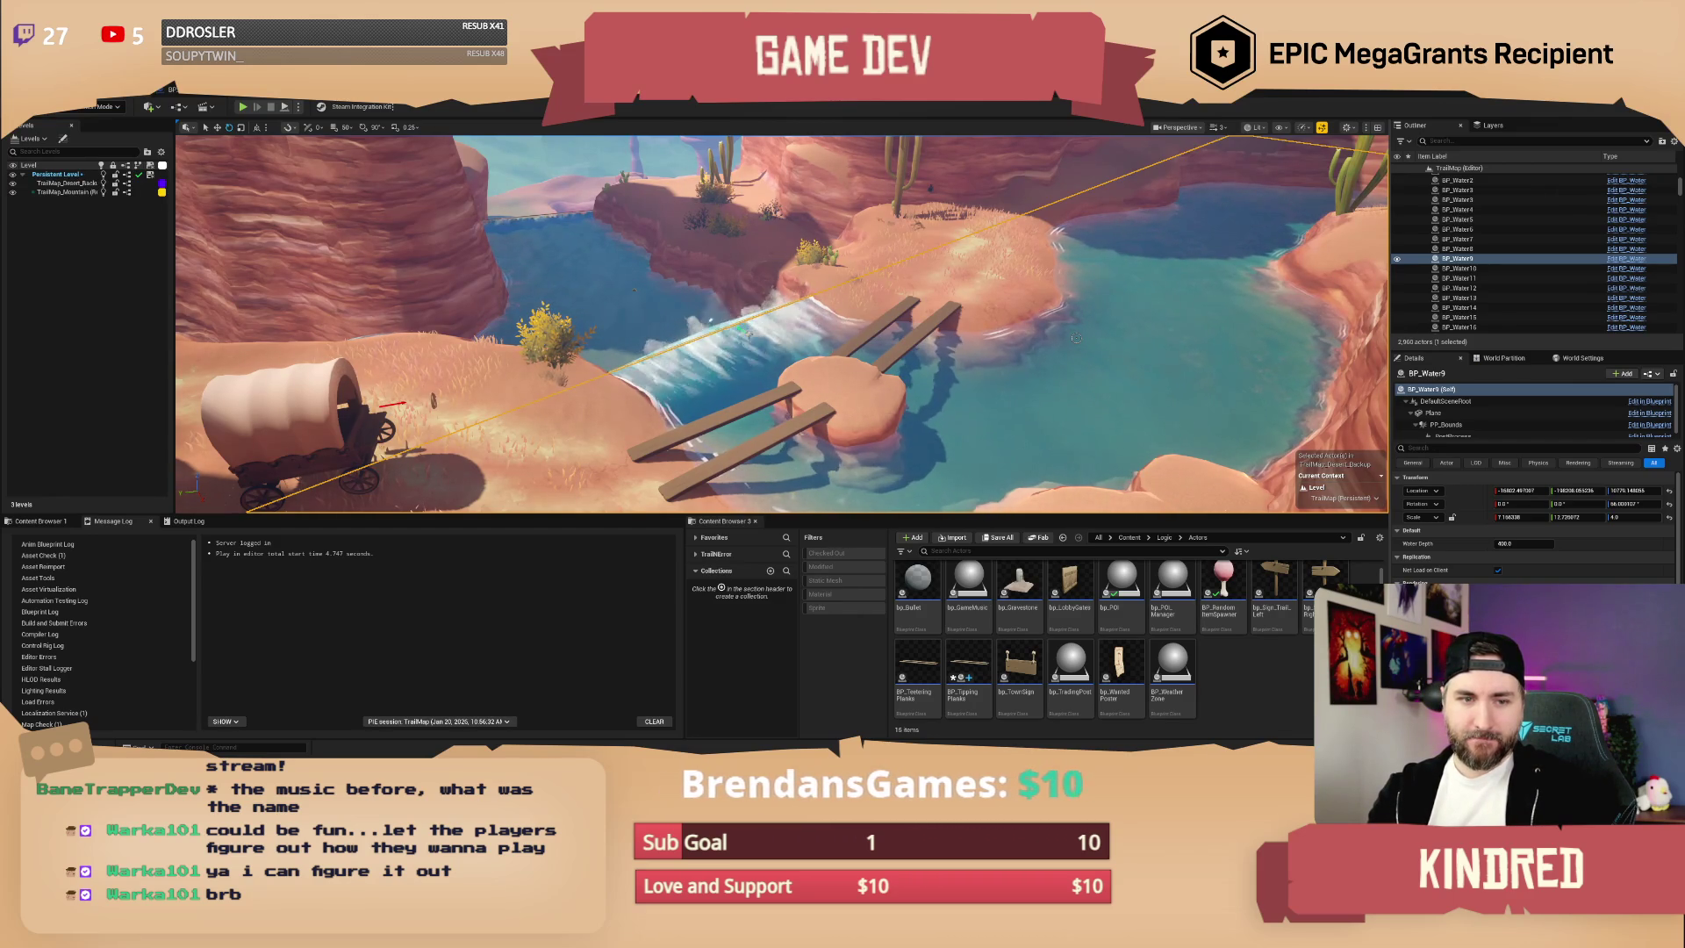
- Drop a new BP_TippingPlanks2 from the Content Browser onto the bank beside the waterfall pool
key("f")
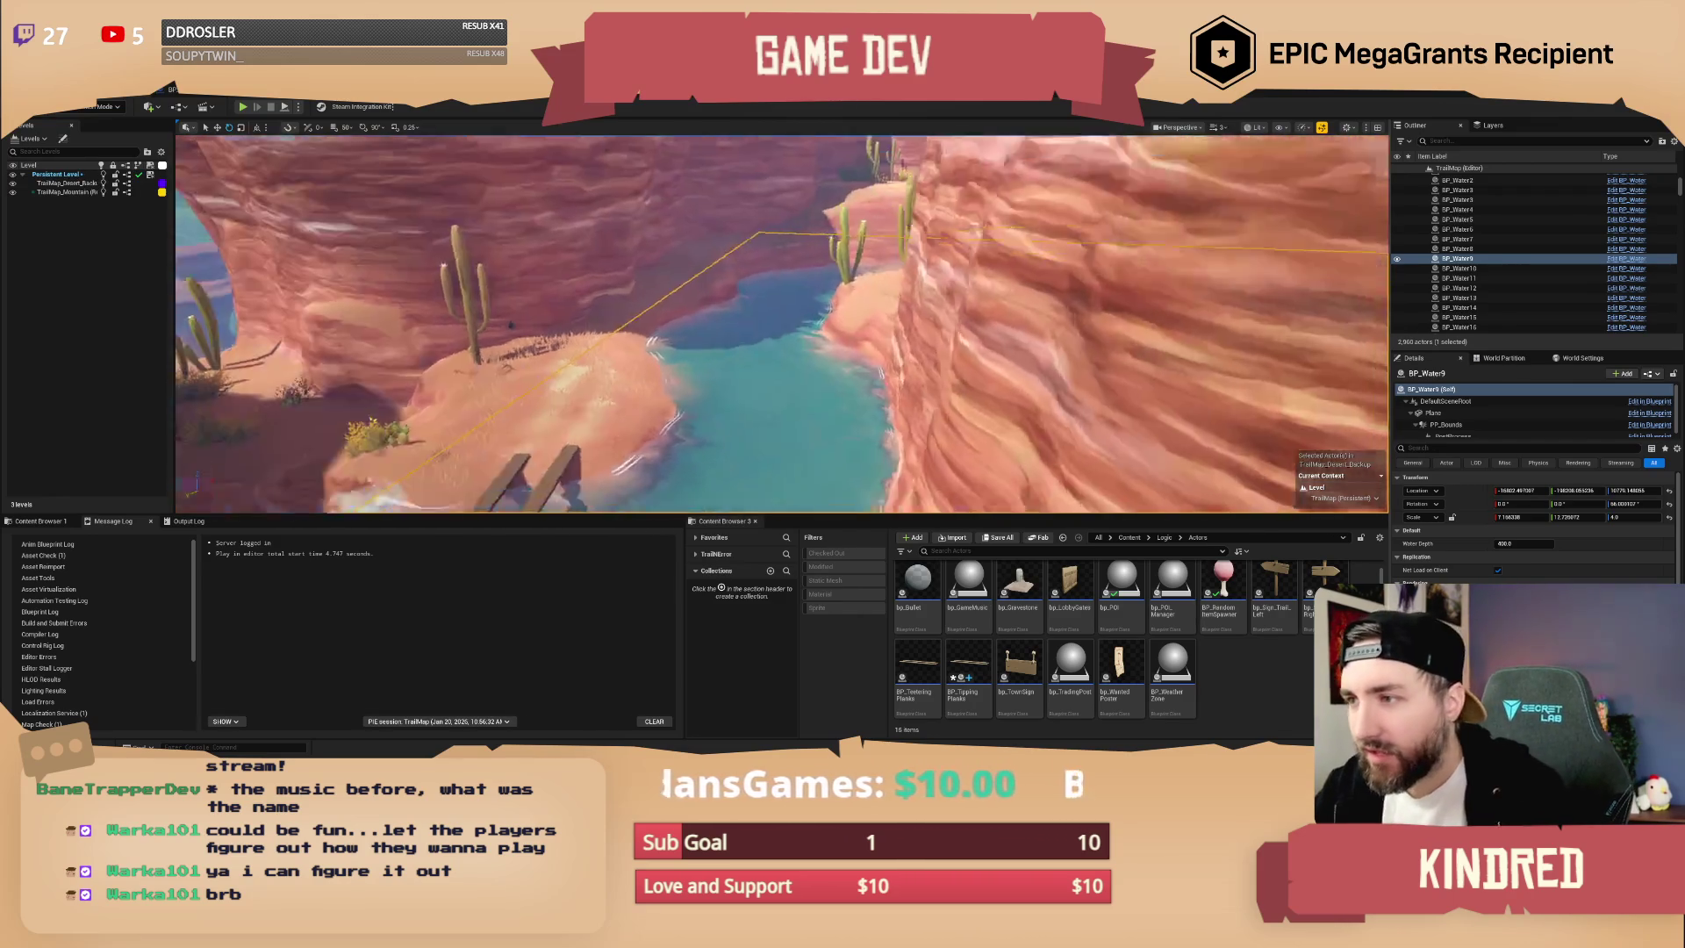
scroll(781, 325, "up", 2)
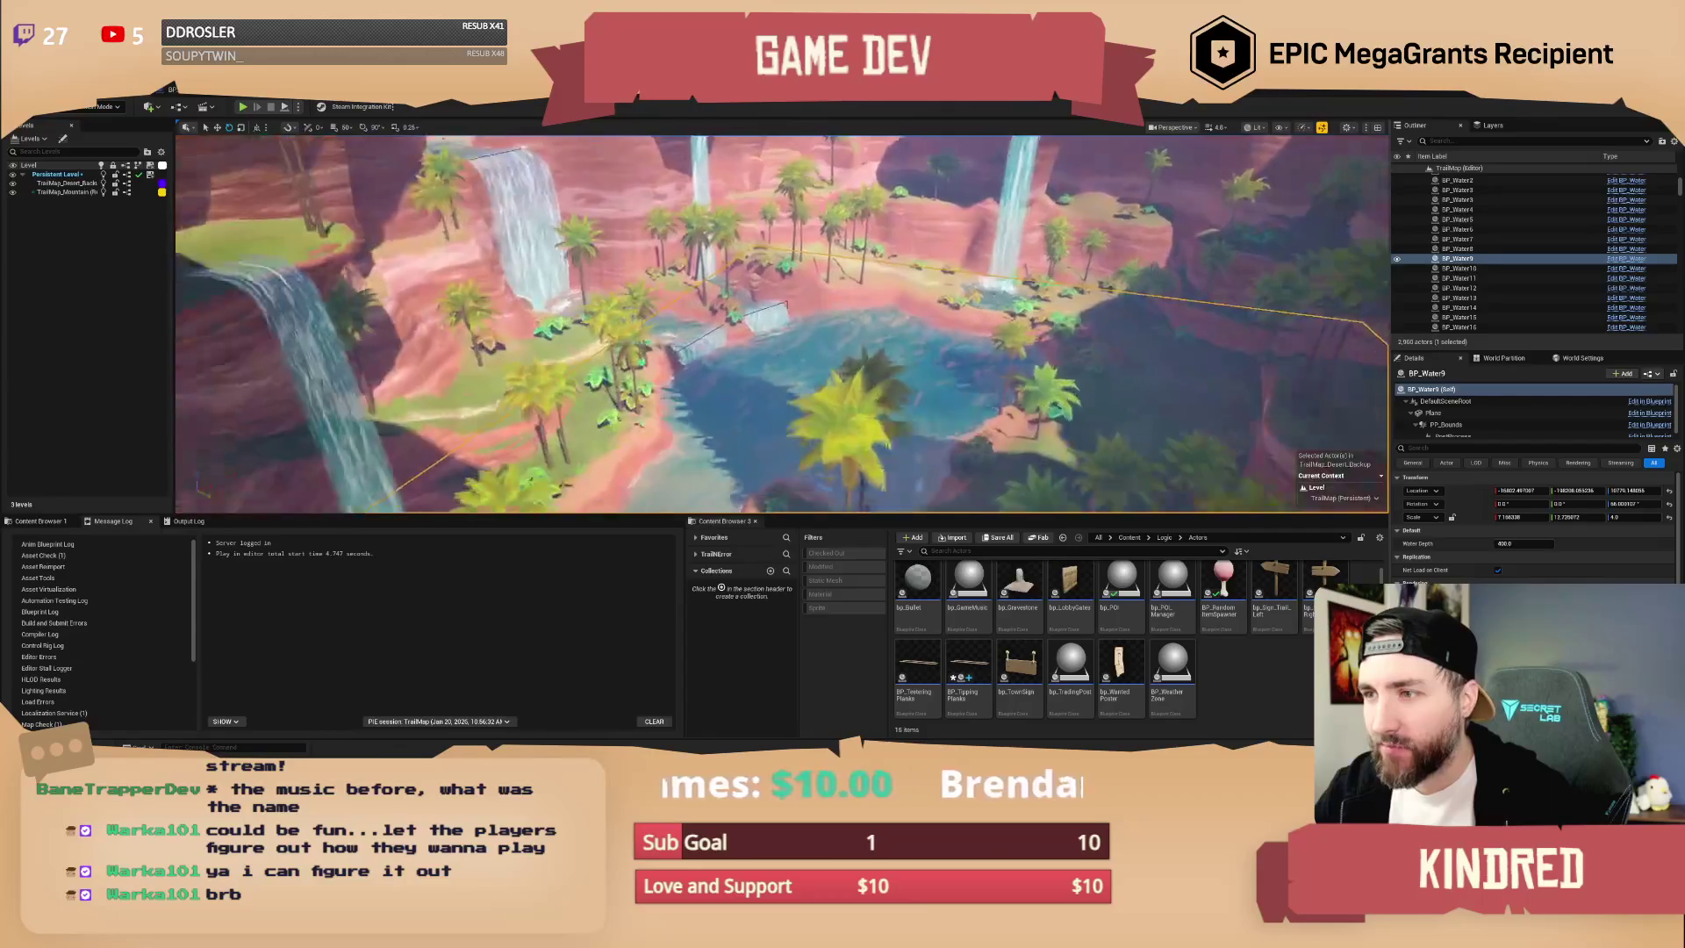
scroll(782, 325, "down", 2)
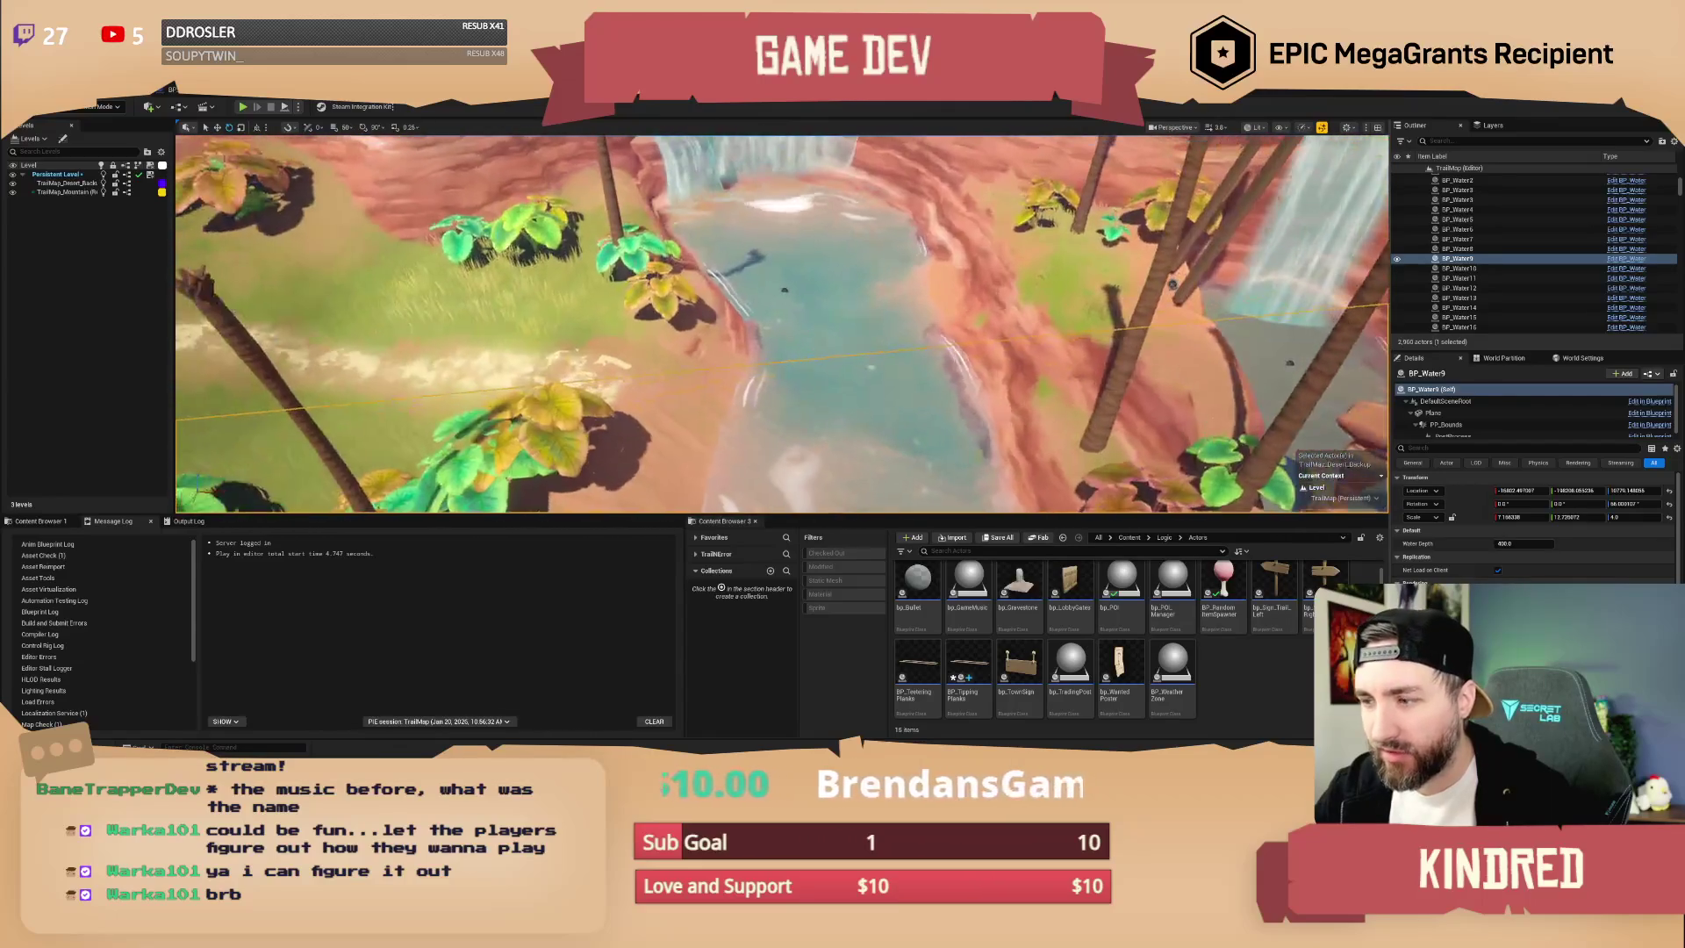
scroll(781, 325, "down", 3)
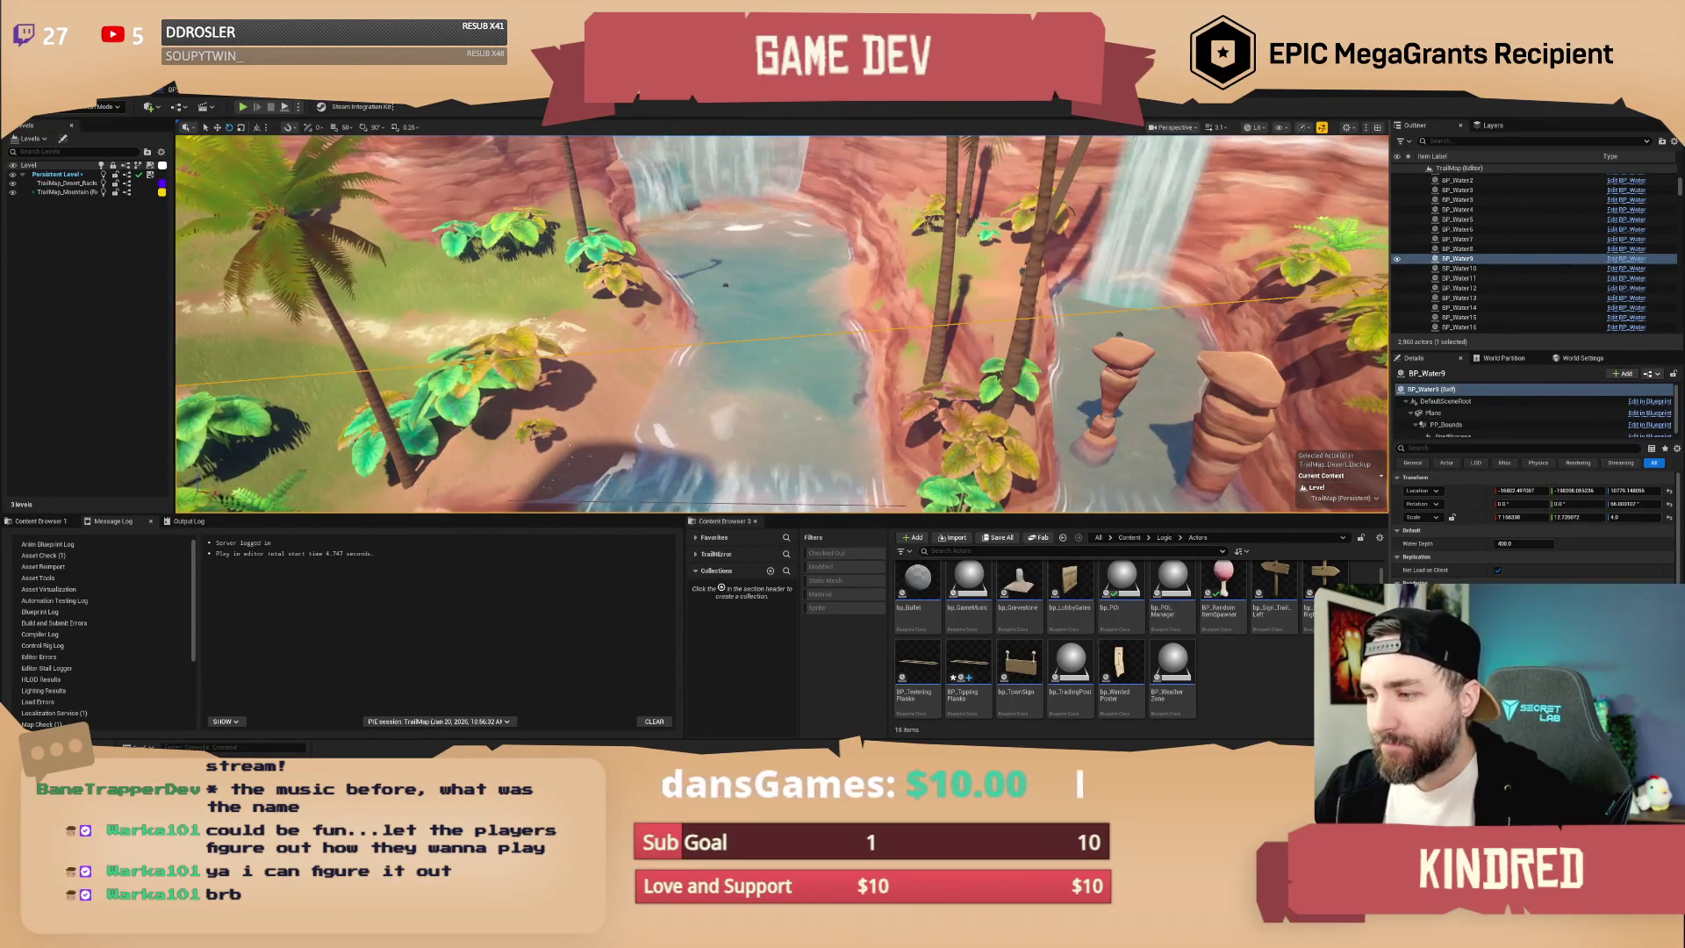
scroll(781, 325, "down", 3)
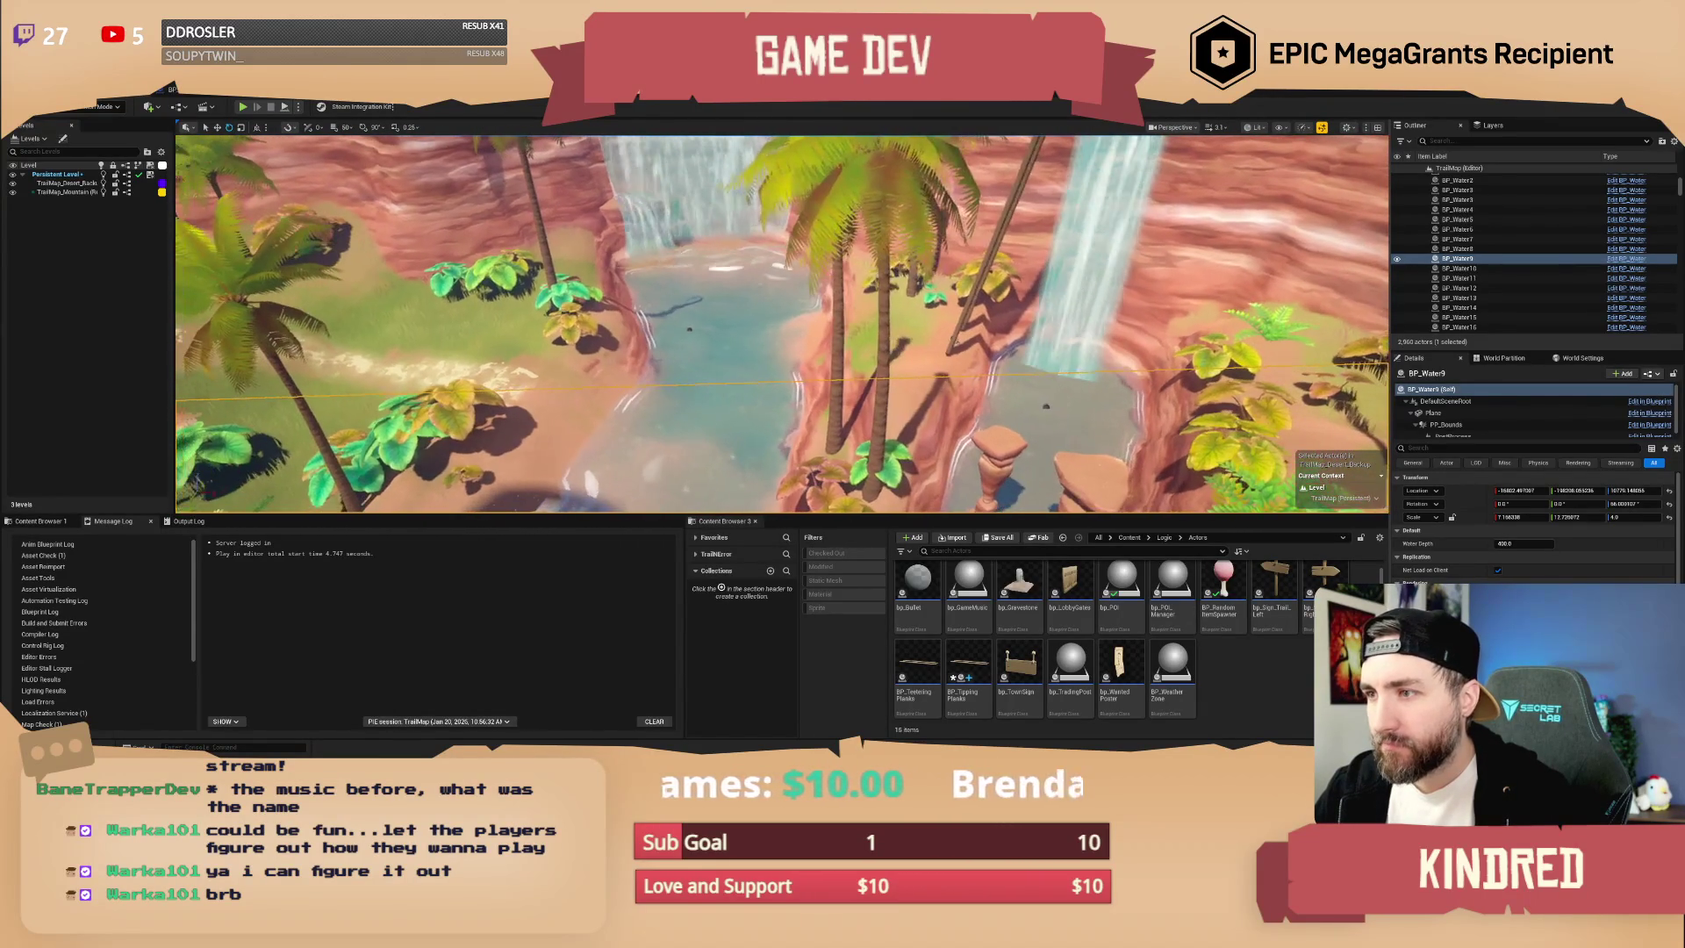
left_click_drag(790, 351, 632, 321)
mouse_move(969, 672)
left_mouse_down()
mouse_move(901, 327)
mouse_move(951, 362)
left_mouse_up()
left_click_drag(790, 351, 741, 439)
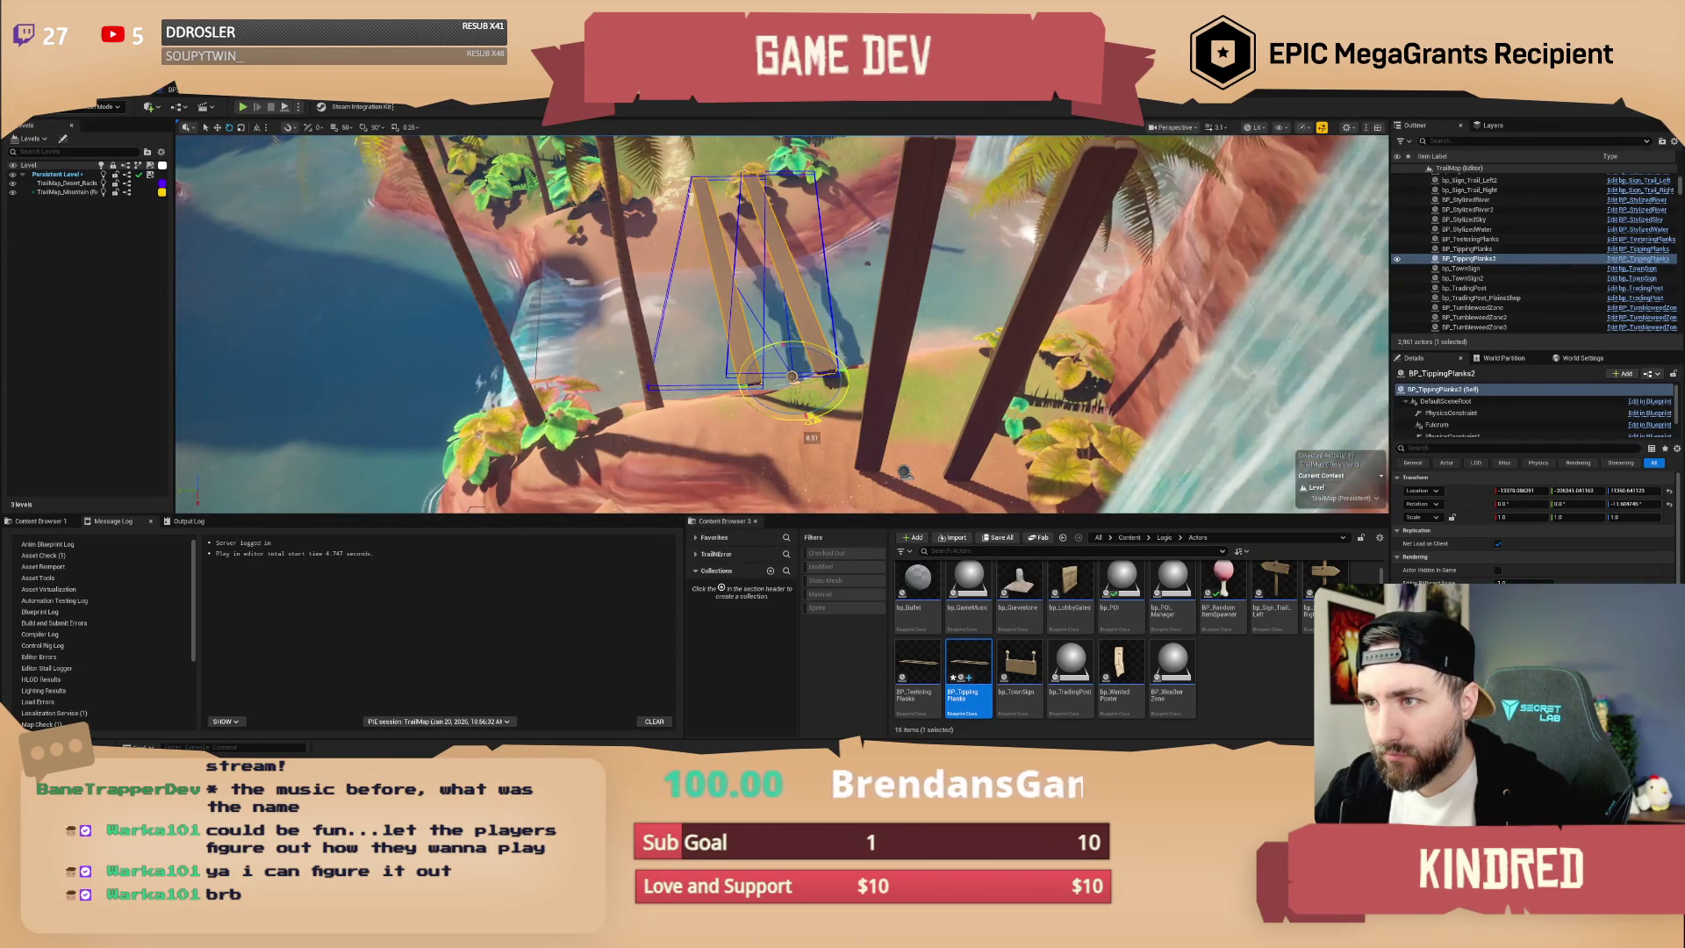
- Rotate BP_TippingPlanks2 about 36 degrees to angle across the water, then deselect it
left_click_drag(790, 369, 835, 388)
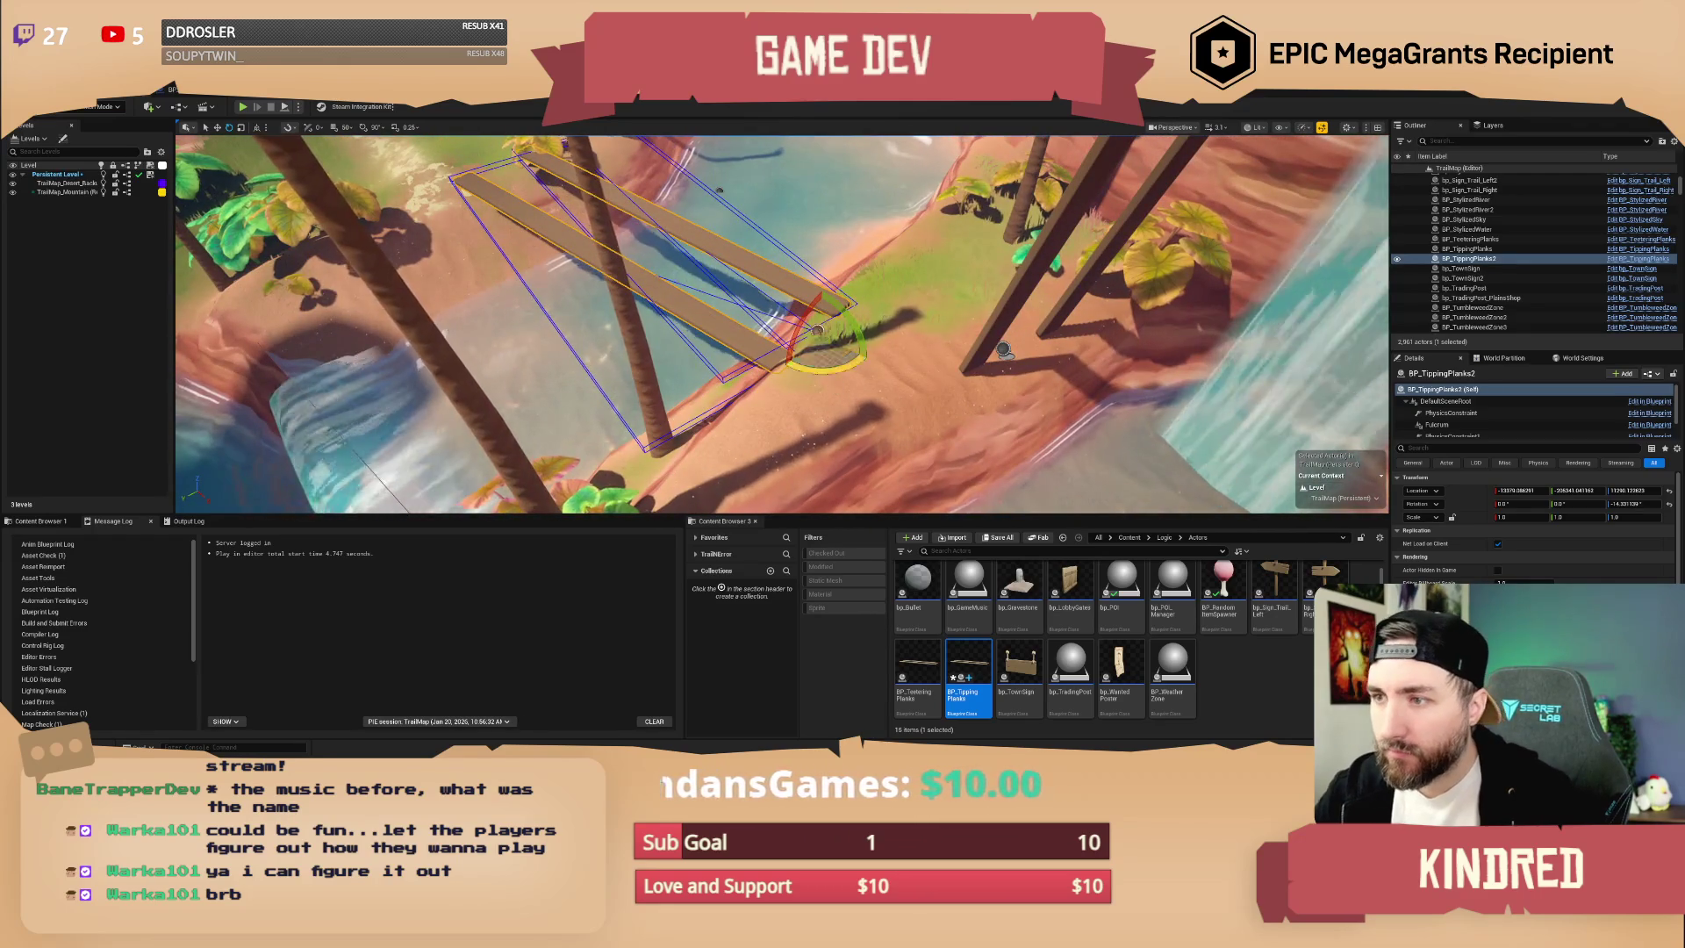
key("w")
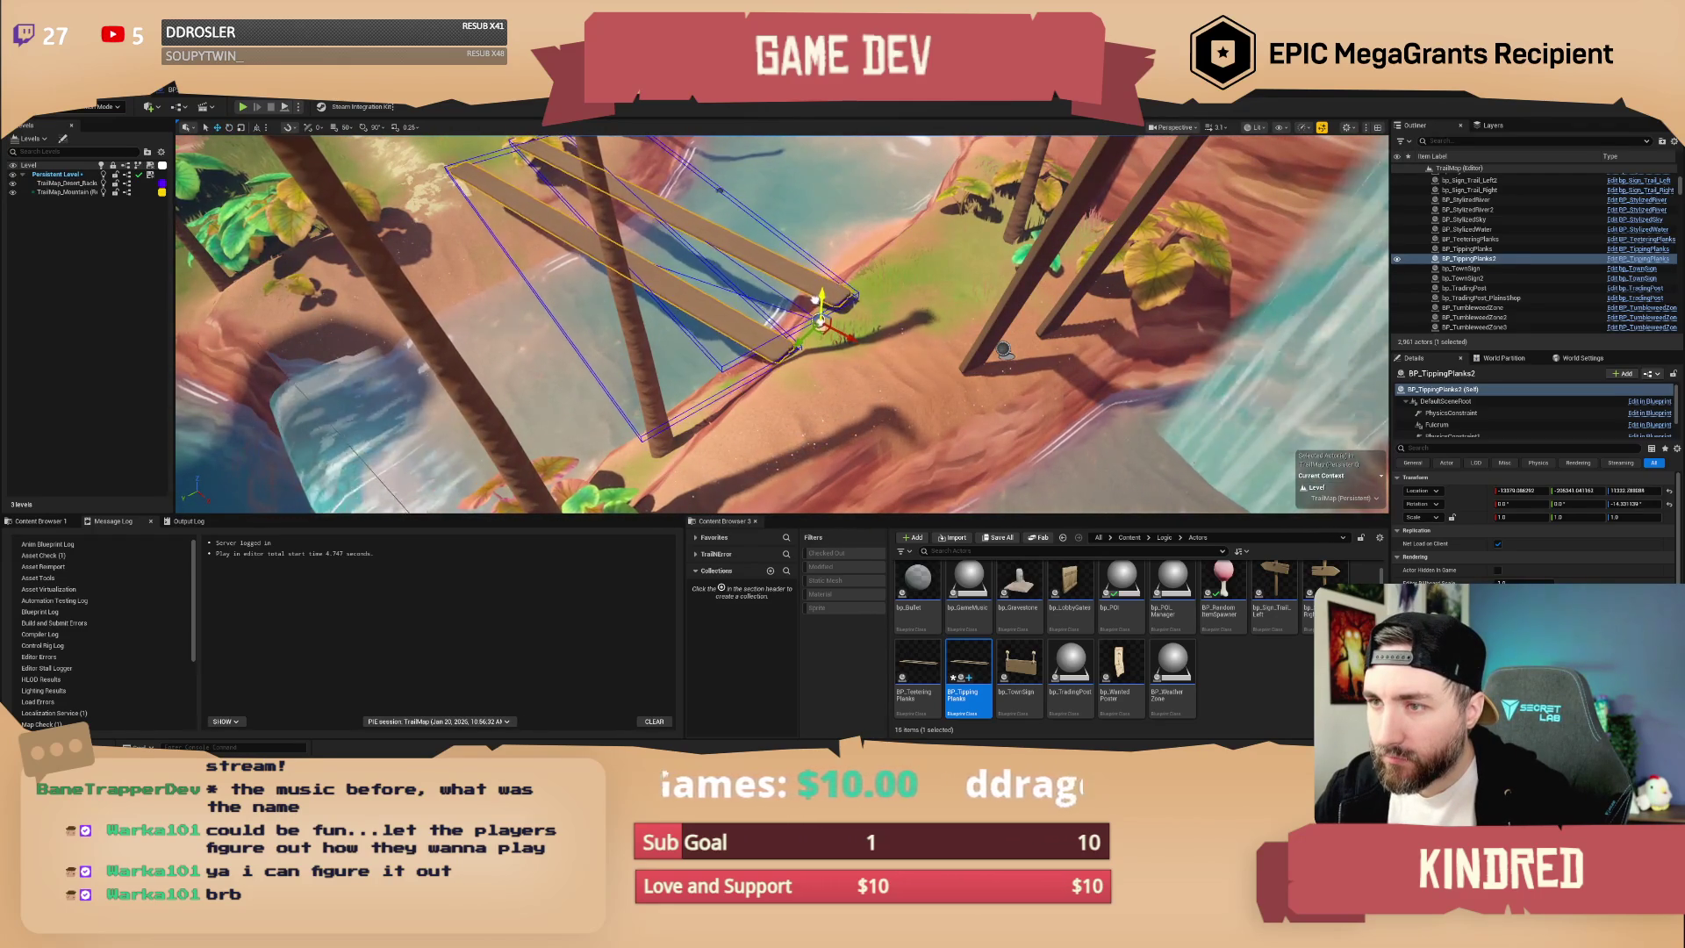
left_click_drag(862, 332, 865, 347)
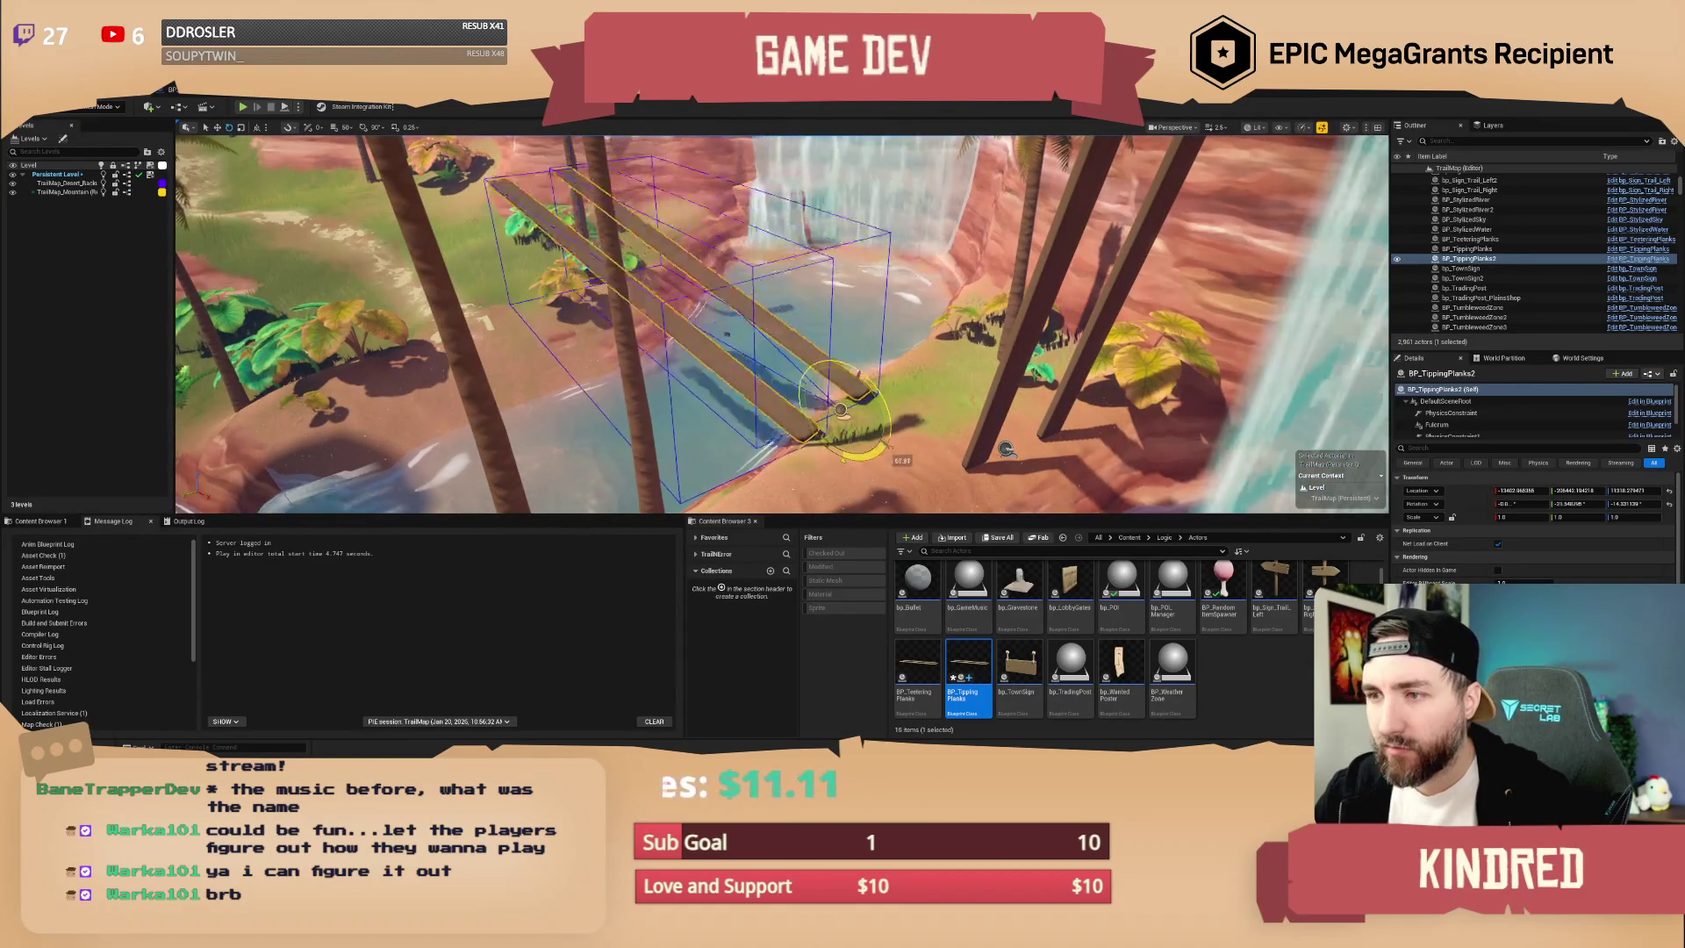
left_click_drag(894, 430, 893, 441)
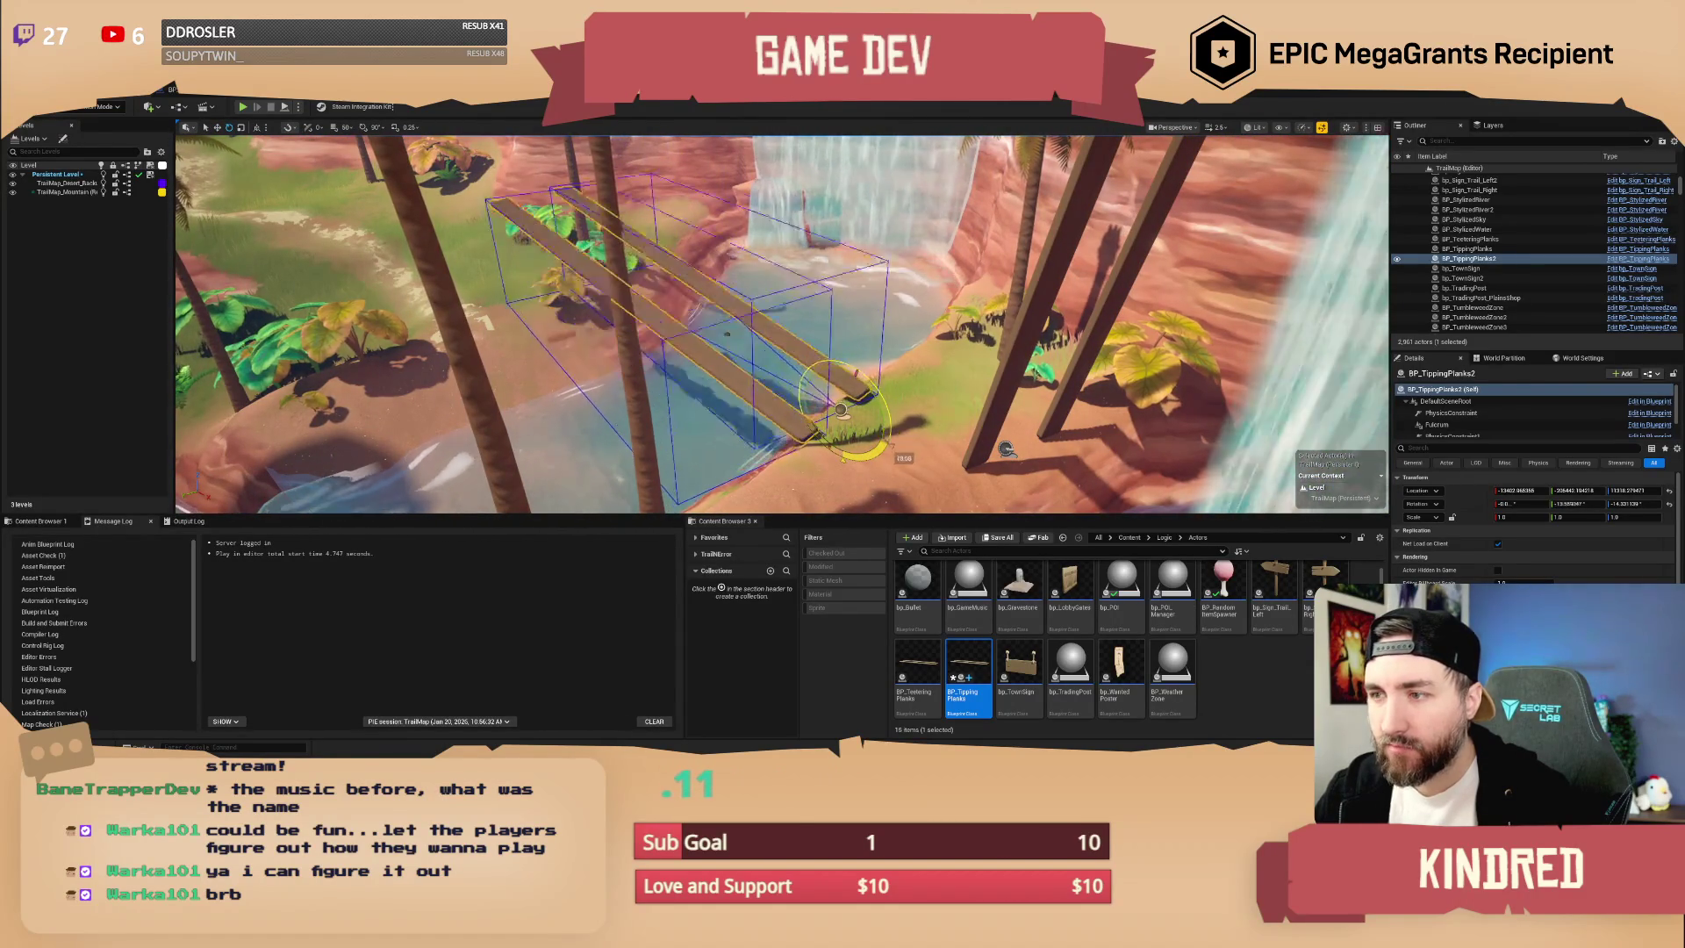
left_click_drag(1007, 448, 1000, 459)
key("Escape")
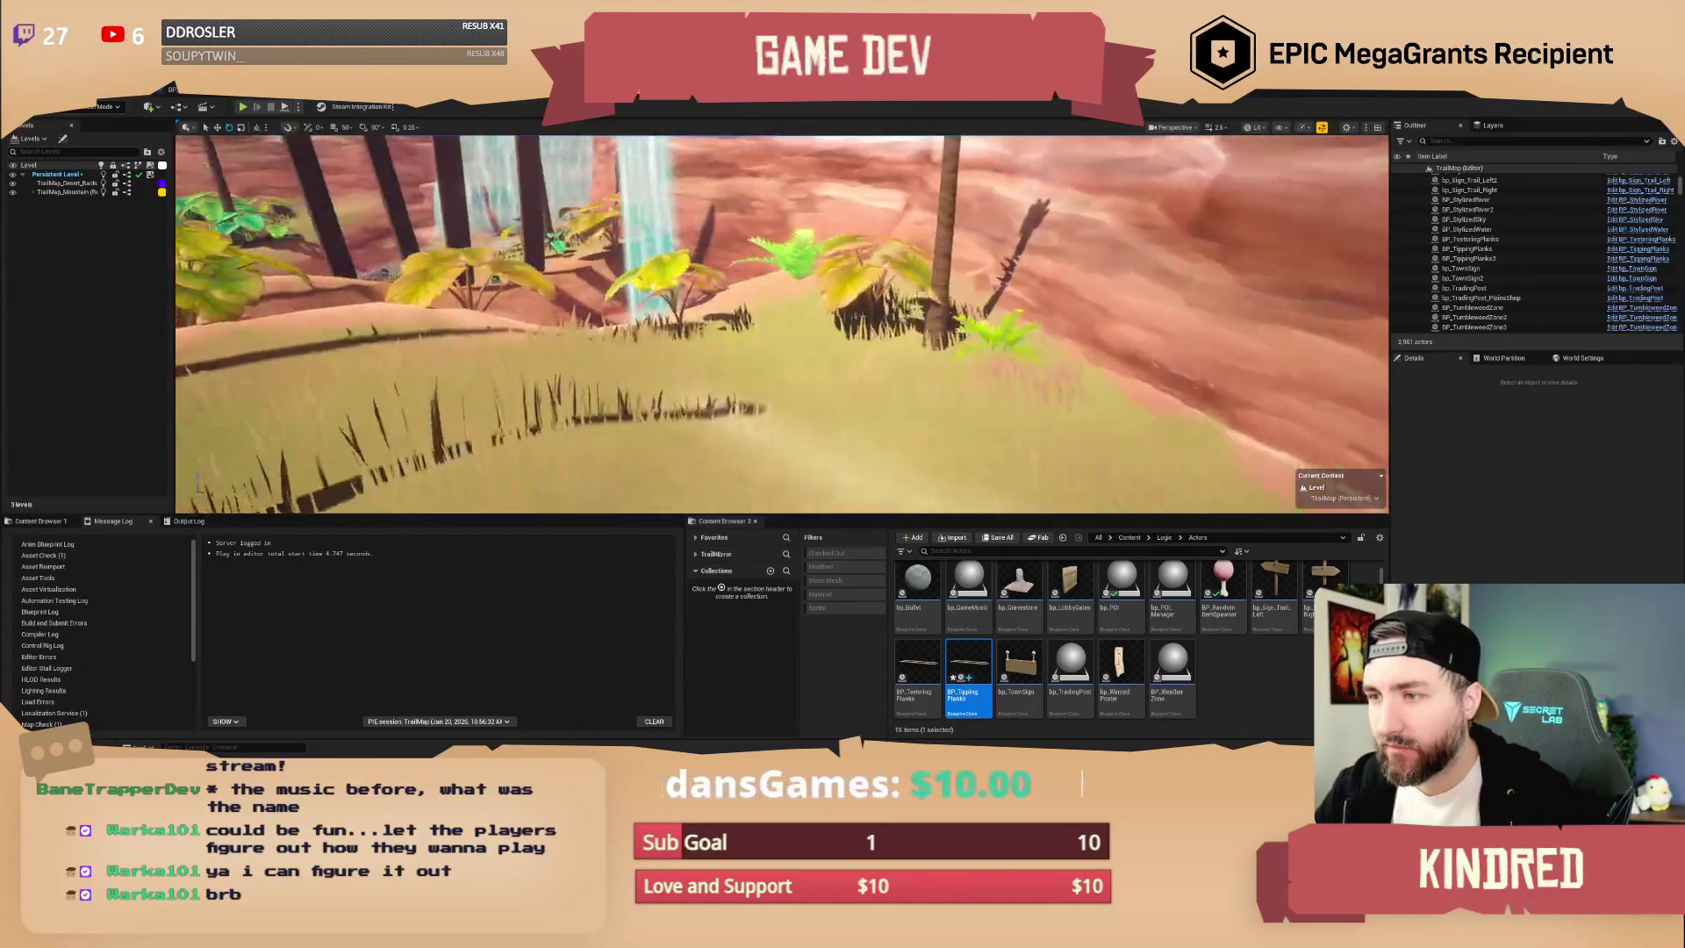
- Search 'debug', place and rotate bp_AVSWagon_Debug by the waterfall, then start a playtest
left_click(1015, 552)
type("d")
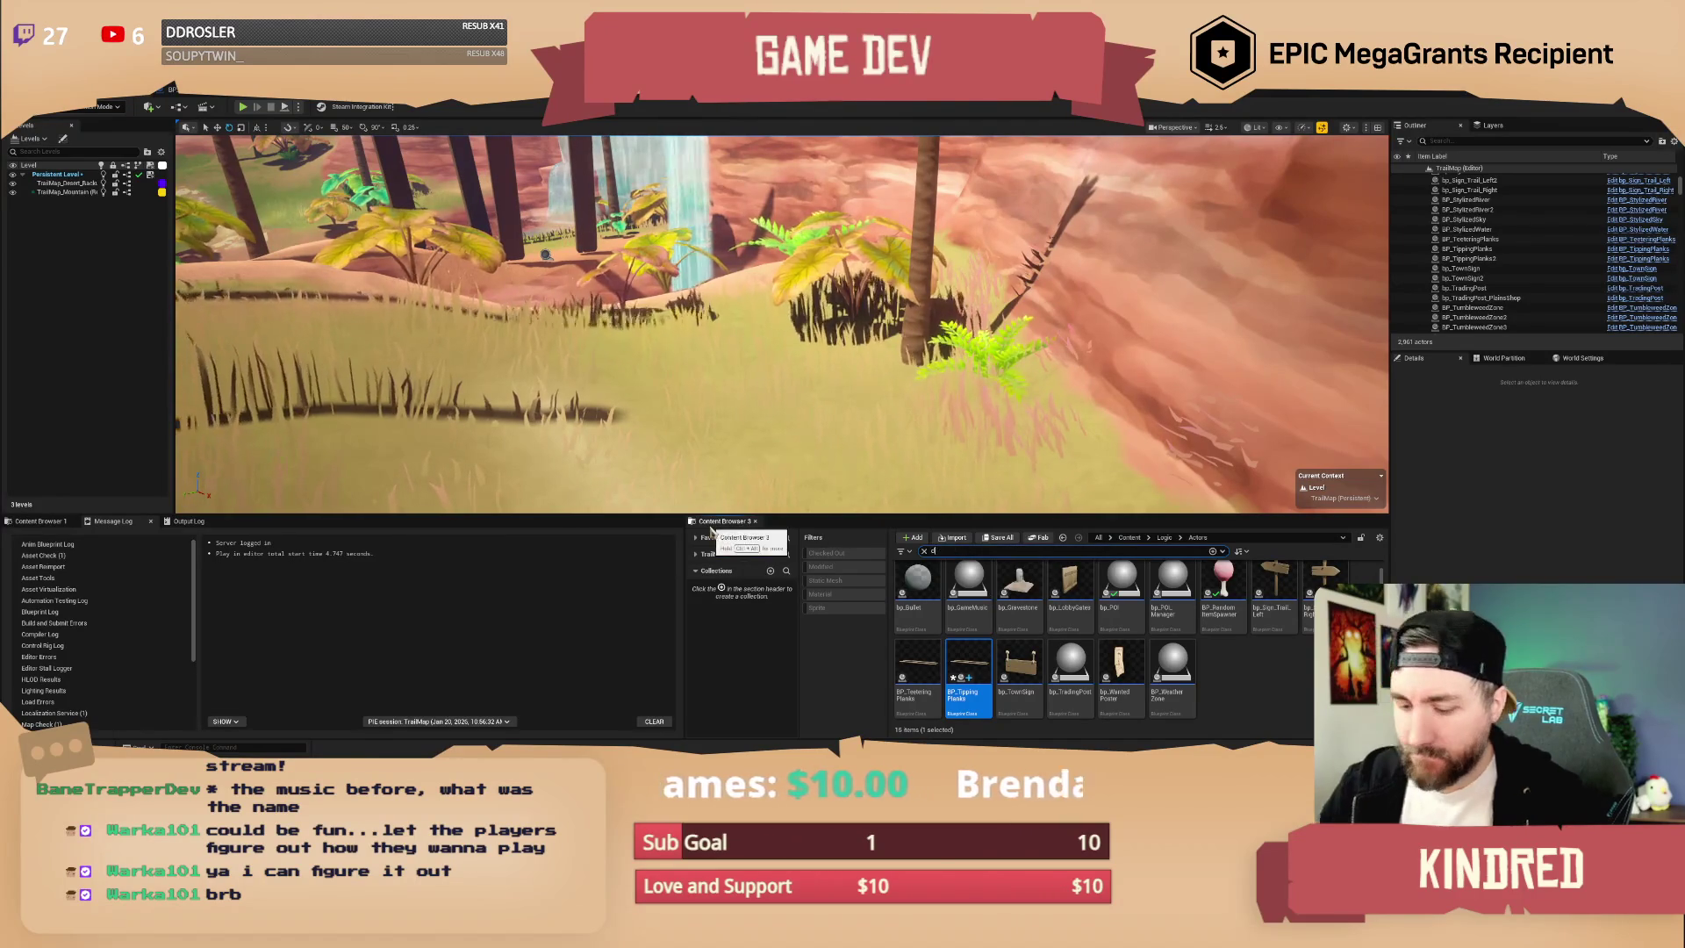
type("ebug w")
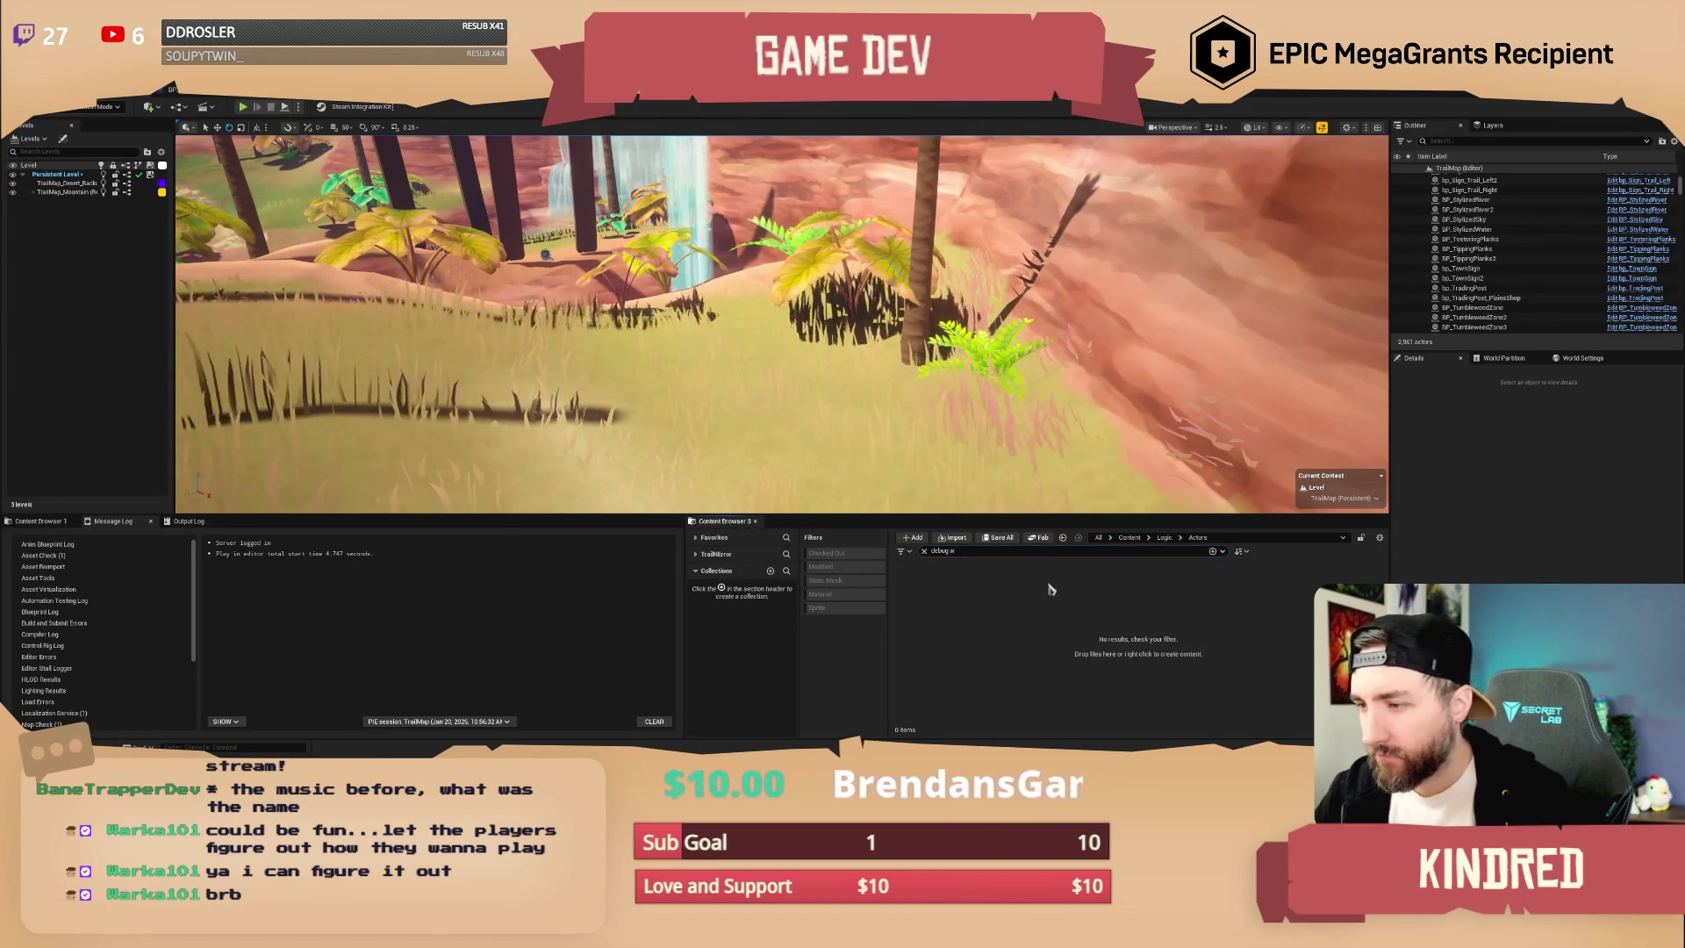
left_click(1129, 537)
left_click(917, 597)
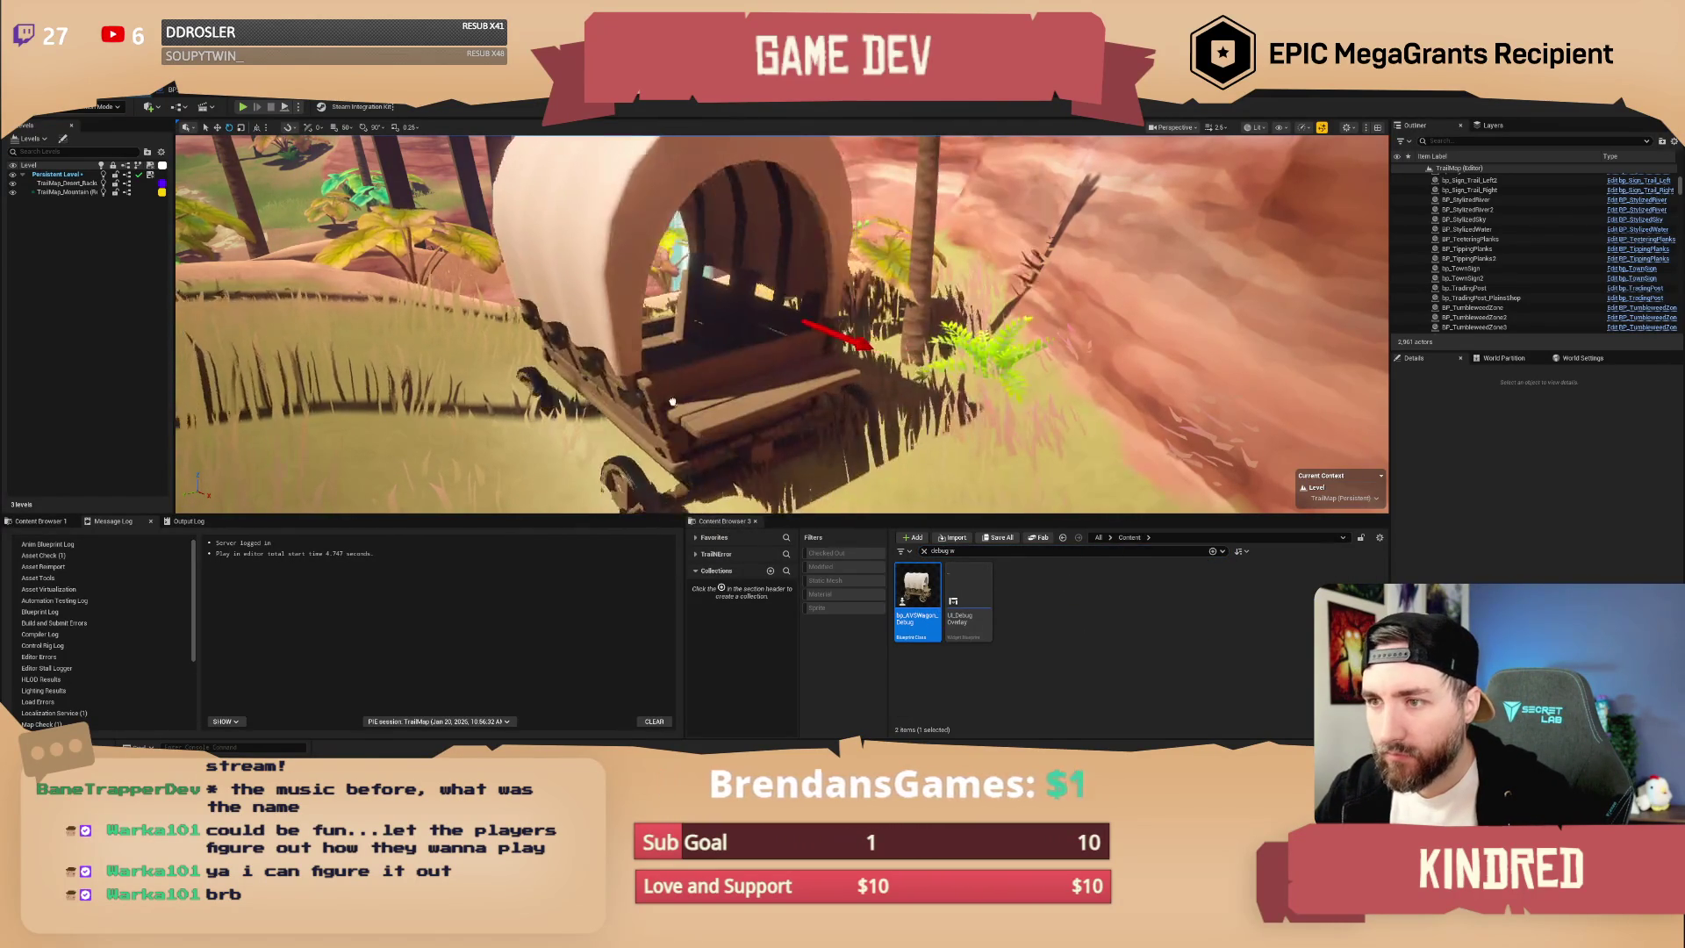
mouse_move(614, 377)
left_mouse_down()
mouse_move(700, 383)
mouse_move(562, 386)
left_mouse_up()
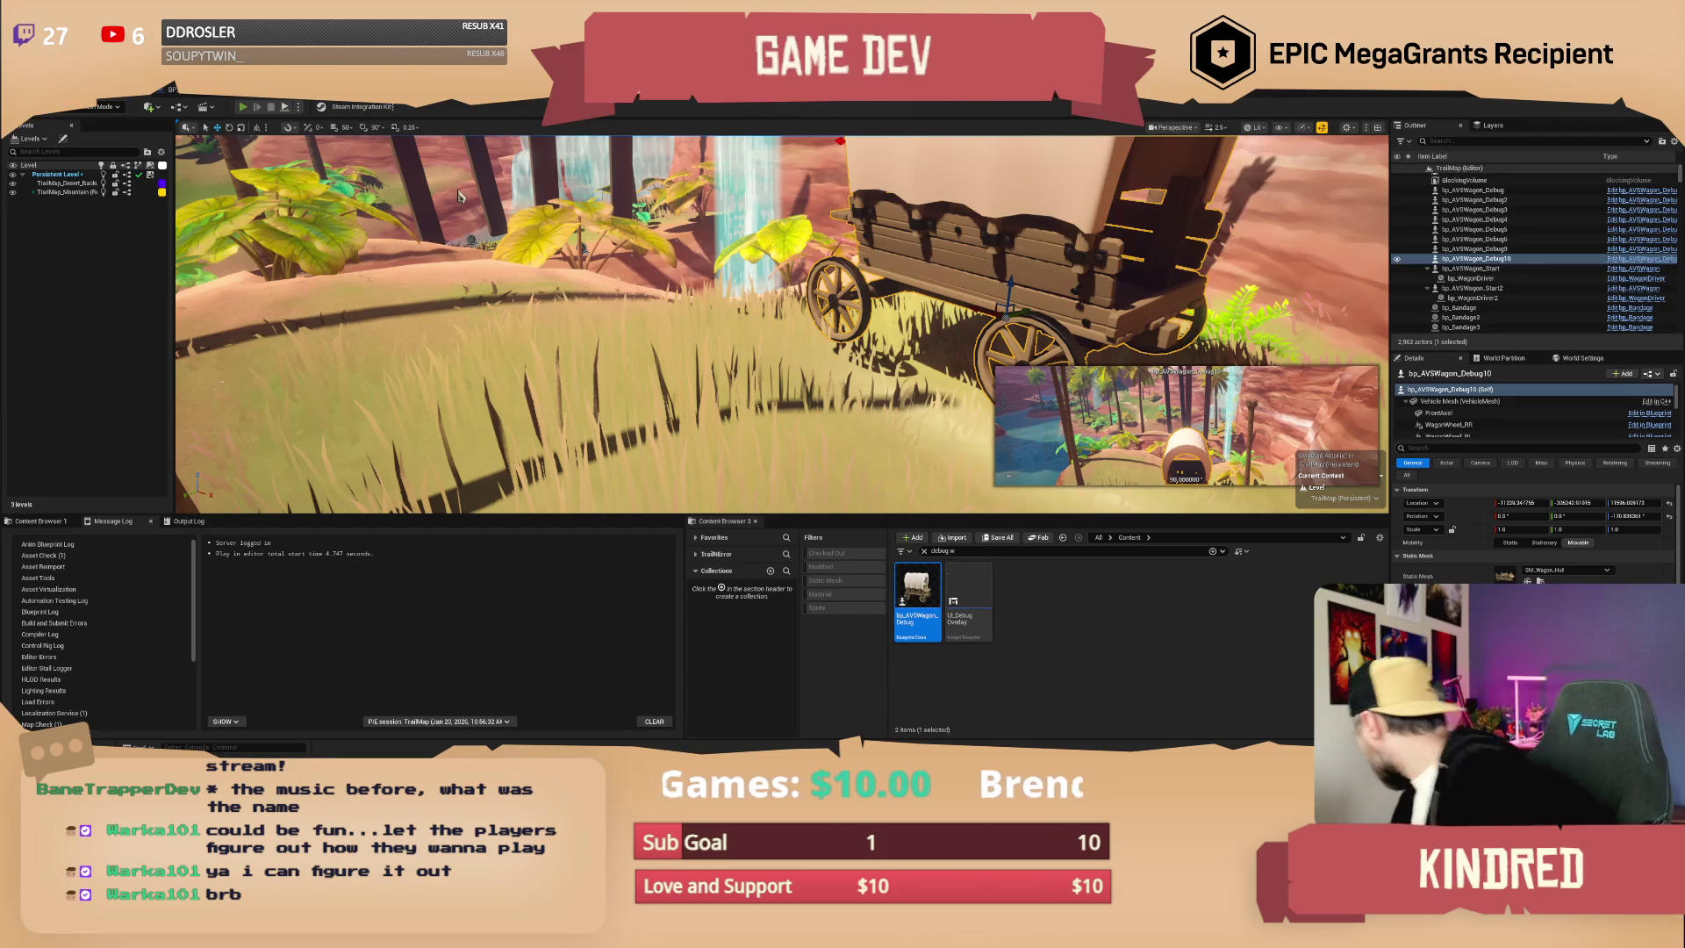
key("alt+p")
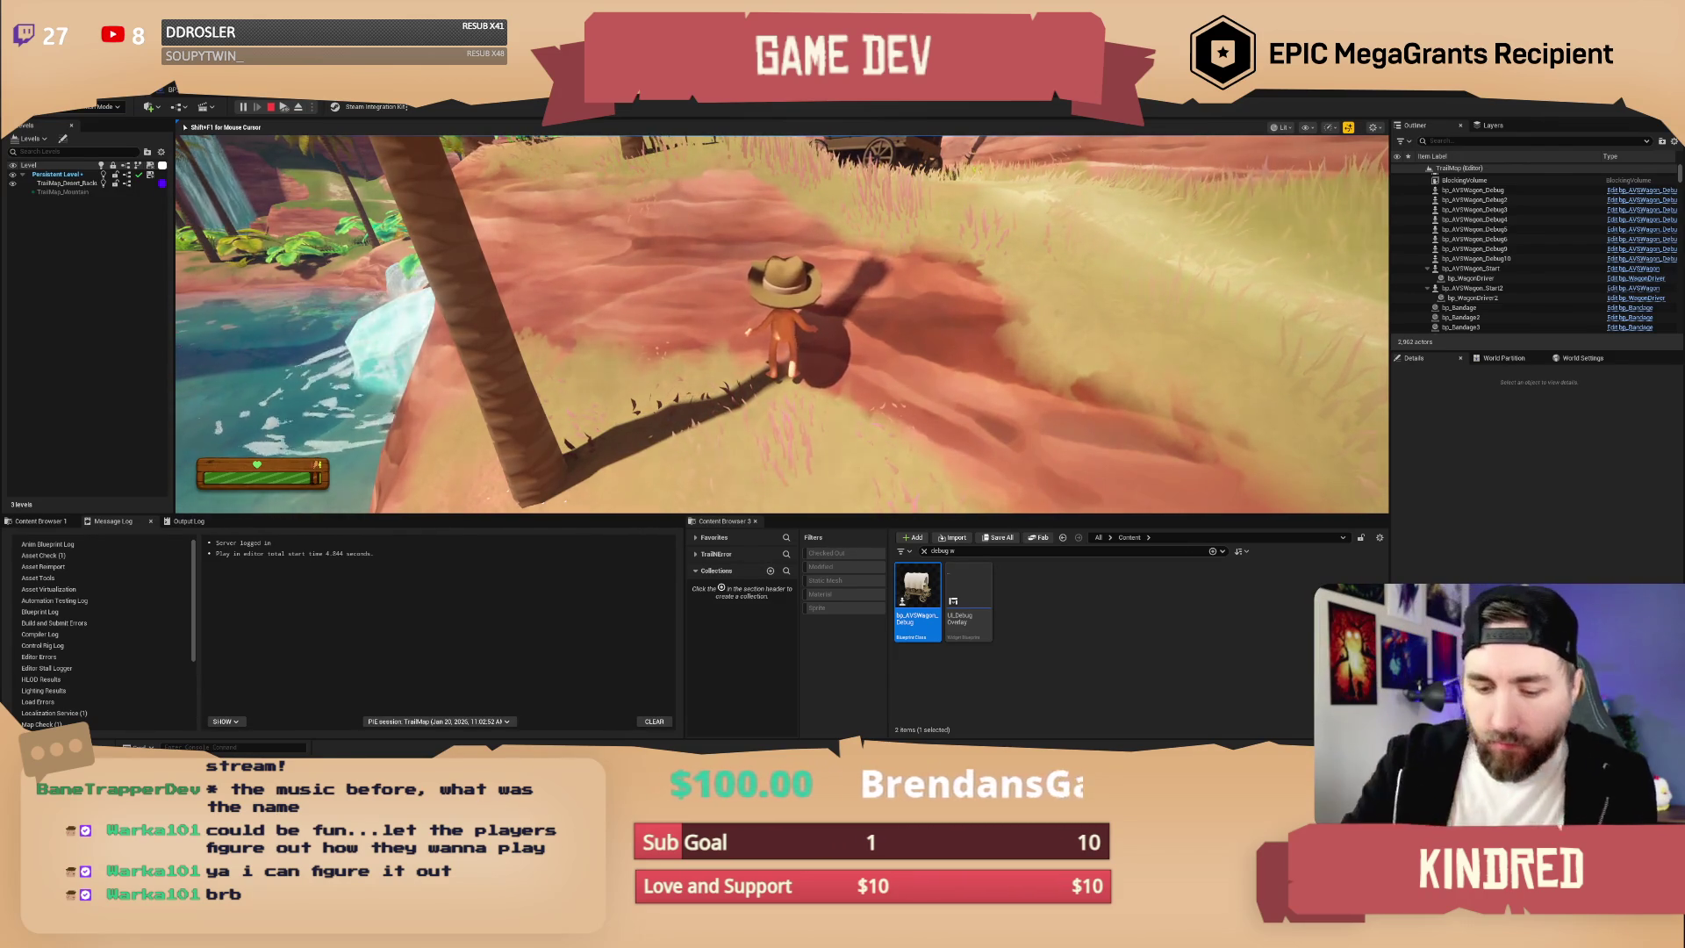
- Run the cowboy past the debug wagon onto the ledge among the tipping-plank posts
key("w")
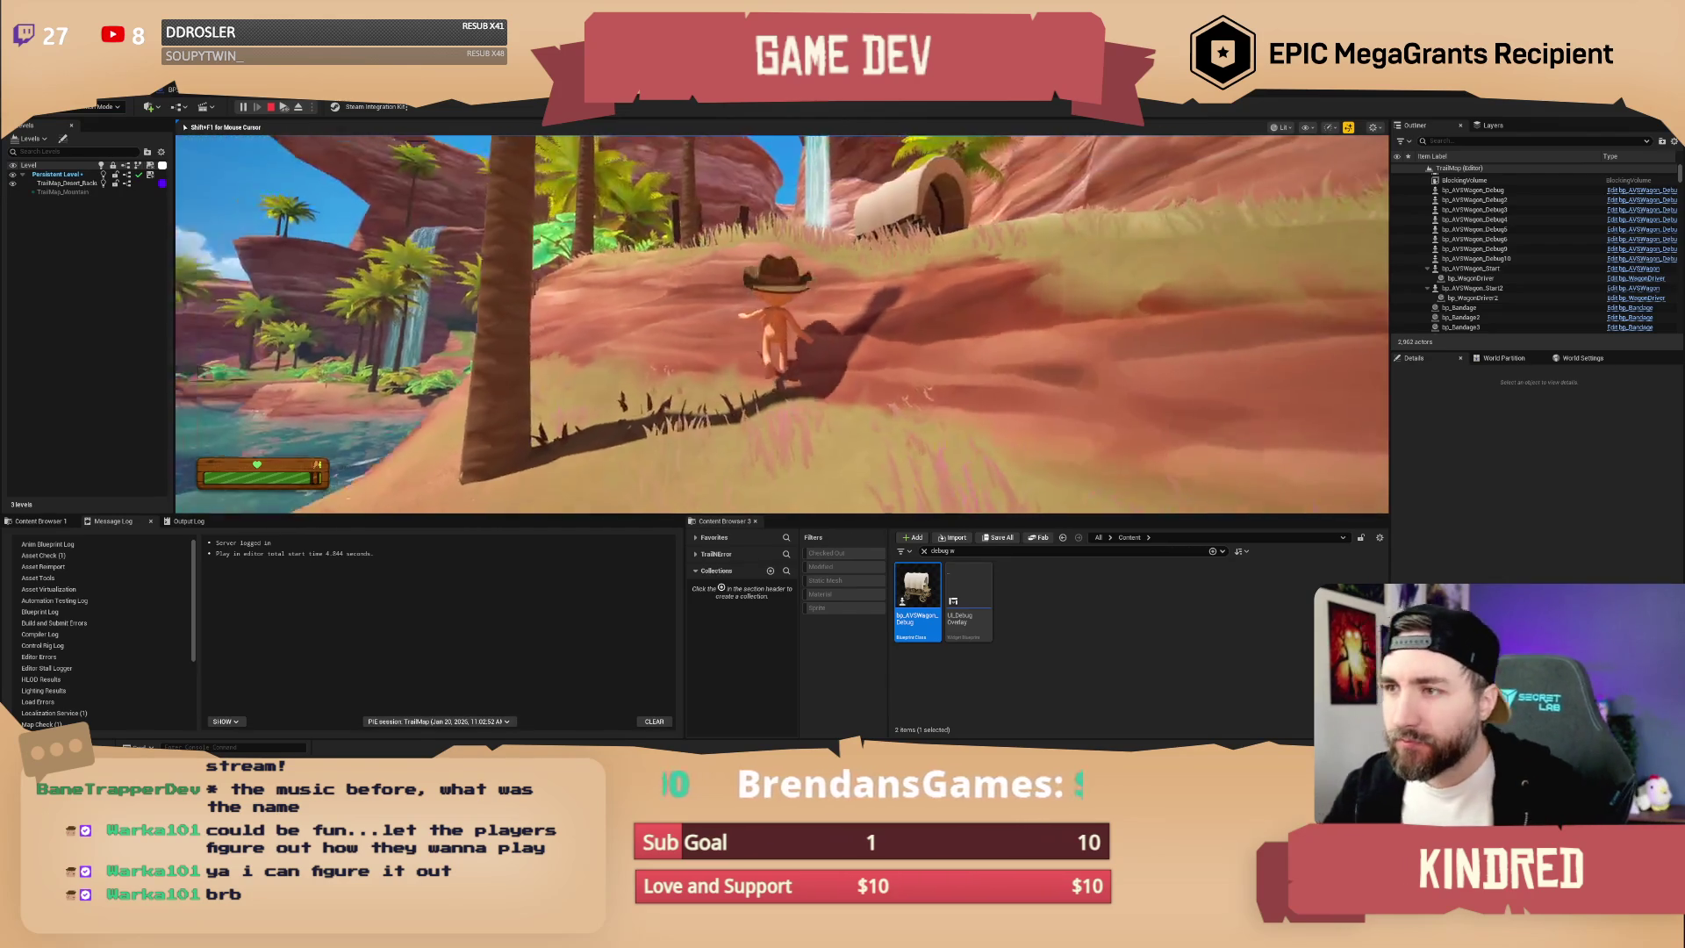
key("w")
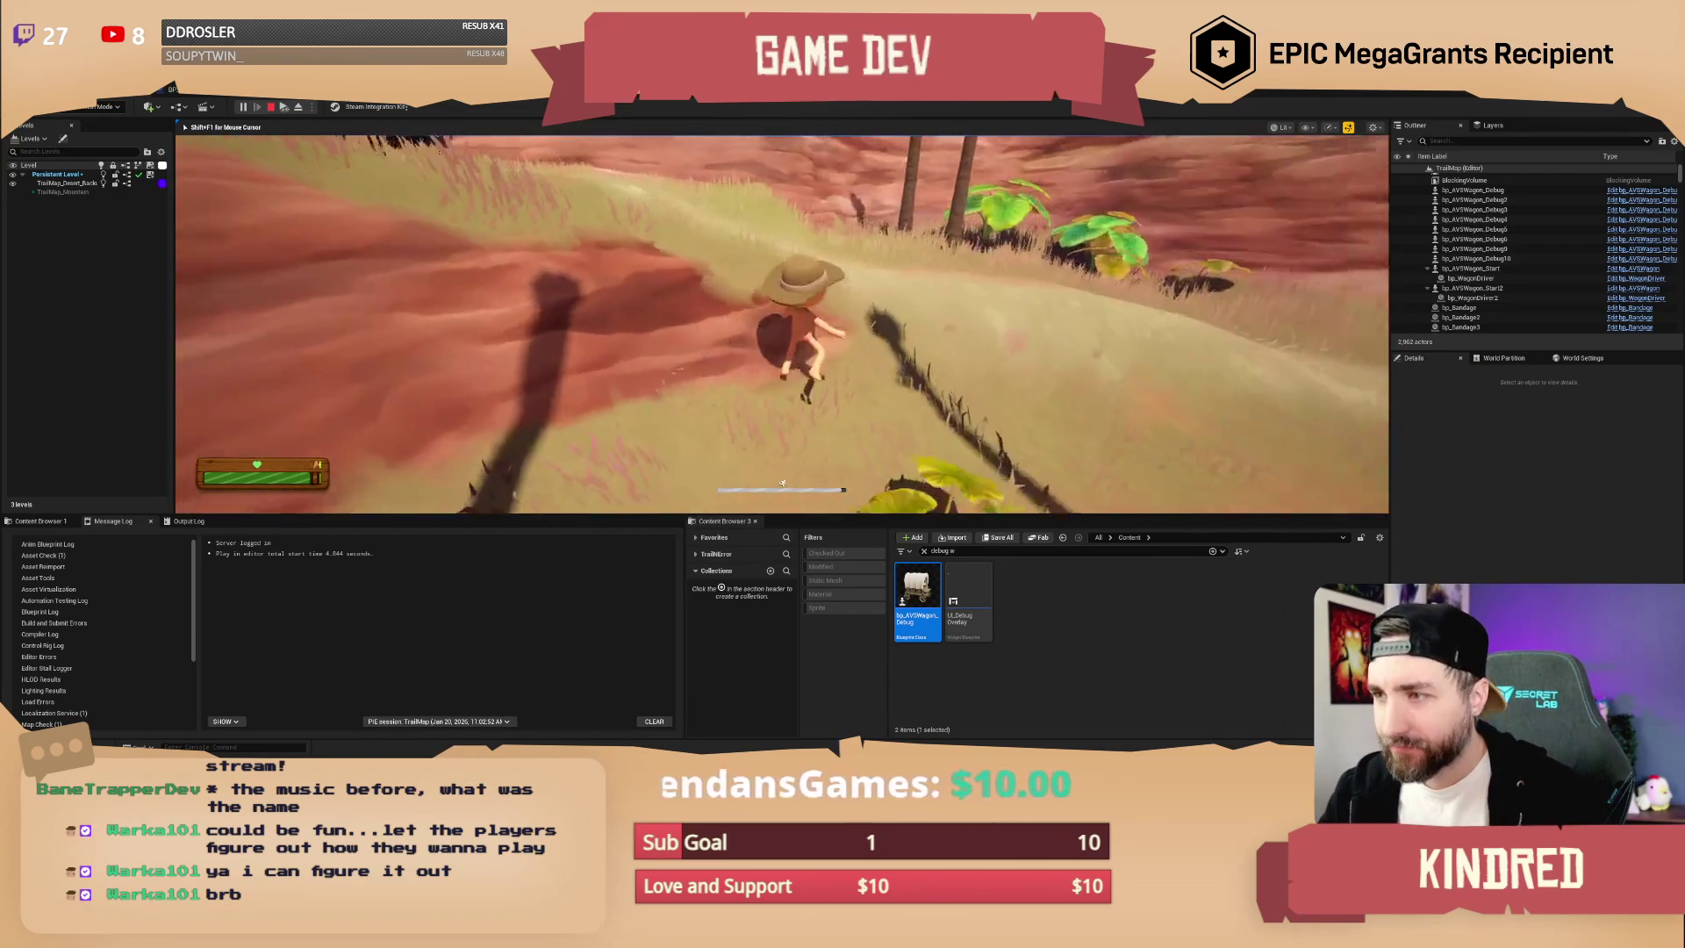
key("w")
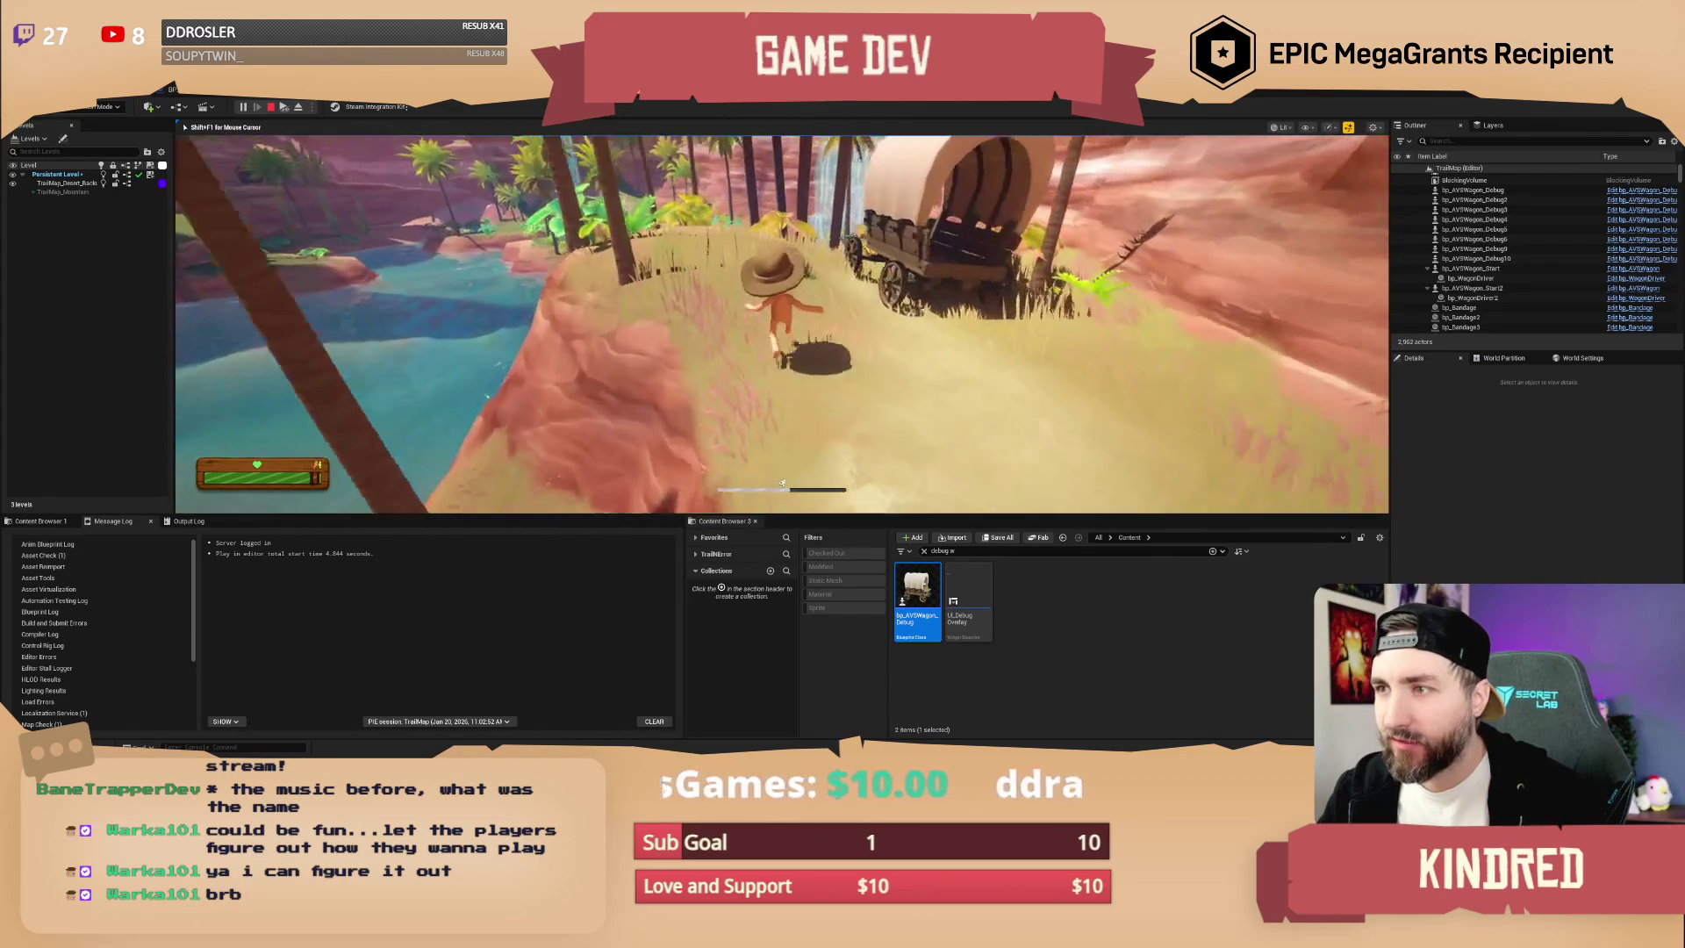
key("w")
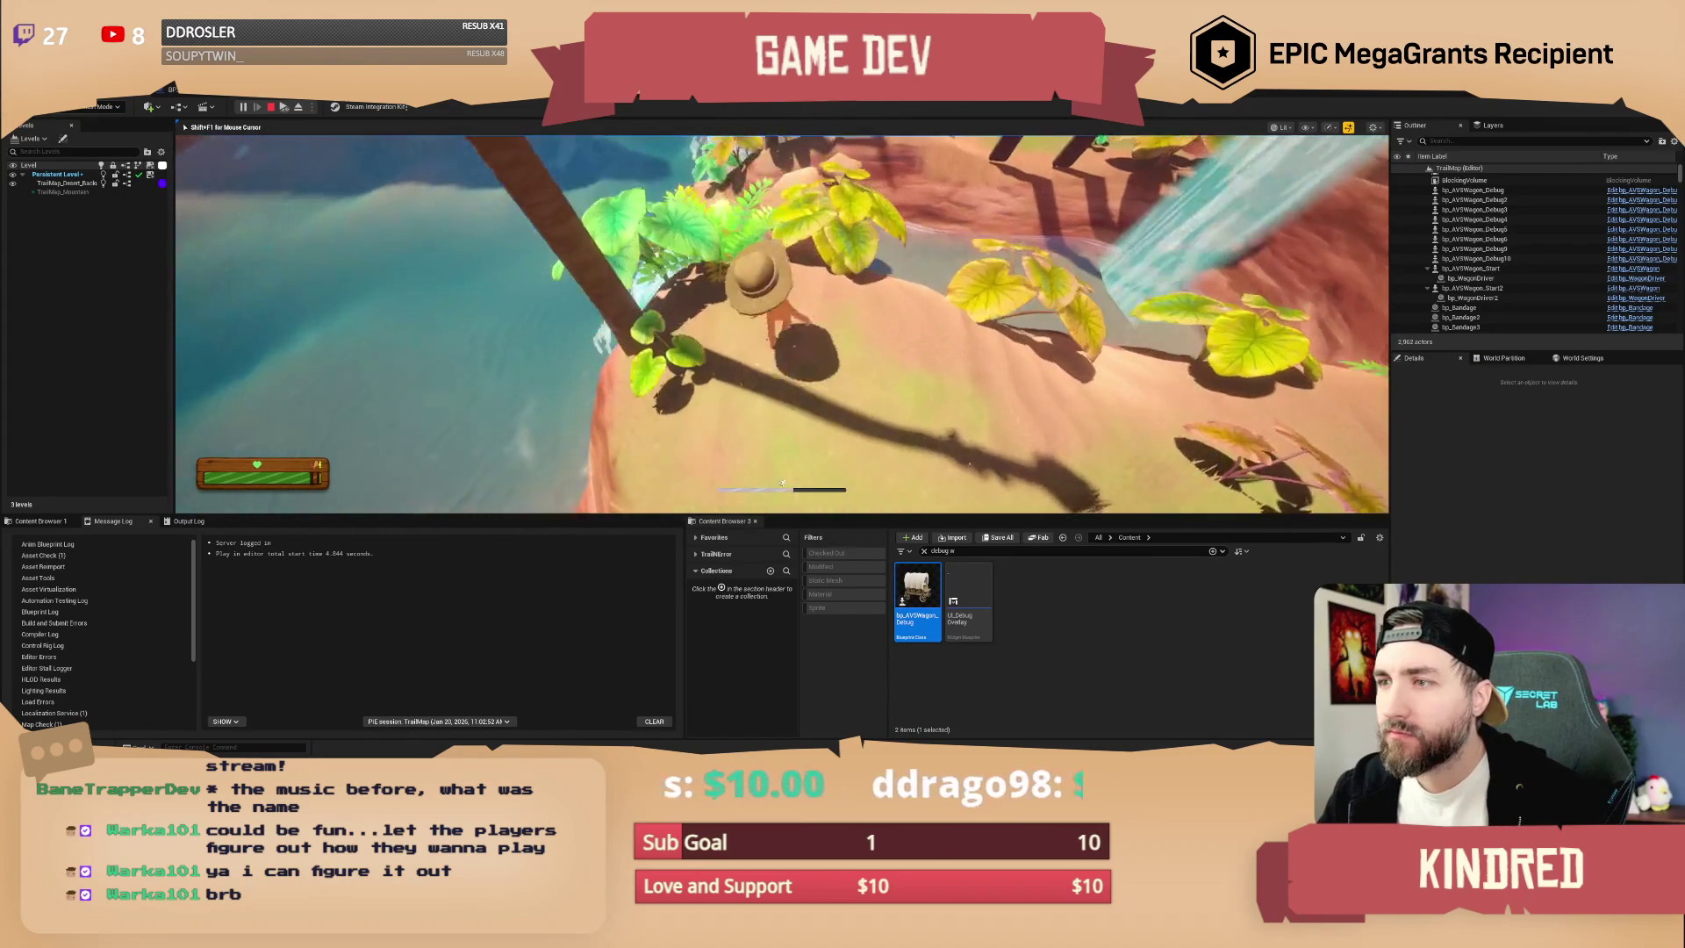
key("w")
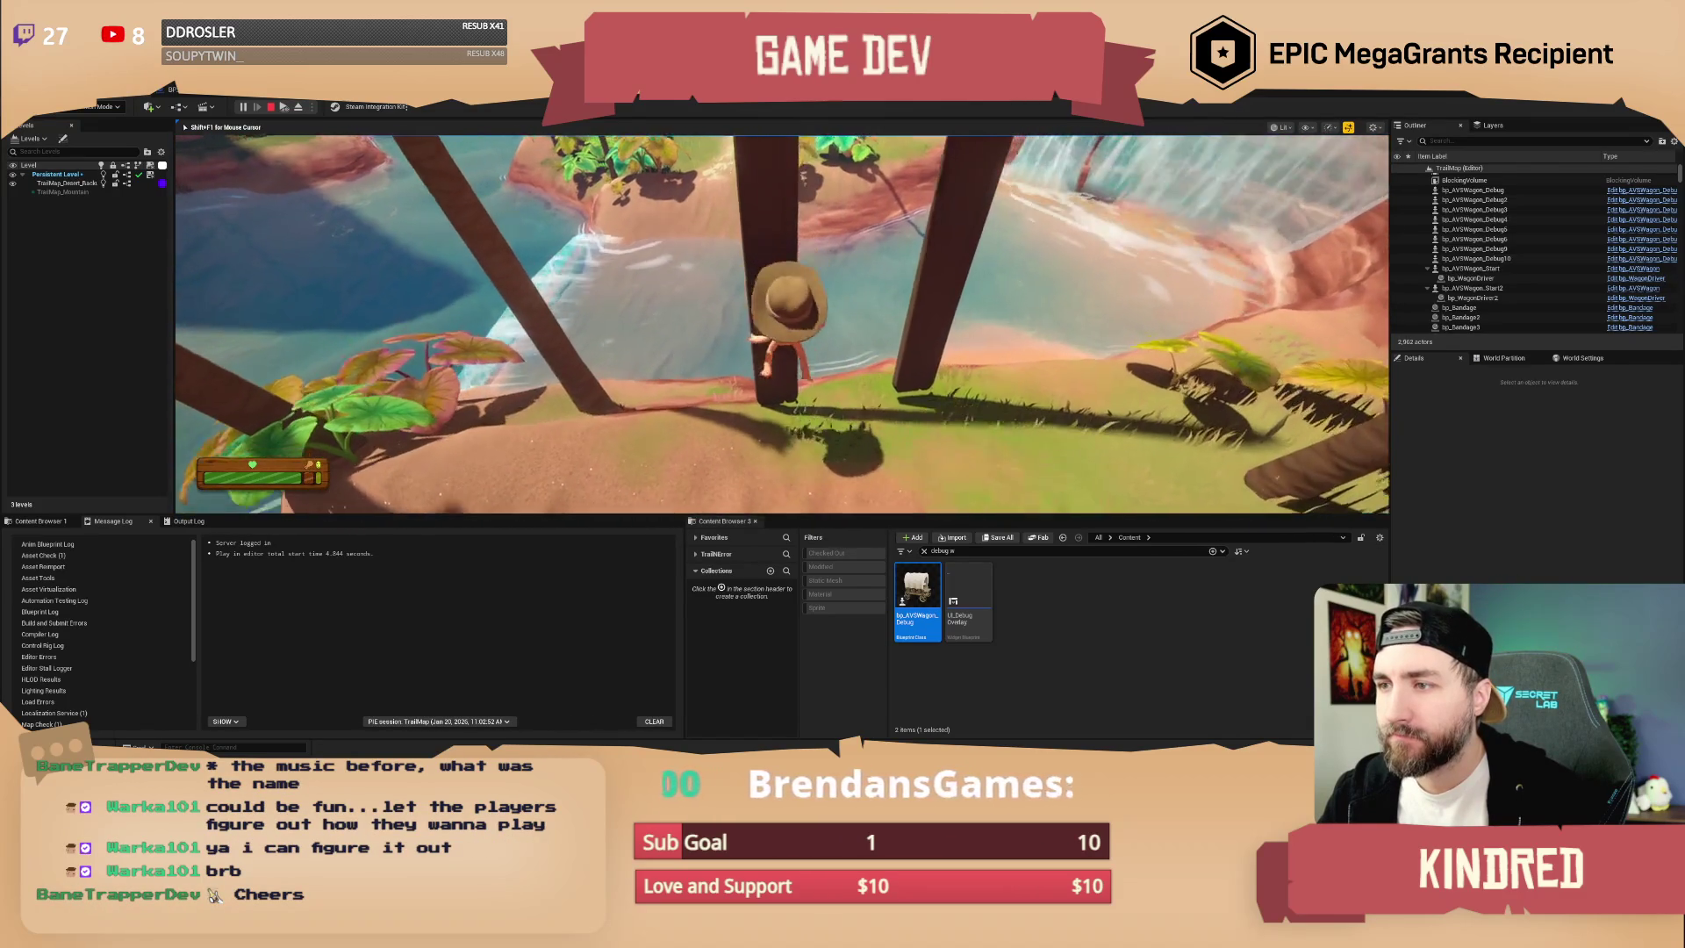
key("w")
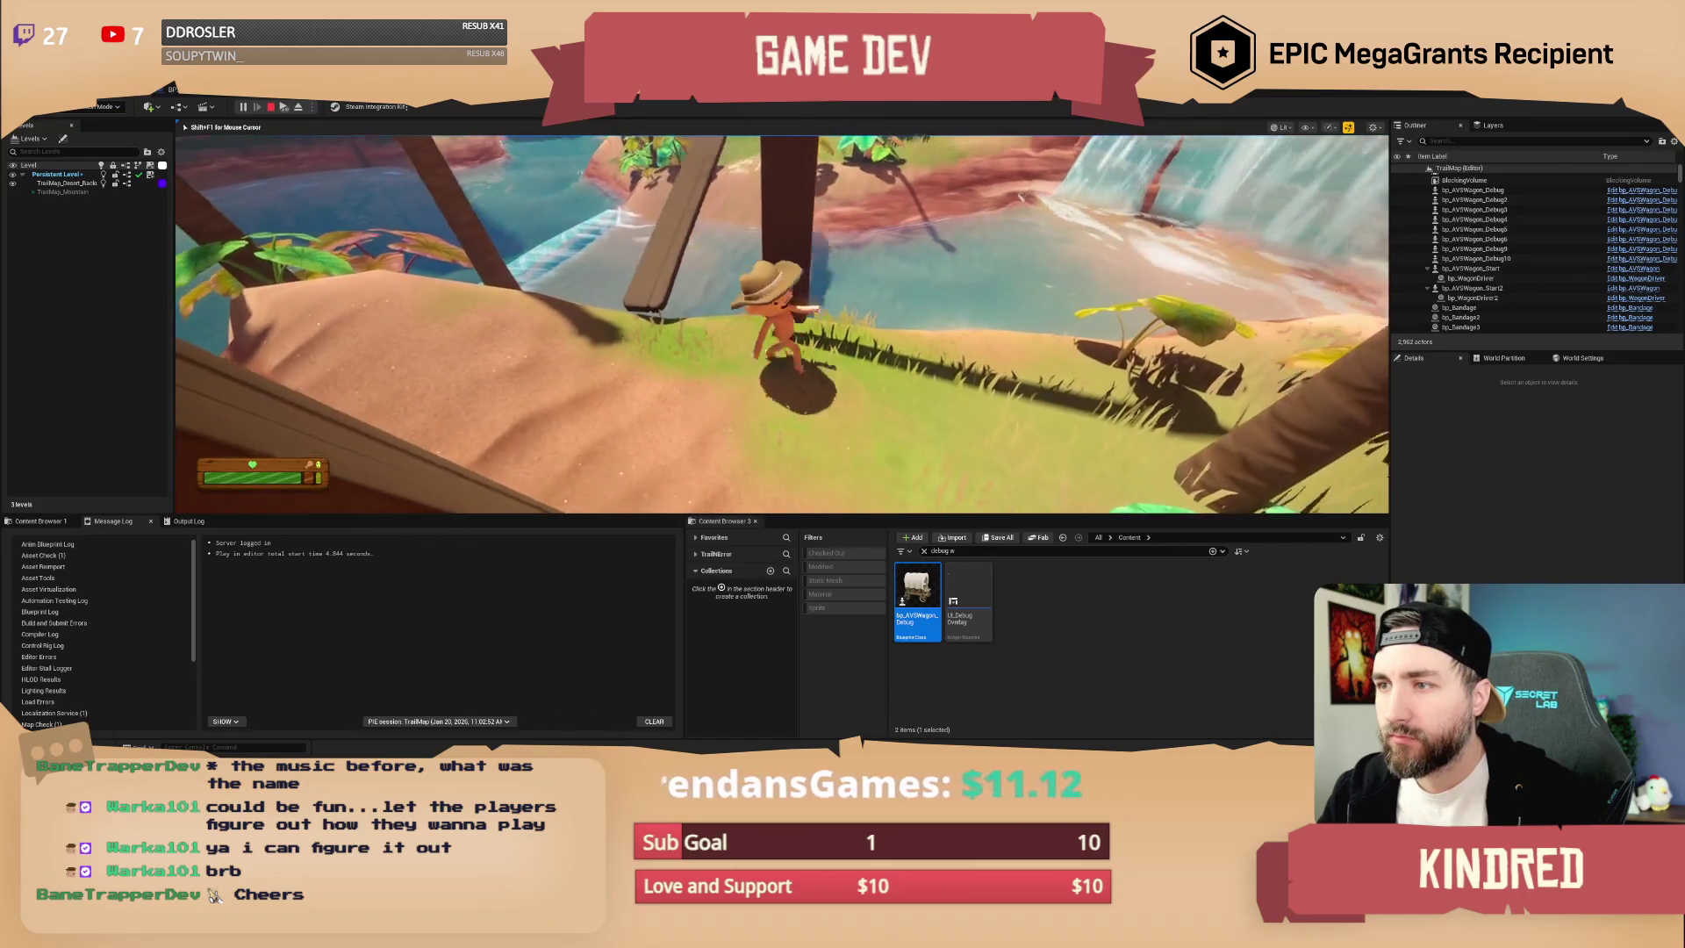
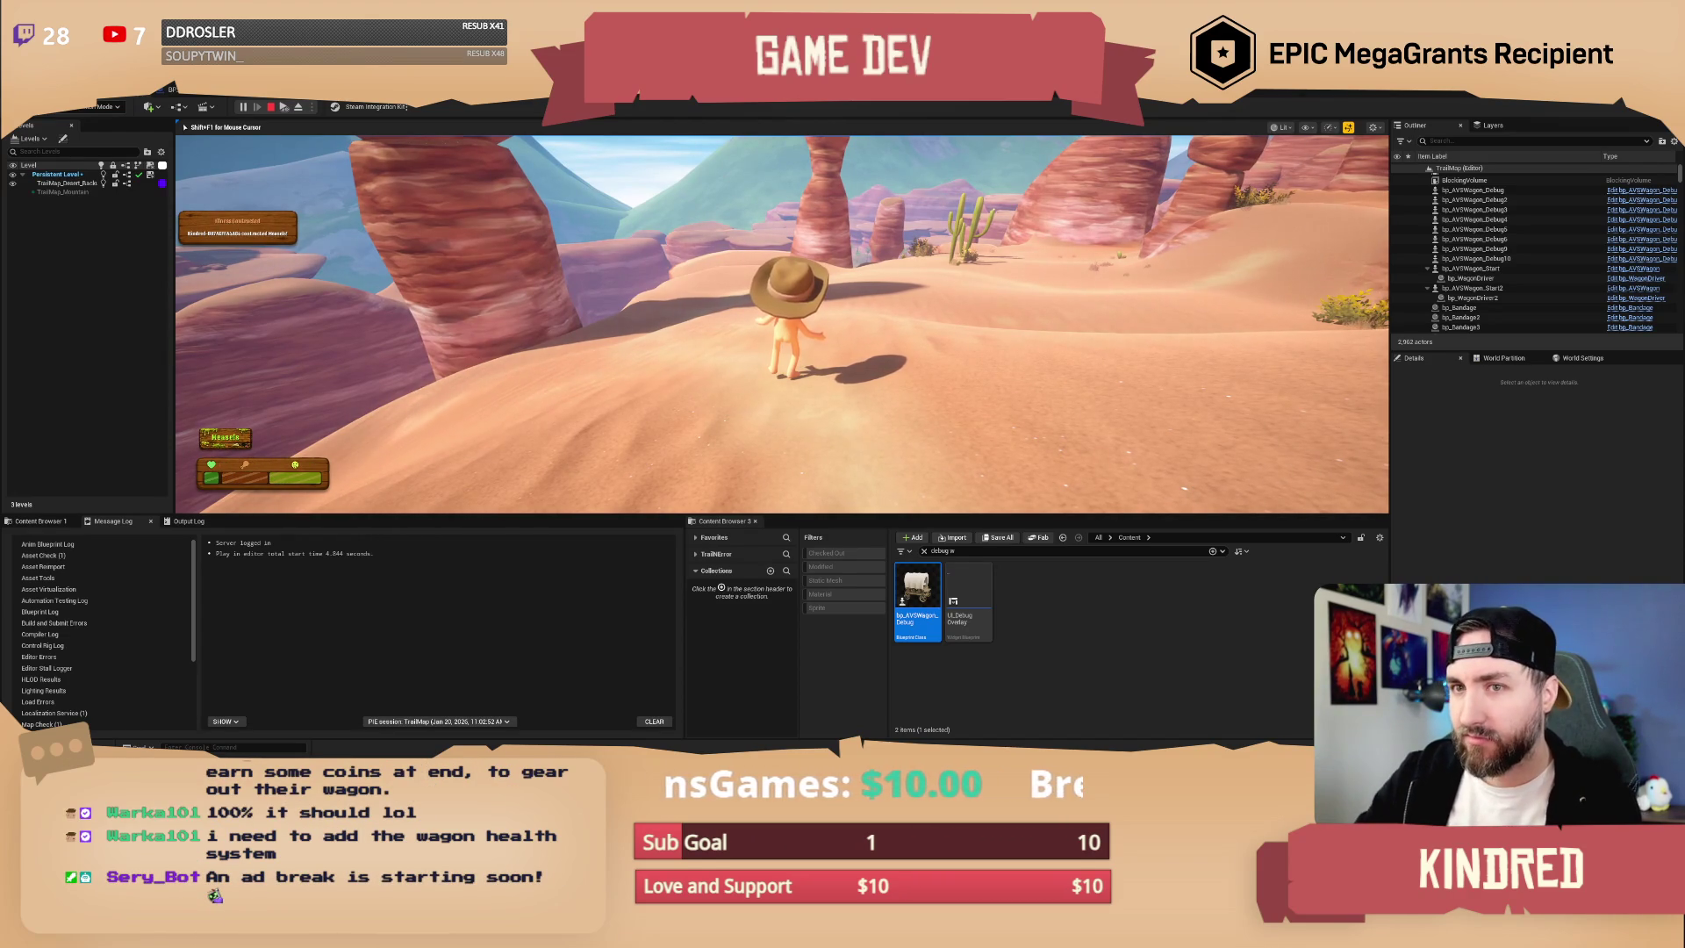
- Stop the play session and lift the camera up over the red rock pillars
key("Escape")
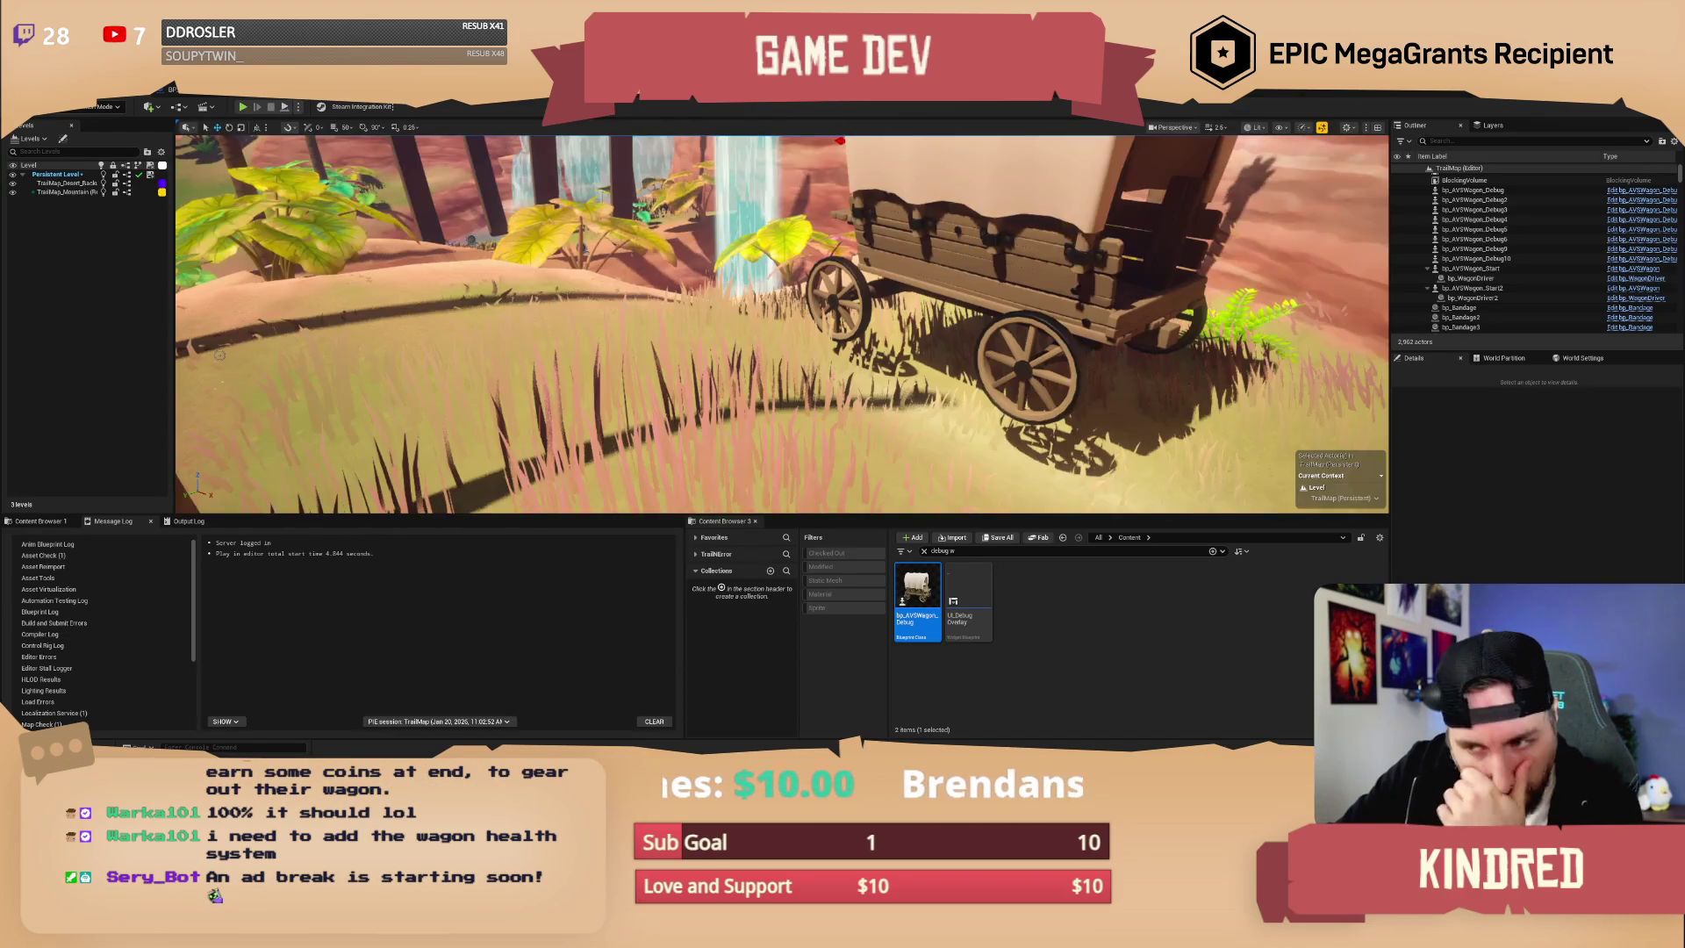
left_click_drag(1020, 229, 1065, 226)
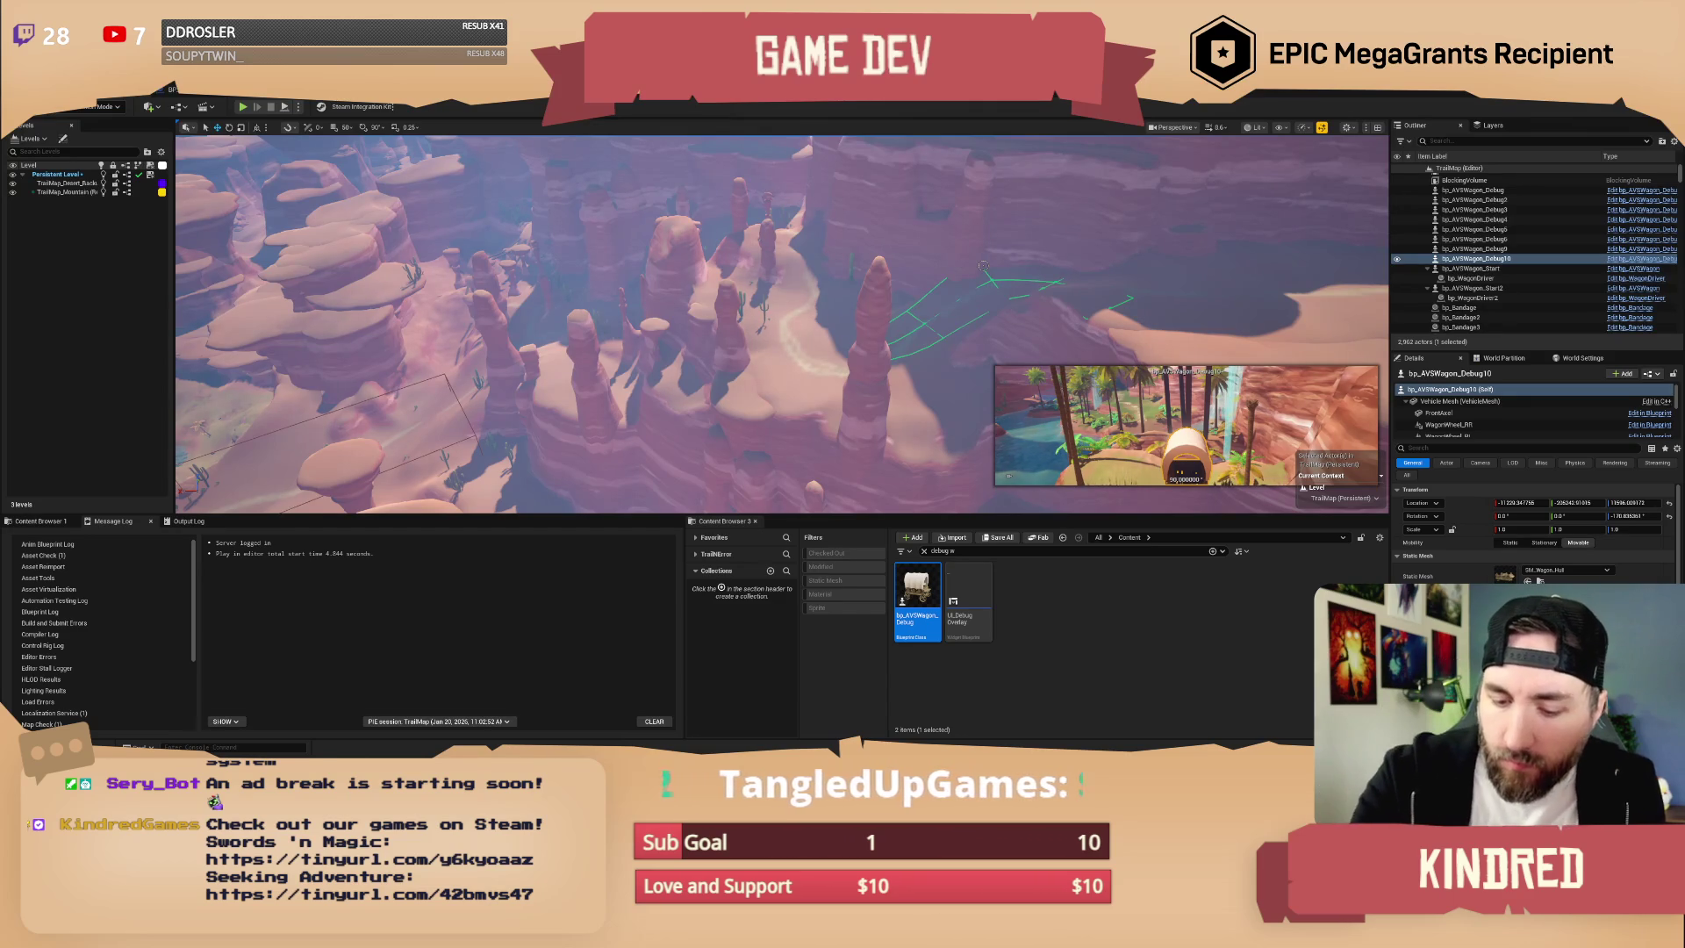
- Fly across the canyon to bring the wagon into view and frame the two dark planks
mouse_move(993, 143)
left_mouse_down()
mouse_move(482, 169)
mouse_move(387, 313)
left_mouse_up()
mouse_move(781, 325)
left_mouse_down()
mouse_move(763, 369)
mouse_move(746, 351)
mouse_move(764, 327)
mouse_move(654, 338)
left_mouse_up()
left_click_drag(842, 333, 847, 326)
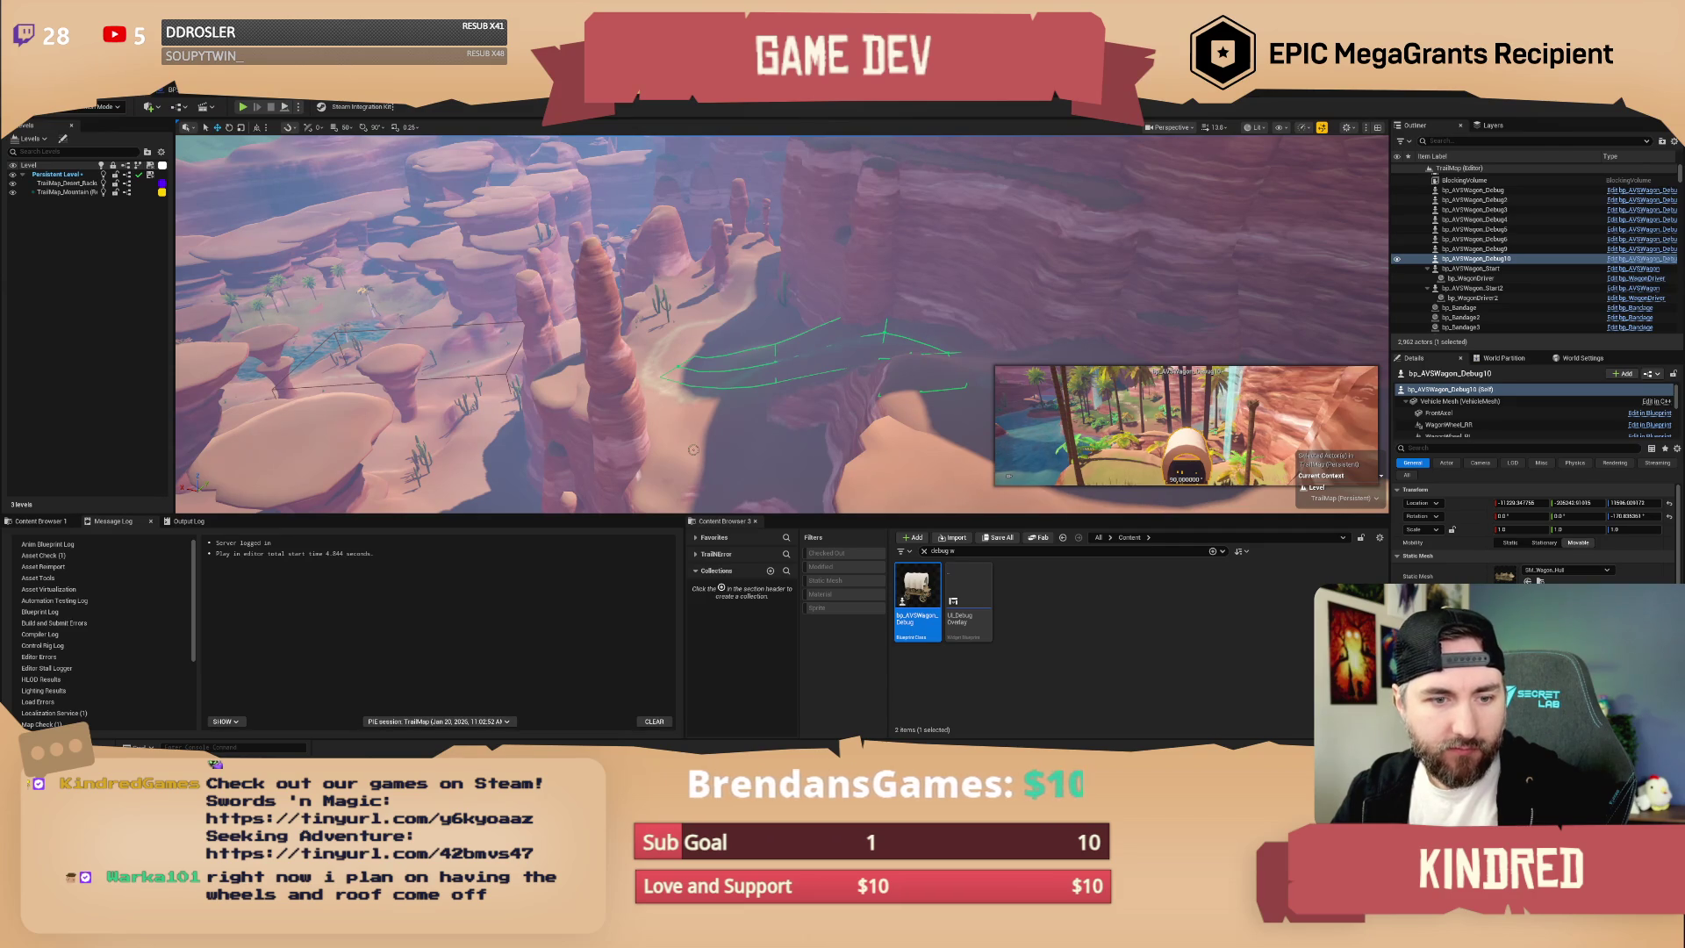
mouse_move(781, 325)
left_mouse_down()
mouse_move(710, 220)
mouse_move(676, 254)
mouse_move(760, 334)
left_mouse_up()
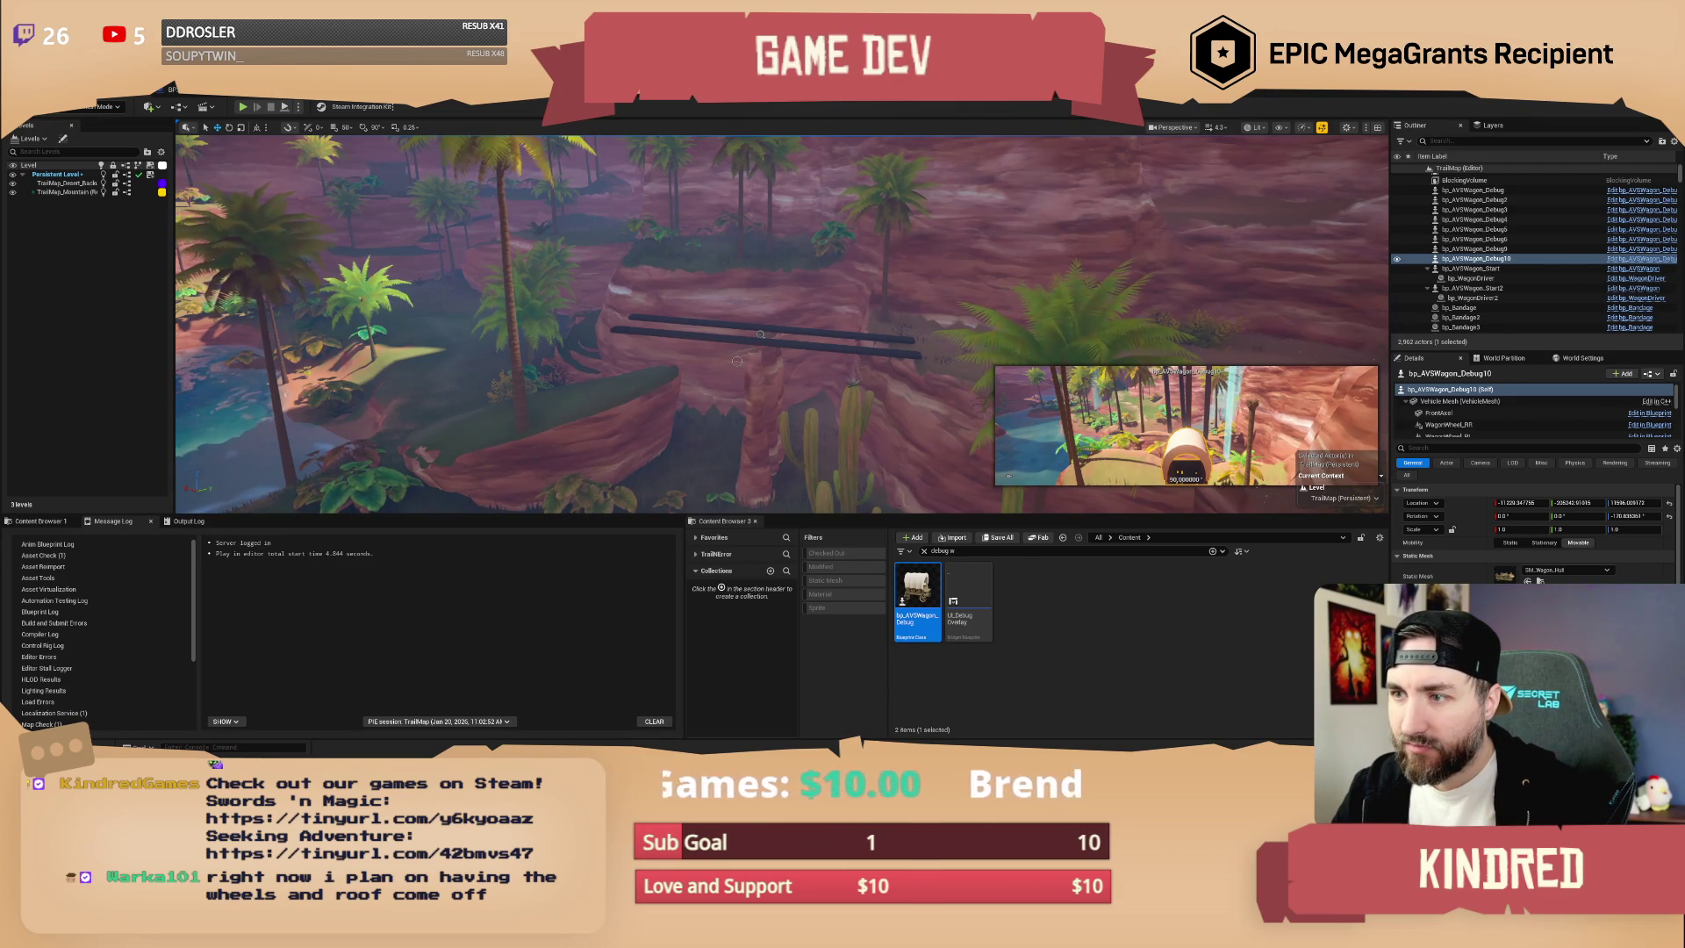
mouse_move(737, 360)
left_mouse_down()
mouse_move(789, 400)
mouse_move(815, 308)
left_mouse_up()
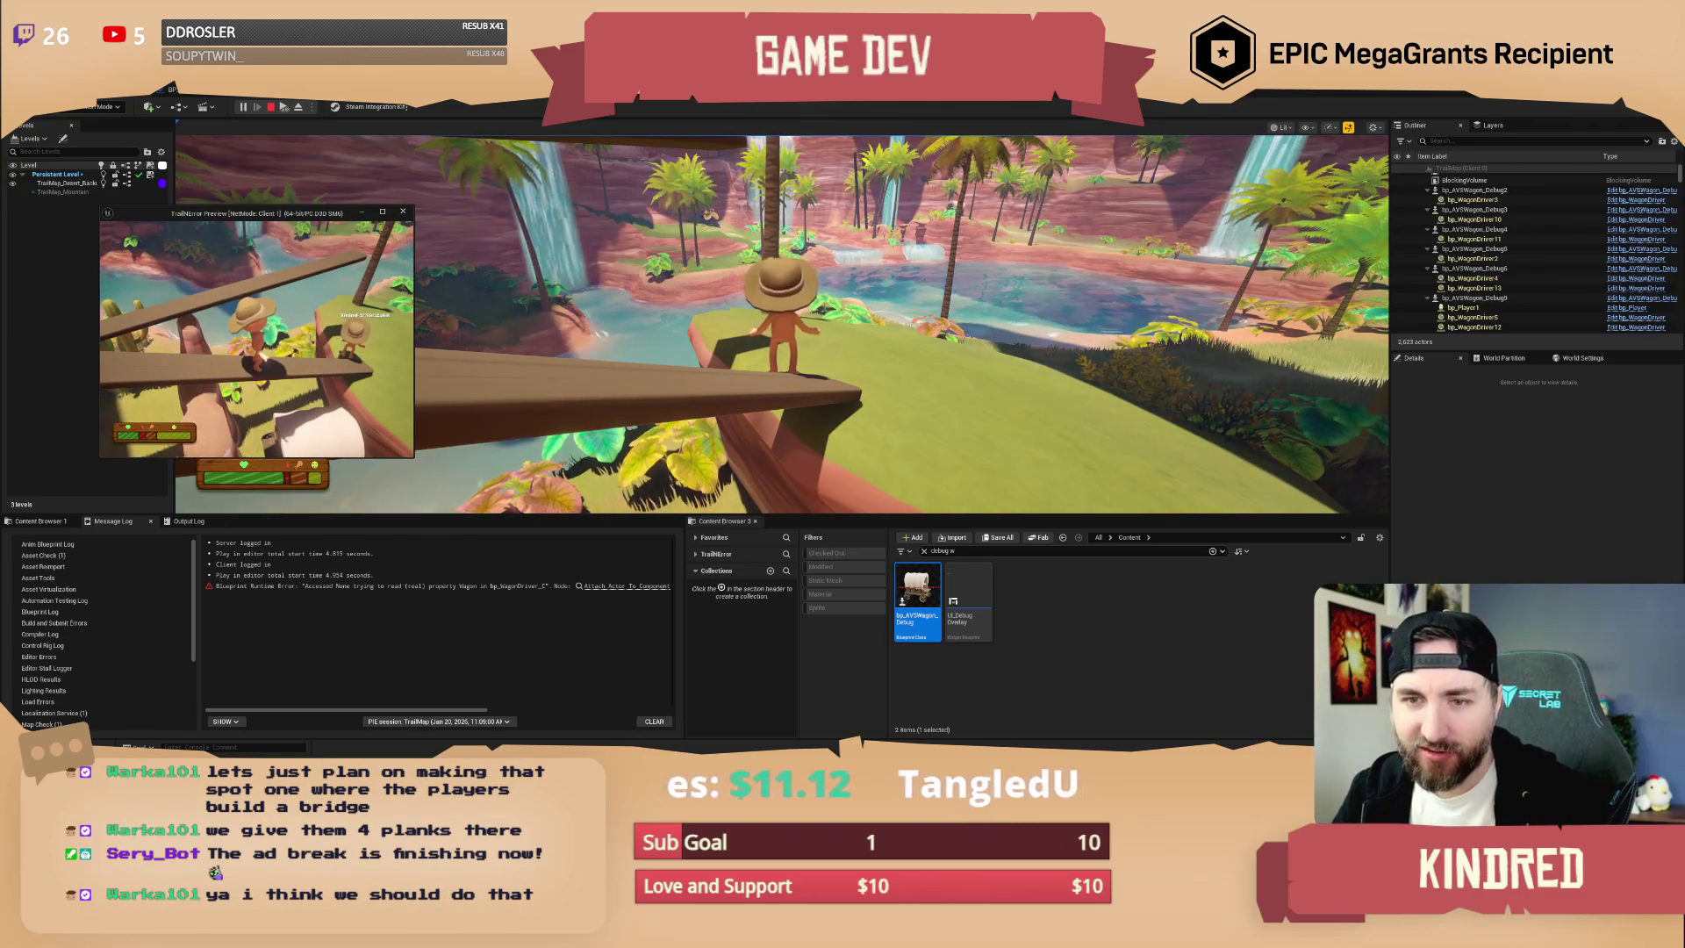
- Close the client preview, stop the play session and frame the bp_AVSWagon_Debug10 wagon
left_click(213, 316)
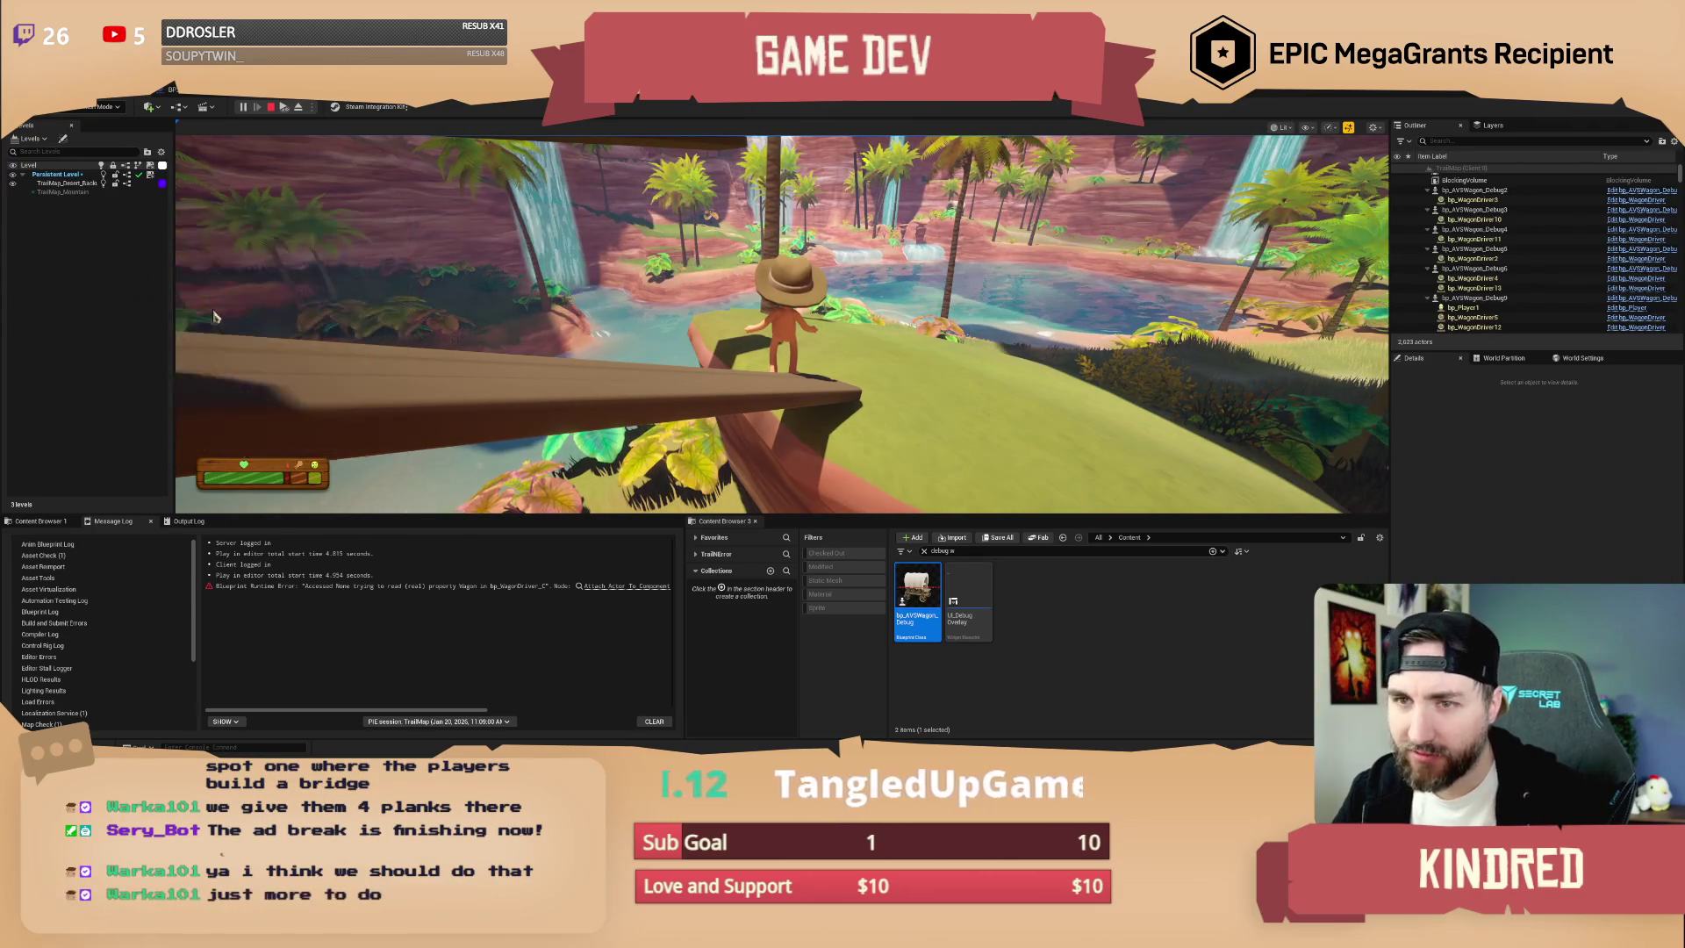
key("Escape")
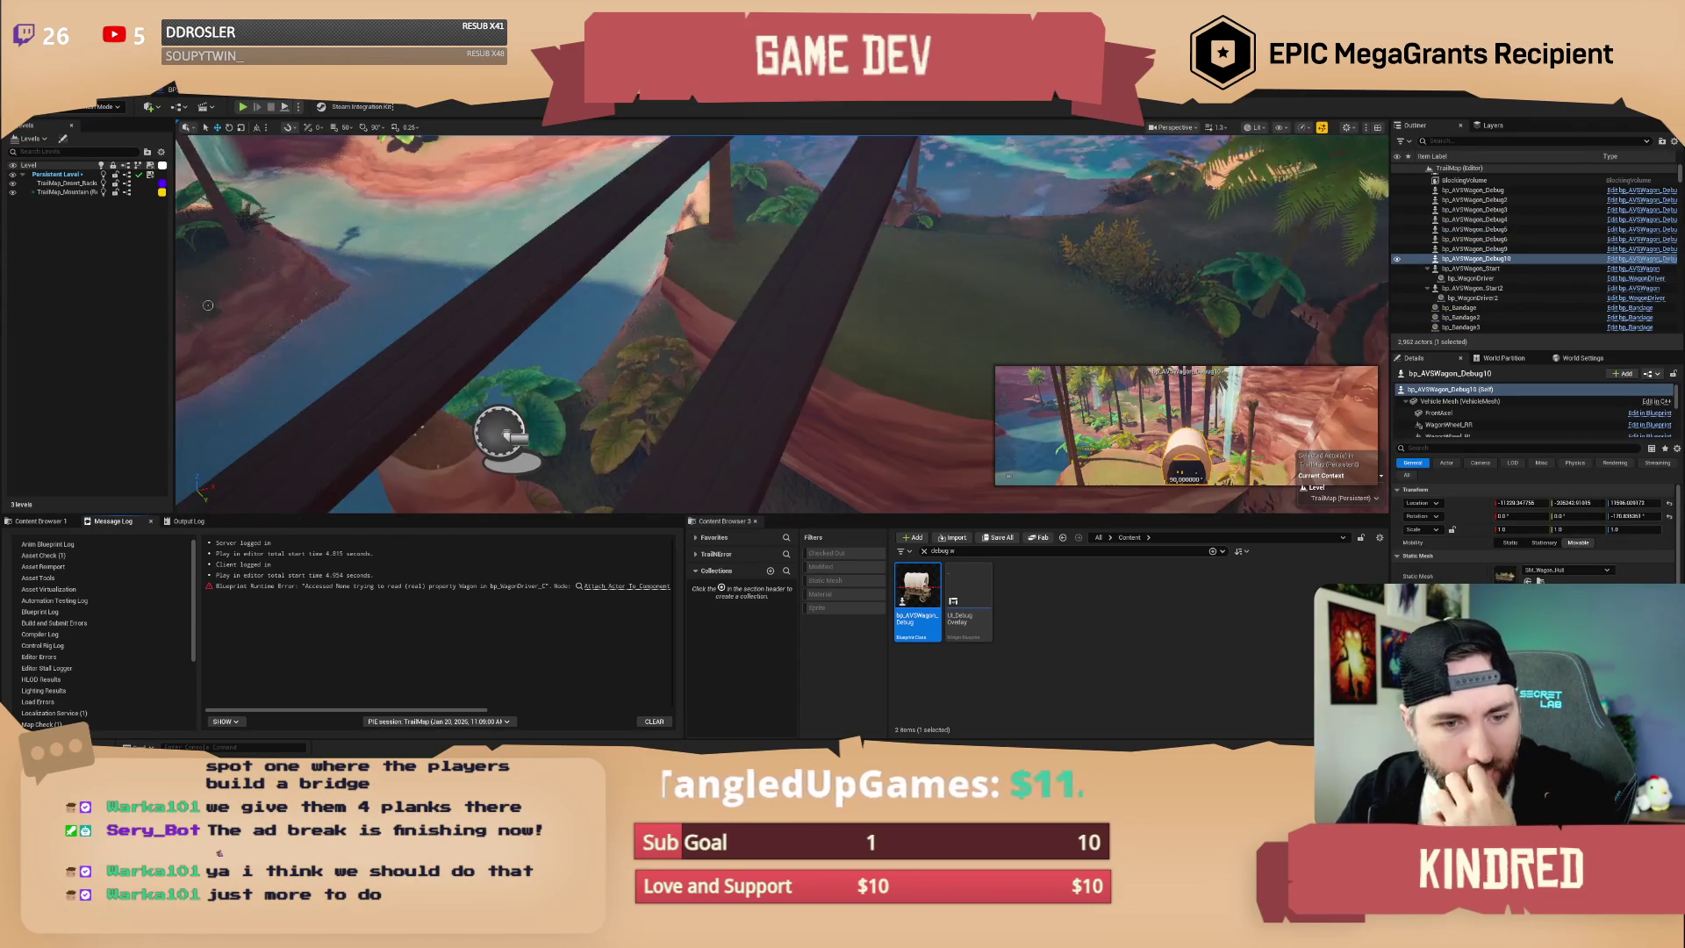
left_click_drag(208, 304, 208, 304)
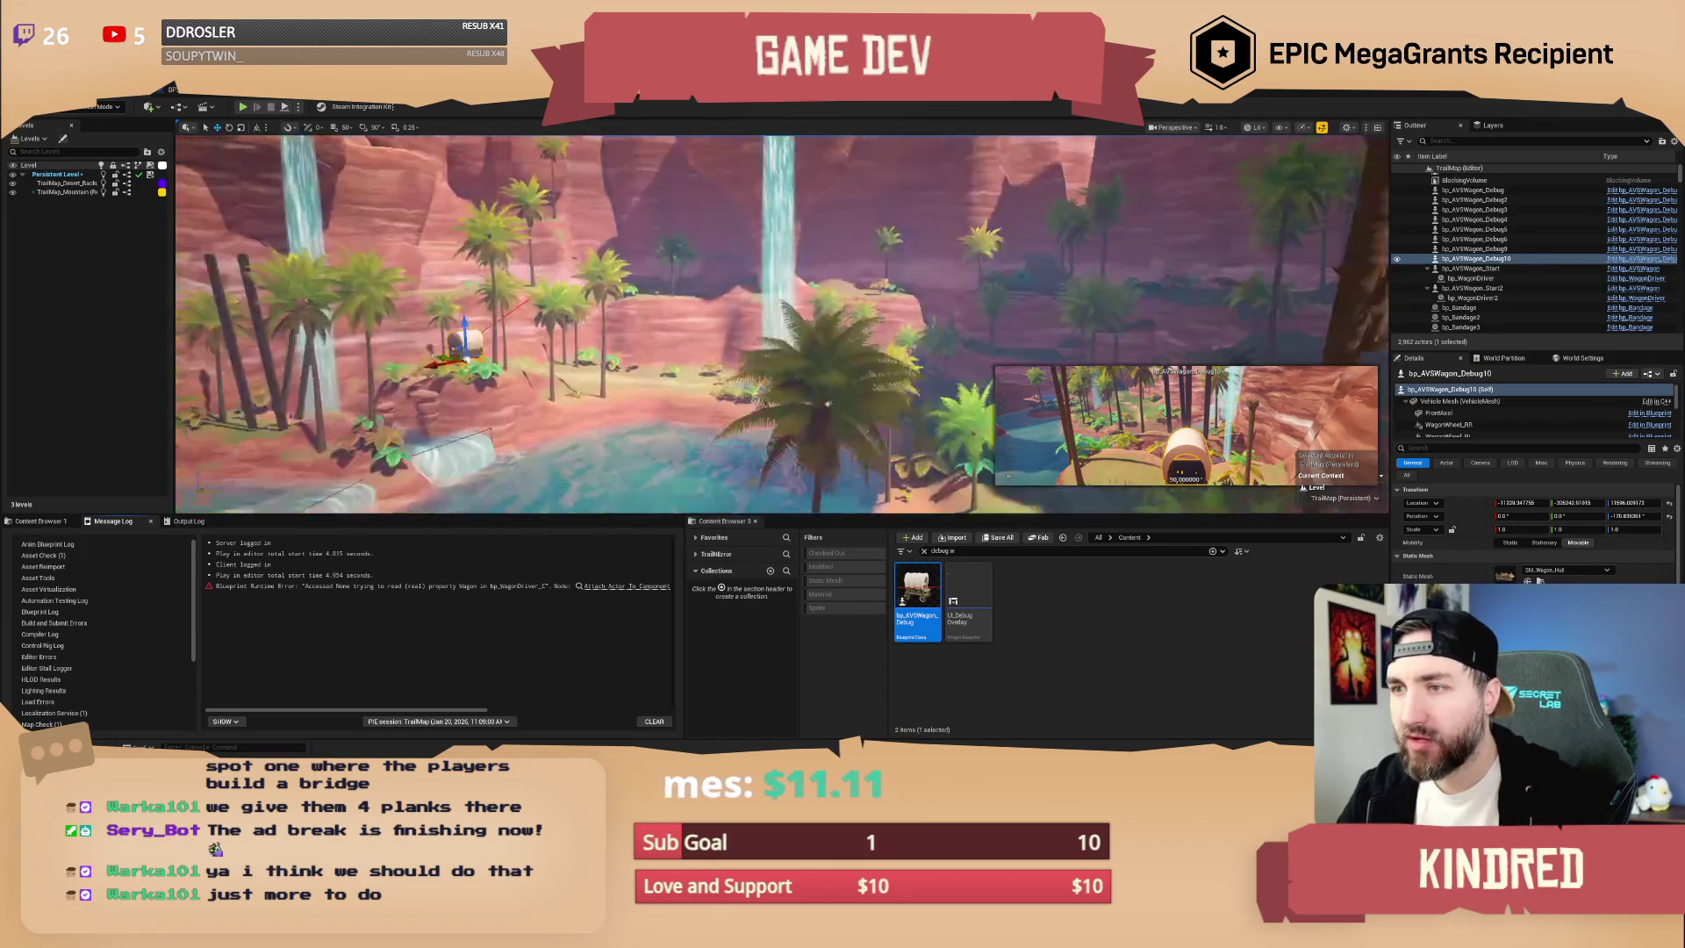
key("f")
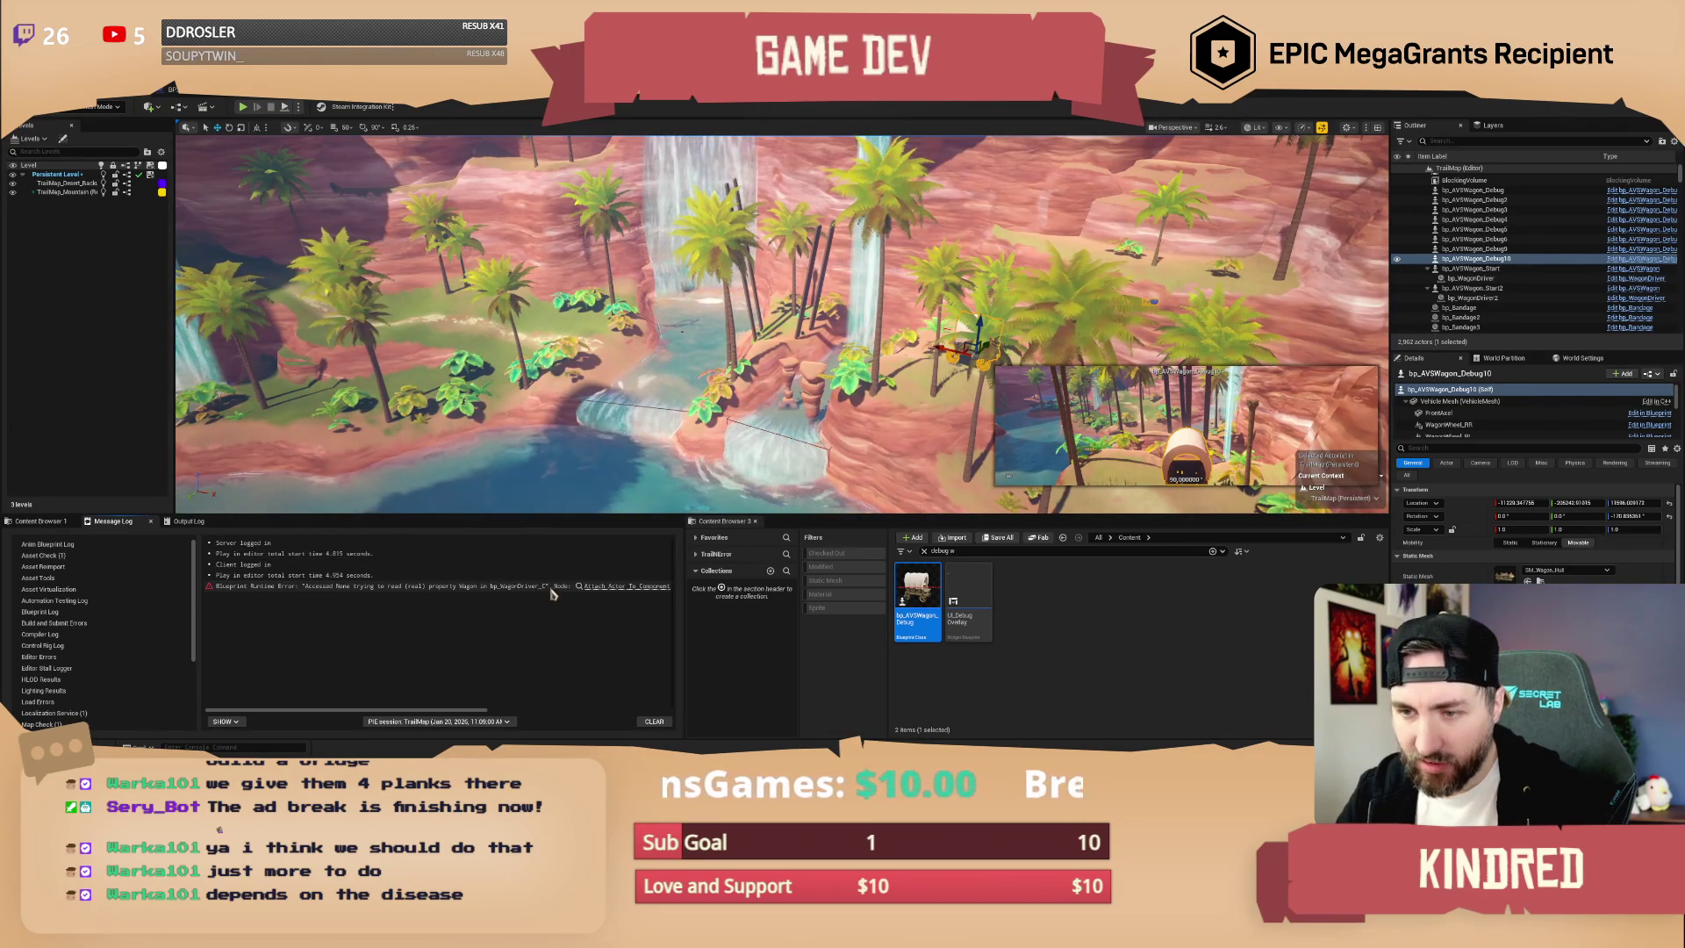
- Widen the log area and bring the view to just above the wagon among the cacti
left_click_drag(686, 594, 900, 594)
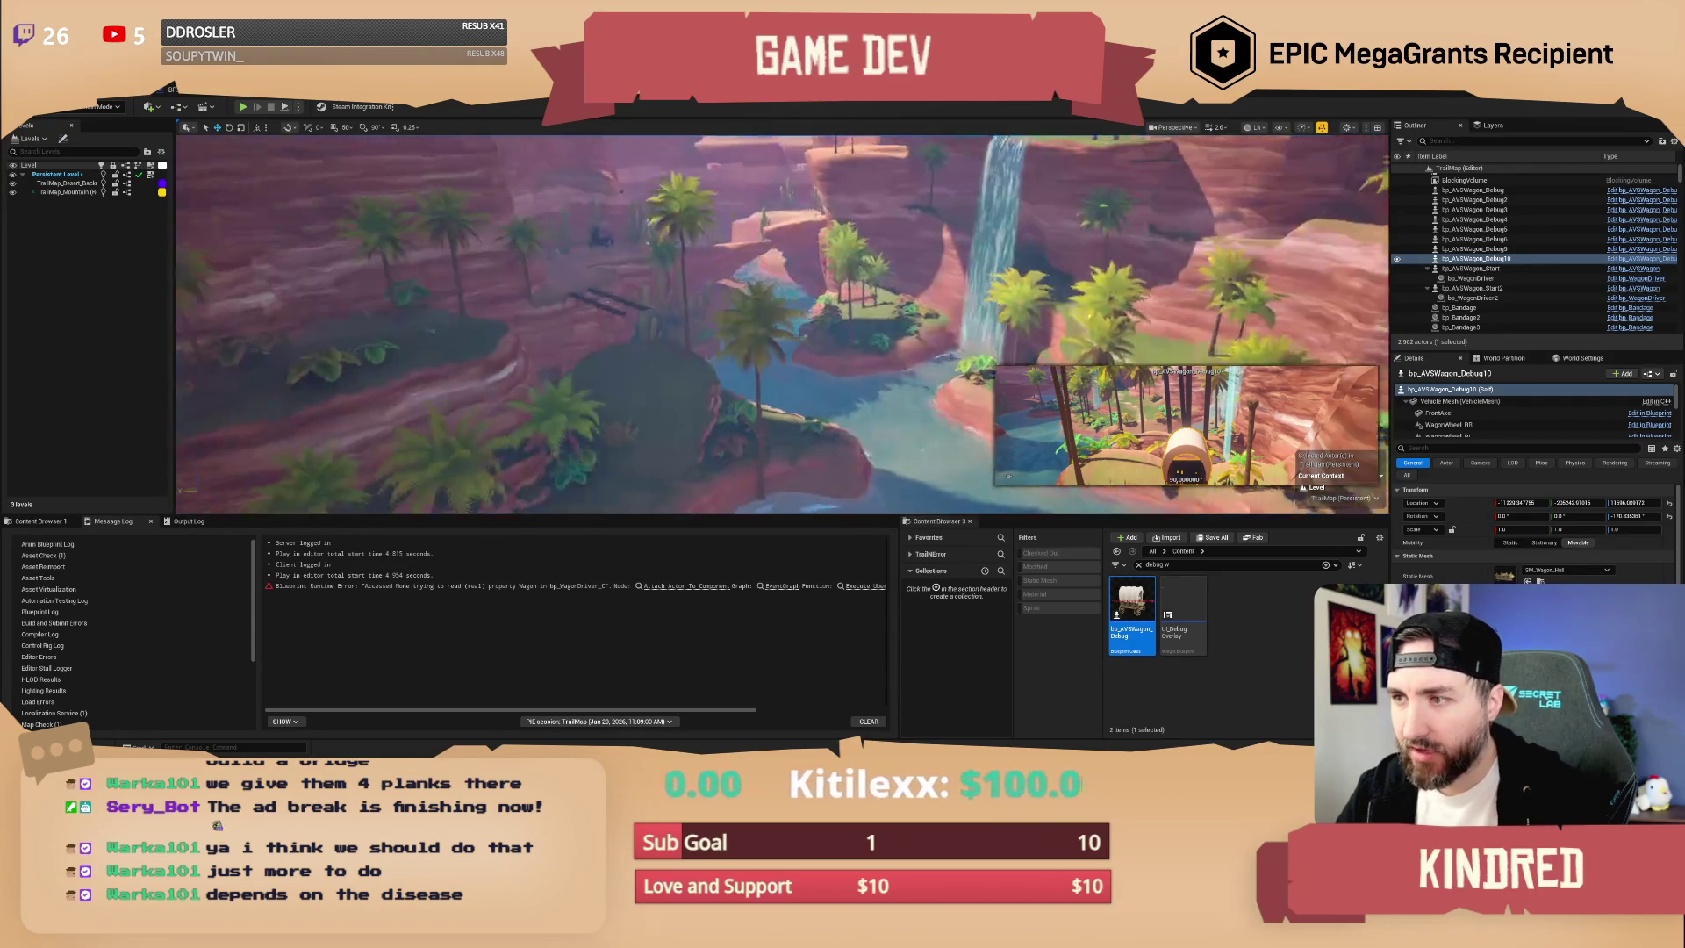
key("f")
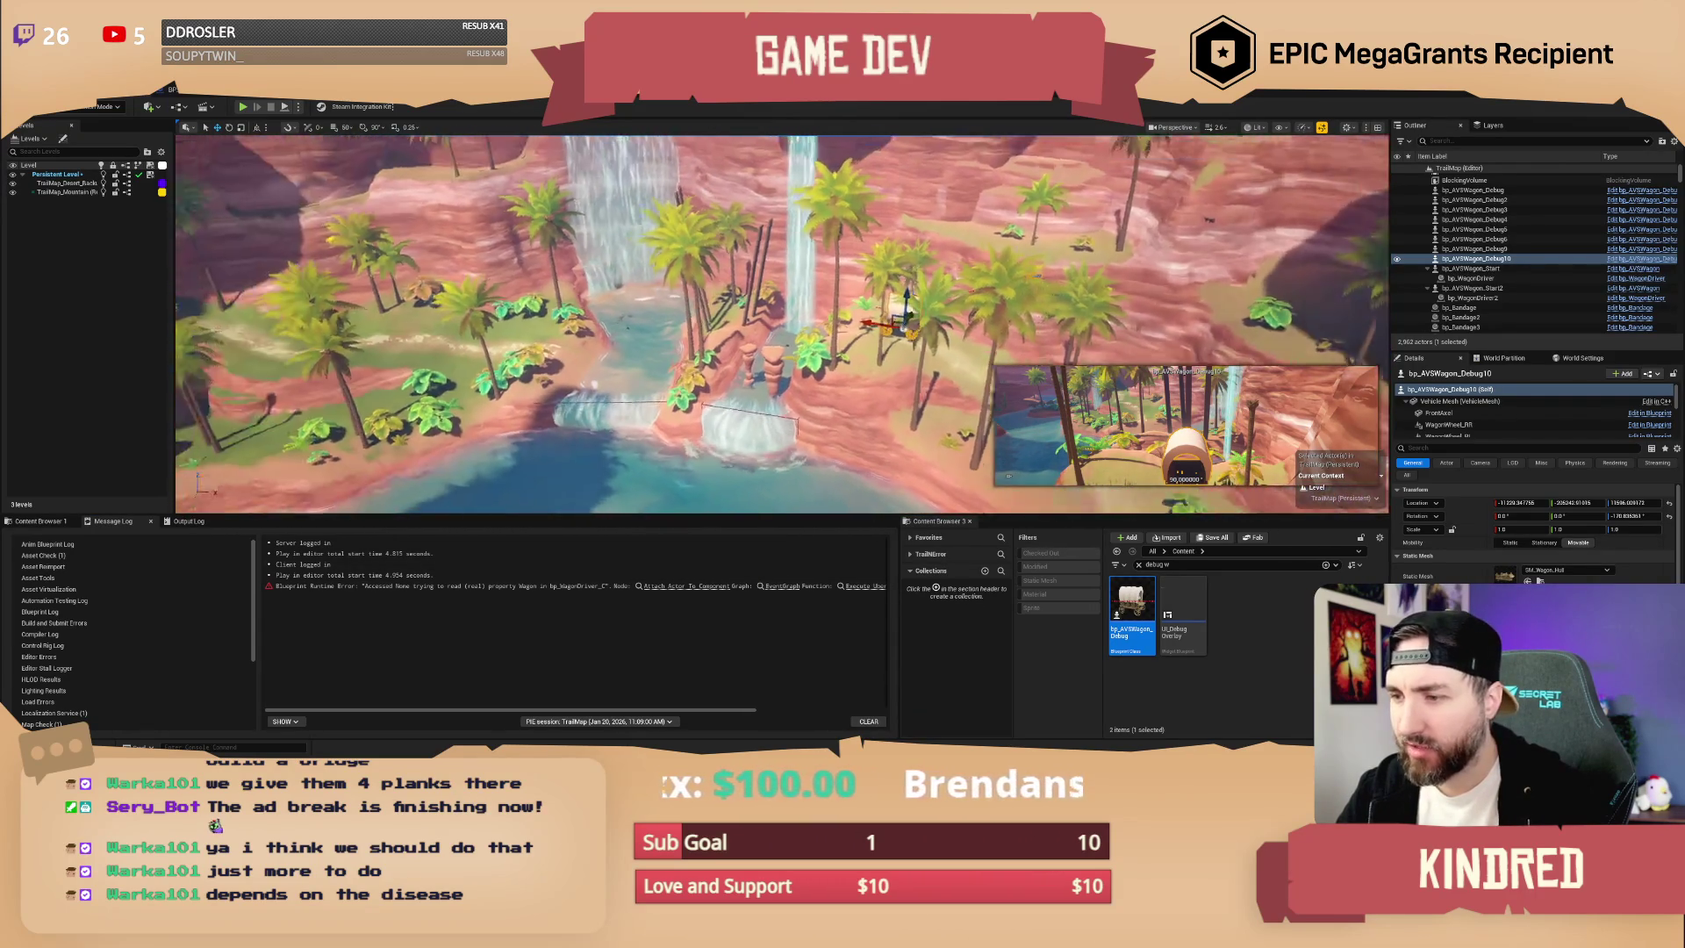
key("Escape")
scroll(782, 323, "up", 2)
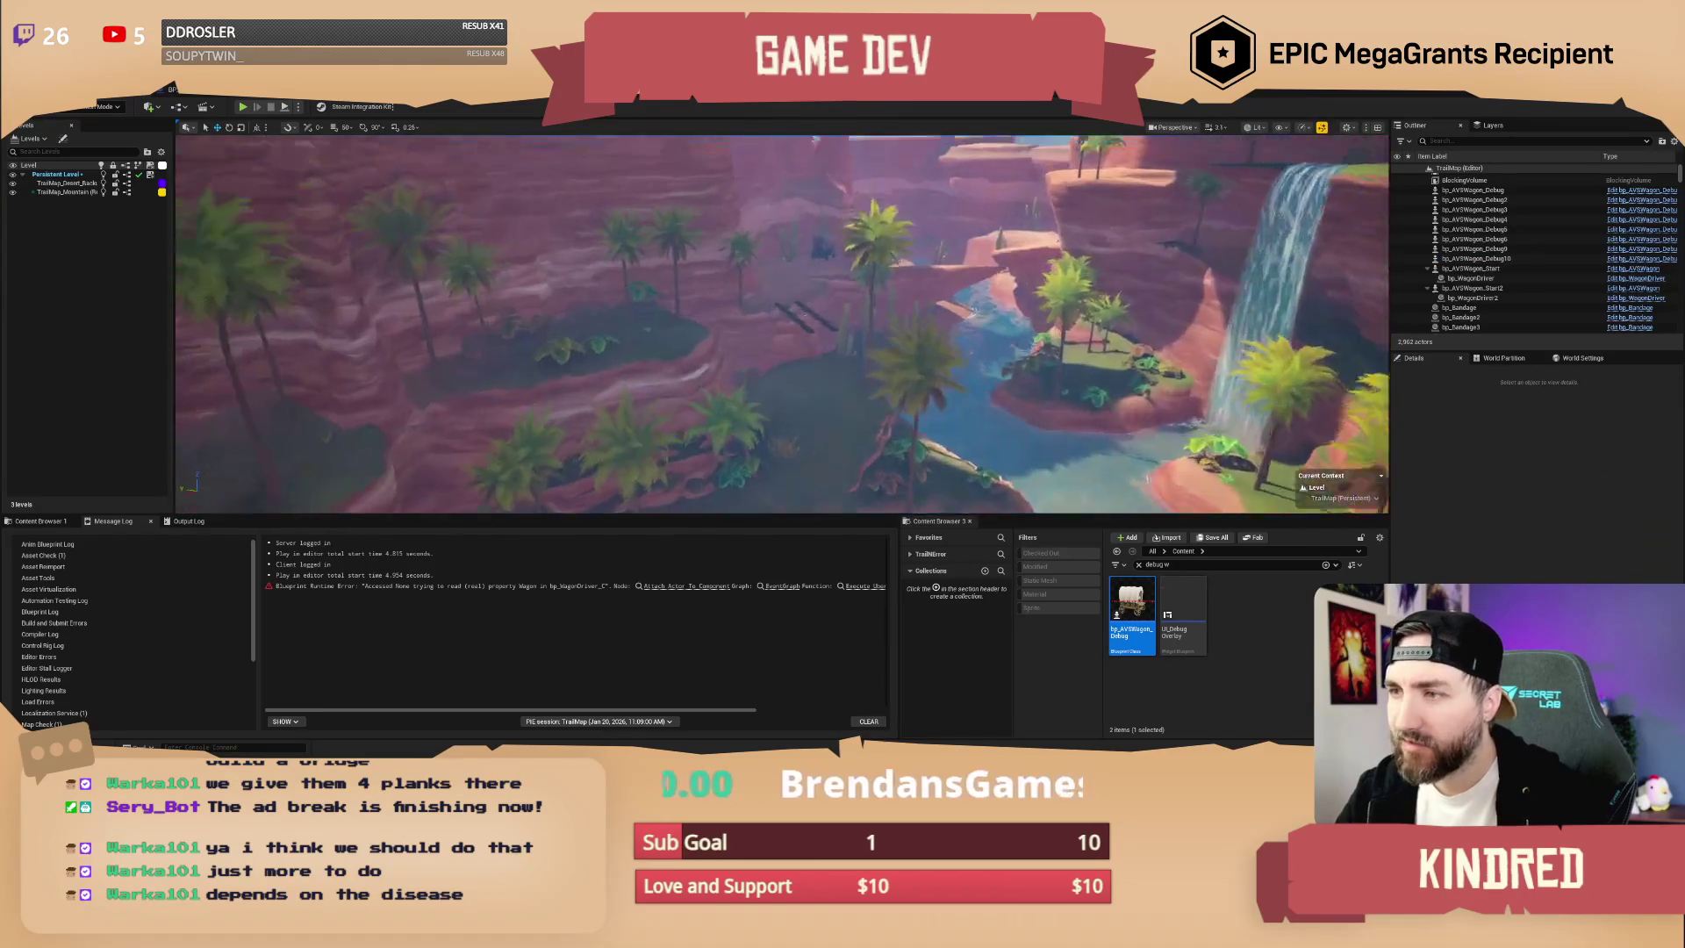
key("w")
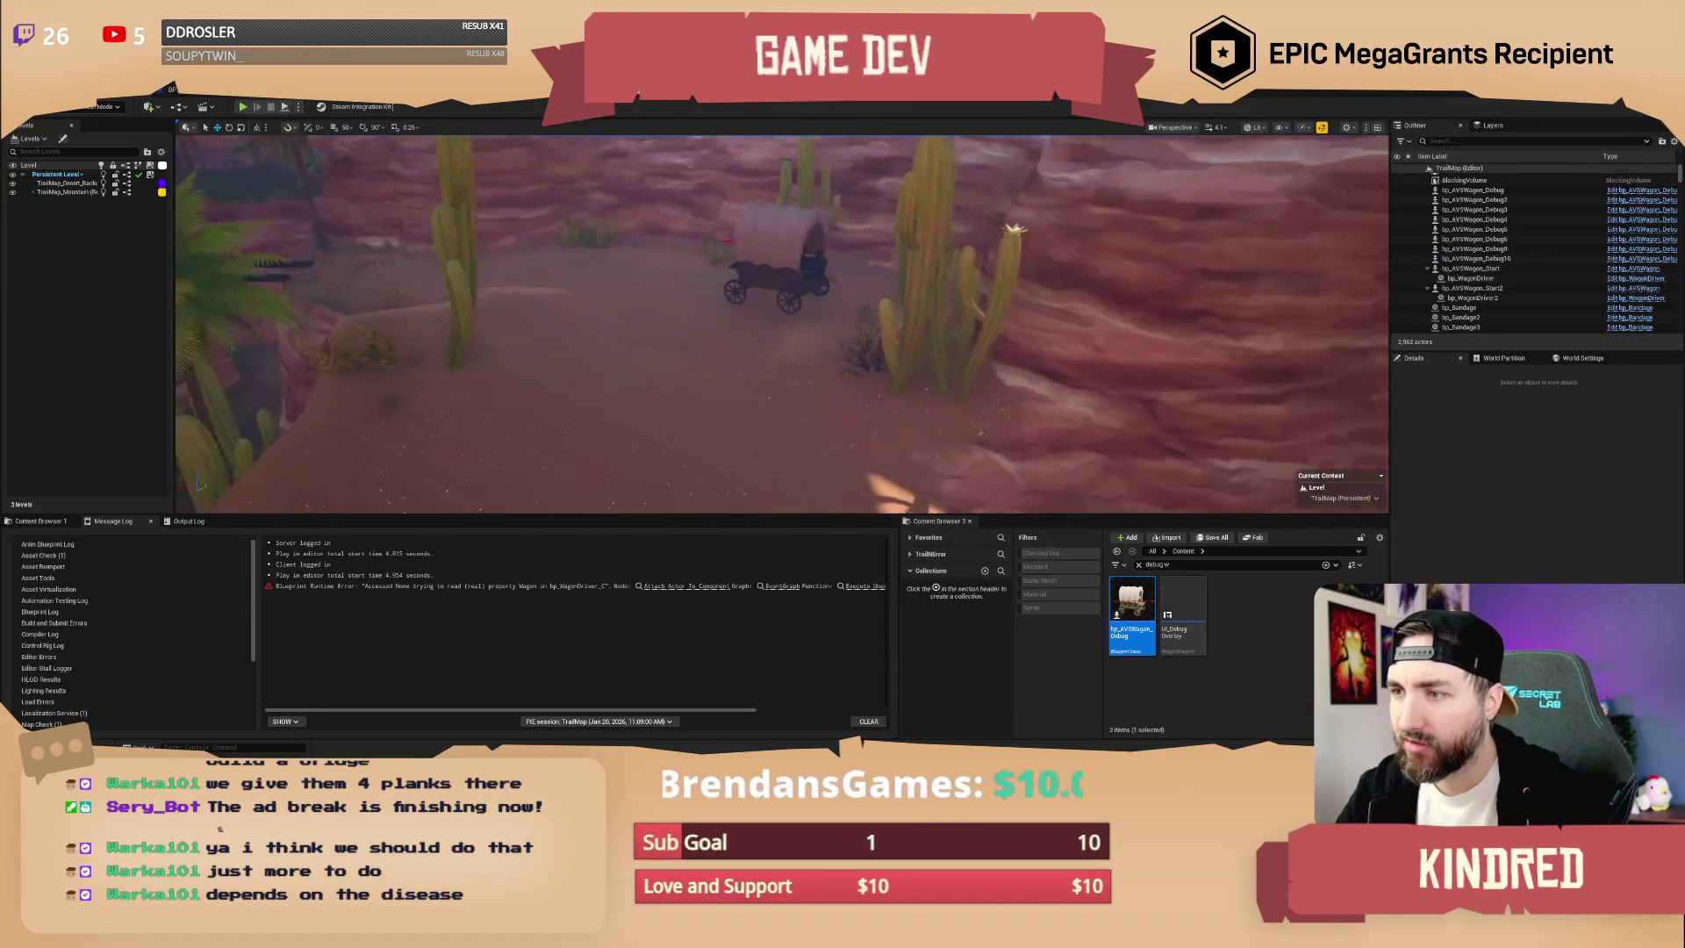
- In bp_WagonDriver, gate Attach Actor To Component behind an Is Valid check on Wagon
left_click(704, 589)
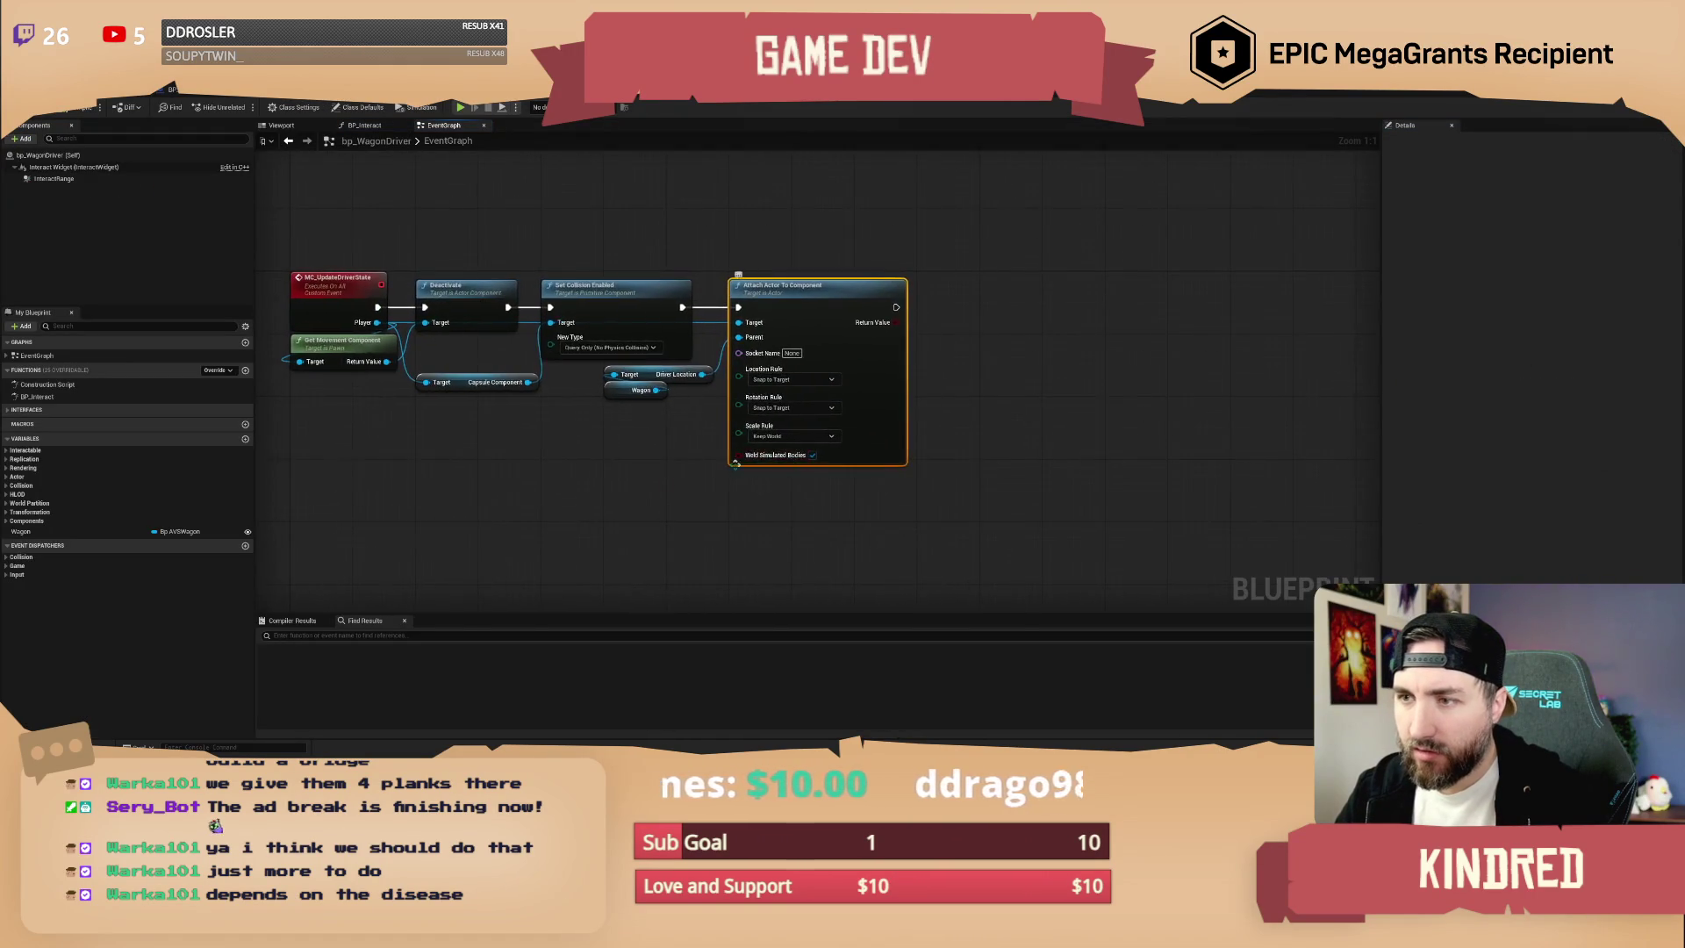
left_click_drag(786, 347, 951, 347)
left_click_drag(718, 400, 755, 373)
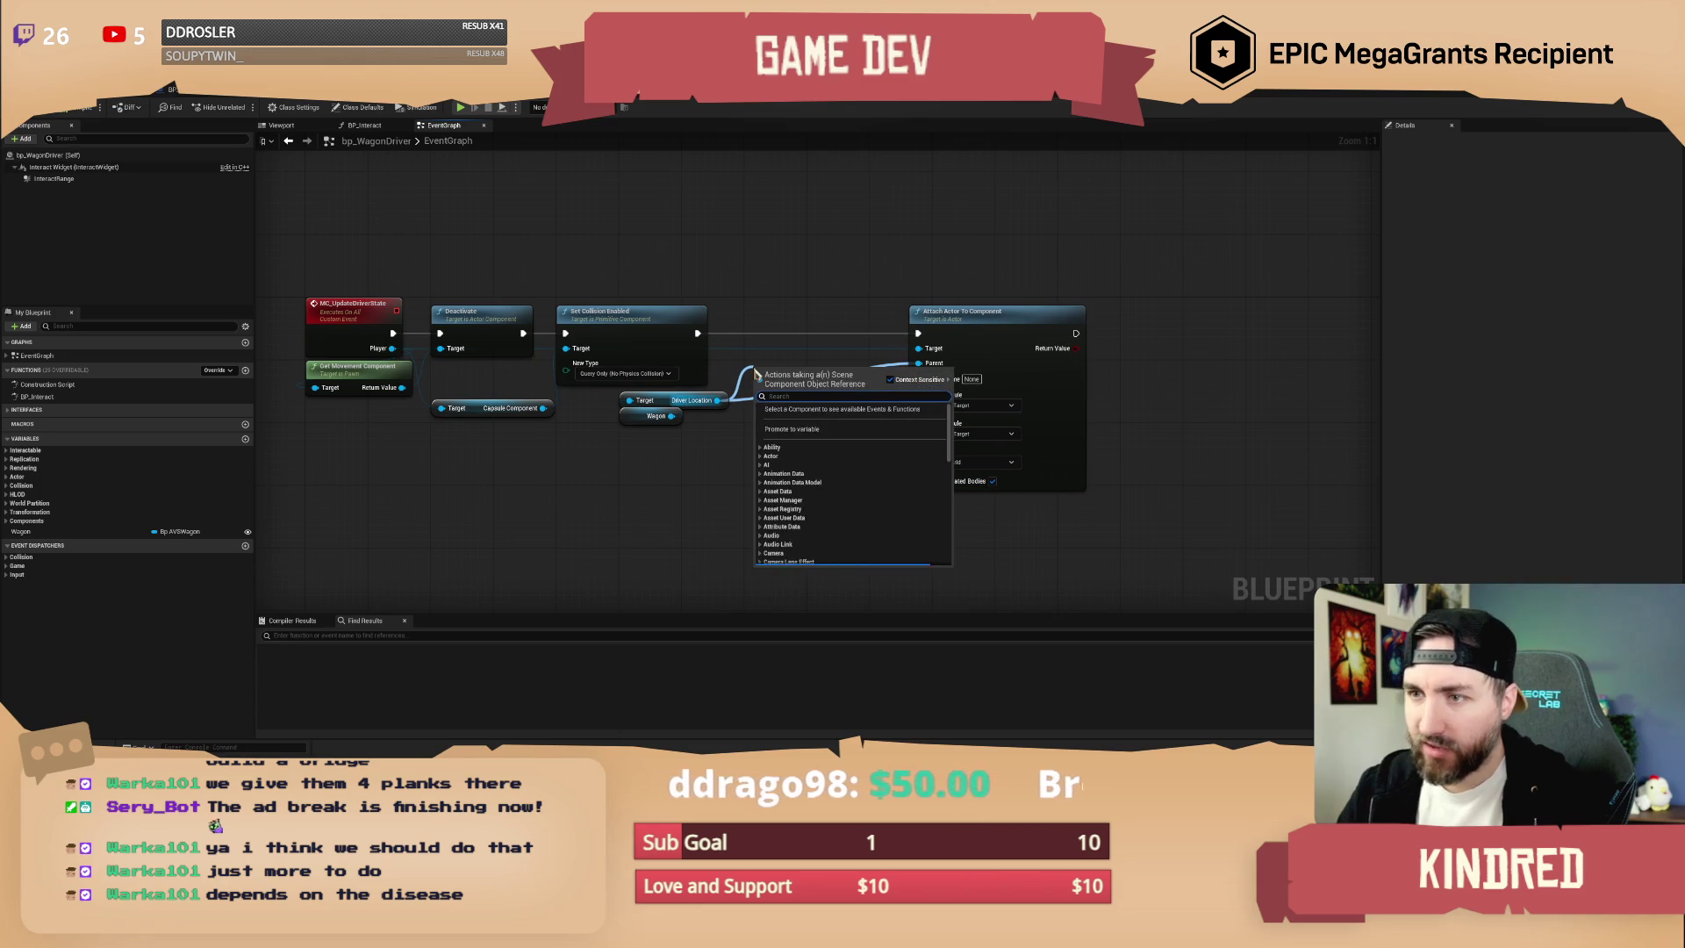
type("is valid")
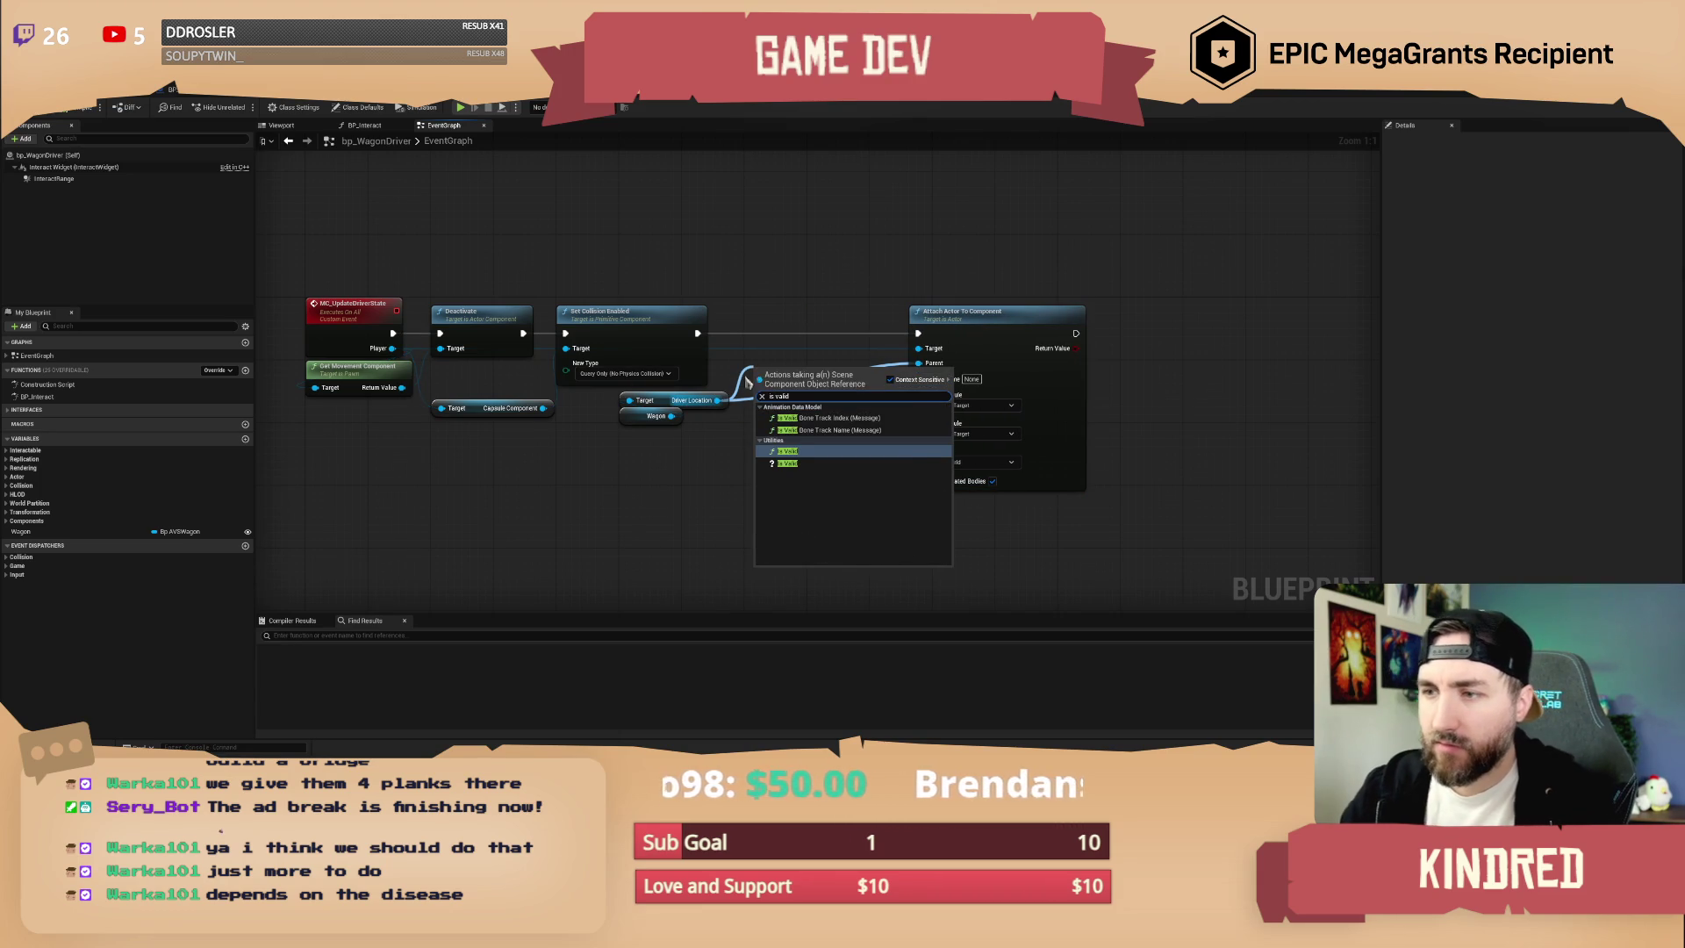
key("Escape")
left_click_drag(671, 416, 707, 431)
type("is valid")
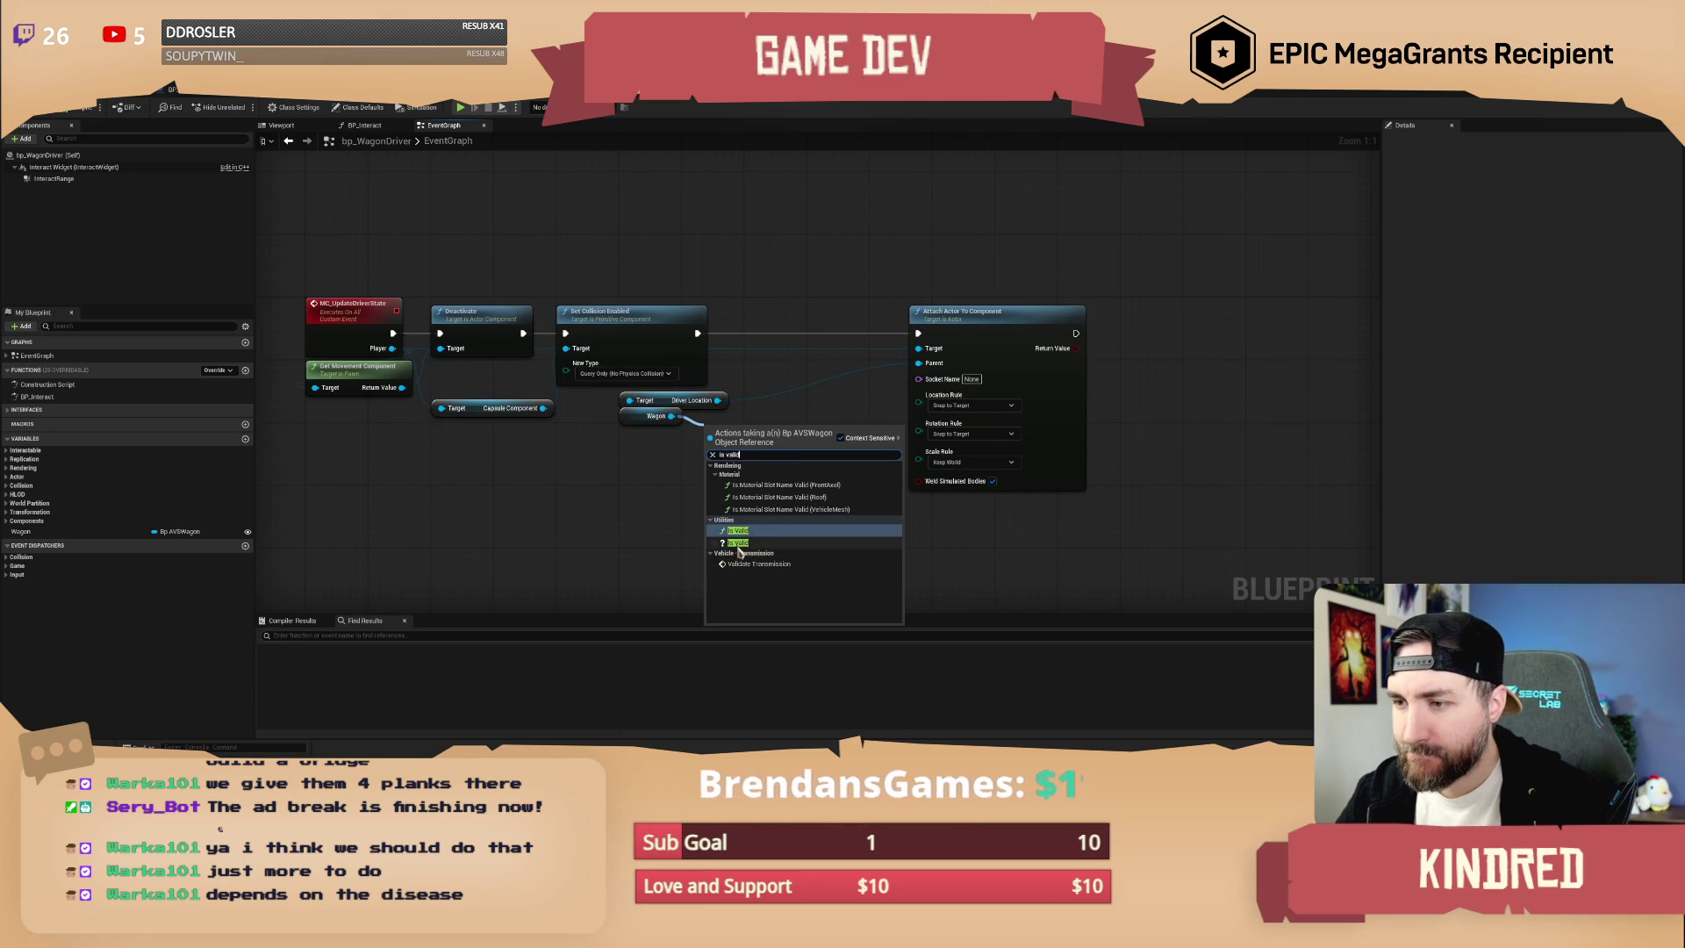
left_click(737, 542)
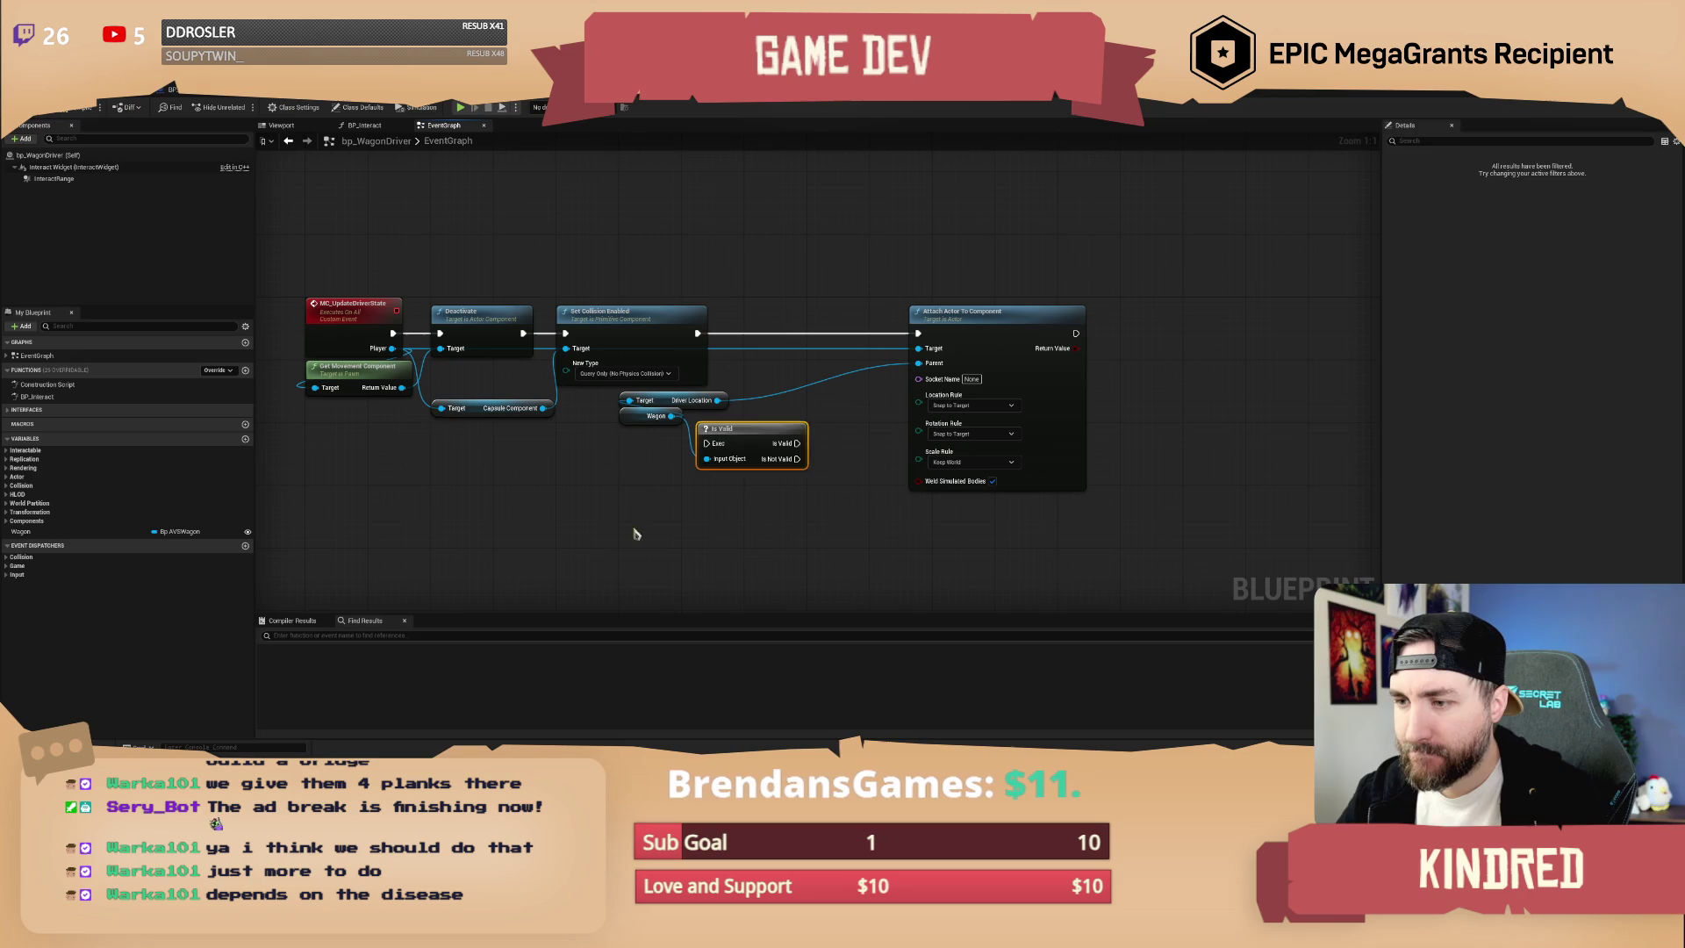
mouse_move(746, 422)
left_mouse_down()
mouse_move(785, 320)
mouse_move(745, 333)
mouse_move(918, 333)
left_mouse_up()
left_click(811, 290)
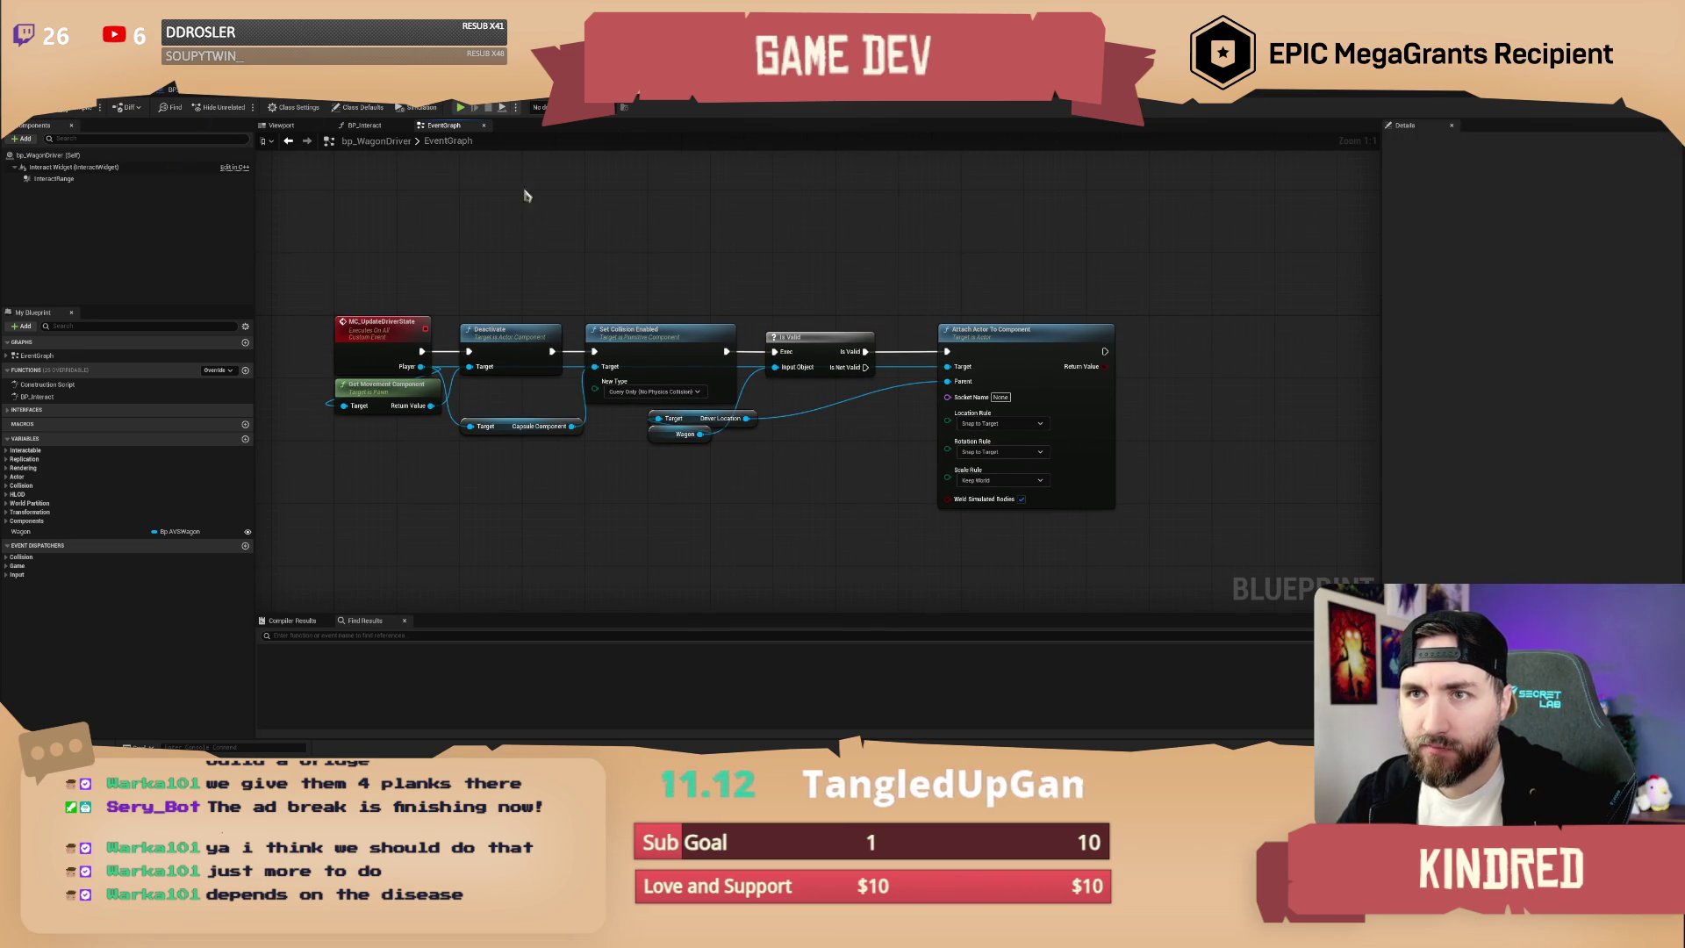
- Save bp_WagonDriver and place the Driver Location node beside Attach Actor
key("ctrl+s")
left_click(856, 528)
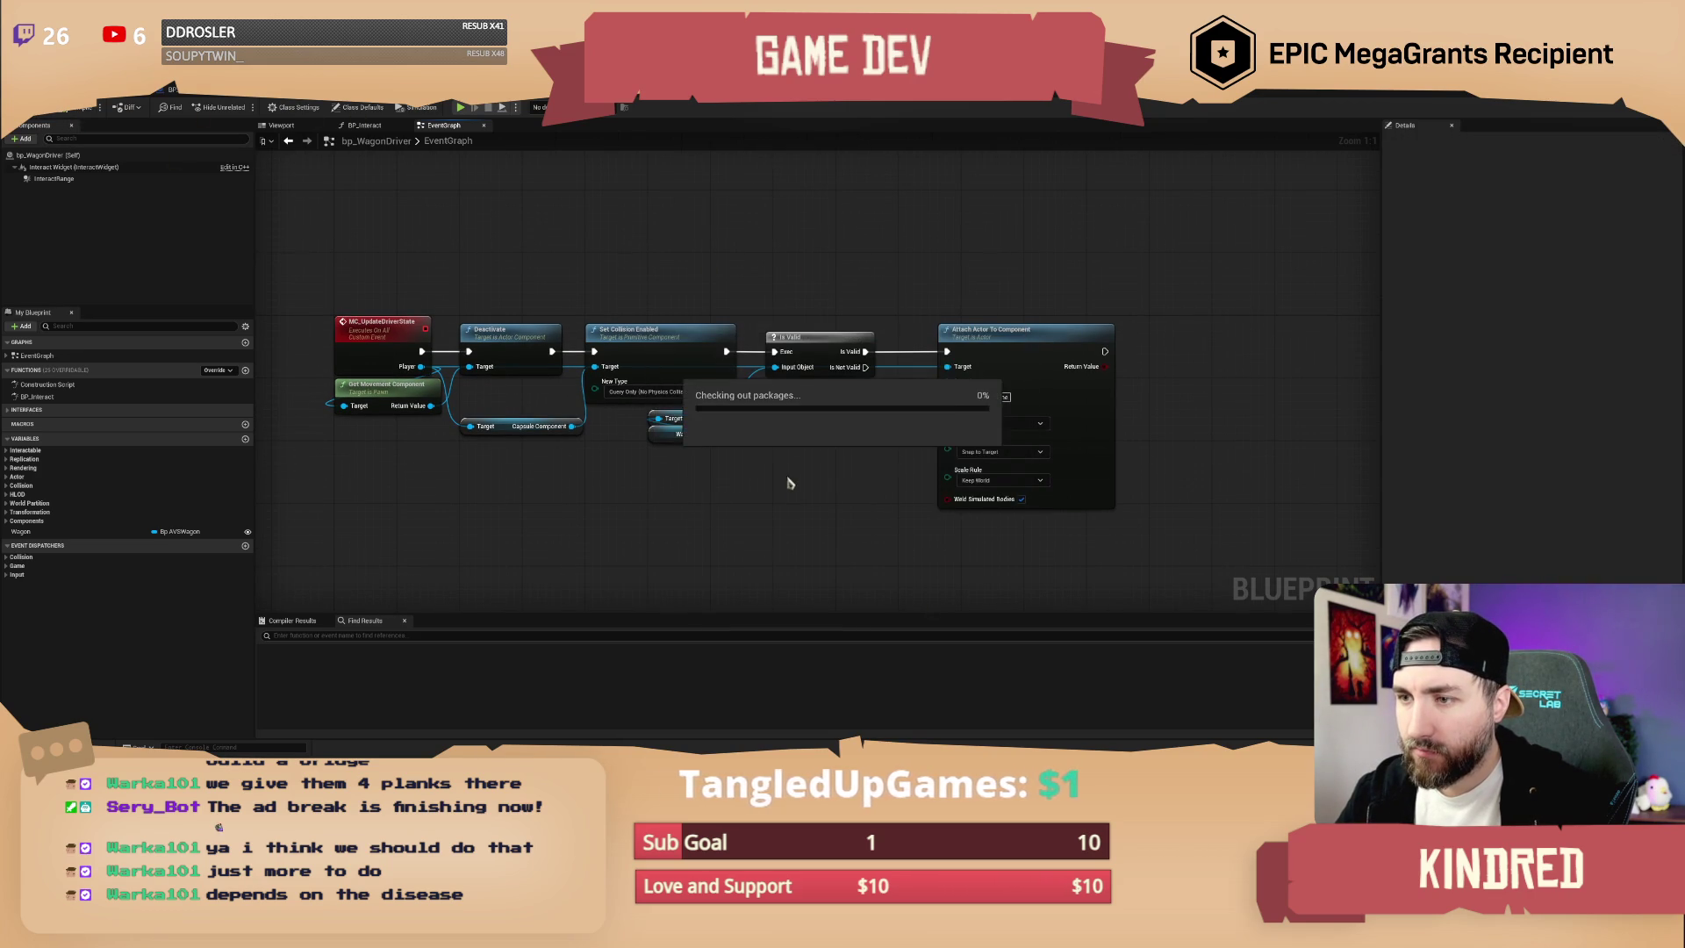
left_click_drag(715, 424, 825, 436)
left_click(823, 483)
mouse_move(740, 258)
left_mouse_down()
mouse_move(783, 286)
mouse_move(713, 272)
mouse_move(716, 288)
left_mouse_up()
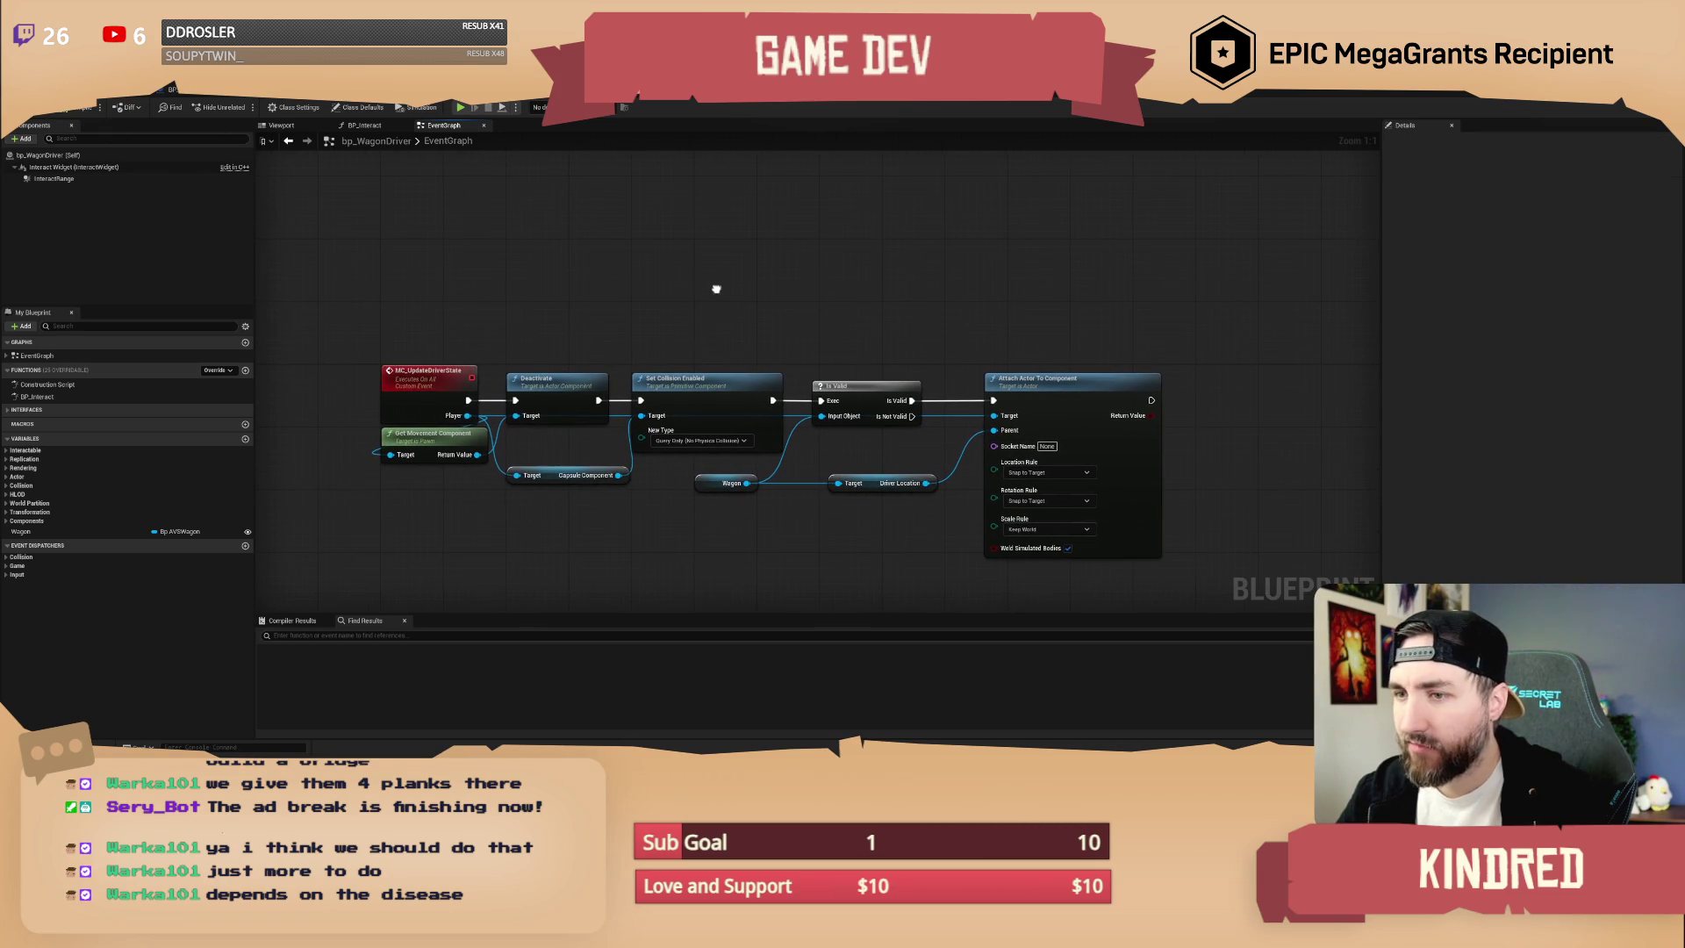
- Return to the desert level and fly the view toward the waterfall and pool
left_click(182, 93)
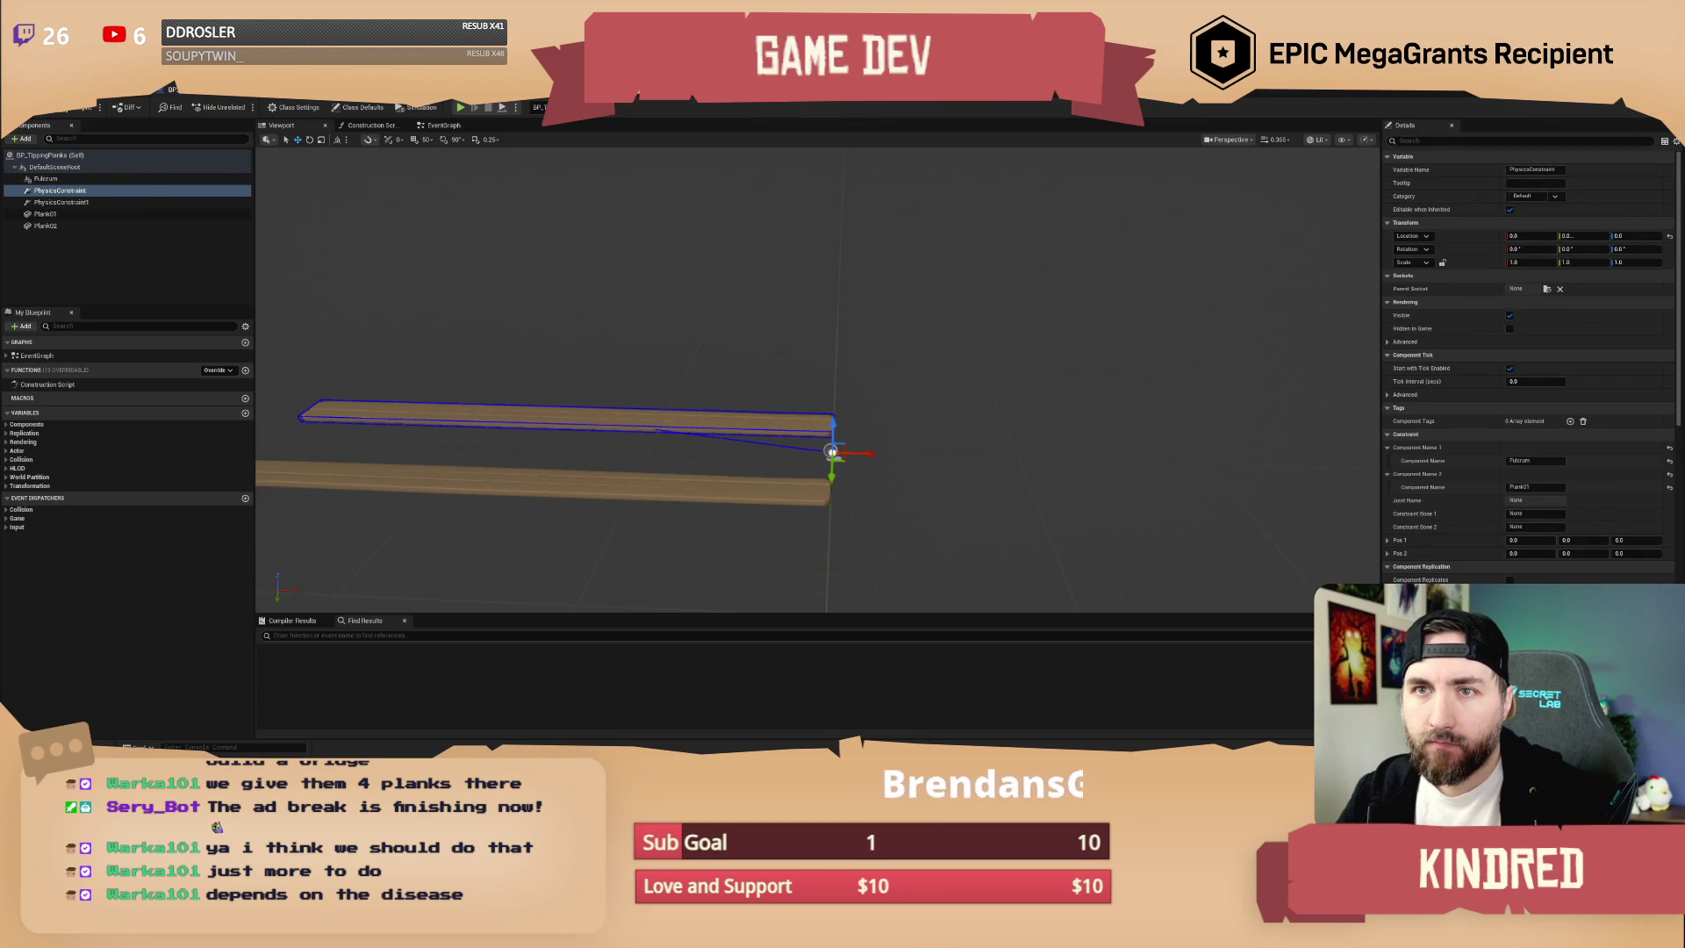
left_click(105, 91)
mouse_move(781, 324)
left_mouse_down()
mouse_move(684, 326)
mouse_move(913, 324)
left_mouse_up()
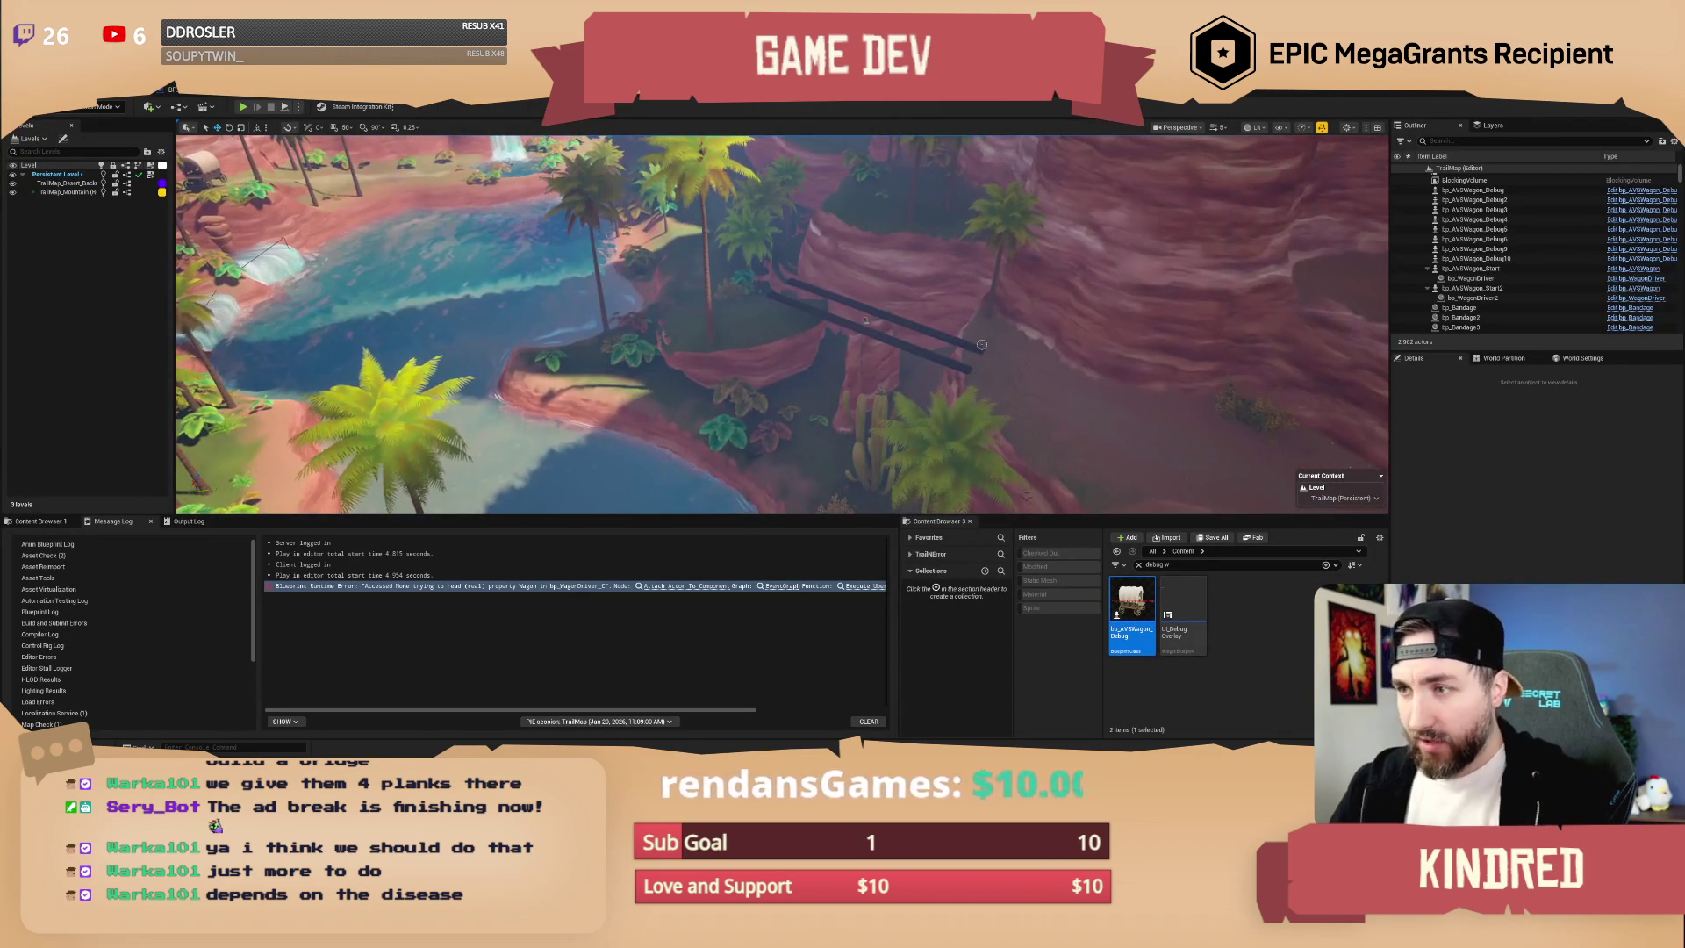
- Inspect the teetering planks and the hoodoo rocks beneath them from close up
left_click(913, 324)
key("f")
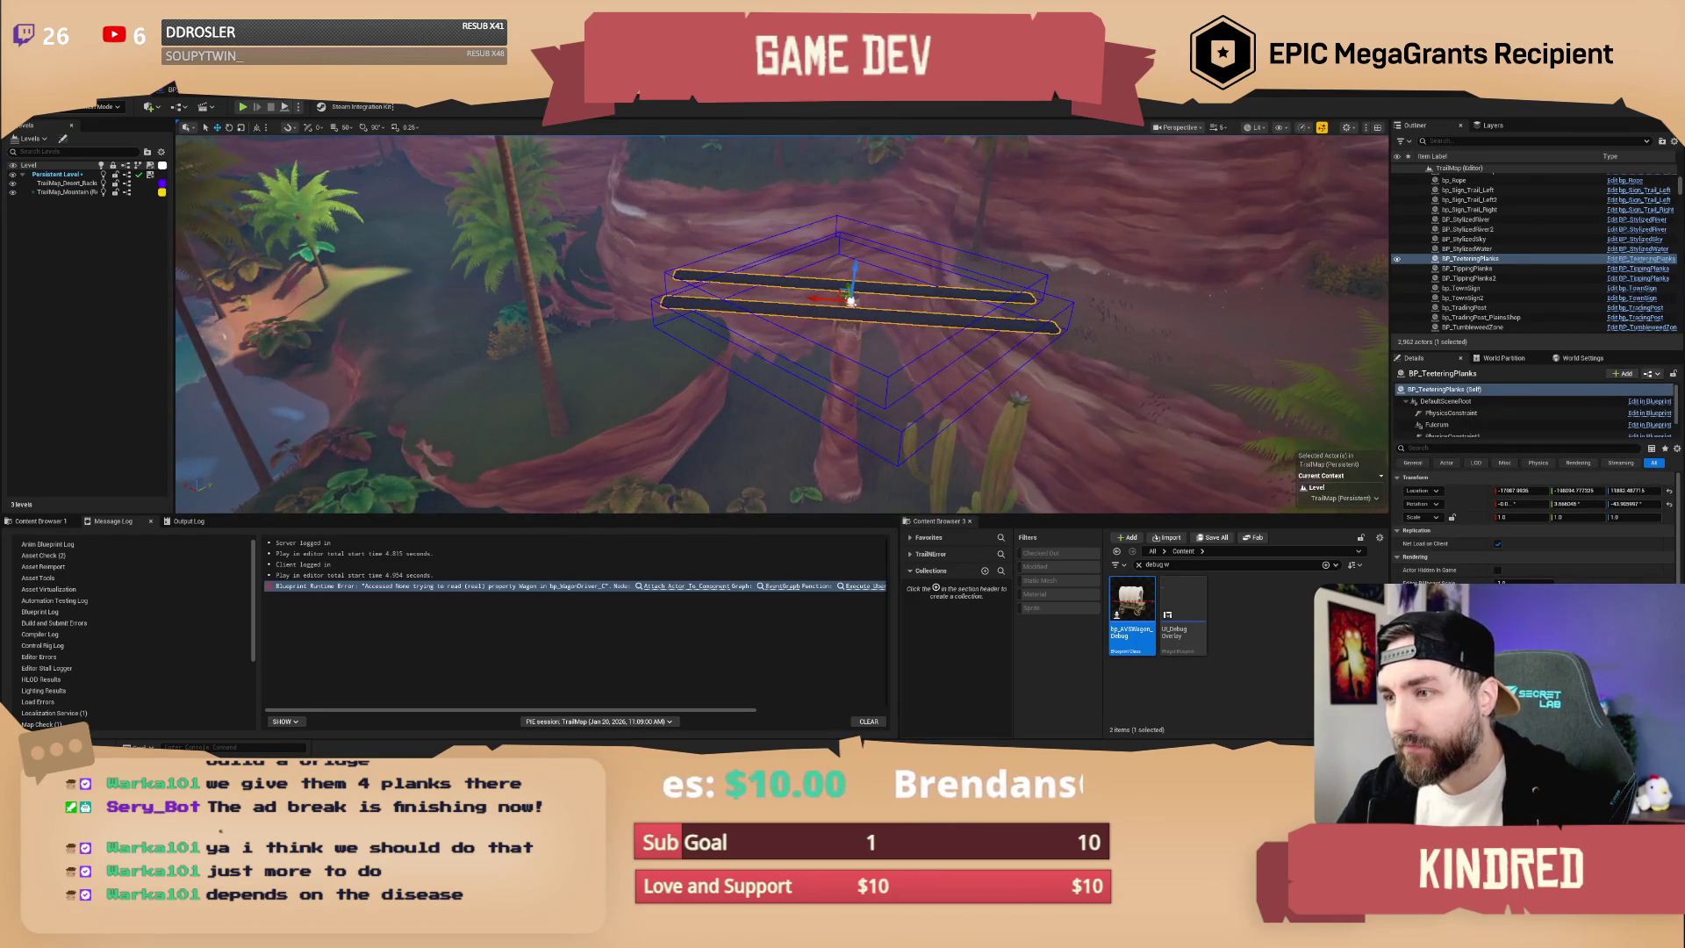
left_click(843, 395)
key("f")
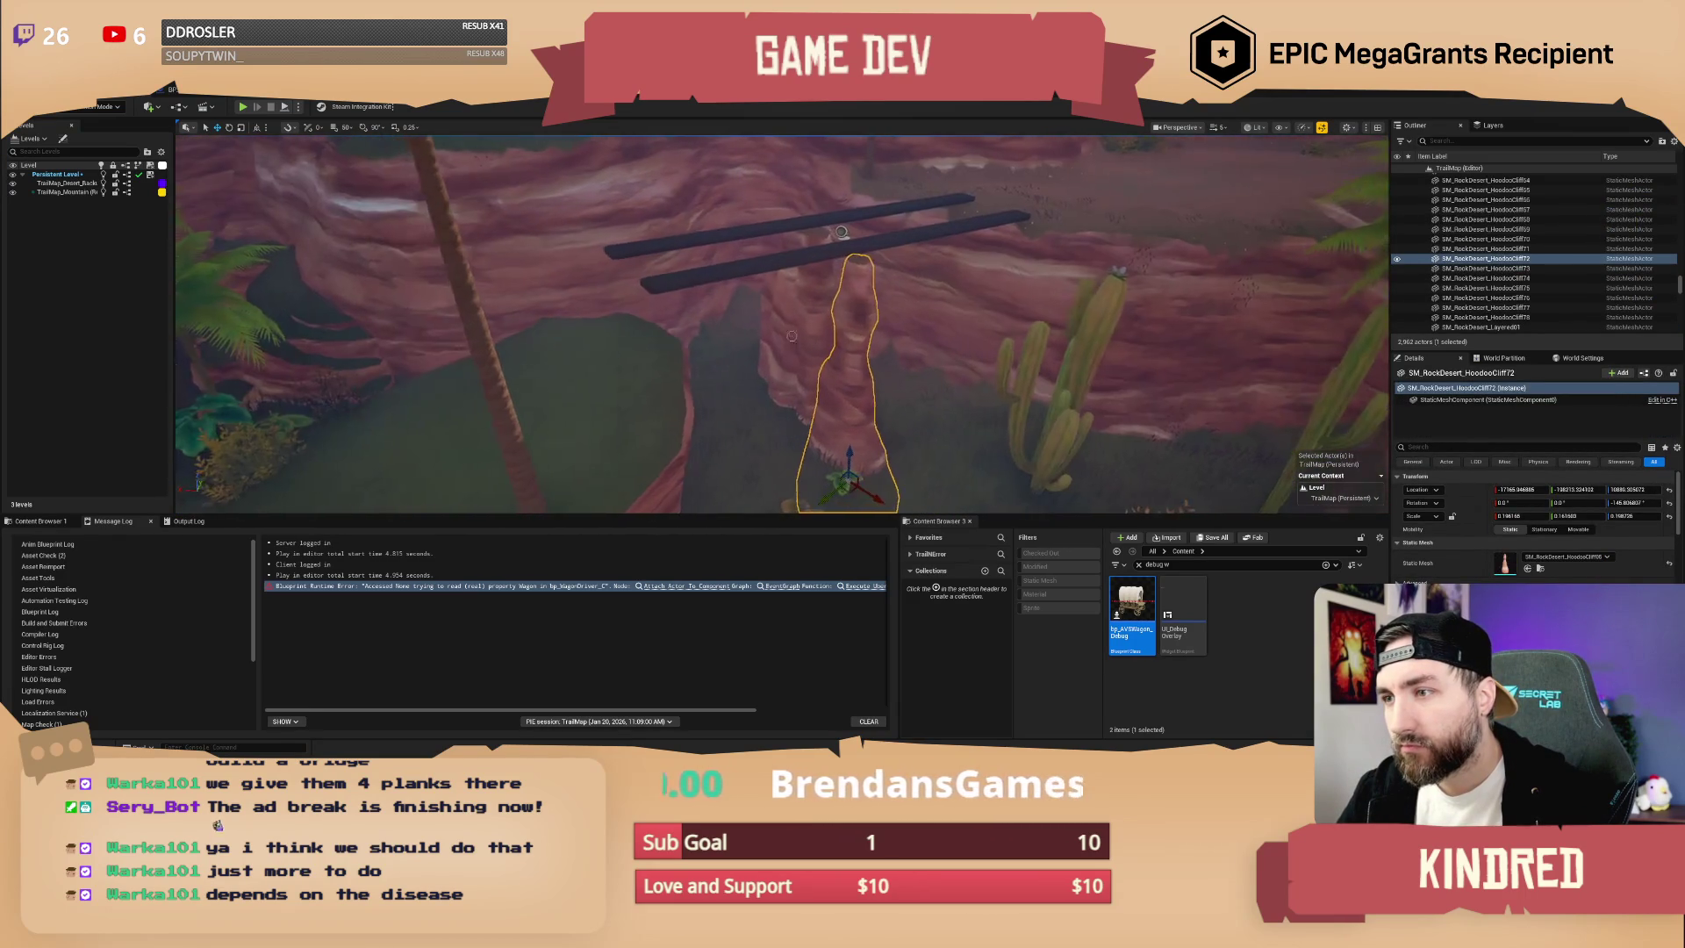
left_click(803, 333, "ctrl")
scroll(853, 234, "down", 5)
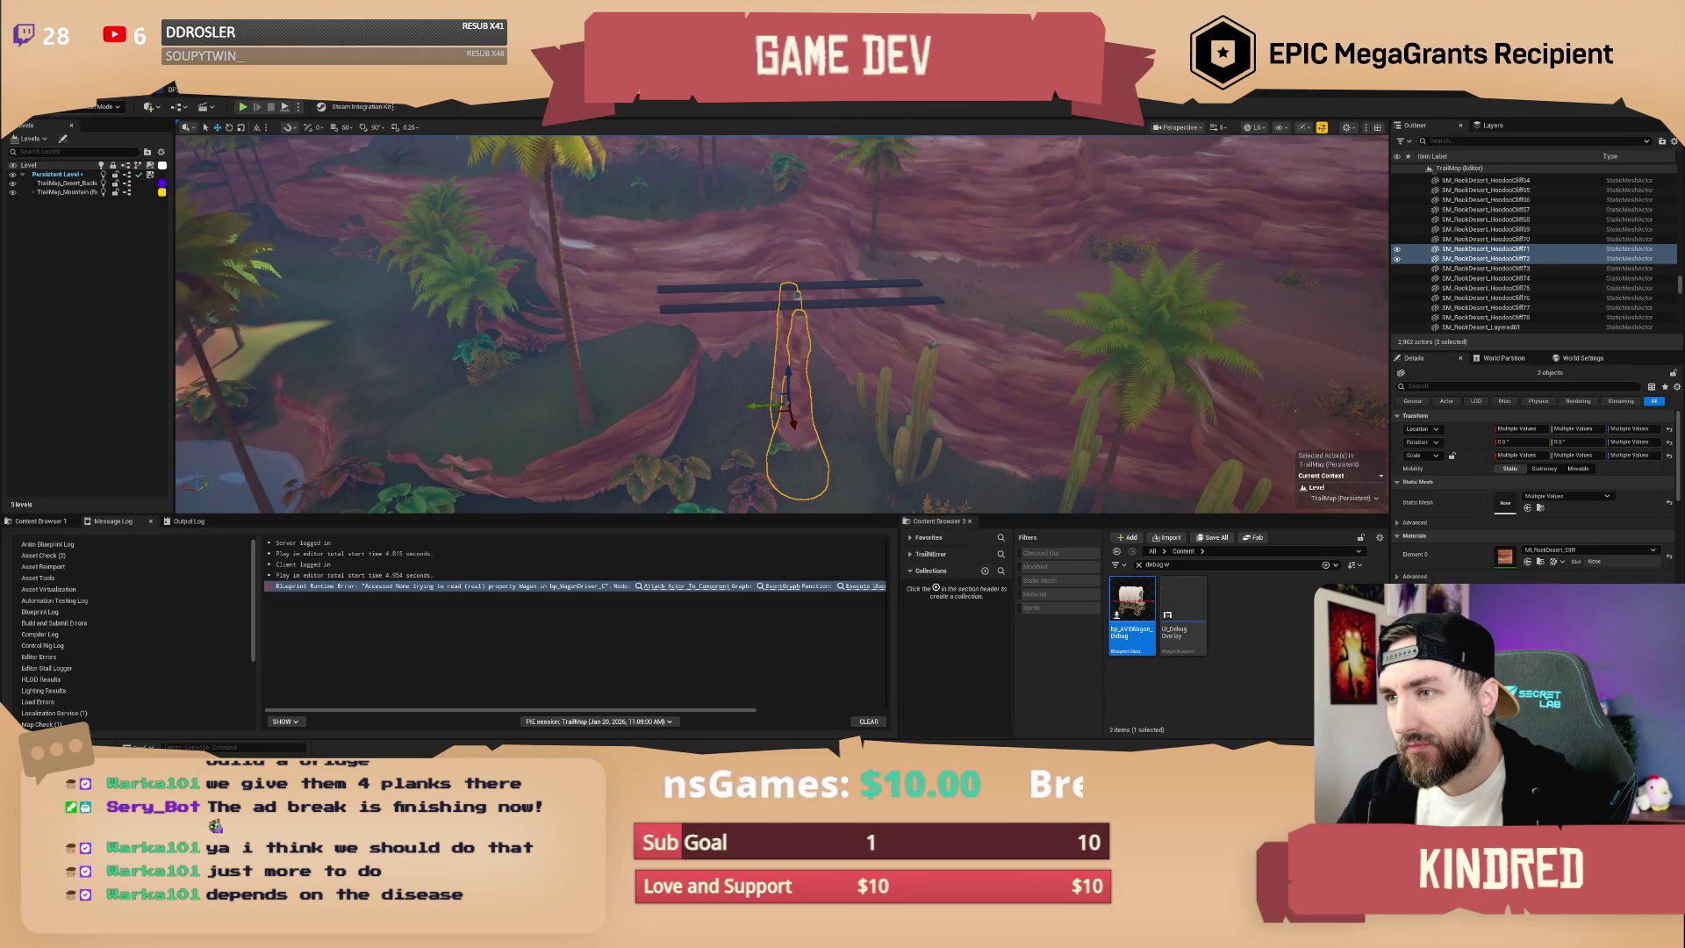
scroll(781, 325, "down", 5)
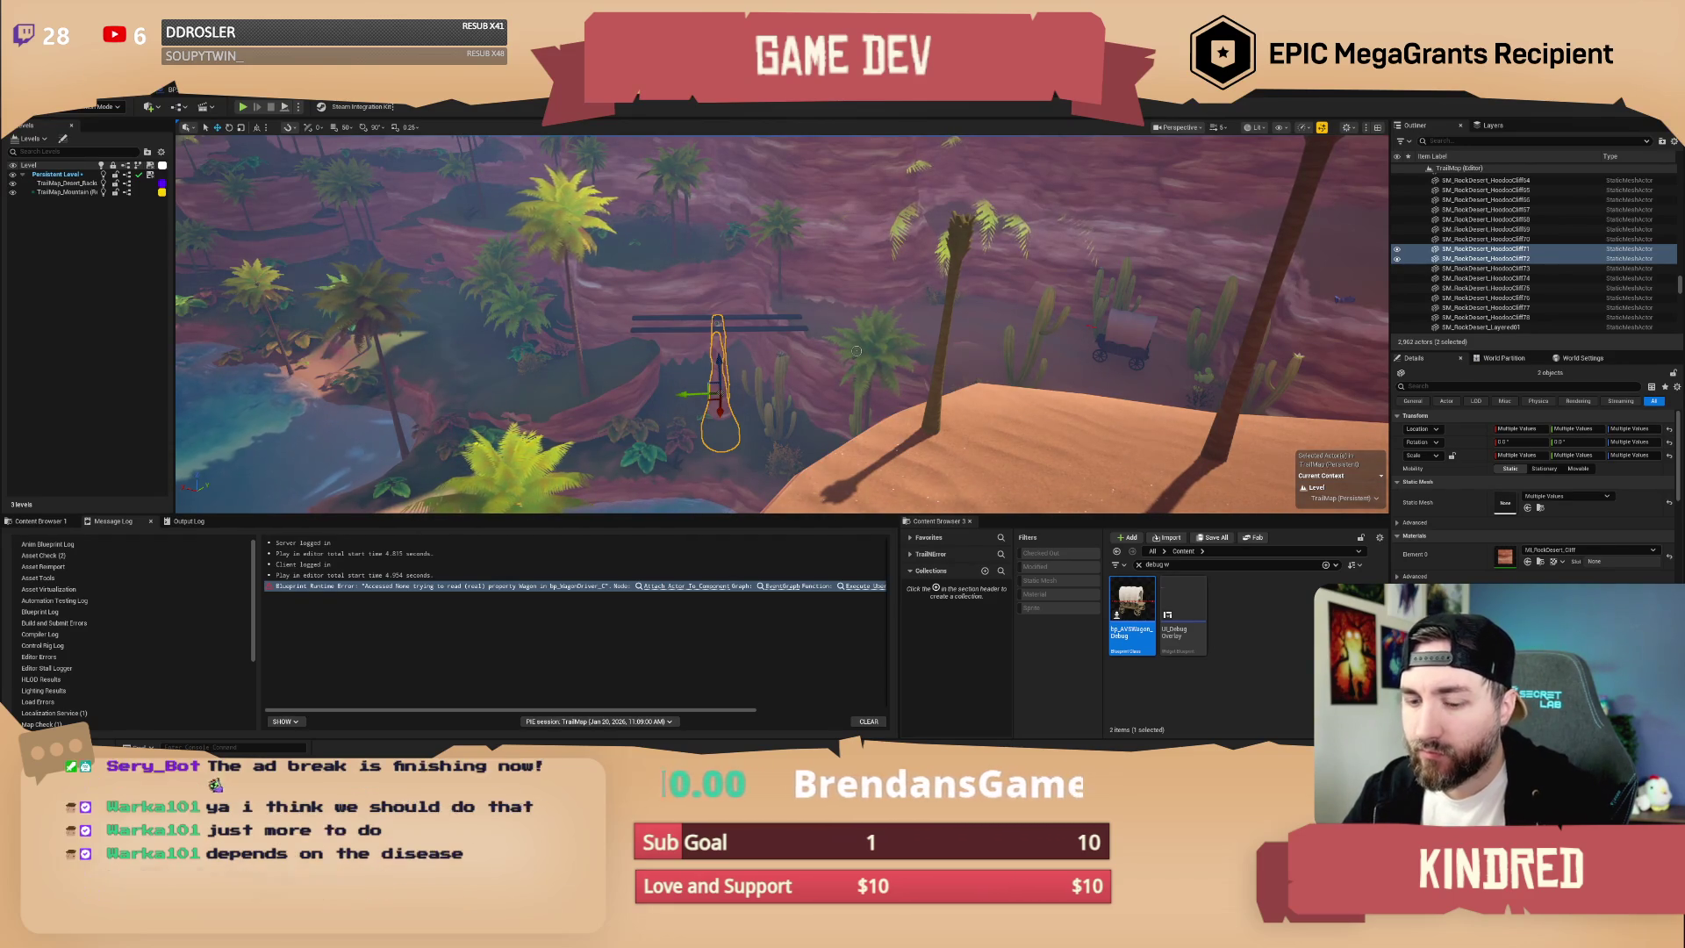
key("Escape")
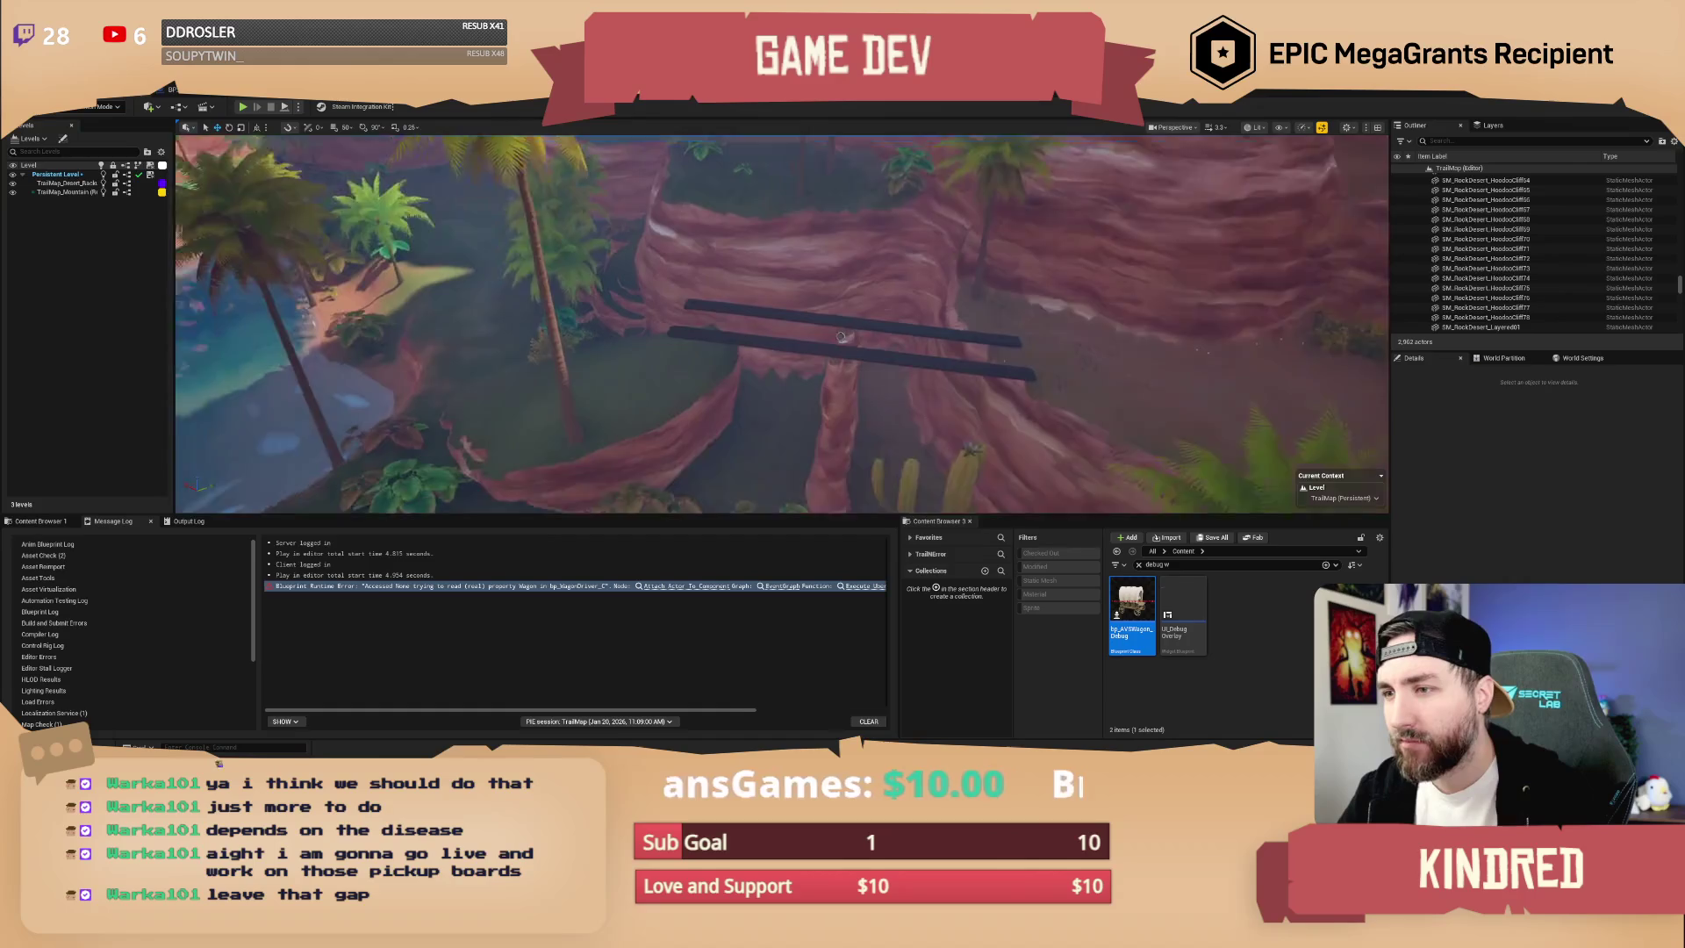
scroll(814, 403, "down", 1)
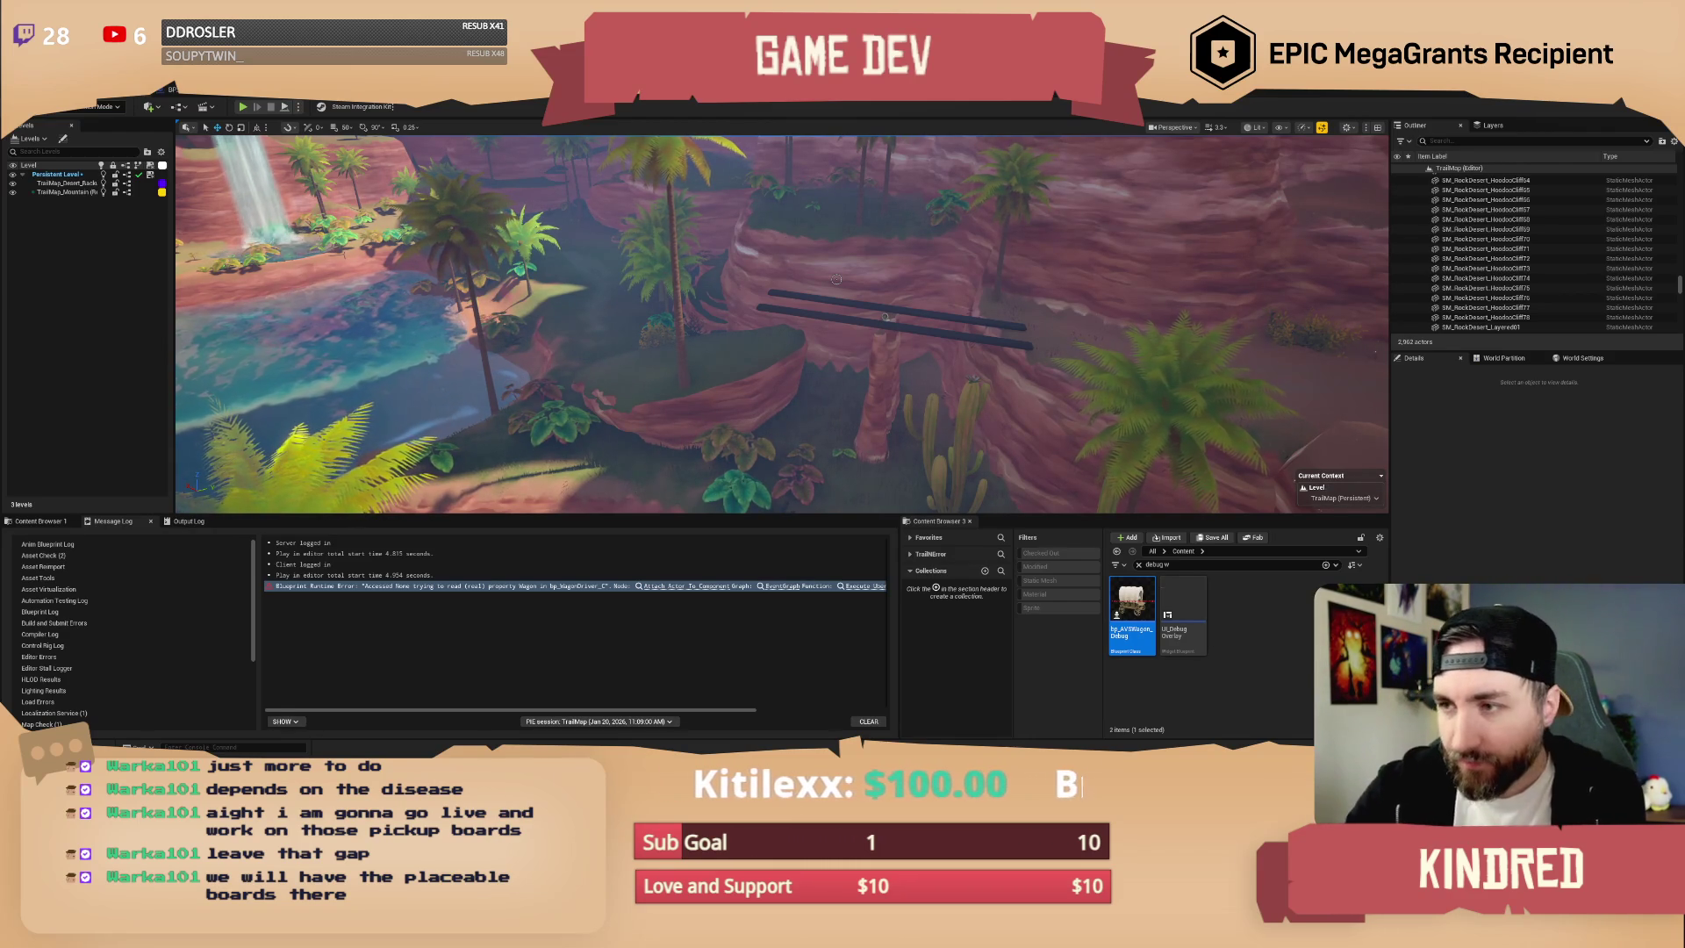
scroll(970, 329, "down", 5)
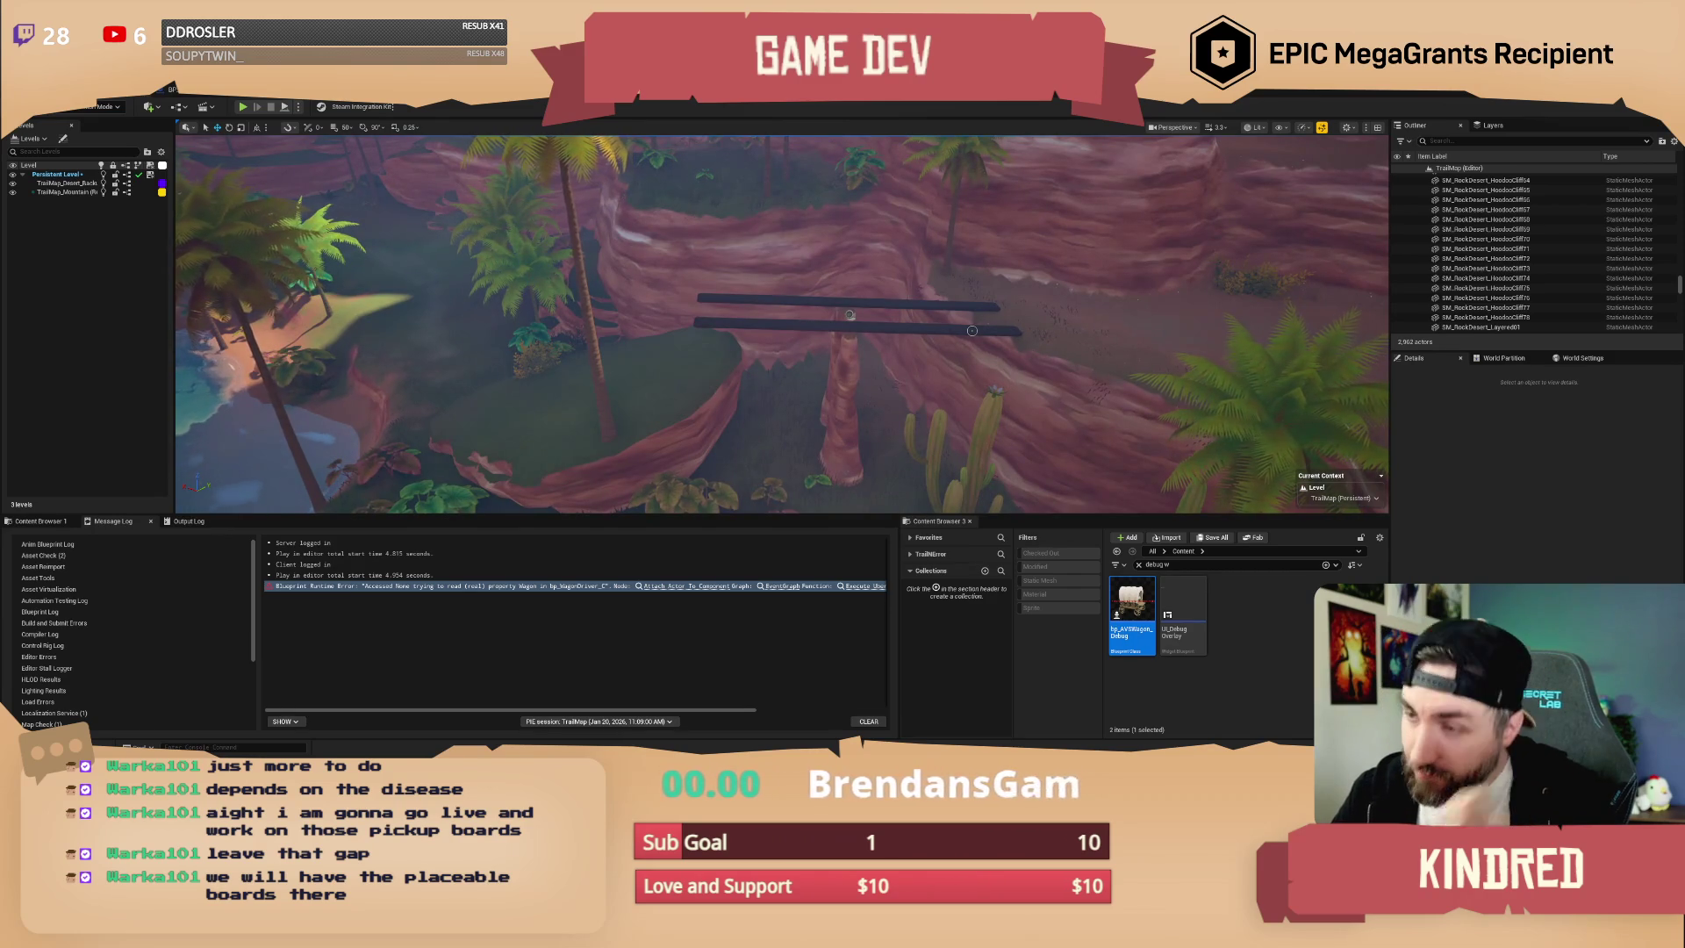
left_click_drag(963, 325, 891, 352)
- Delete the teetering plank boards, then select the two hoodoo pillars below
left_click(737, 386)
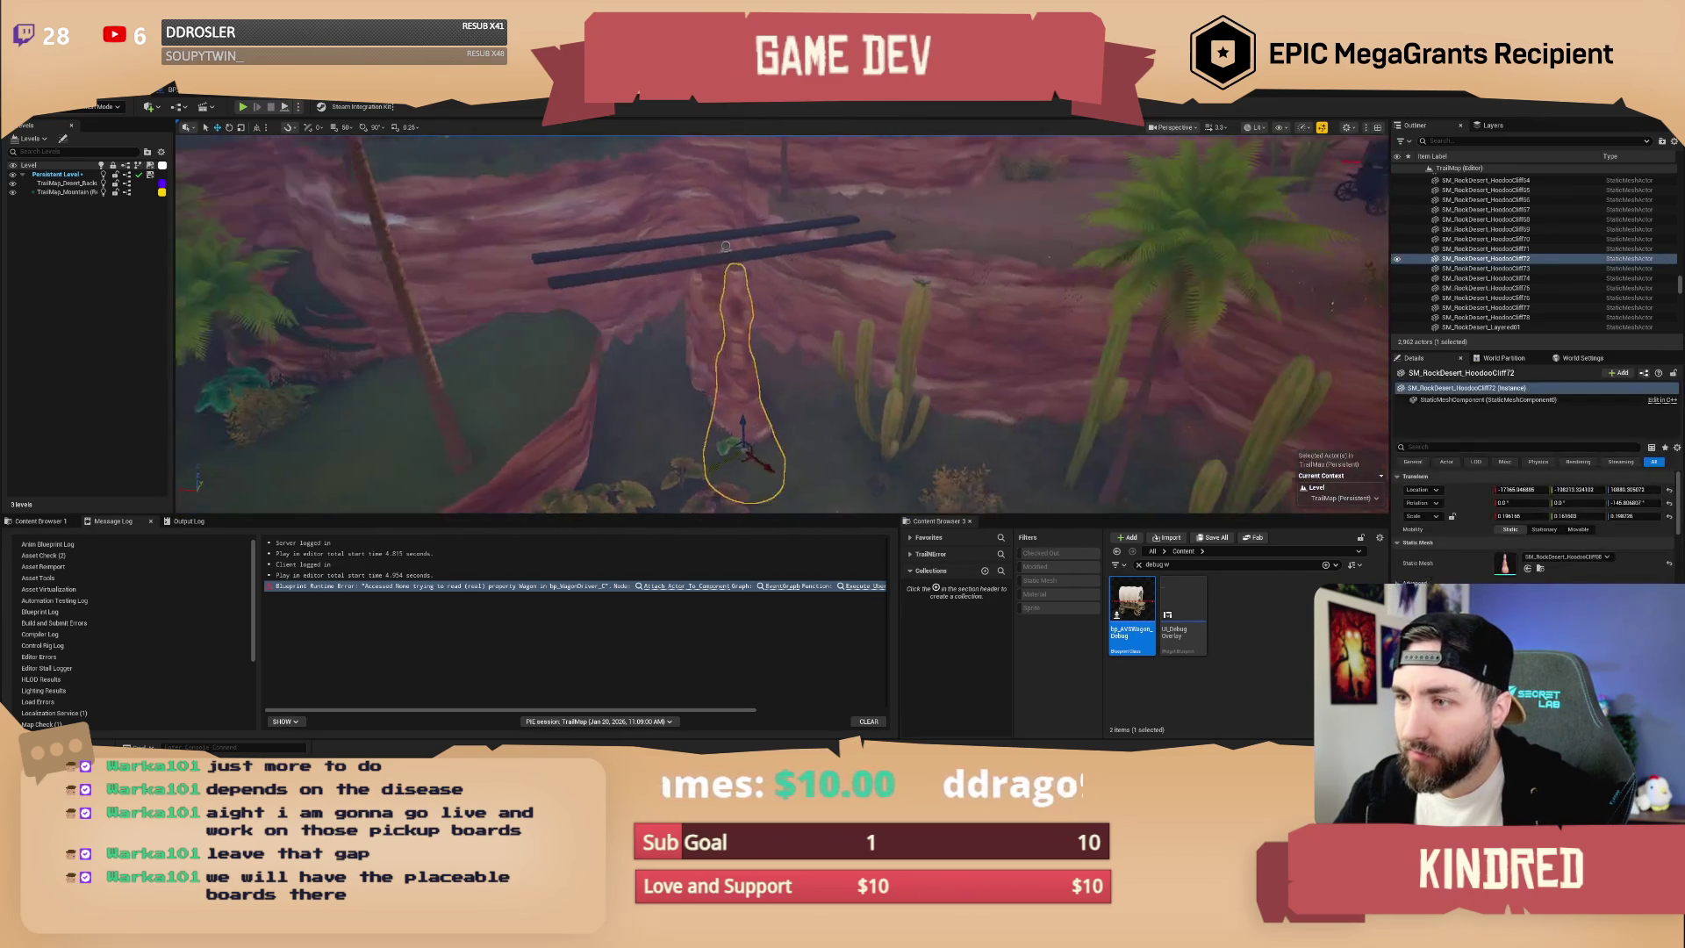
left_click(681, 249, "ctrl")
left_click_drag(834, 293, 769, 330)
key("Escape")
left_click(827, 329)
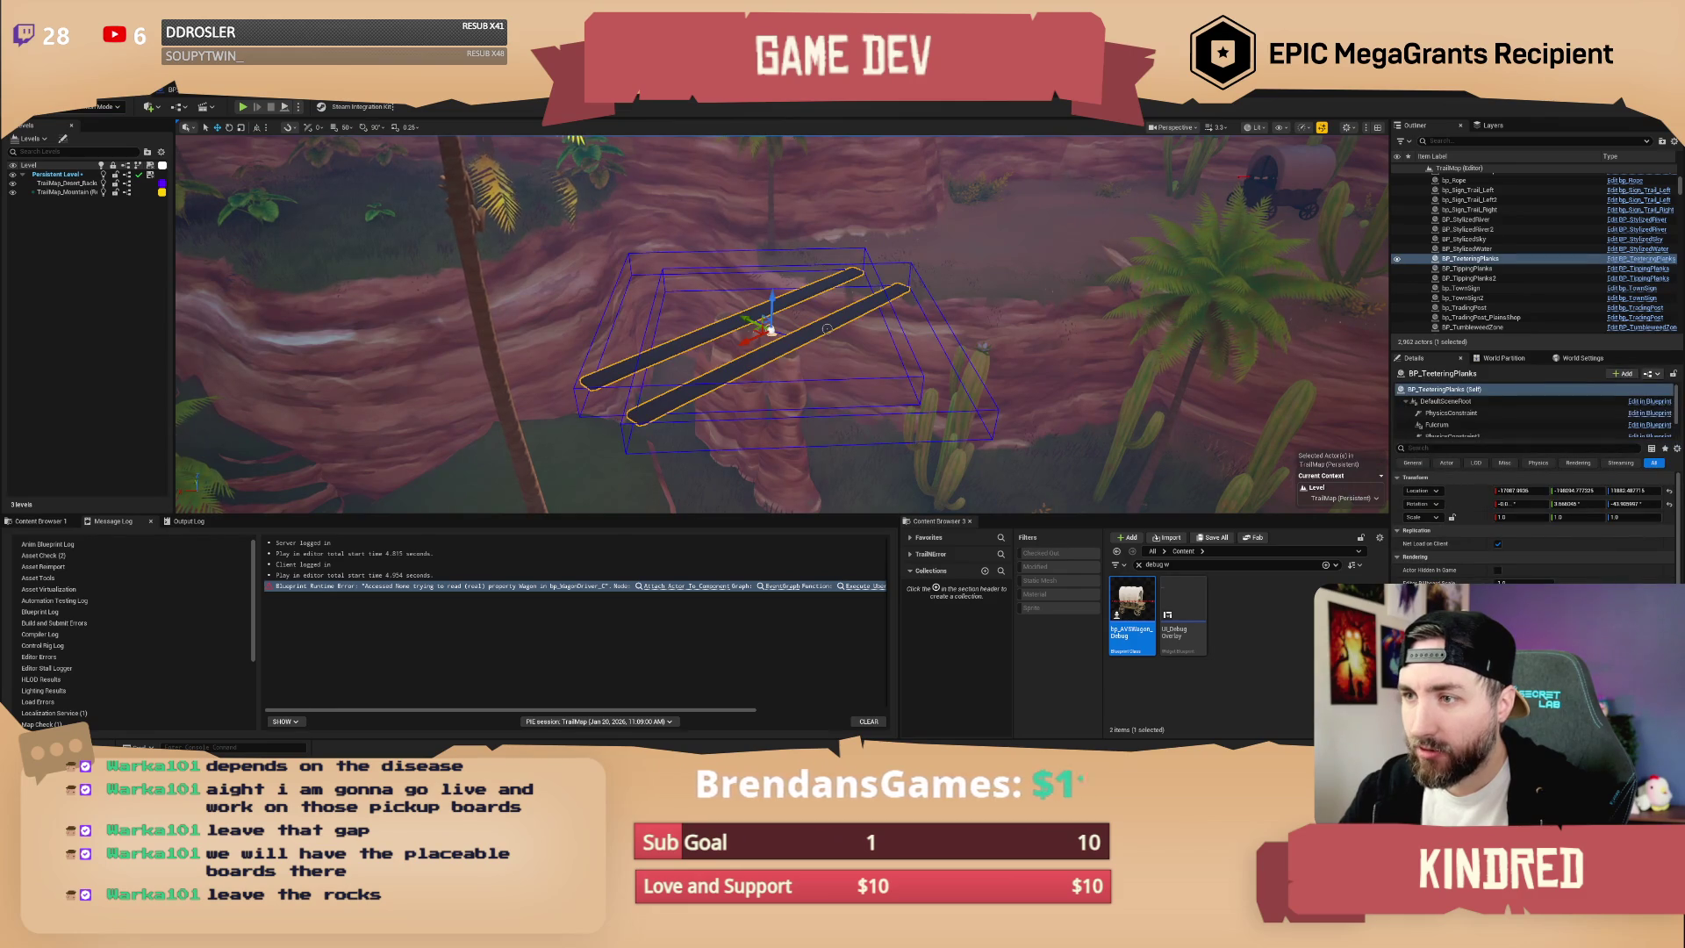
key("Delete")
mouse_move(827, 328)
left_mouse_down()
mouse_move(892, 289)
mouse_move(817, 298)
mouse_move(858, 291)
mouse_move(739, 375)
mouse_move(874, 329)
left_mouse_up()
left_click(807, 334)
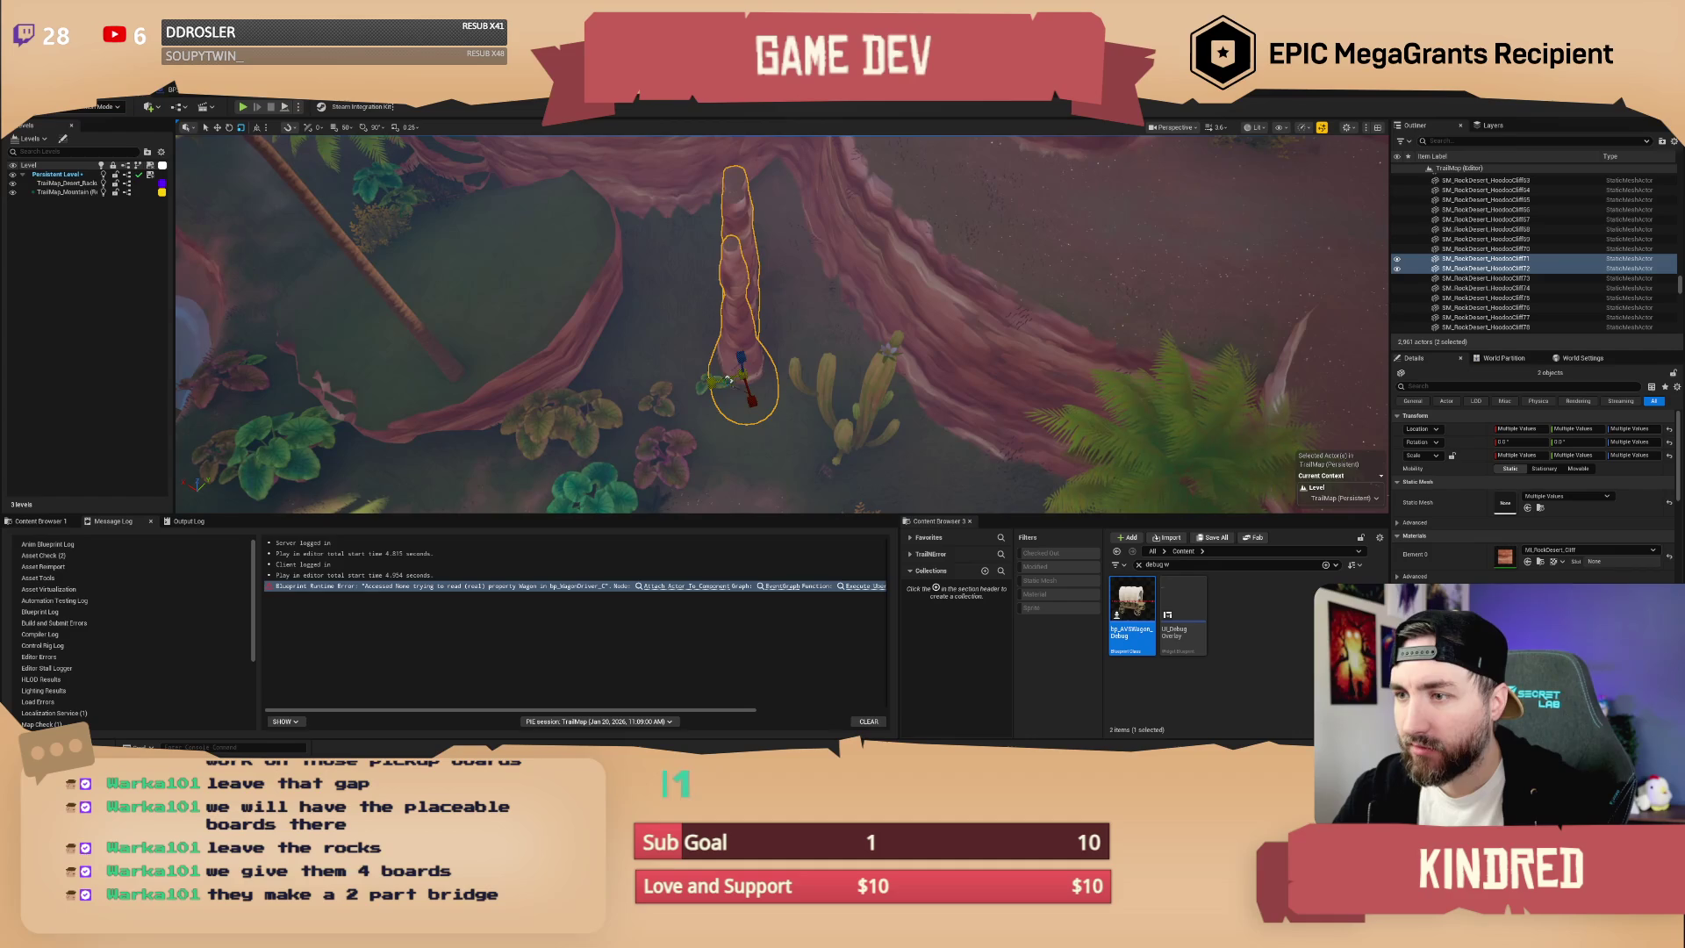
- Scale up both hoodoo pillars, nudge the upper one down-right, and enlarge the smaller one
left_click_drag(737, 387, 742, 377)
left_click(743, 213)
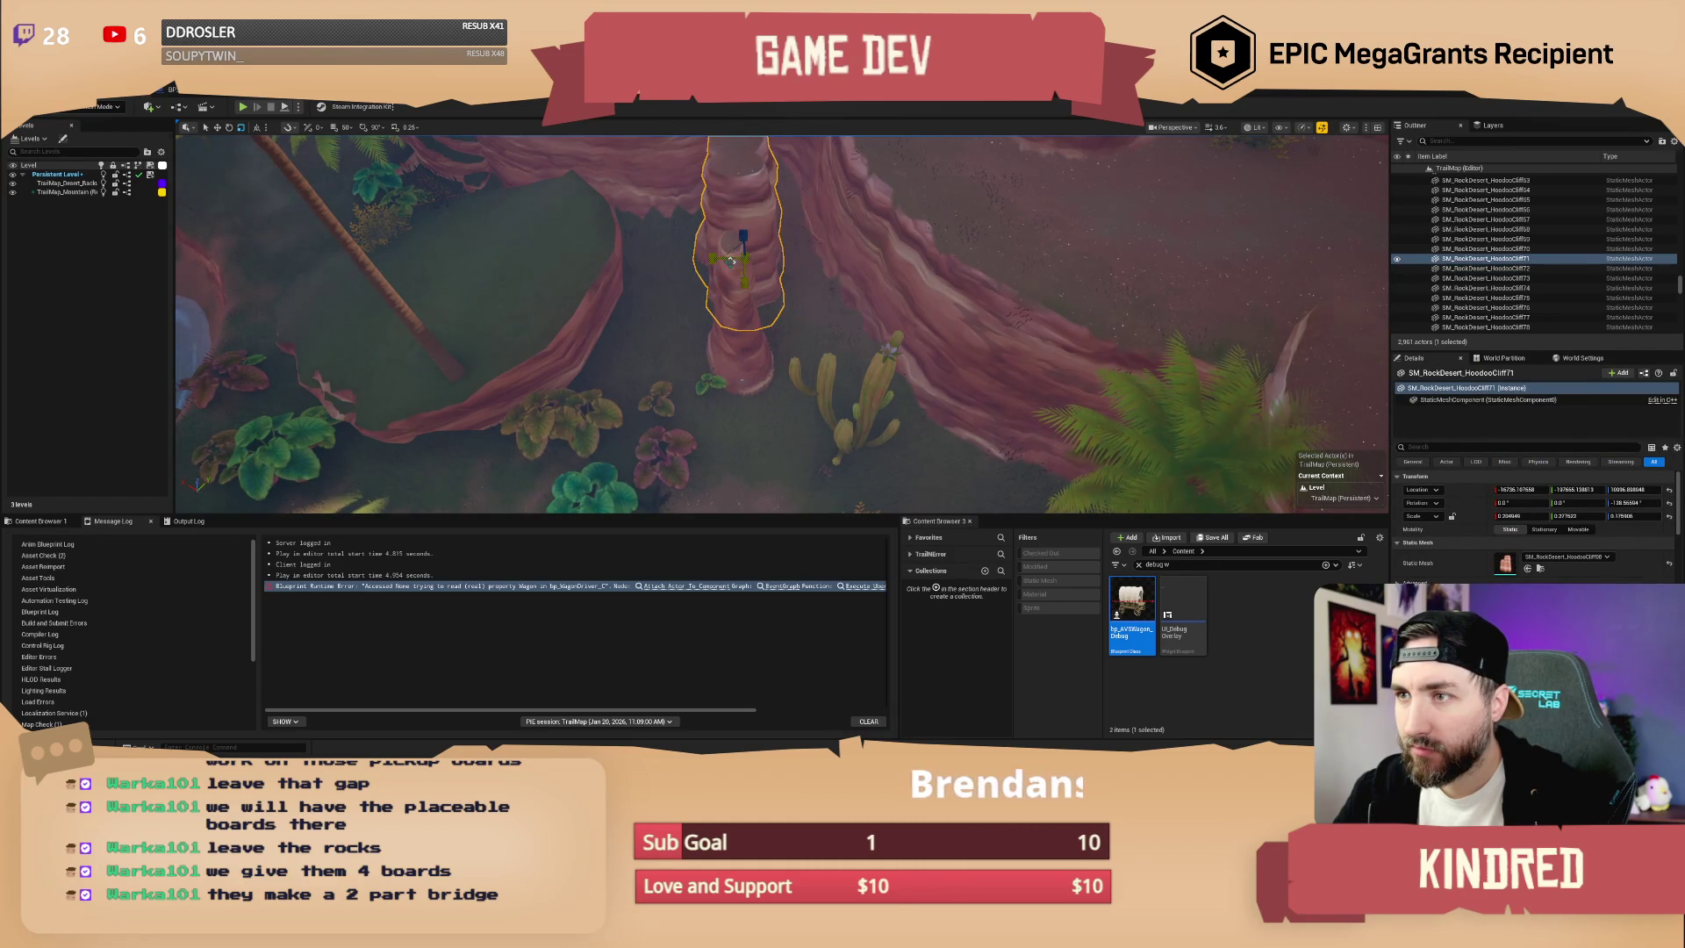
left_click_drag(733, 269, 763, 271)
left_click_drag(686, 335, 712, 360)
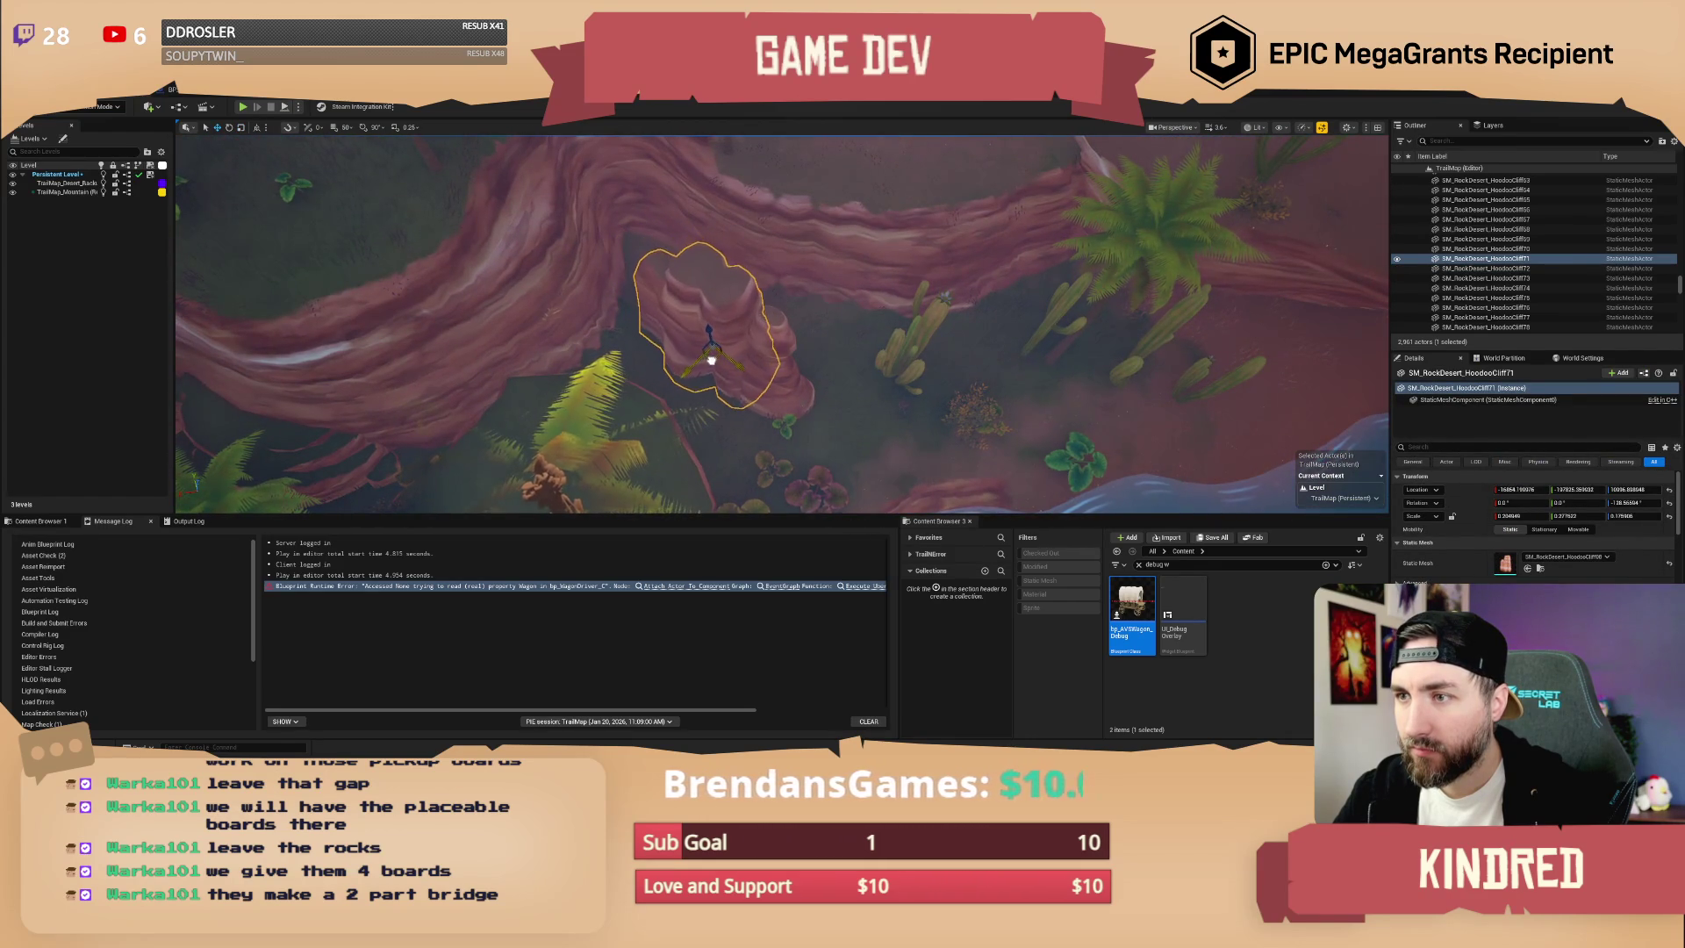
left_click(768, 360)
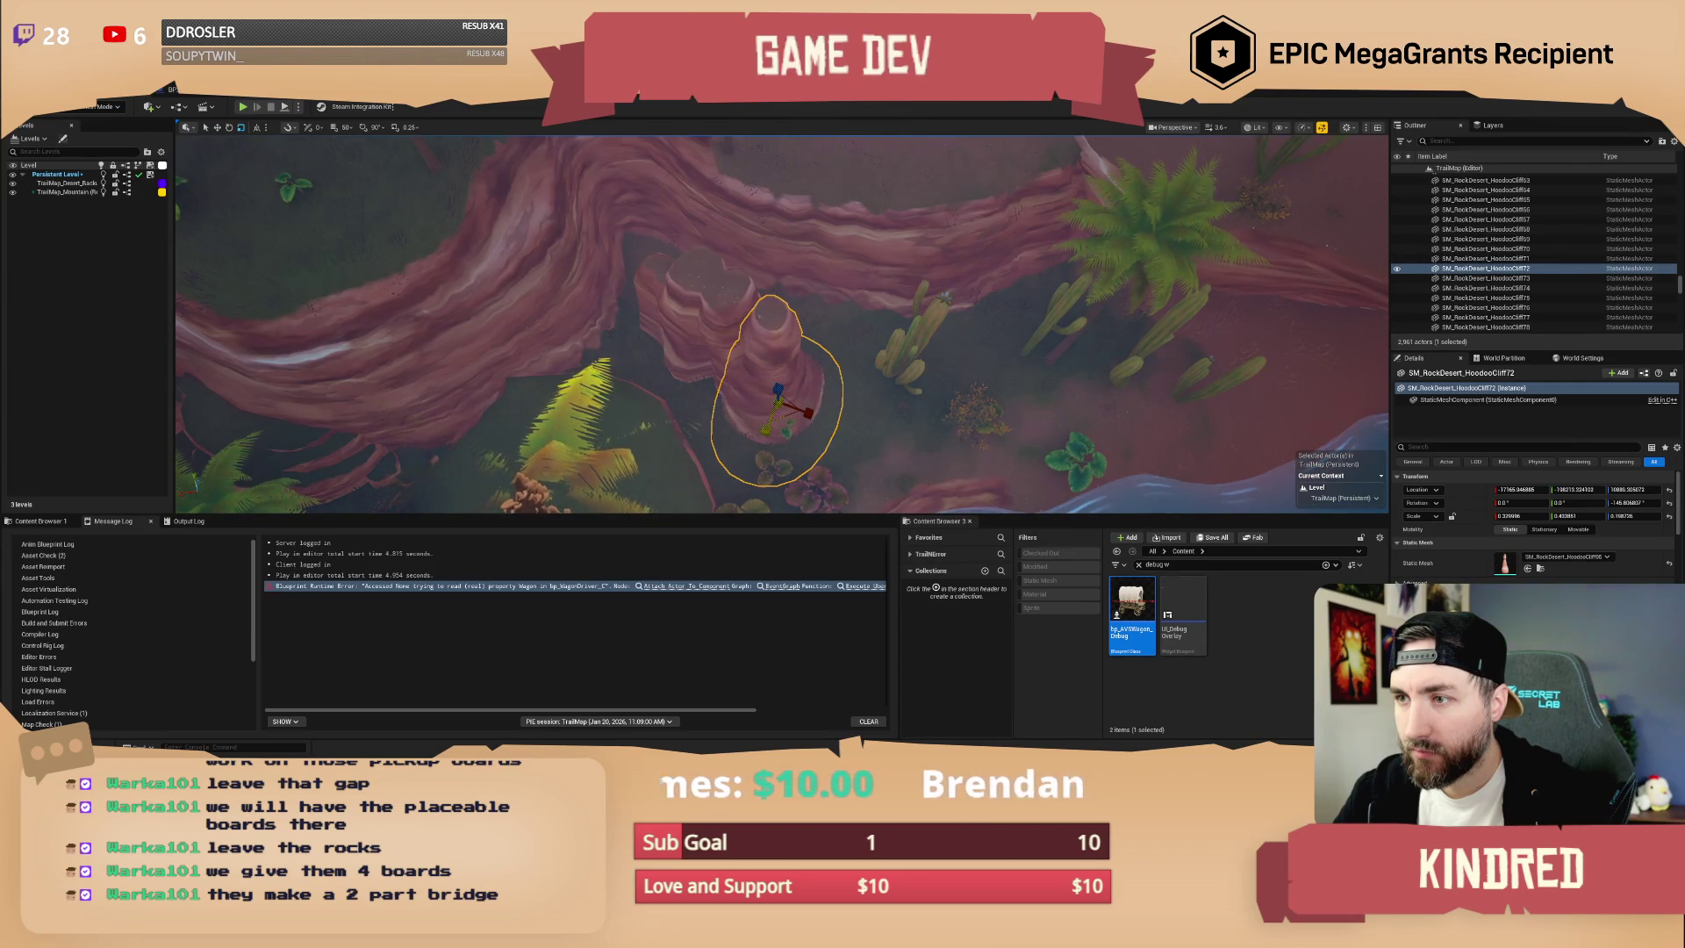
mouse_move(812, 411)
left_mouse_down()
mouse_move(787, 386)
mouse_move(796, 319)
mouse_move(713, 404)
left_mouse_up()
- Check a hoodoo pillar from a new angle and save the TrailMap level
key("Escape")
left_click(796, 319)
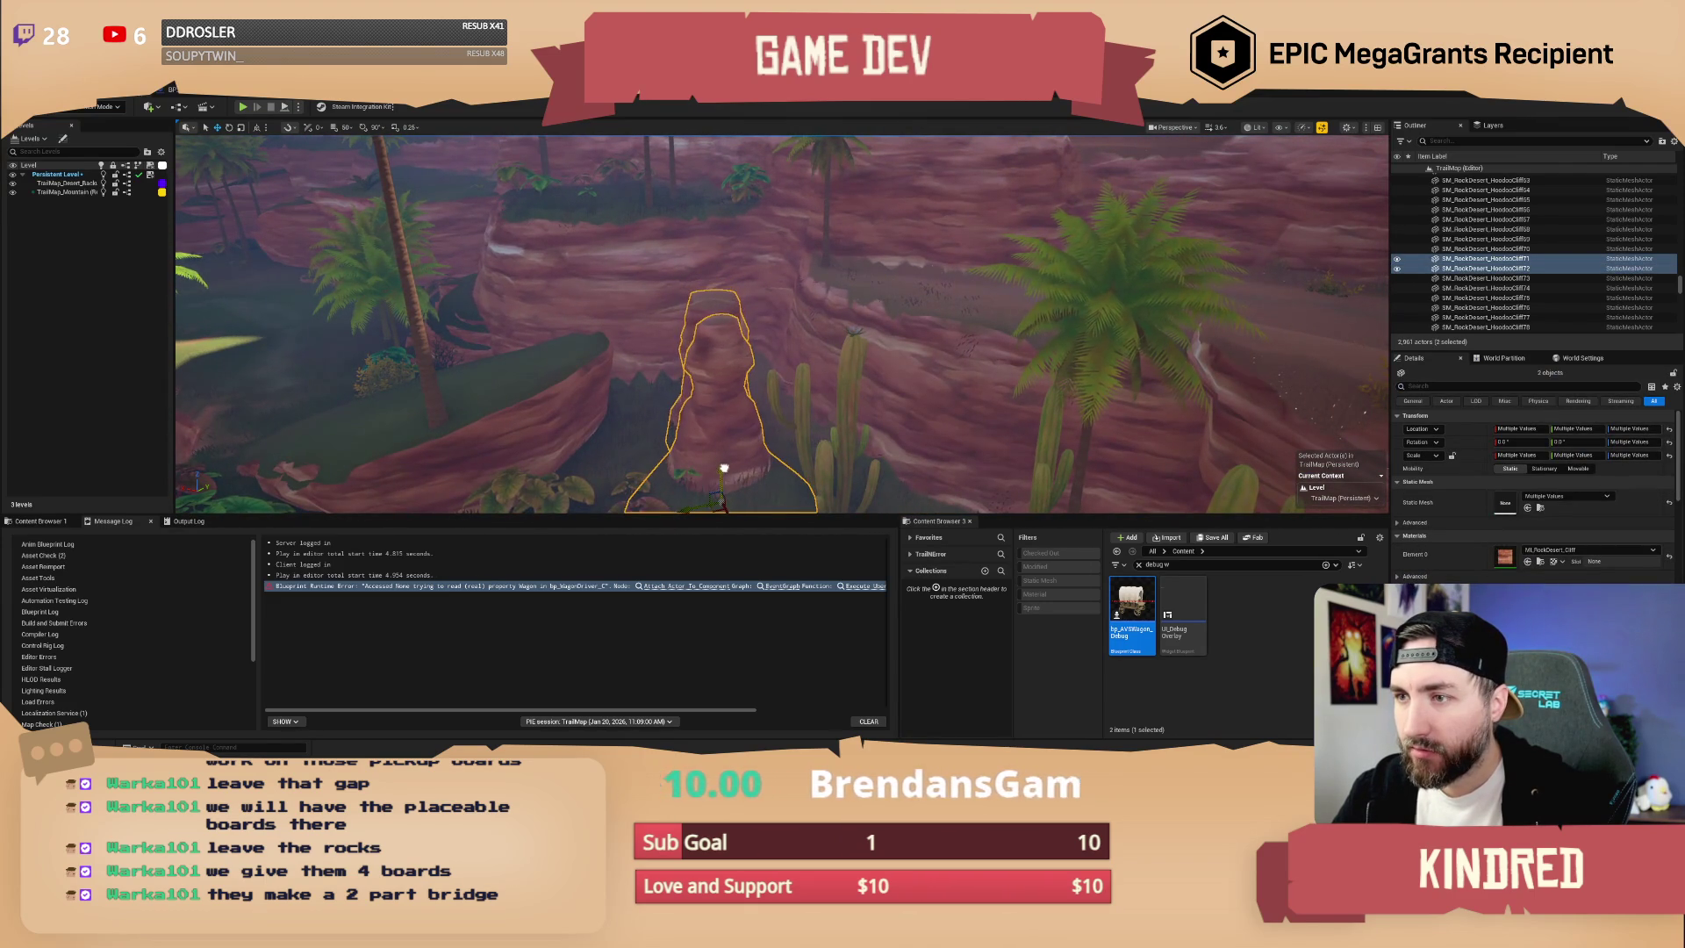
key("Escape")
mouse_move(724, 468)
left_mouse_down()
mouse_move(828, 254)
mouse_move(895, 289)
left_mouse_up()
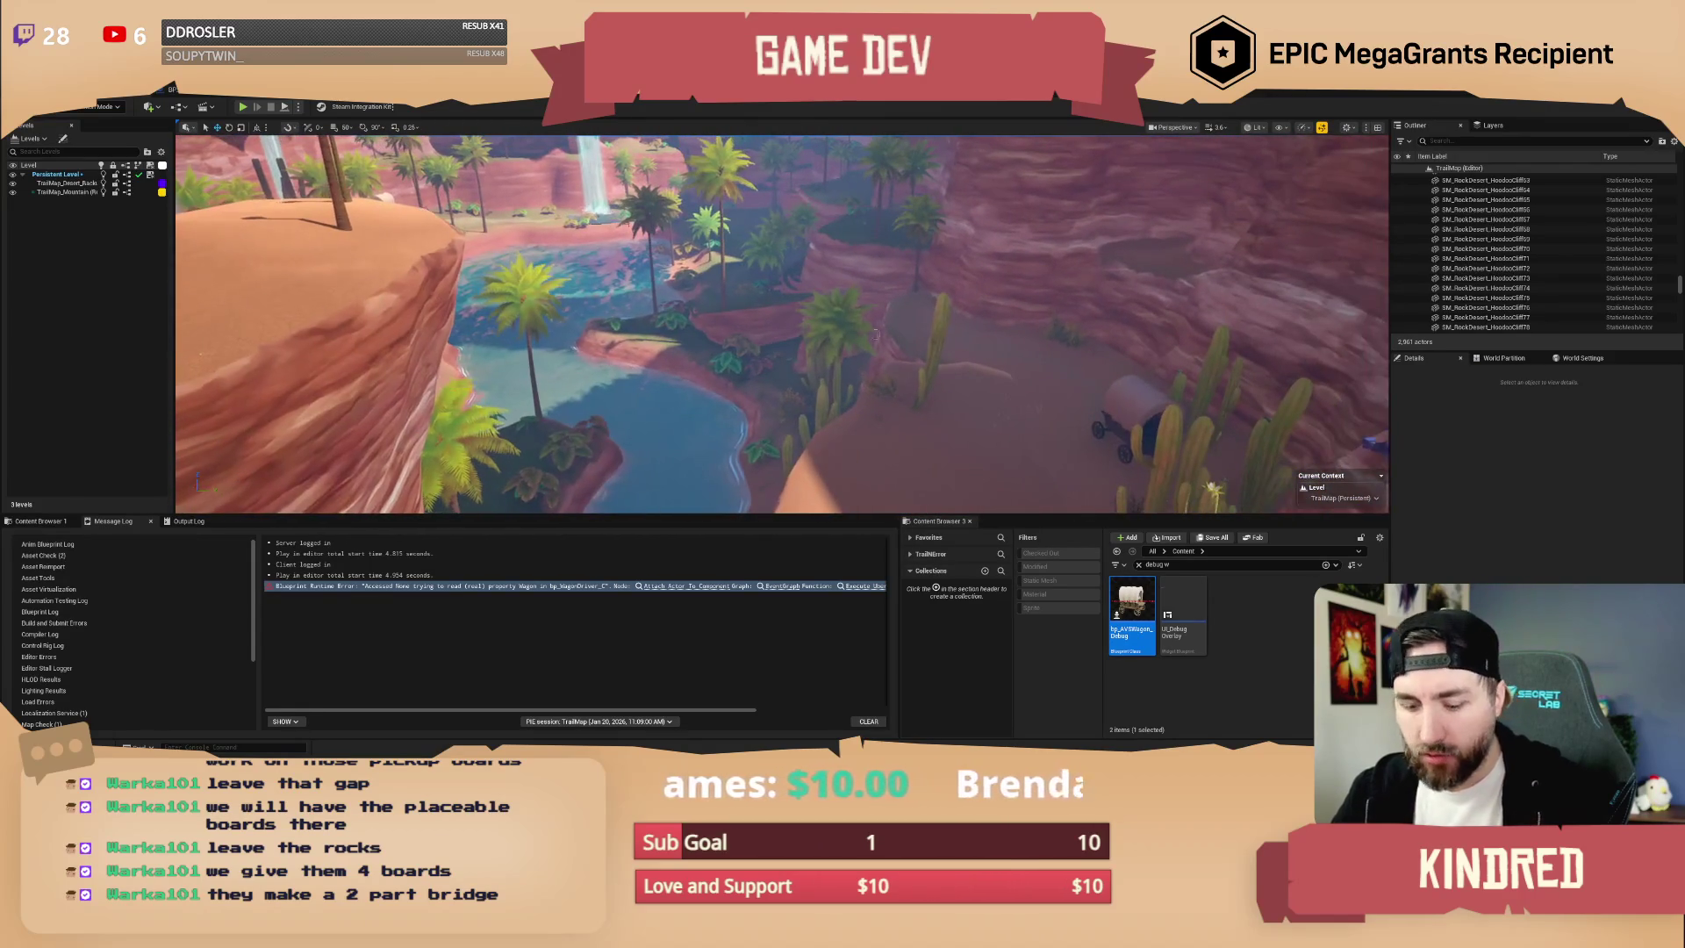
key("ctrl+s")
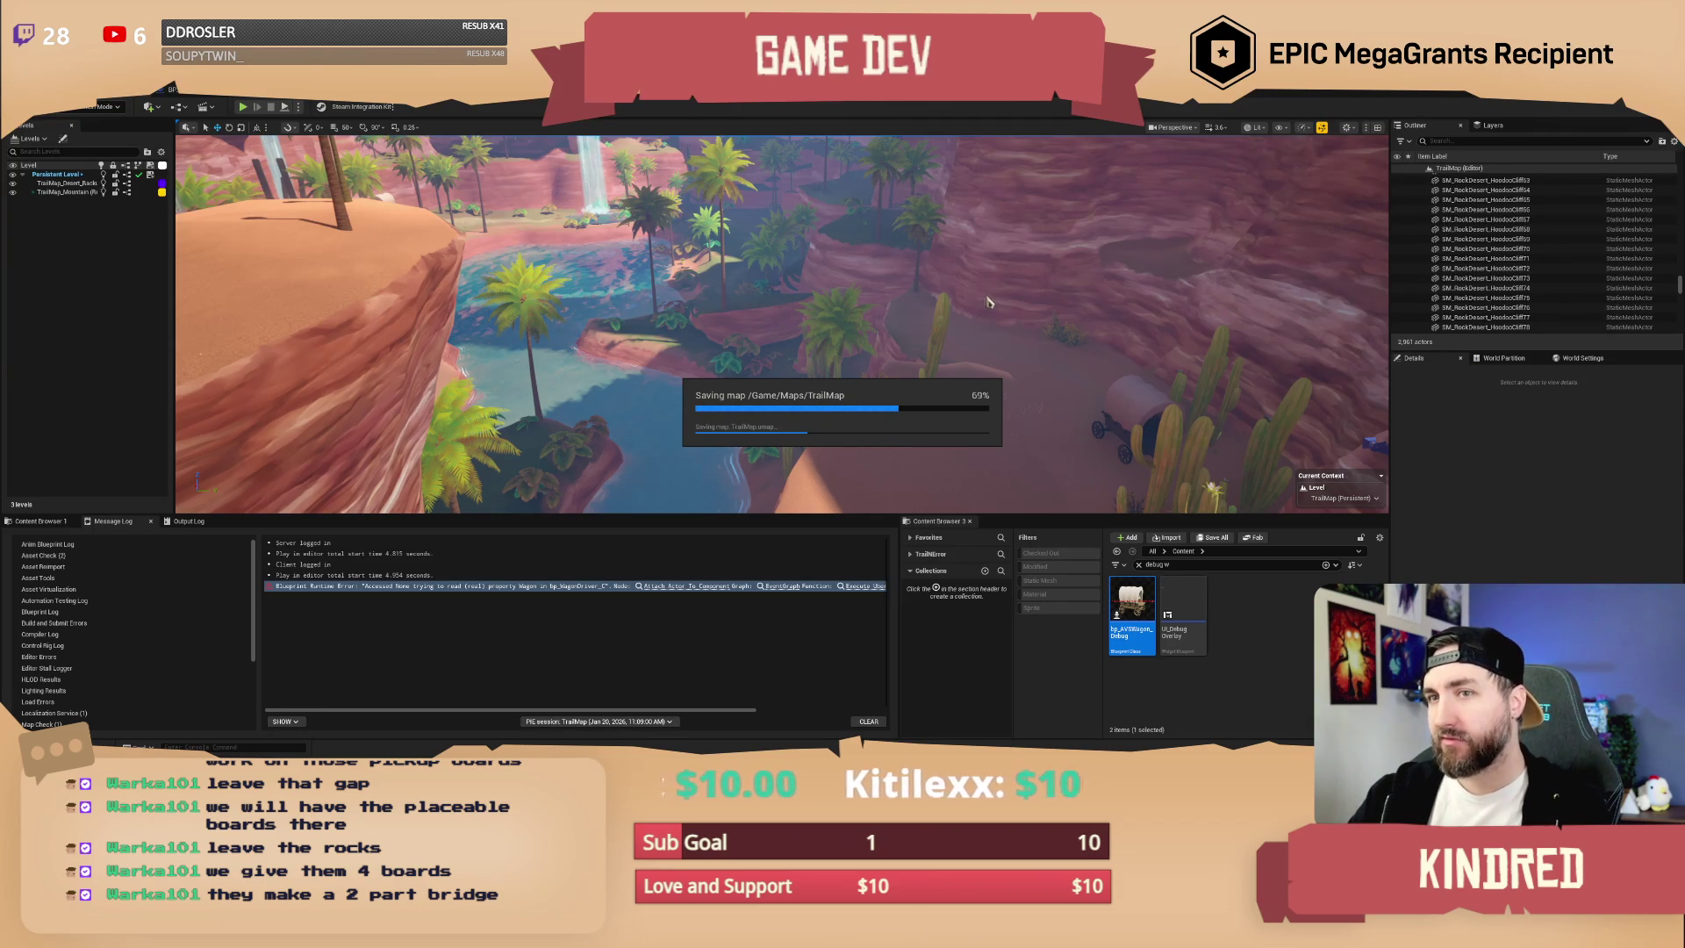
- Pull the view back over the waterfall canyon while the map save completes
mouse_move(1009, 282)
left_mouse_down()
mouse_move(1000, 325)
mouse_move(1020, 227)
mouse_move(935, 182)
left_mouse_up()
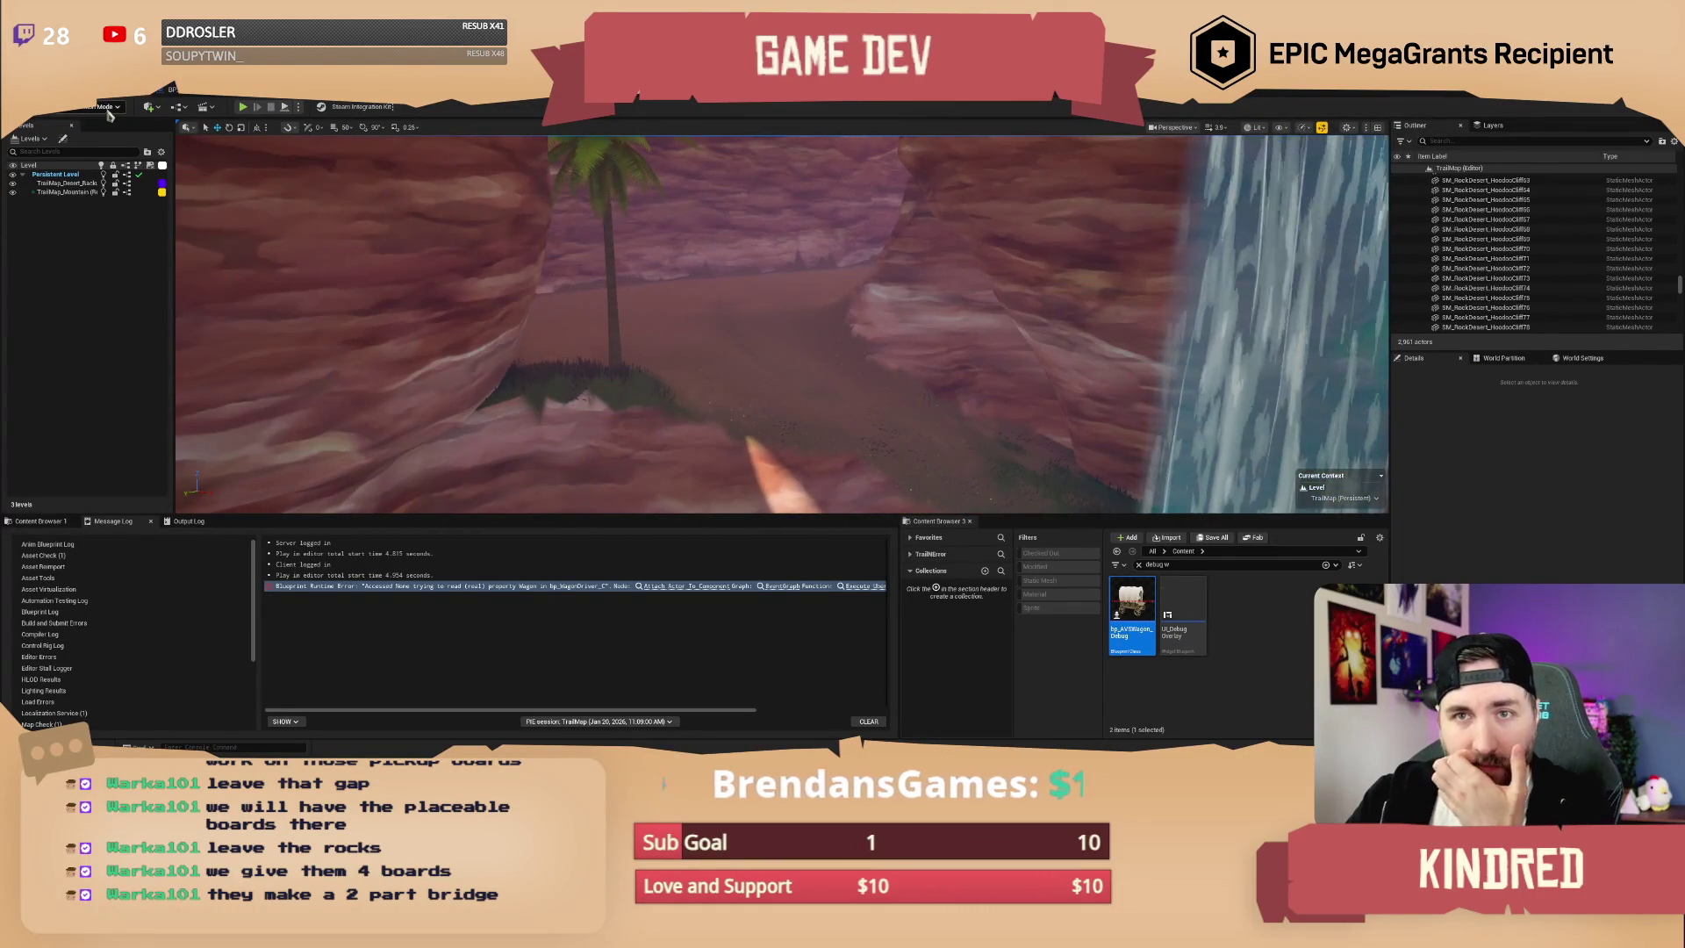
- Locate the cliff's mesh among the desert rock assets and widen the Content Browser
left_click(900, 322)
left_click(1089, 334)
key("ctrl+b")
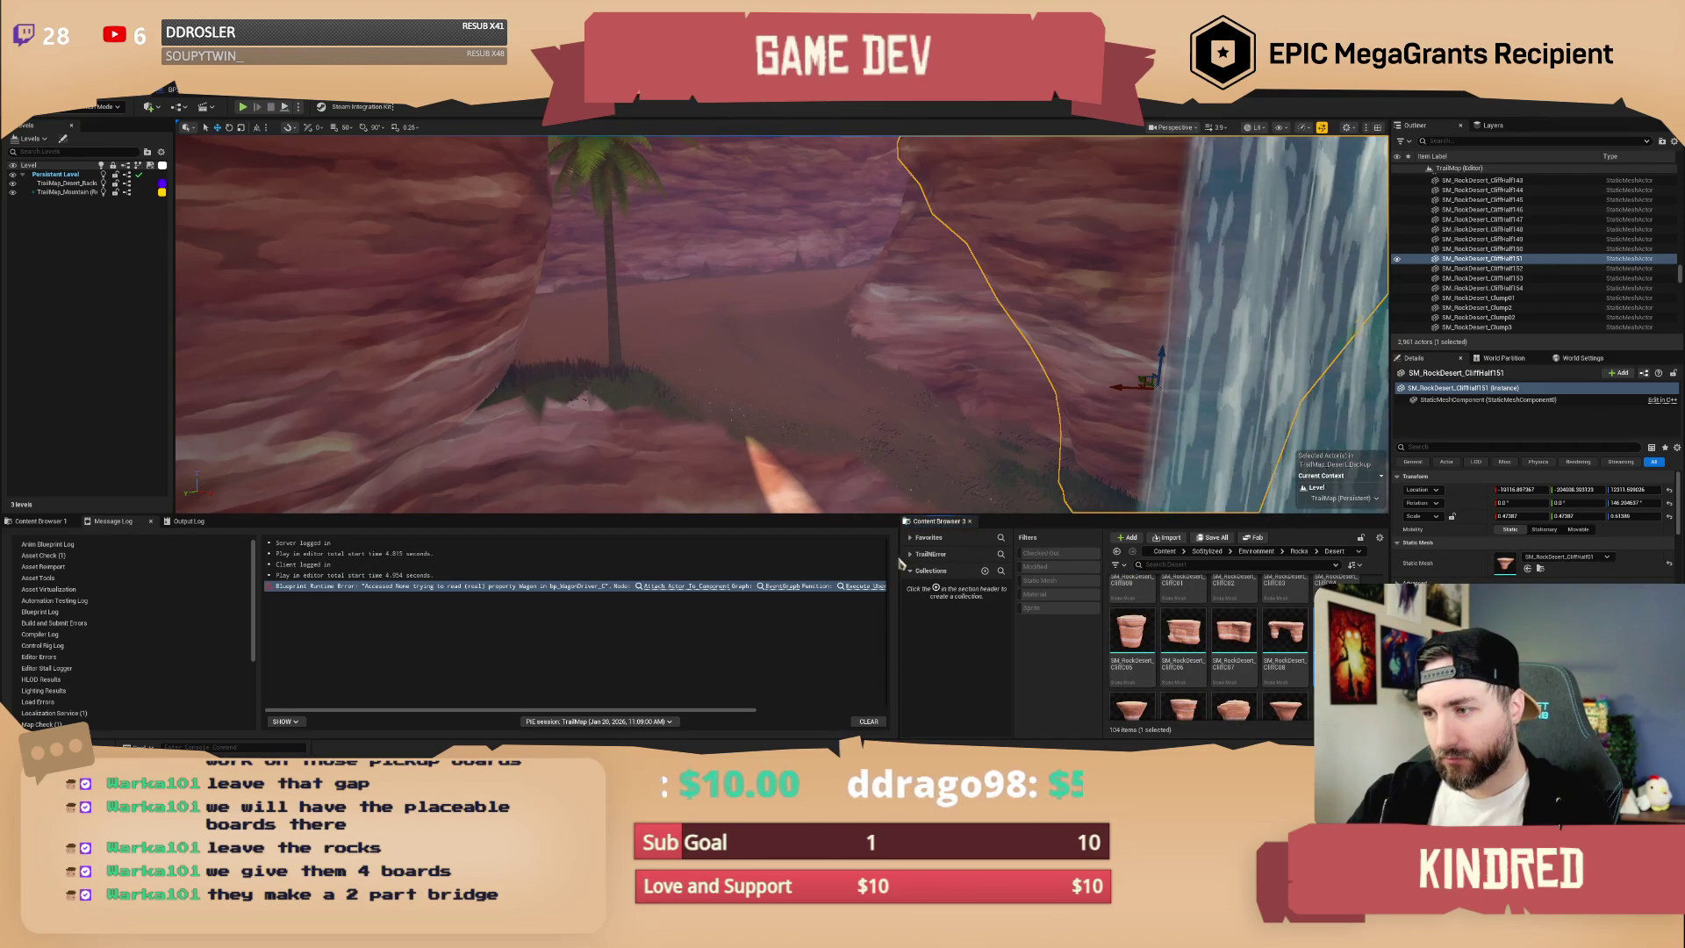
left_click_drag(899, 555, 588, 555)
scroll(1175, 642, "down", 5)
scroll(1175, 641, "up", 1)
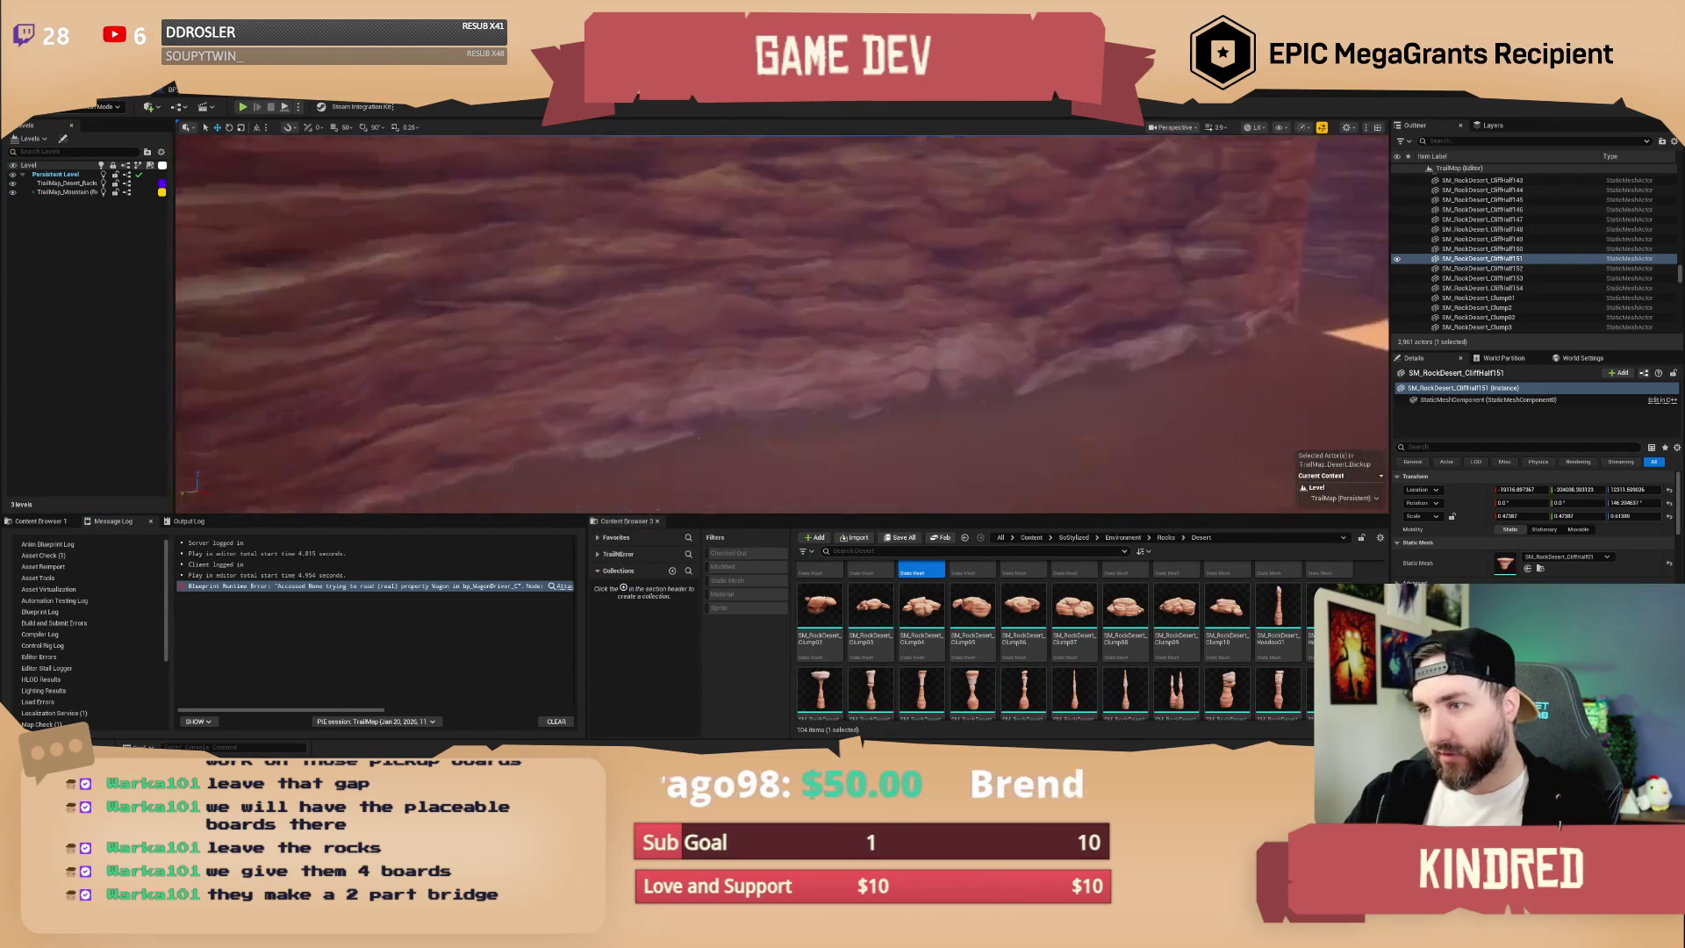
- Place Clump10 and Clump05 rocks, scaling the new clump to about 2.6 and rotating it
mouse_move(1227, 605)
left_mouse_down()
mouse_move(872, 414)
mouse_move(873, 346)
mouse_move(910, 326)
left_mouse_up()
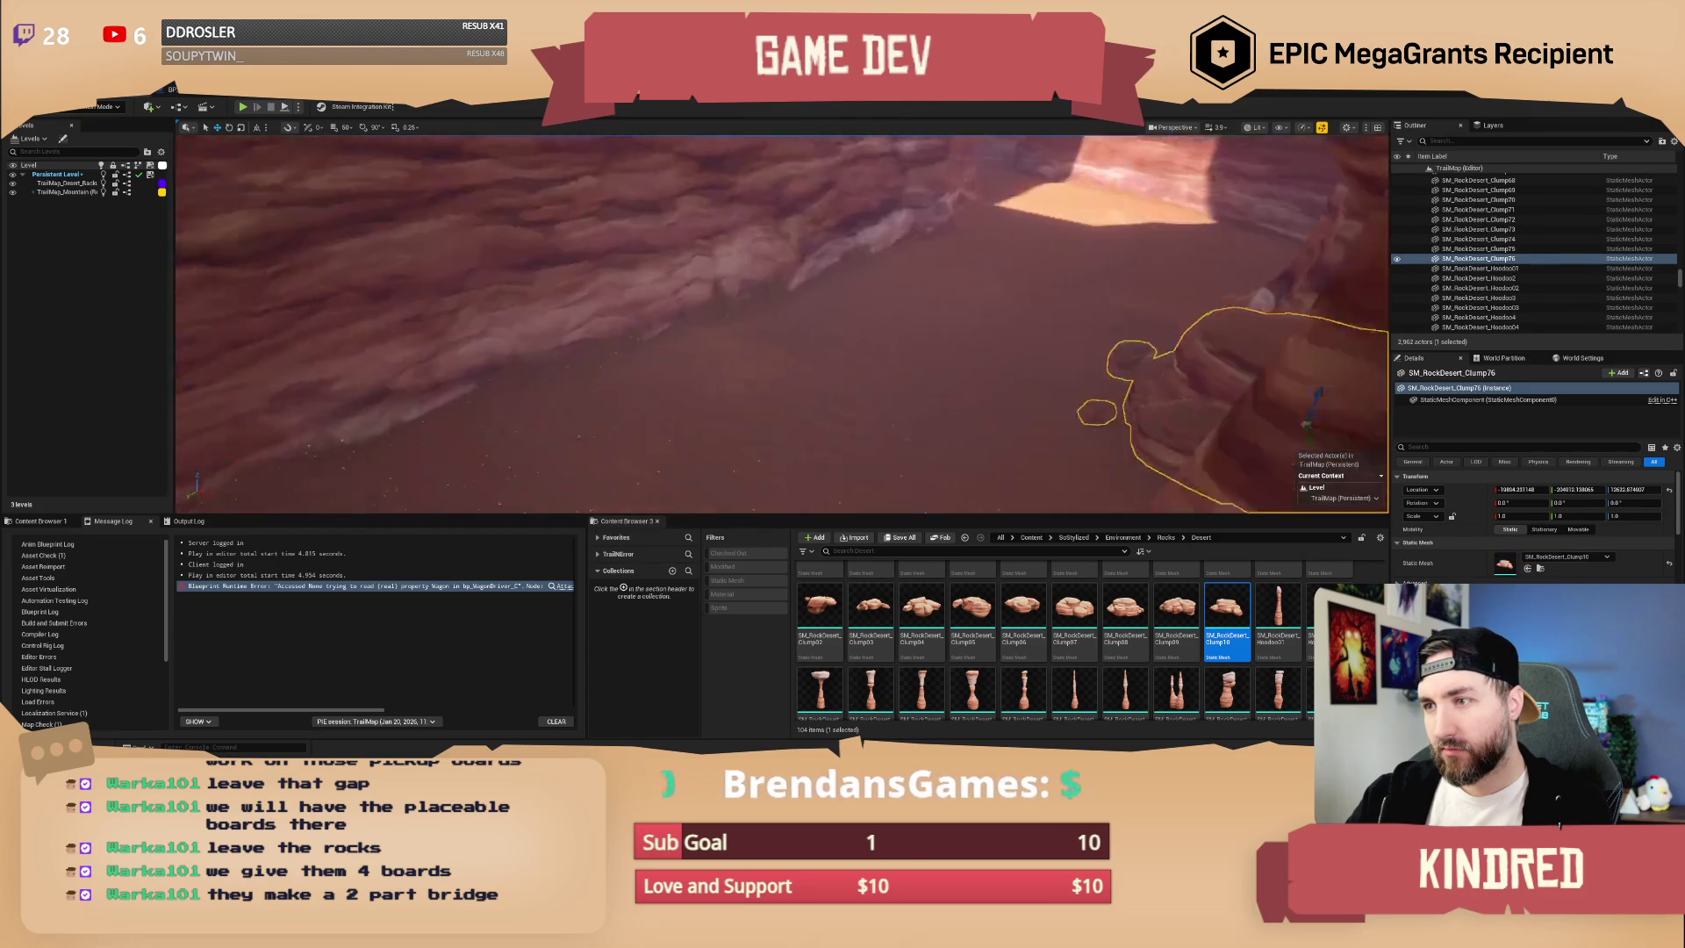
mouse_move(973, 605)
left_mouse_down()
mouse_move(710, 336)
mouse_move(721, 375)
left_mouse_up()
mouse_move(705, 313)
left_mouse_down()
mouse_move(703, 268)
mouse_move(714, 319)
mouse_move(691, 313)
mouse_move(702, 293)
mouse_move(702, 308)
left_mouse_up()
key("e")
key("Escape")
key("w")
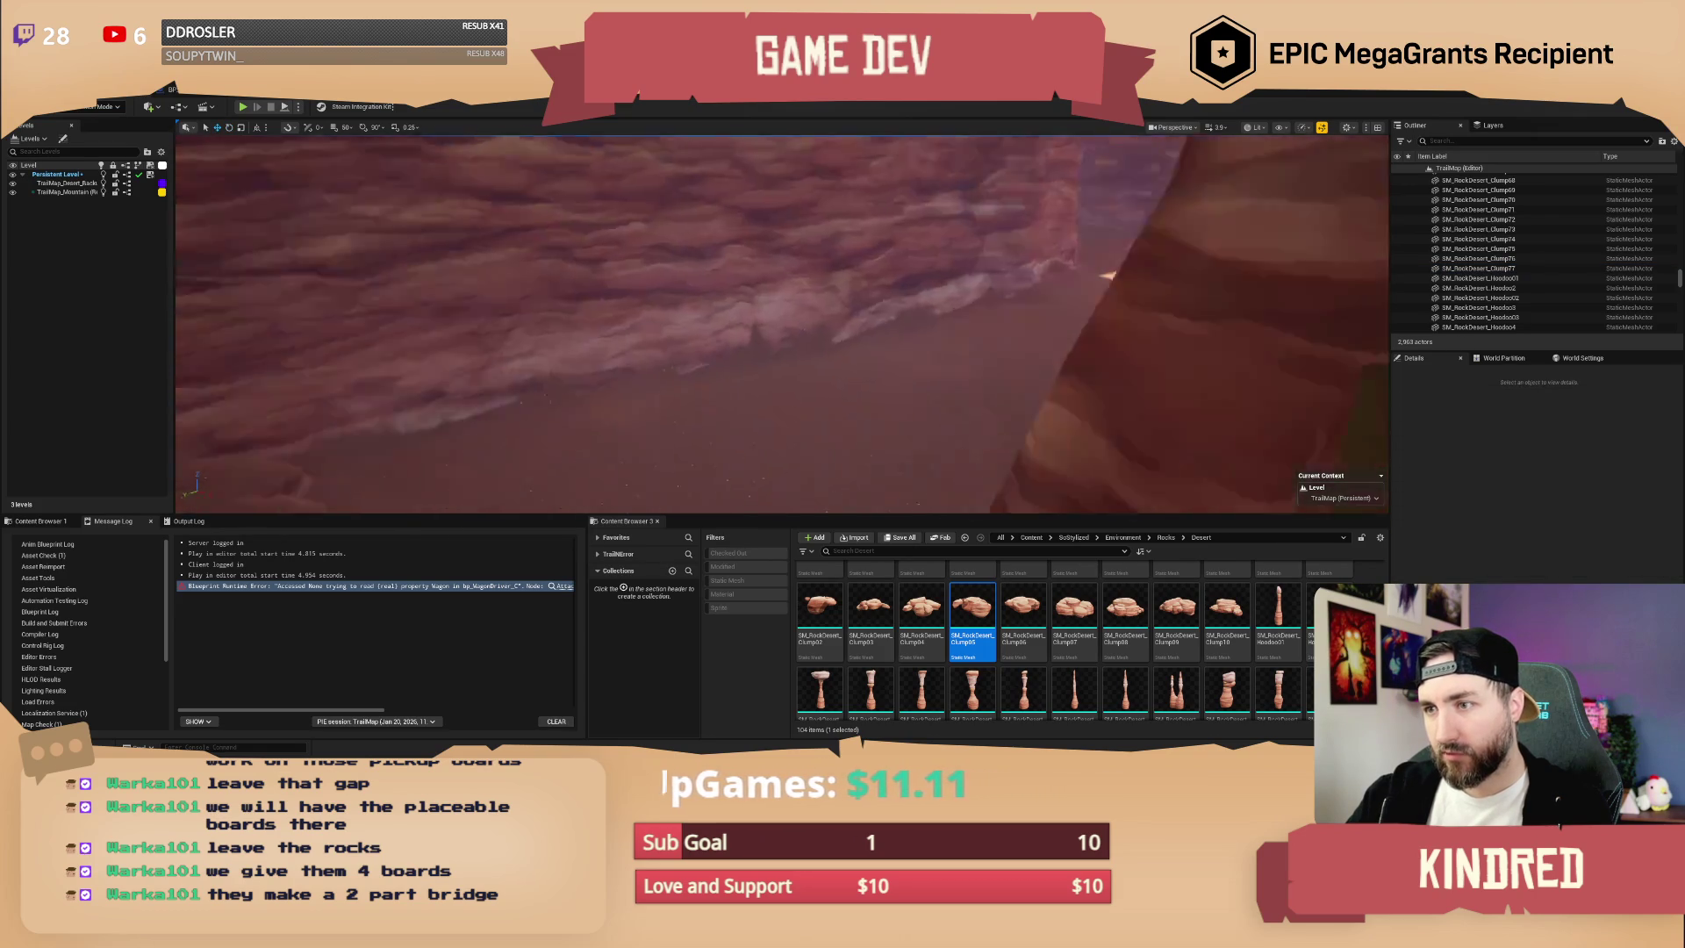
- Place Clump07 and Clump08 rocks, scaling one to about 2.57 and rotating Clump78
left_click_drag(1088, 593, 876, 354)
left_click_drag(1125, 606, 884, 339)
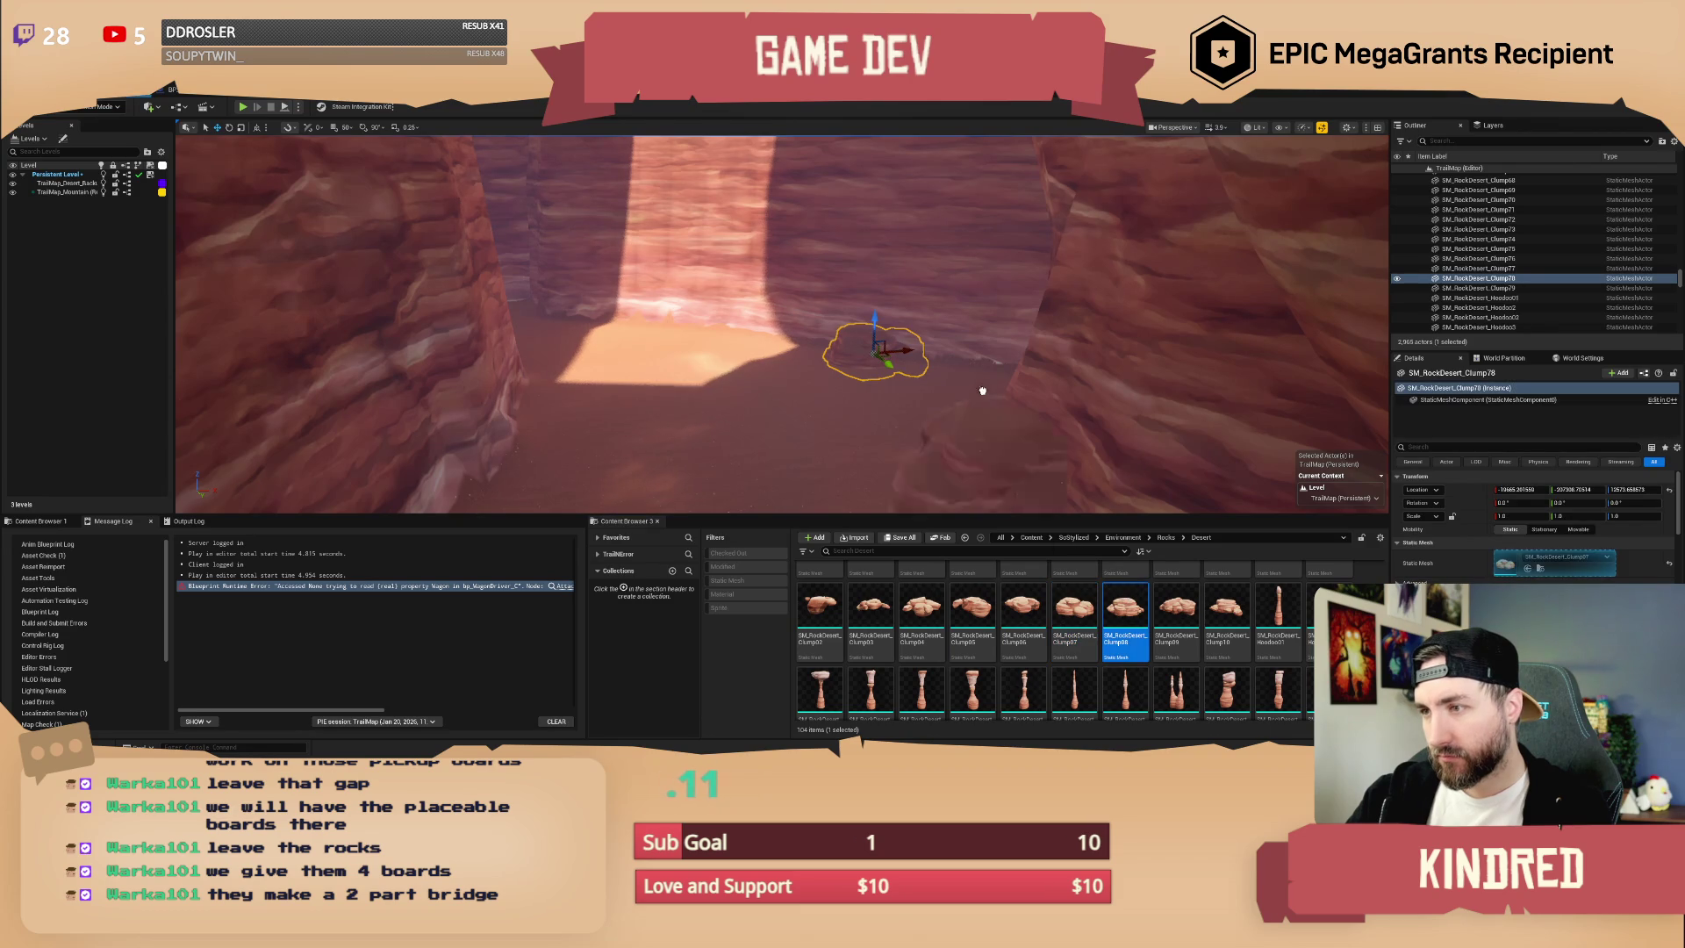
key("f")
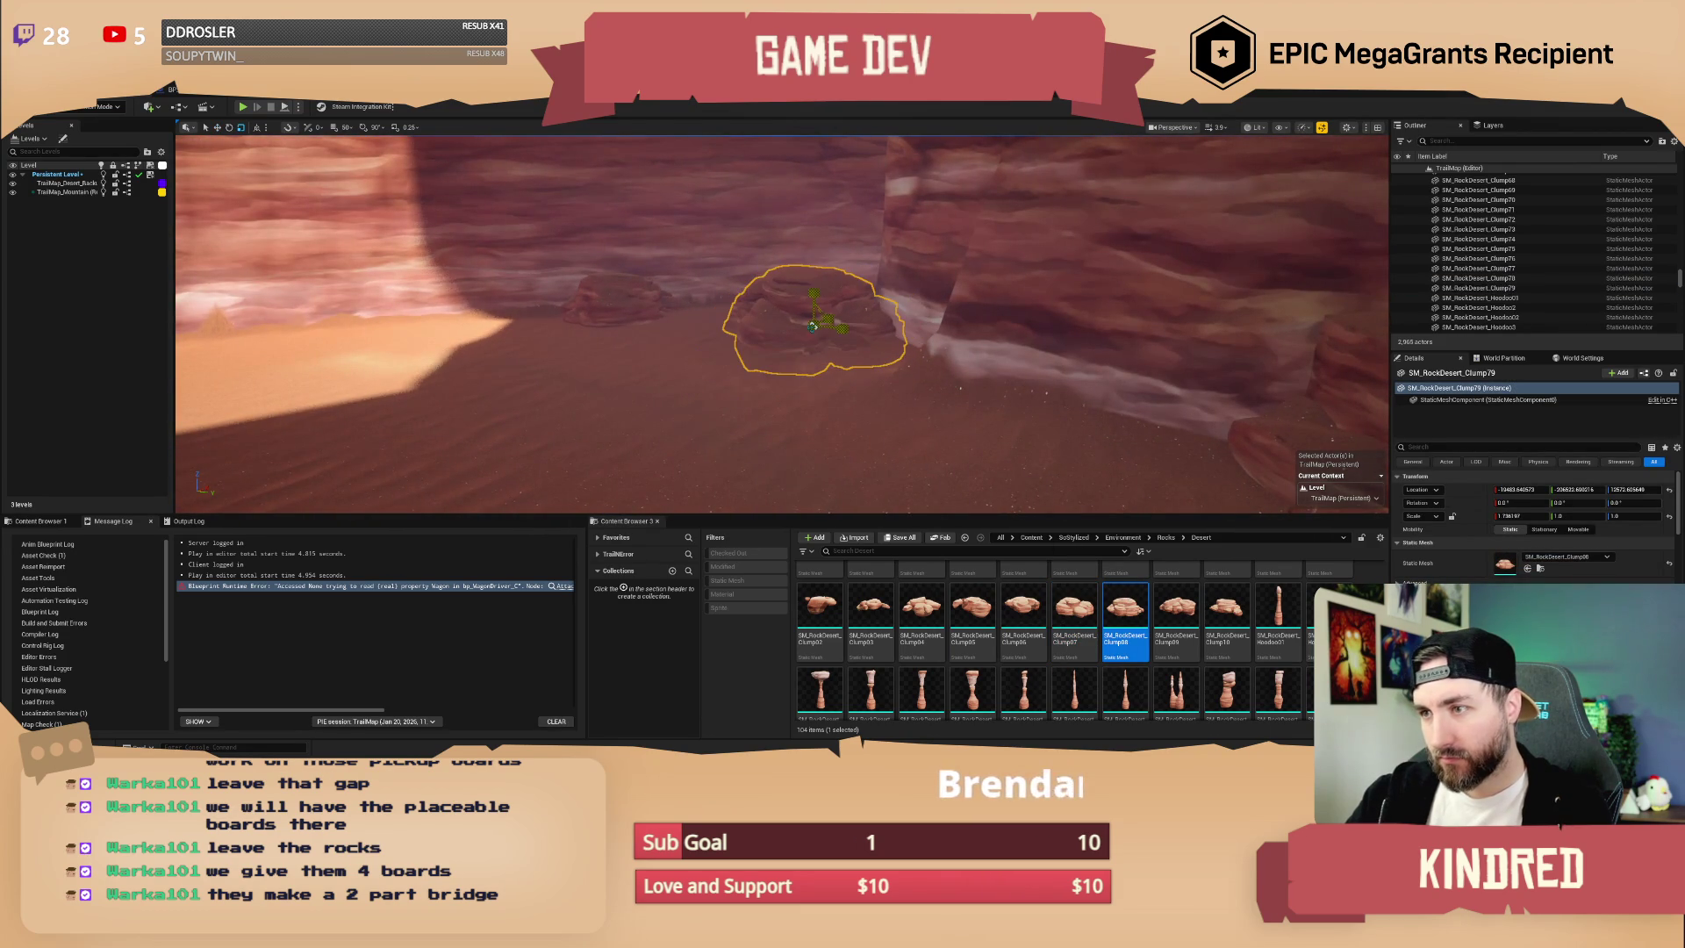
mouse_move(816, 323)
left_mouse_down()
mouse_move(886, 263)
mouse_move(818, 328)
mouse_move(847, 304)
left_mouse_up()
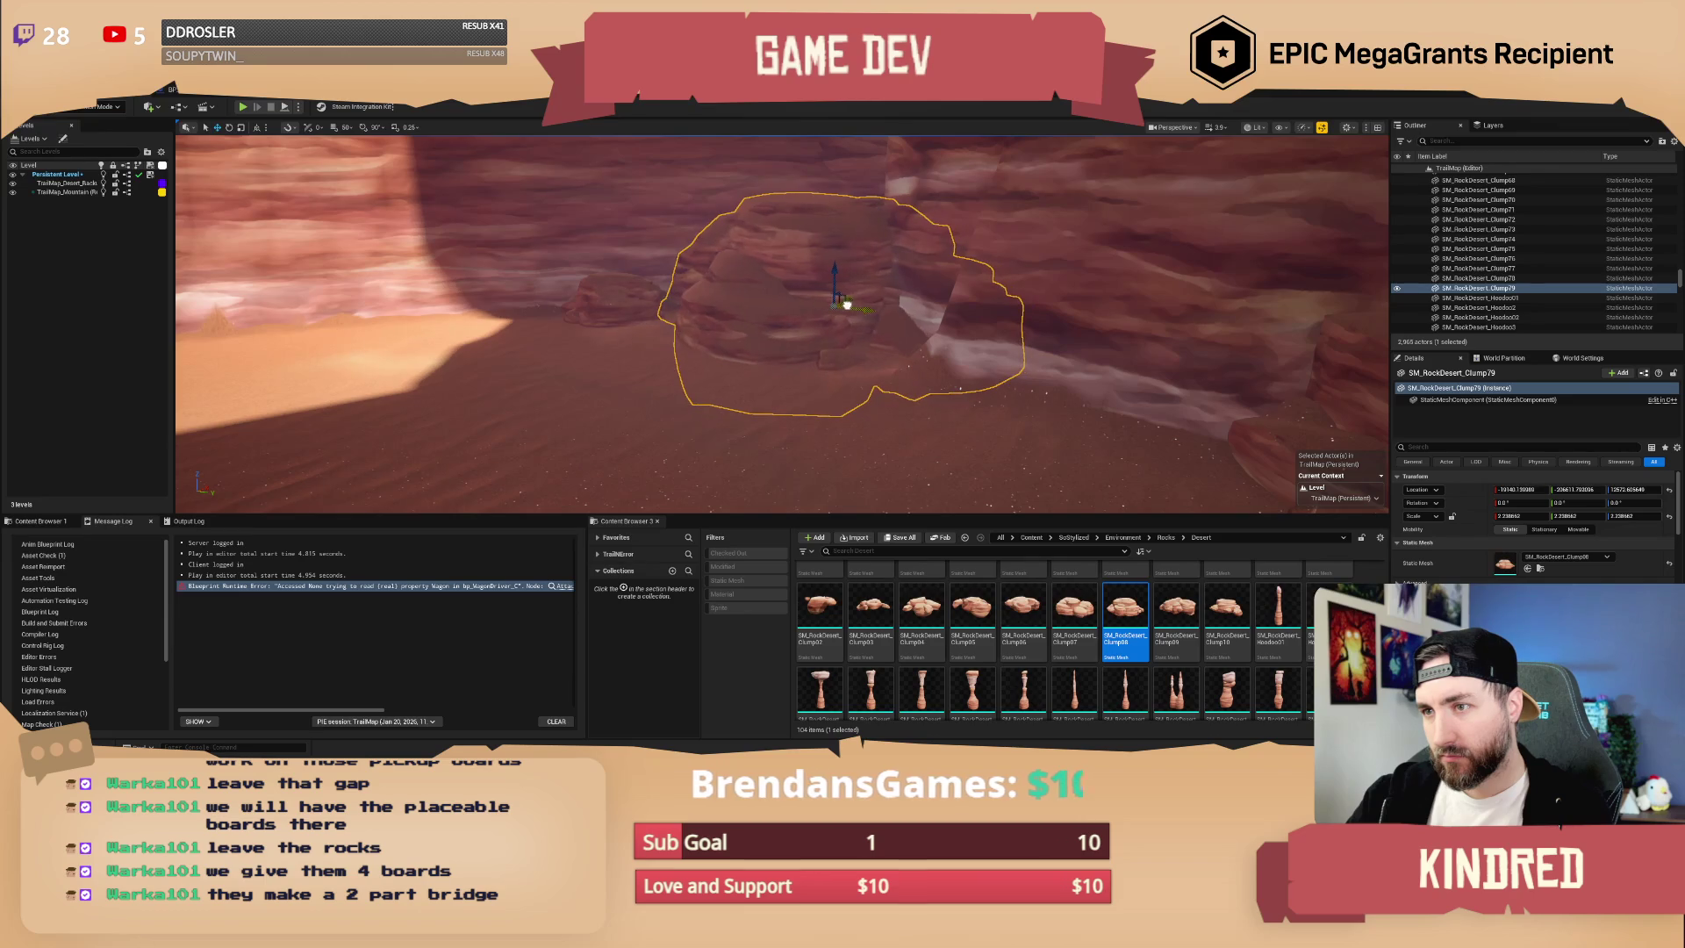
left_click(628, 331)
key("e")
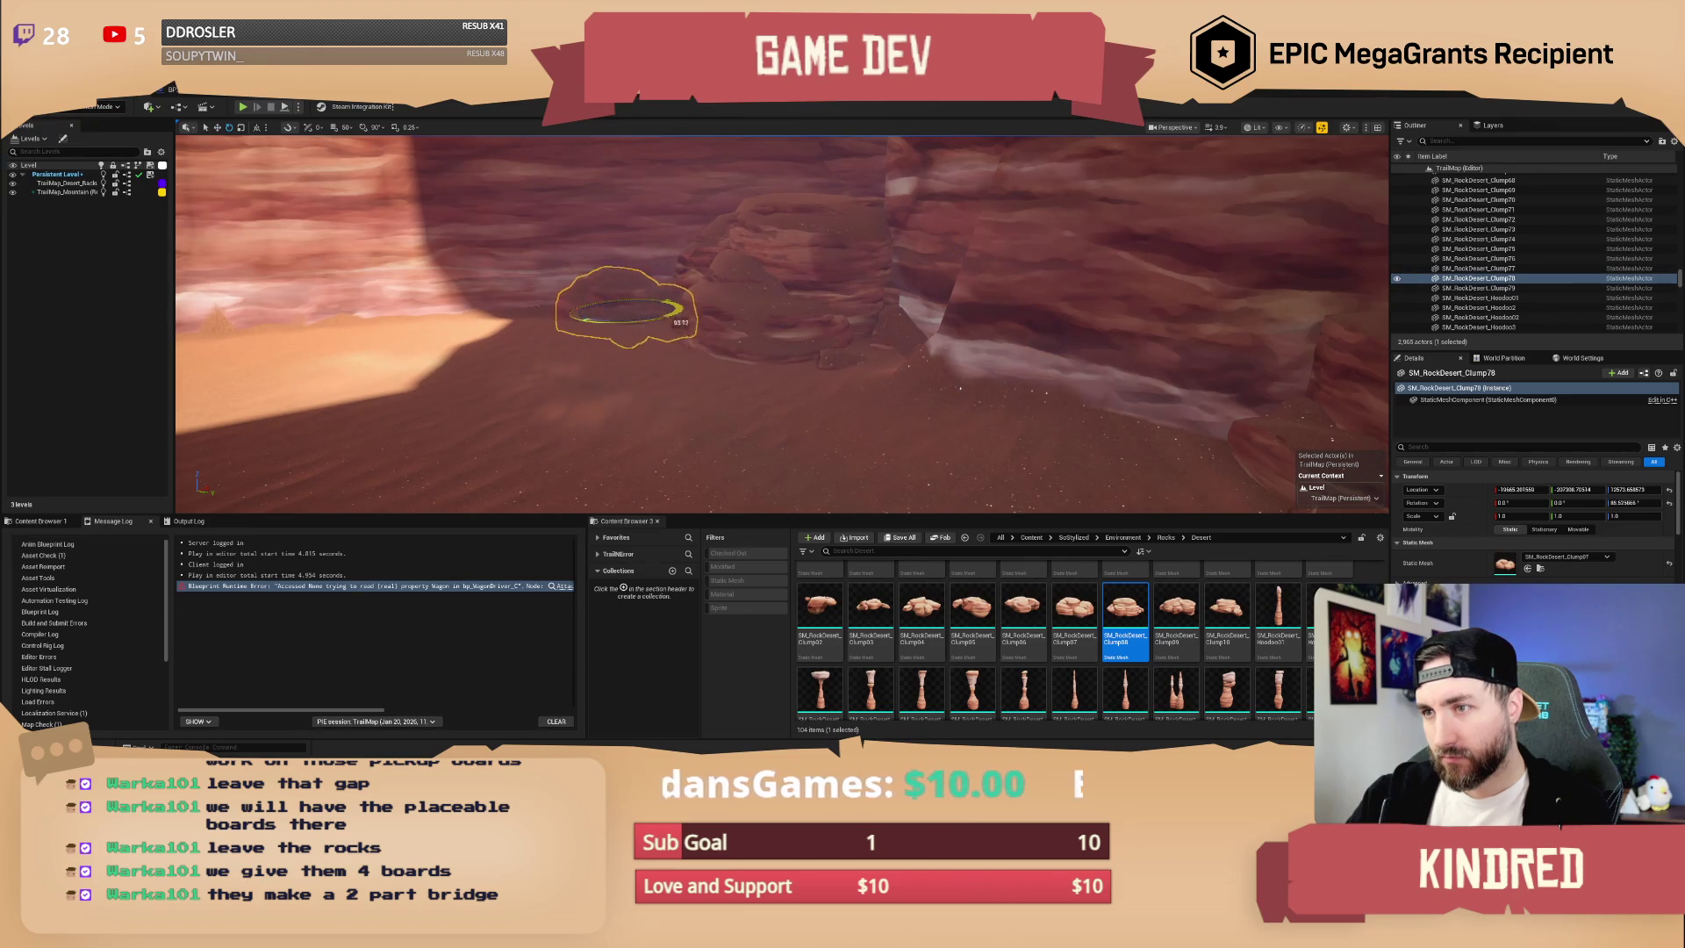
key("Escape")
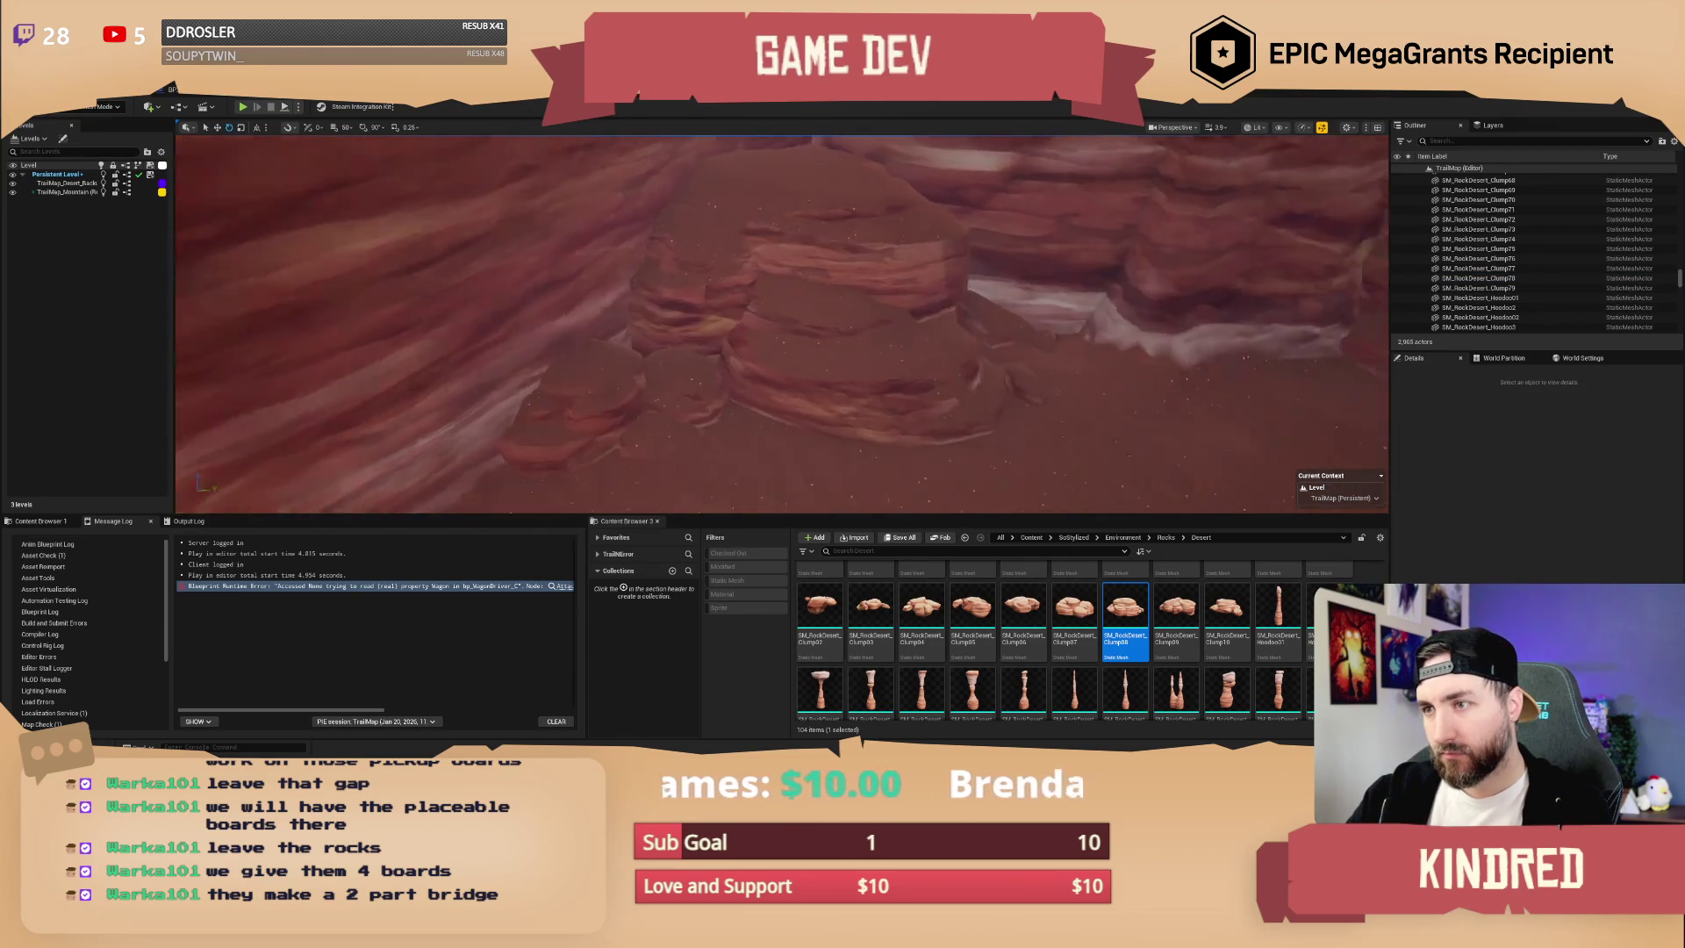
- Turn the Clump80 rock about 54 degrees around its vertical axis
left_click_drag(878, 419, 877, 419)
left_click(1176, 614)
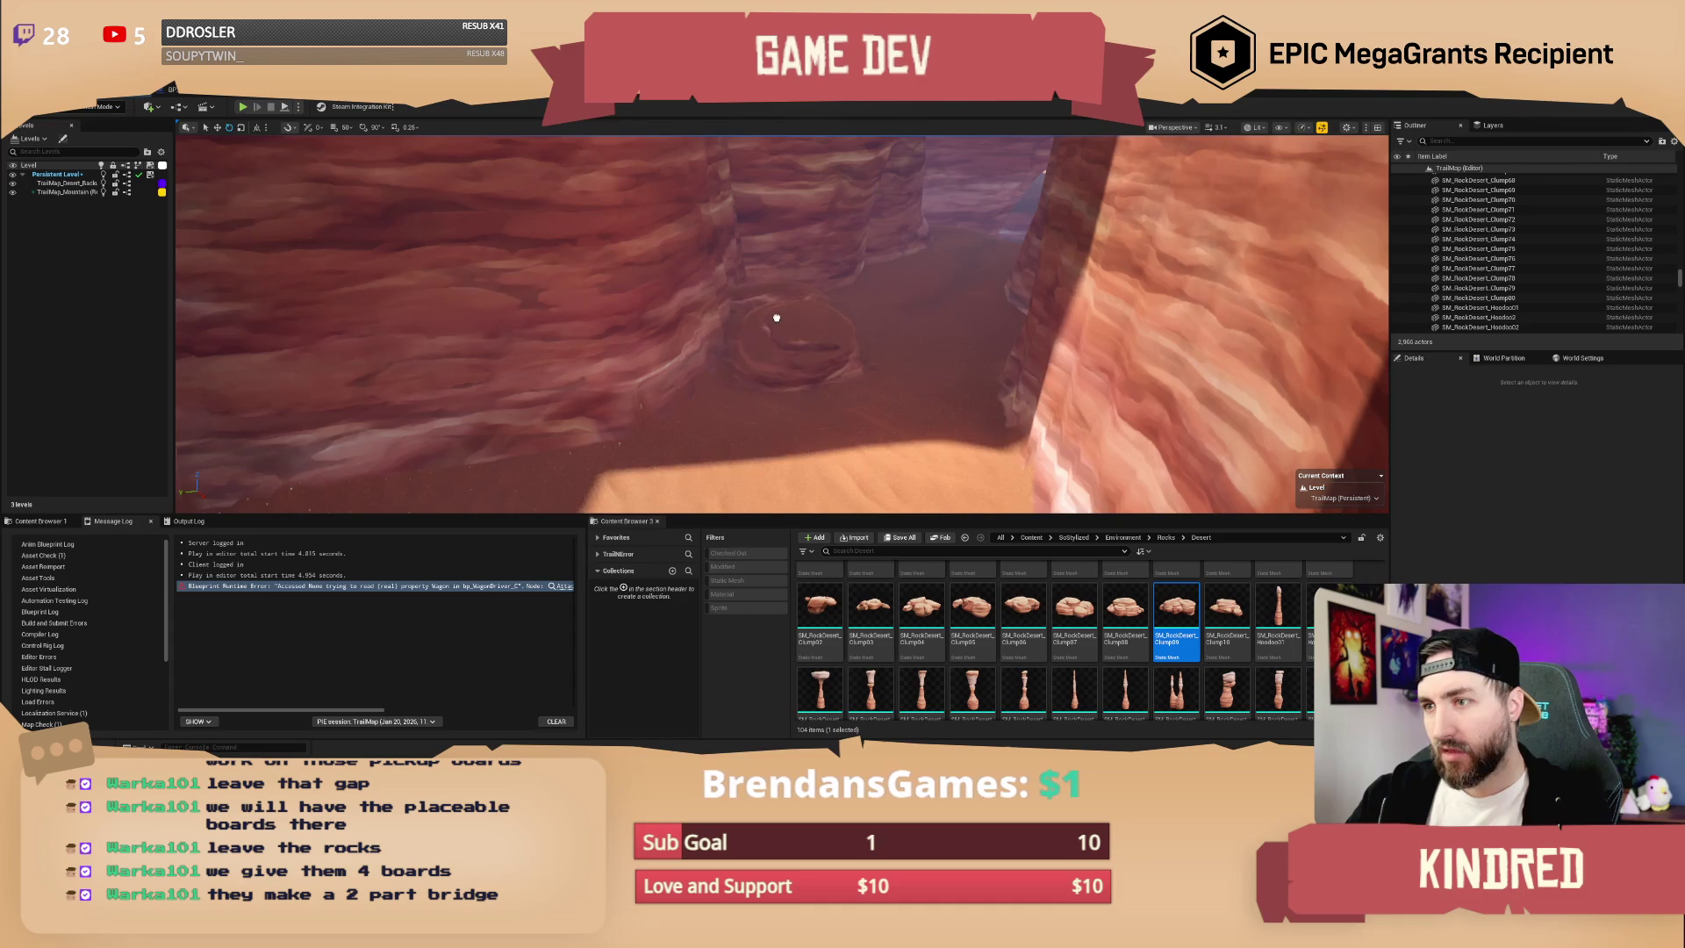
left_click(768, 296)
key("f")
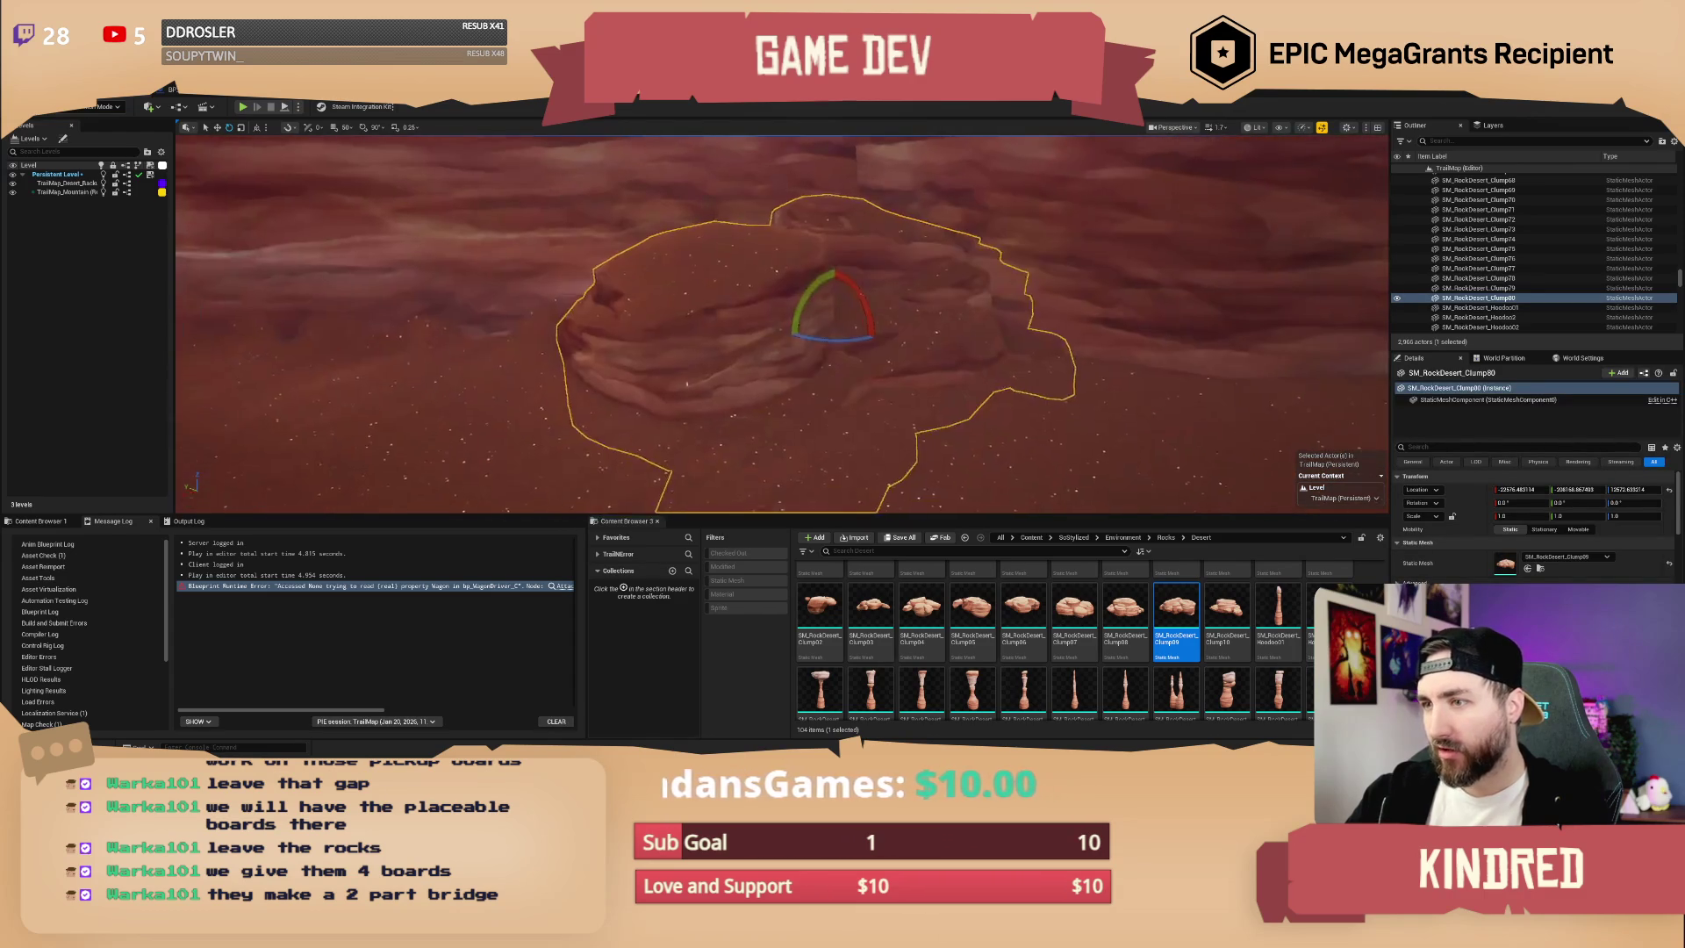
mouse_move(802, 338)
left_mouse_down()
mouse_move(774, 331)
mouse_move(787, 323)
left_mouse_up()
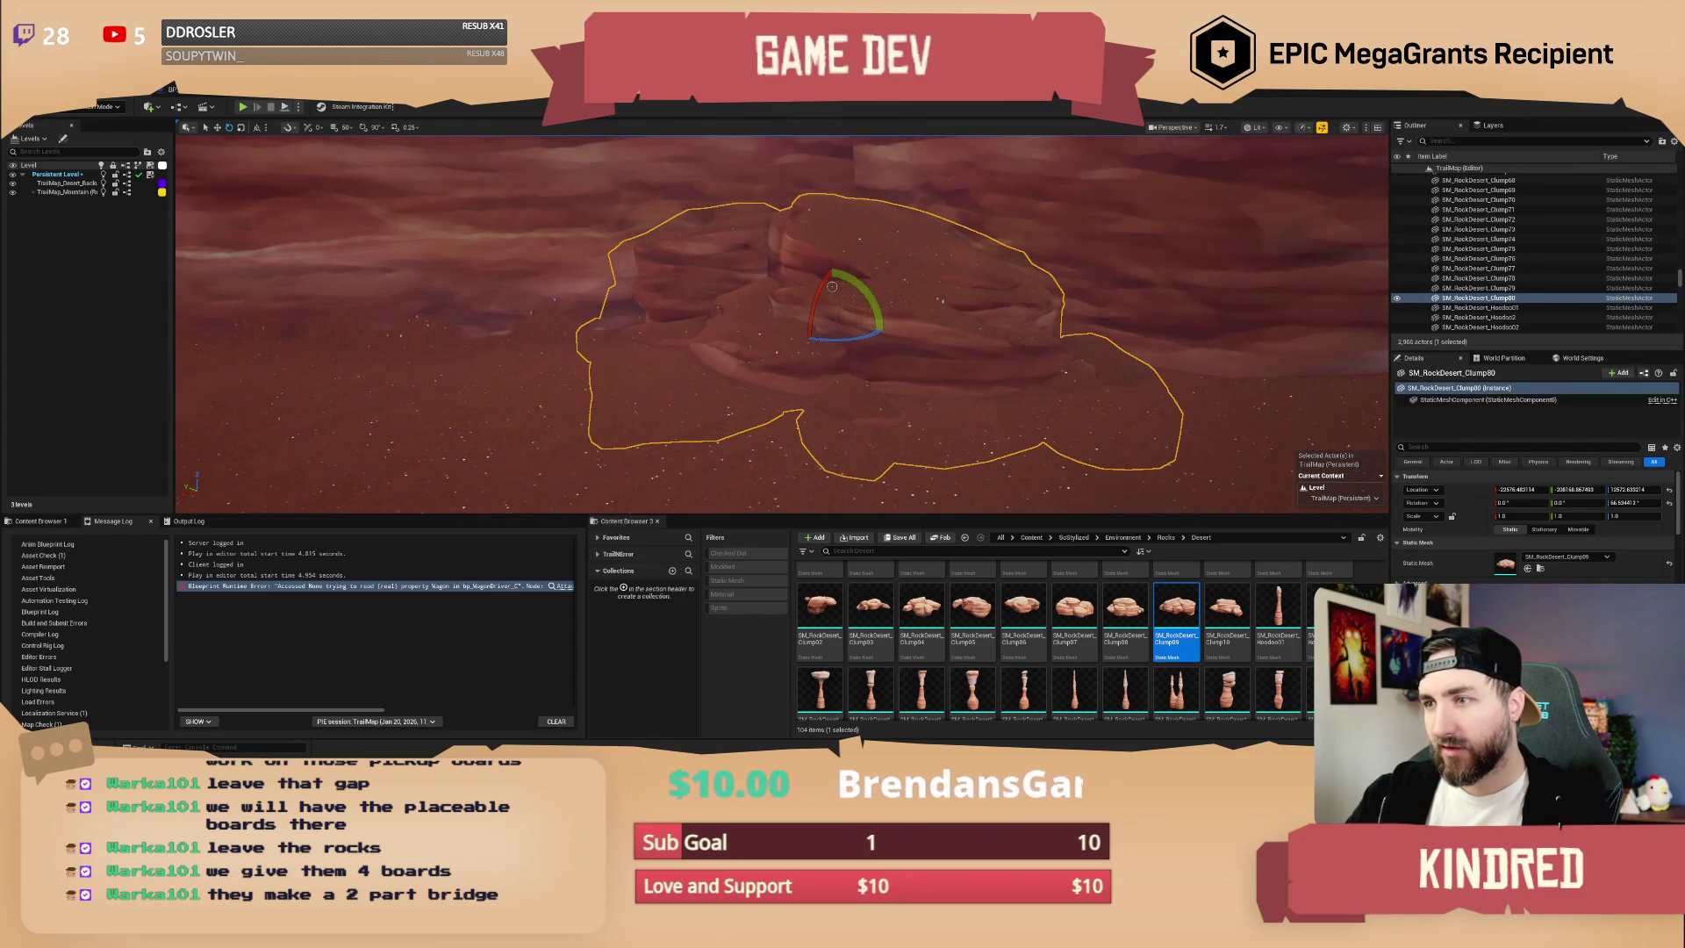
key("Escape")
- Place a Hoodoo10 rock beside the canyon wall at ground level
left_click_drag(832, 287, 832, 287)
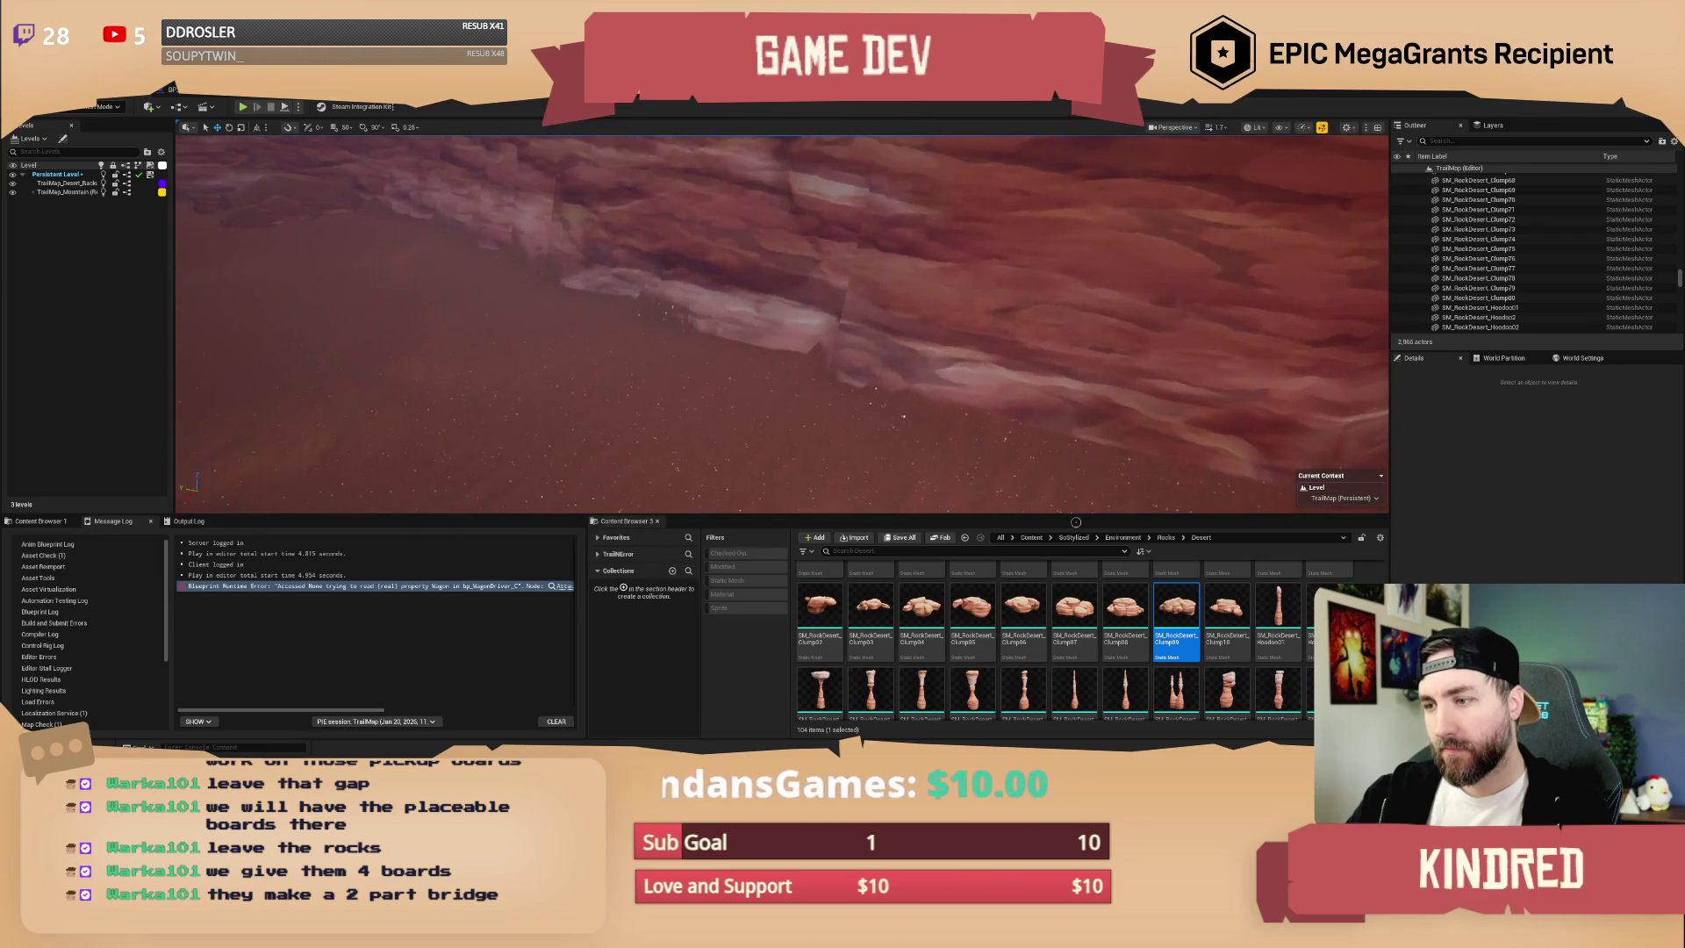
scroll(1227, 643, "down", 1)
mouse_move(1176, 676)
left_mouse_down()
mouse_move(1141, 615)
mouse_move(613, 275)
mouse_move(772, 343)
left_mouse_up()
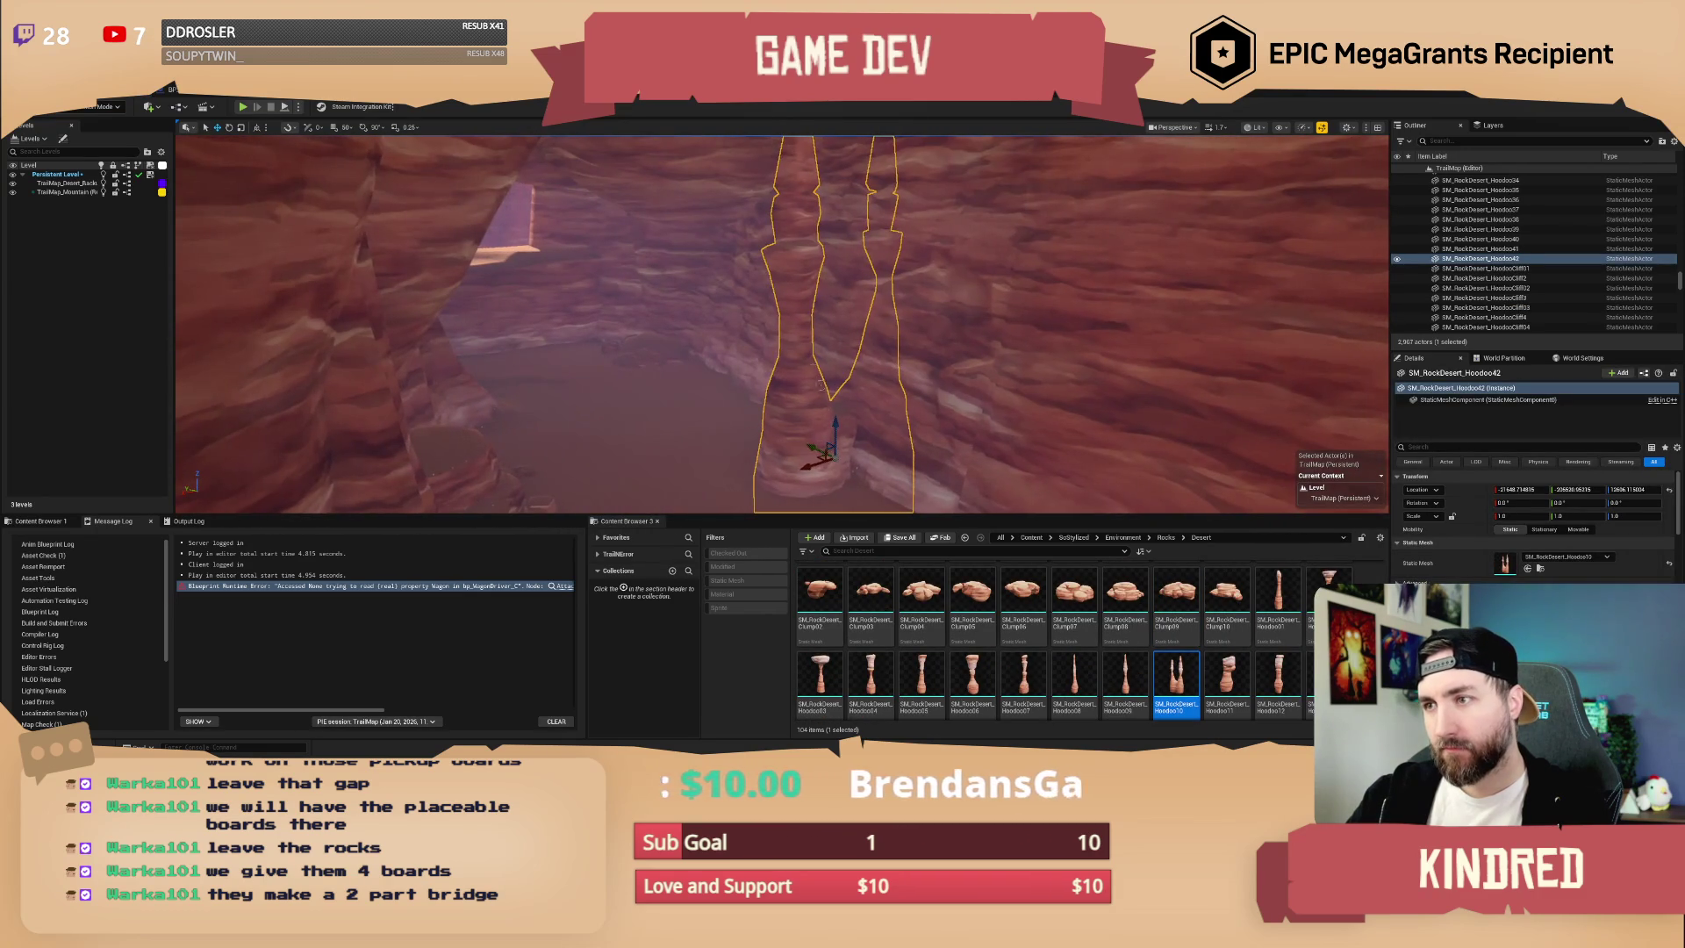
- Turn the Hoodoo42 rock about 90 degrees and shift it along the trail
left_click_drag(822, 478, 882, 481)
key("Escape")
left_click_drag(872, 382, 871, 382)
left_click(777, 351)
key("Delete")
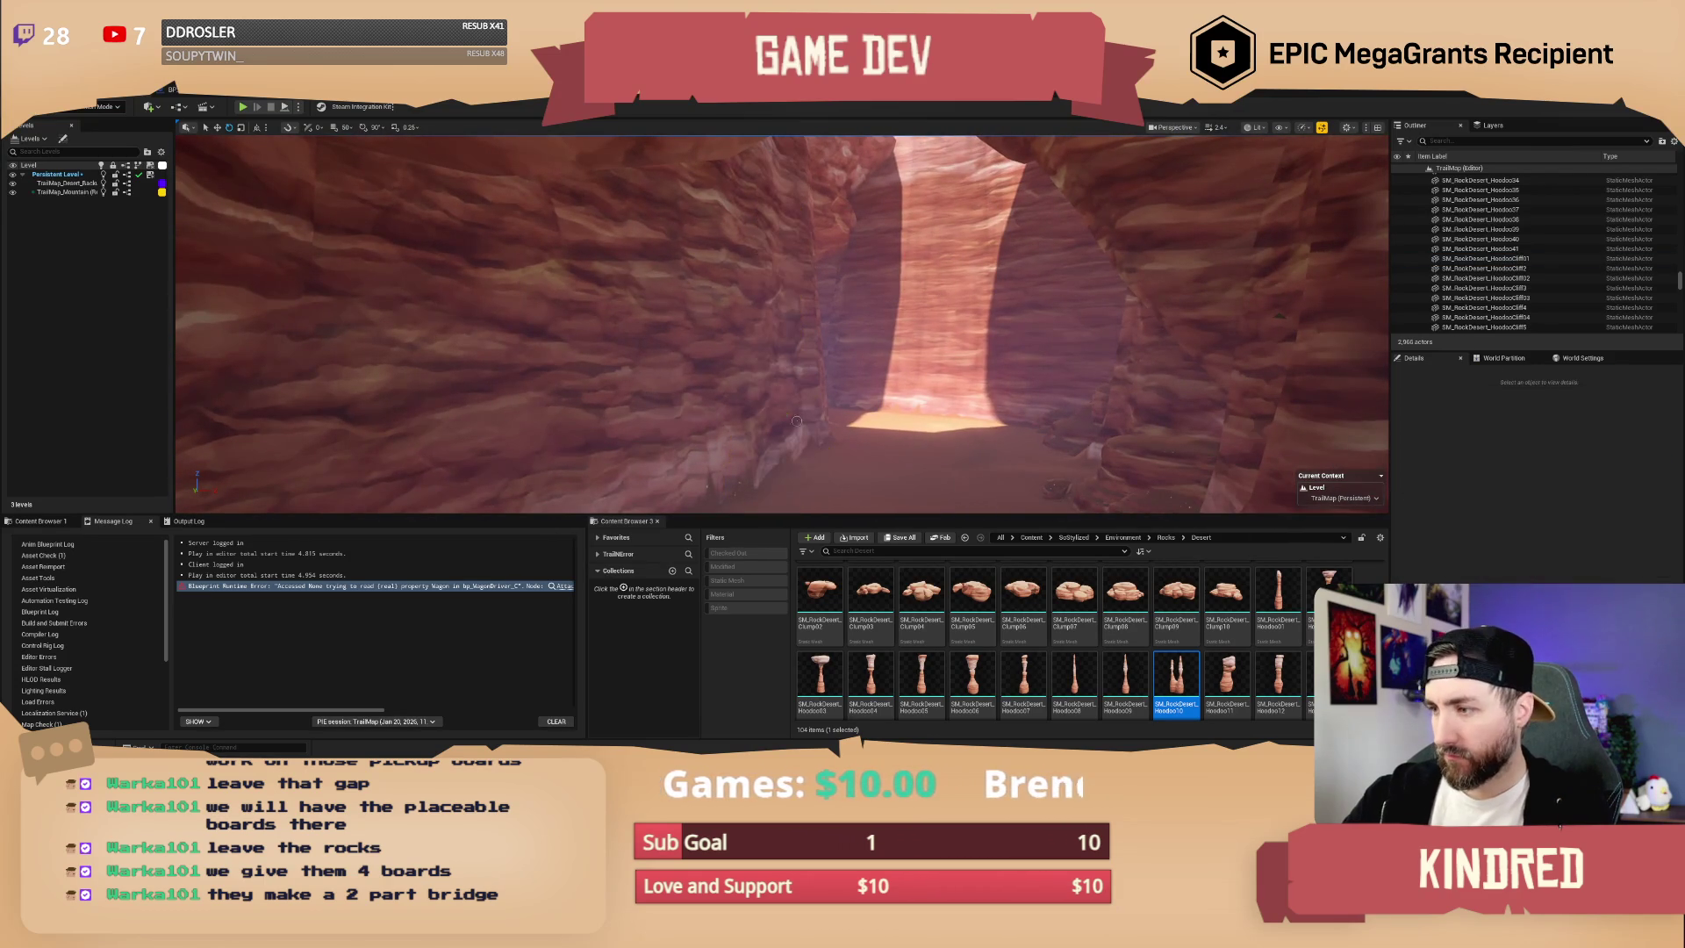
key("ctrl+z")
left_click_drag(945, 503, 945, 503)
key("f")
key("w")
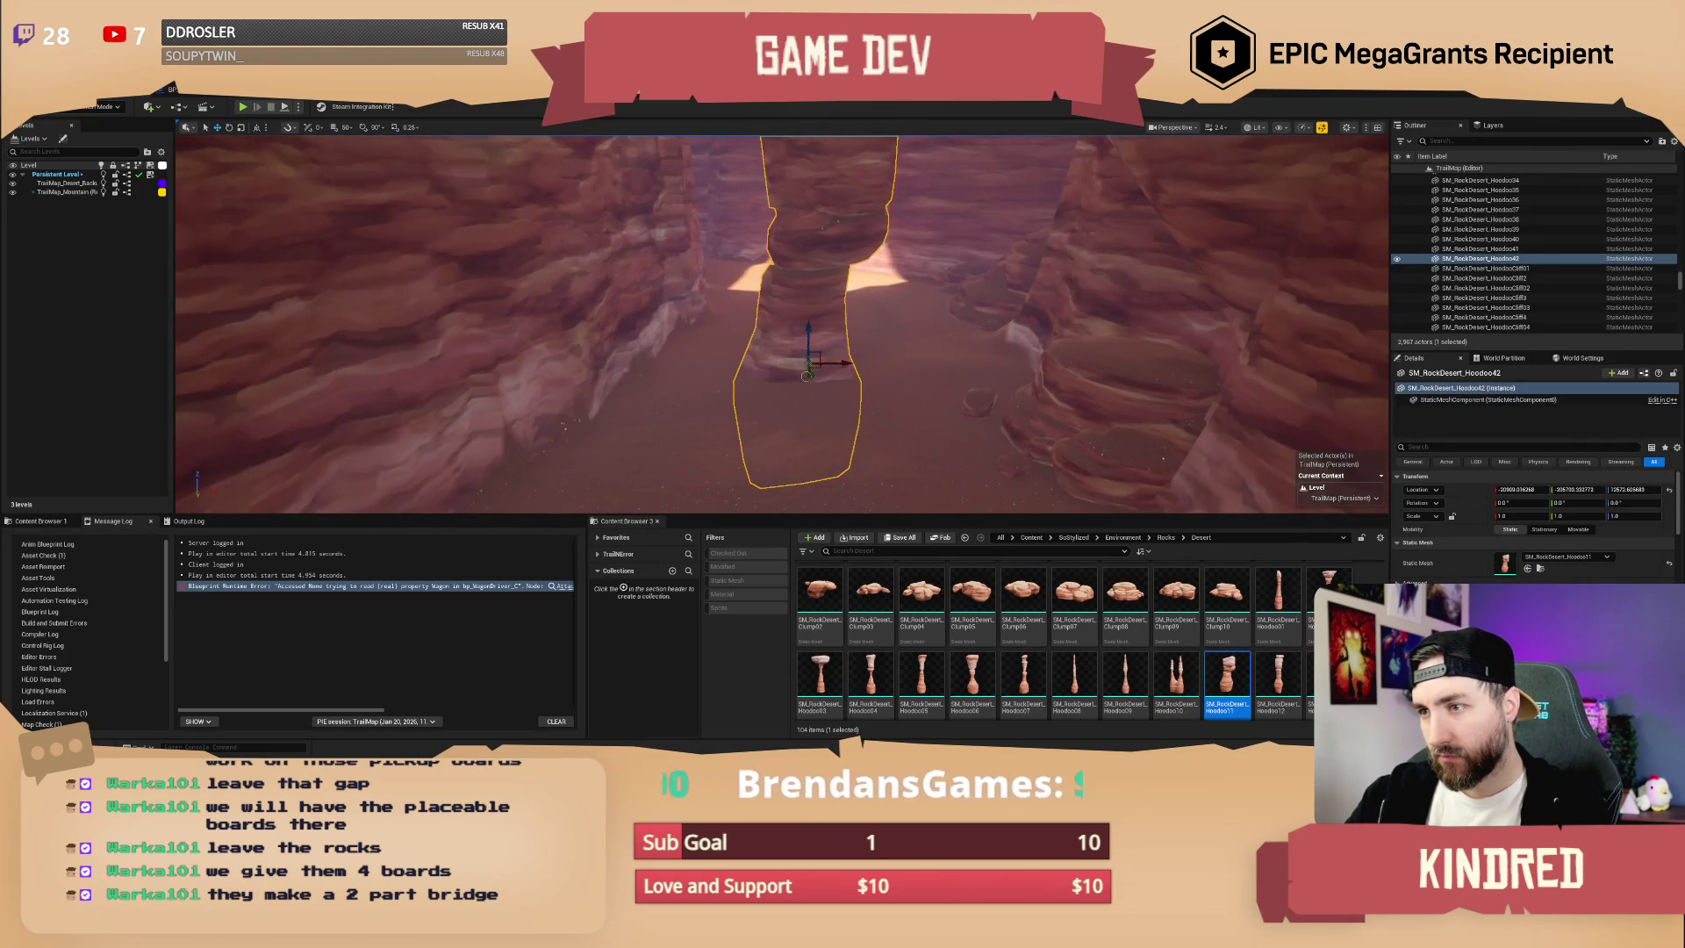
left_click_drag(814, 367, 794, 369)
- Place three more hoodoo pillars in the canyon and frame the Platform16 rock
left_click_drag(1329, 588, 978, 418)
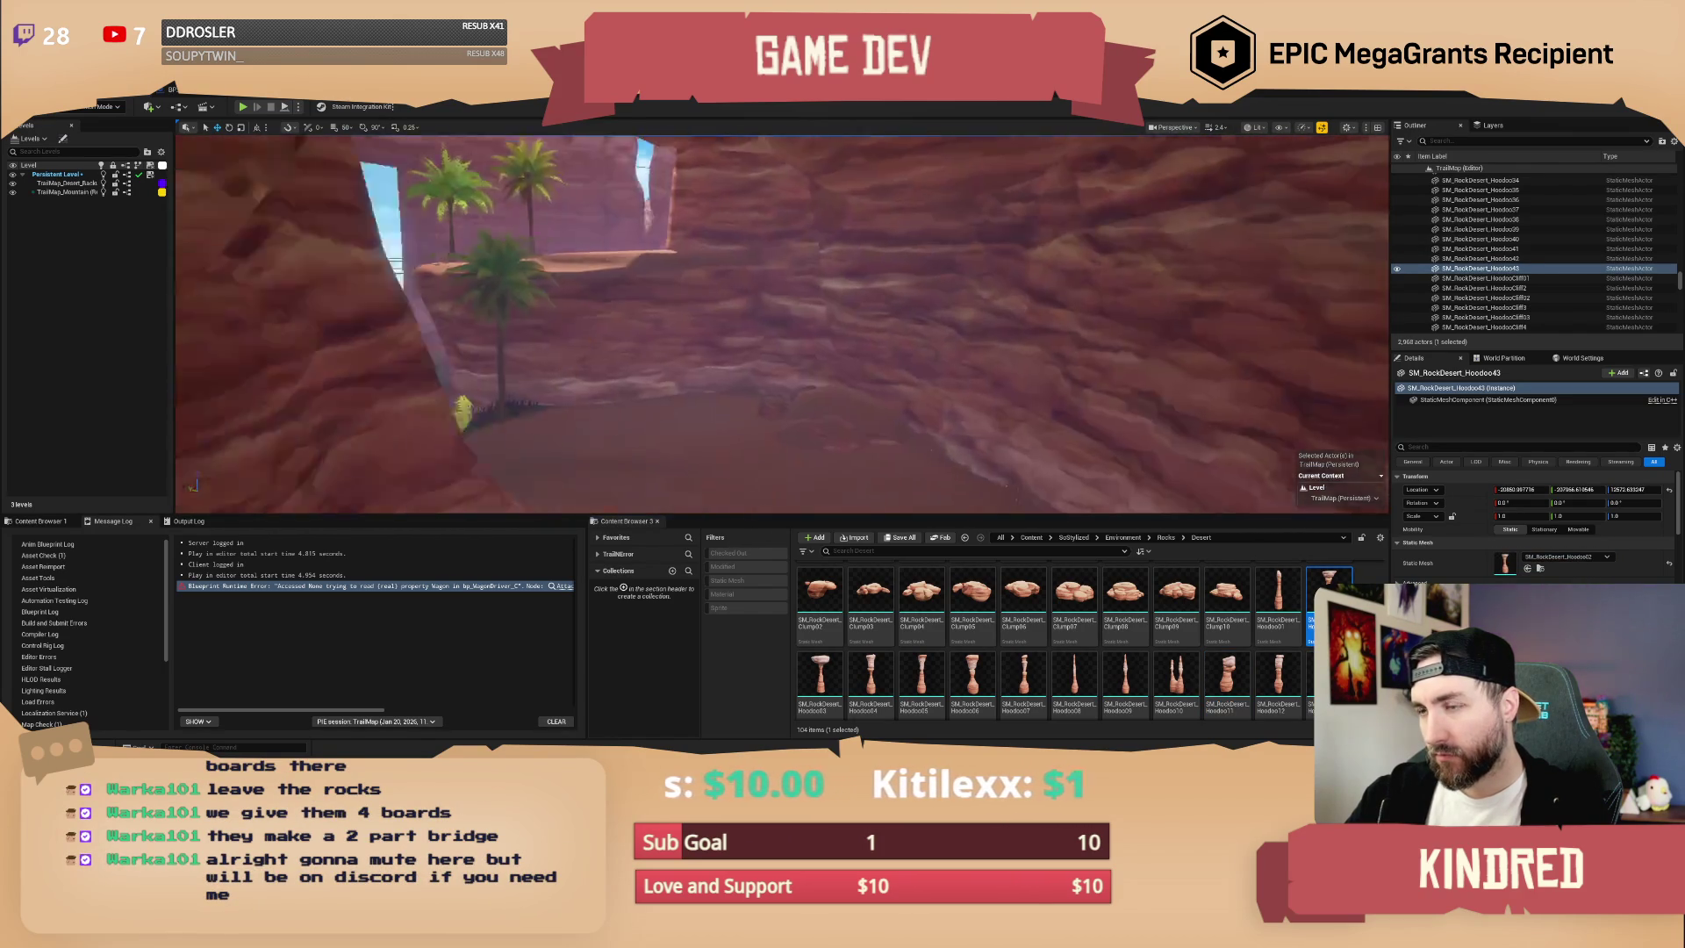
scroll(1277, 654, "down", 2)
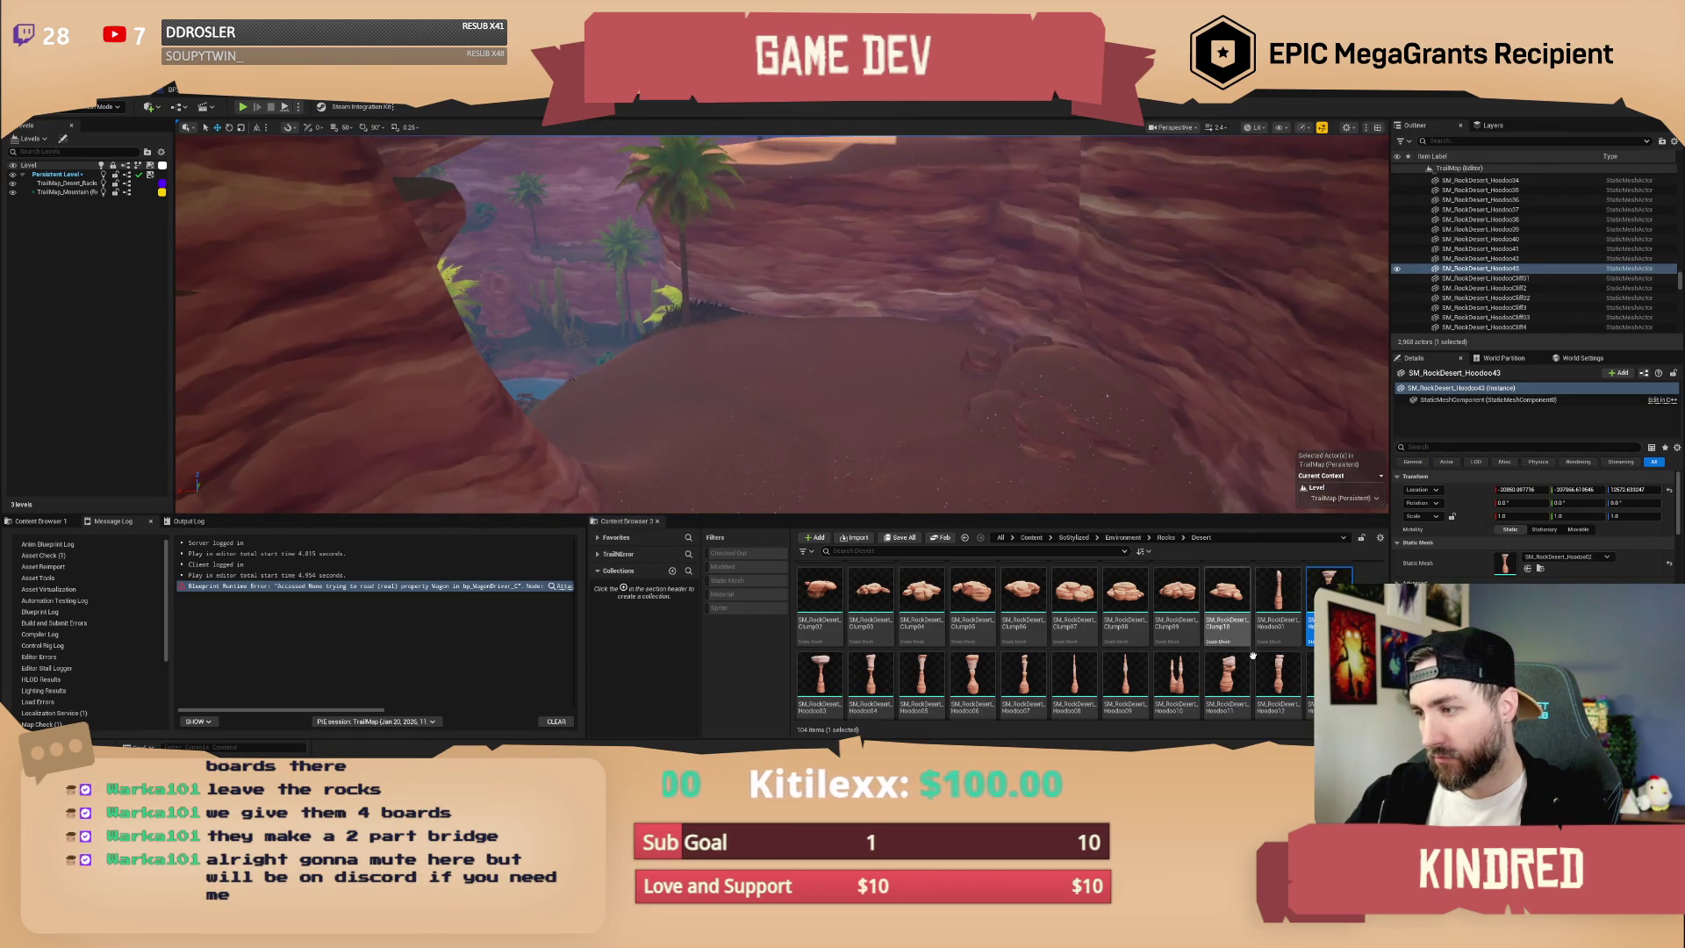
scroll(1276, 654, "down", 1)
left_click_drag(1316, 614, 914, 335)
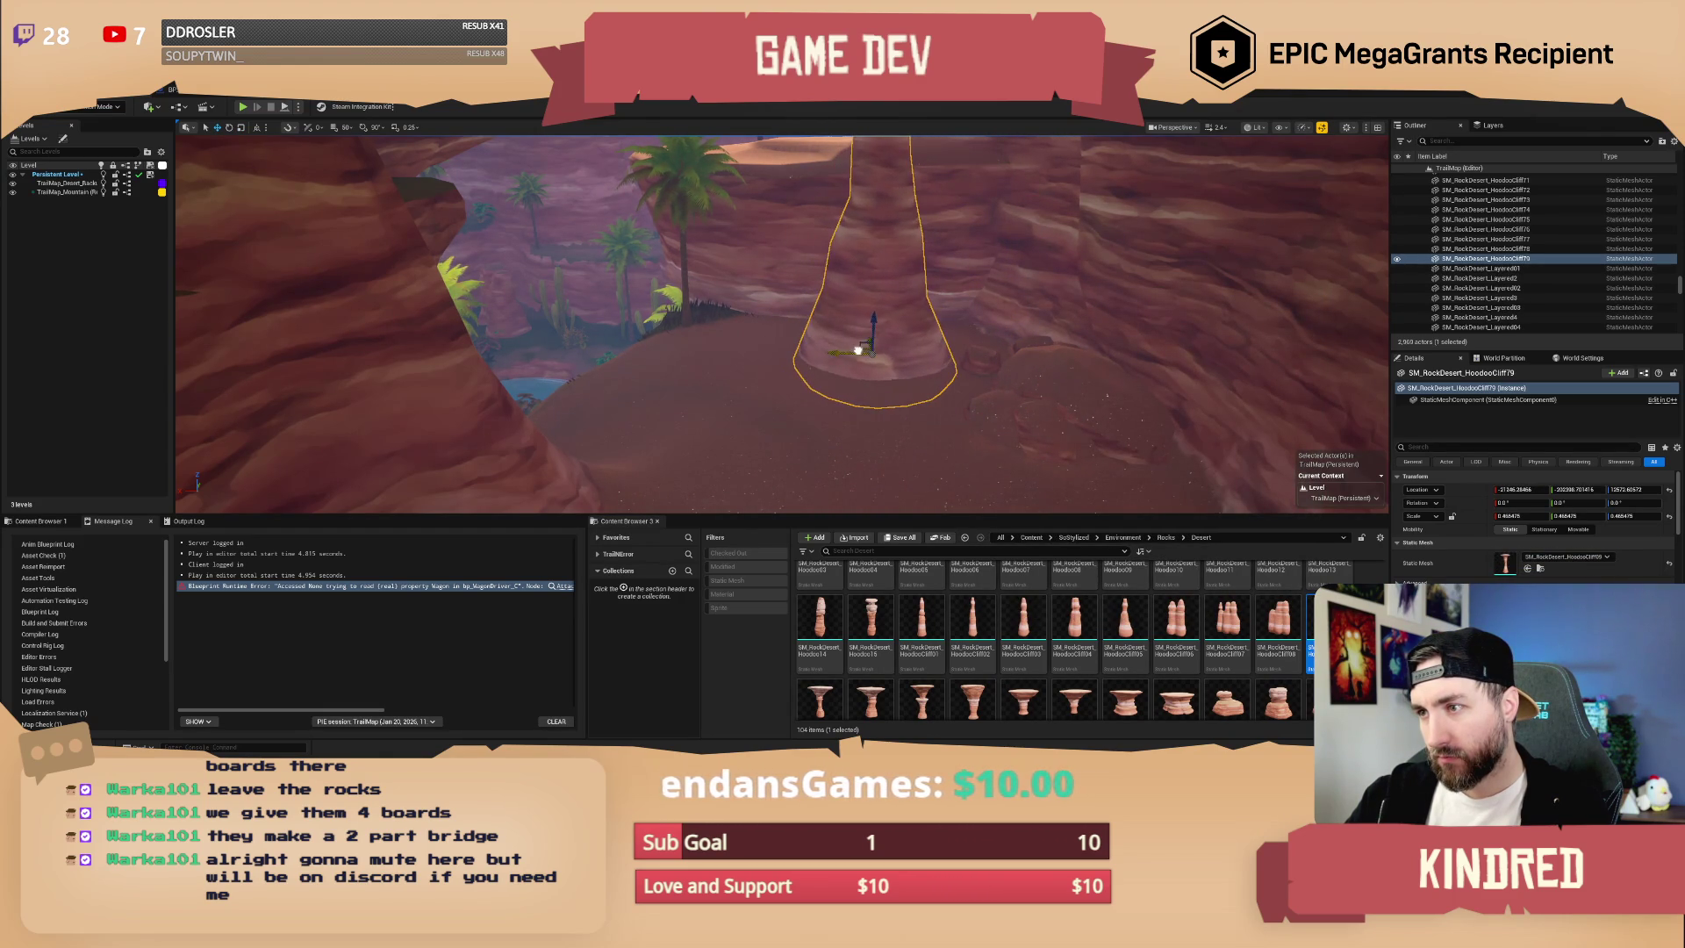
key("Escape")
mouse_move(880, 345)
left_mouse_down()
mouse_move(865, 289)
mouse_move(825, 246)
mouse_move(790, 228)
mouse_move(759, 240)
left_mouse_up()
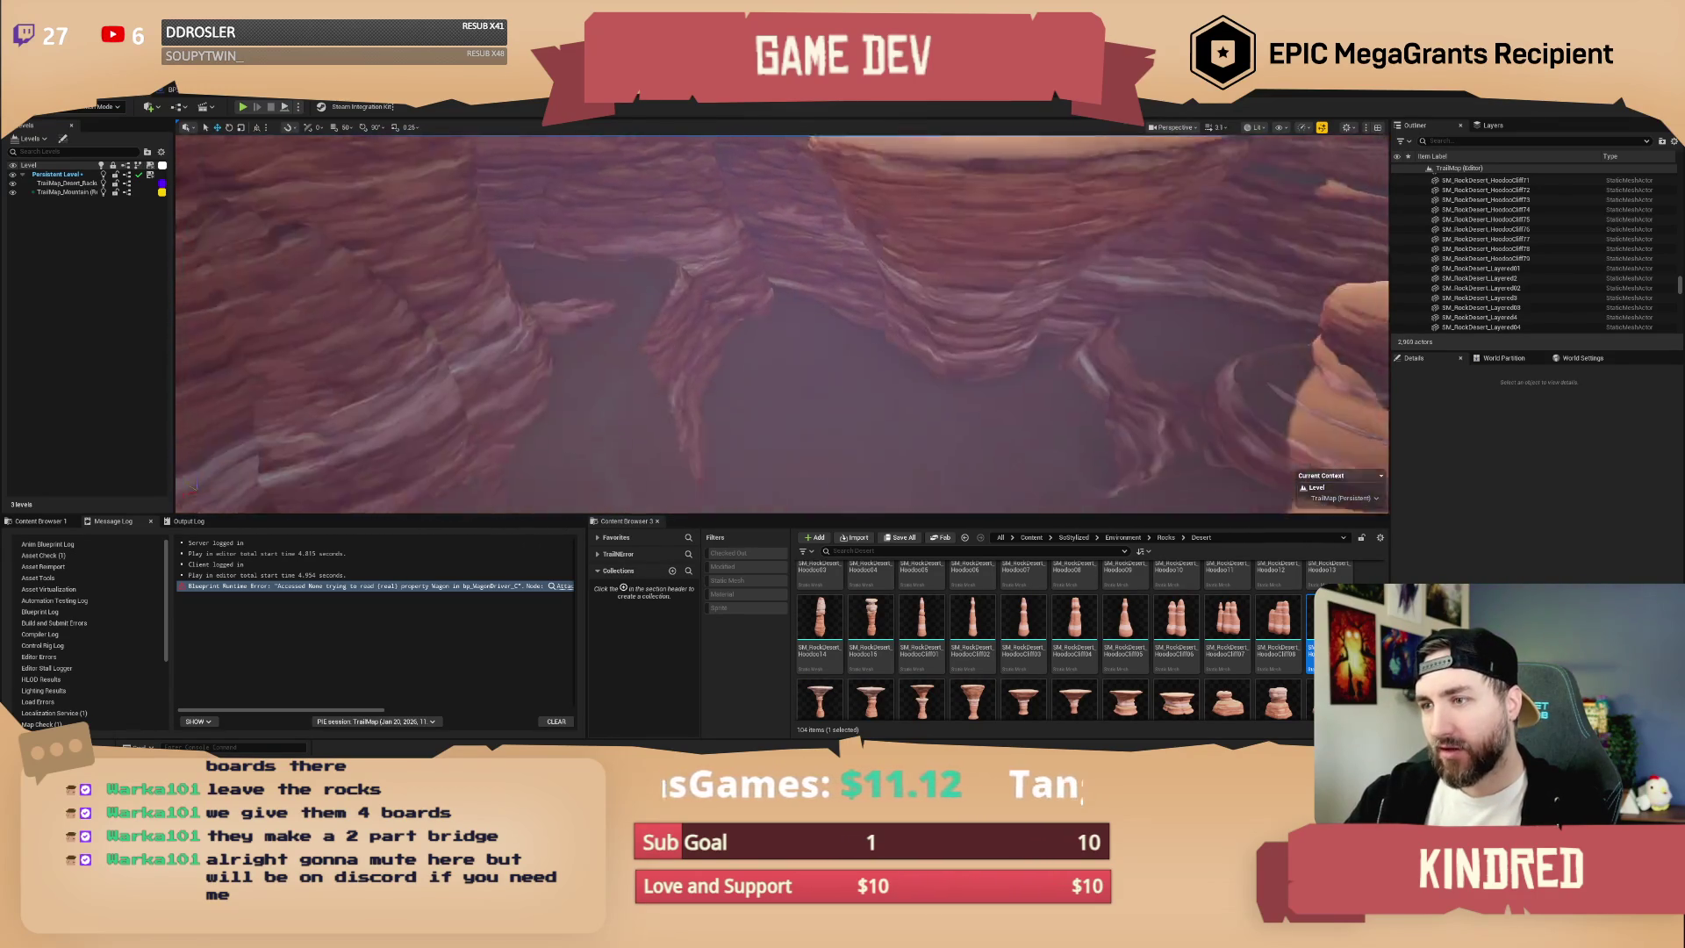
mouse_move(1294, 699)
left_mouse_down()
mouse_move(1229, 614)
mouse_move(812, 373)
left_mouse_up()
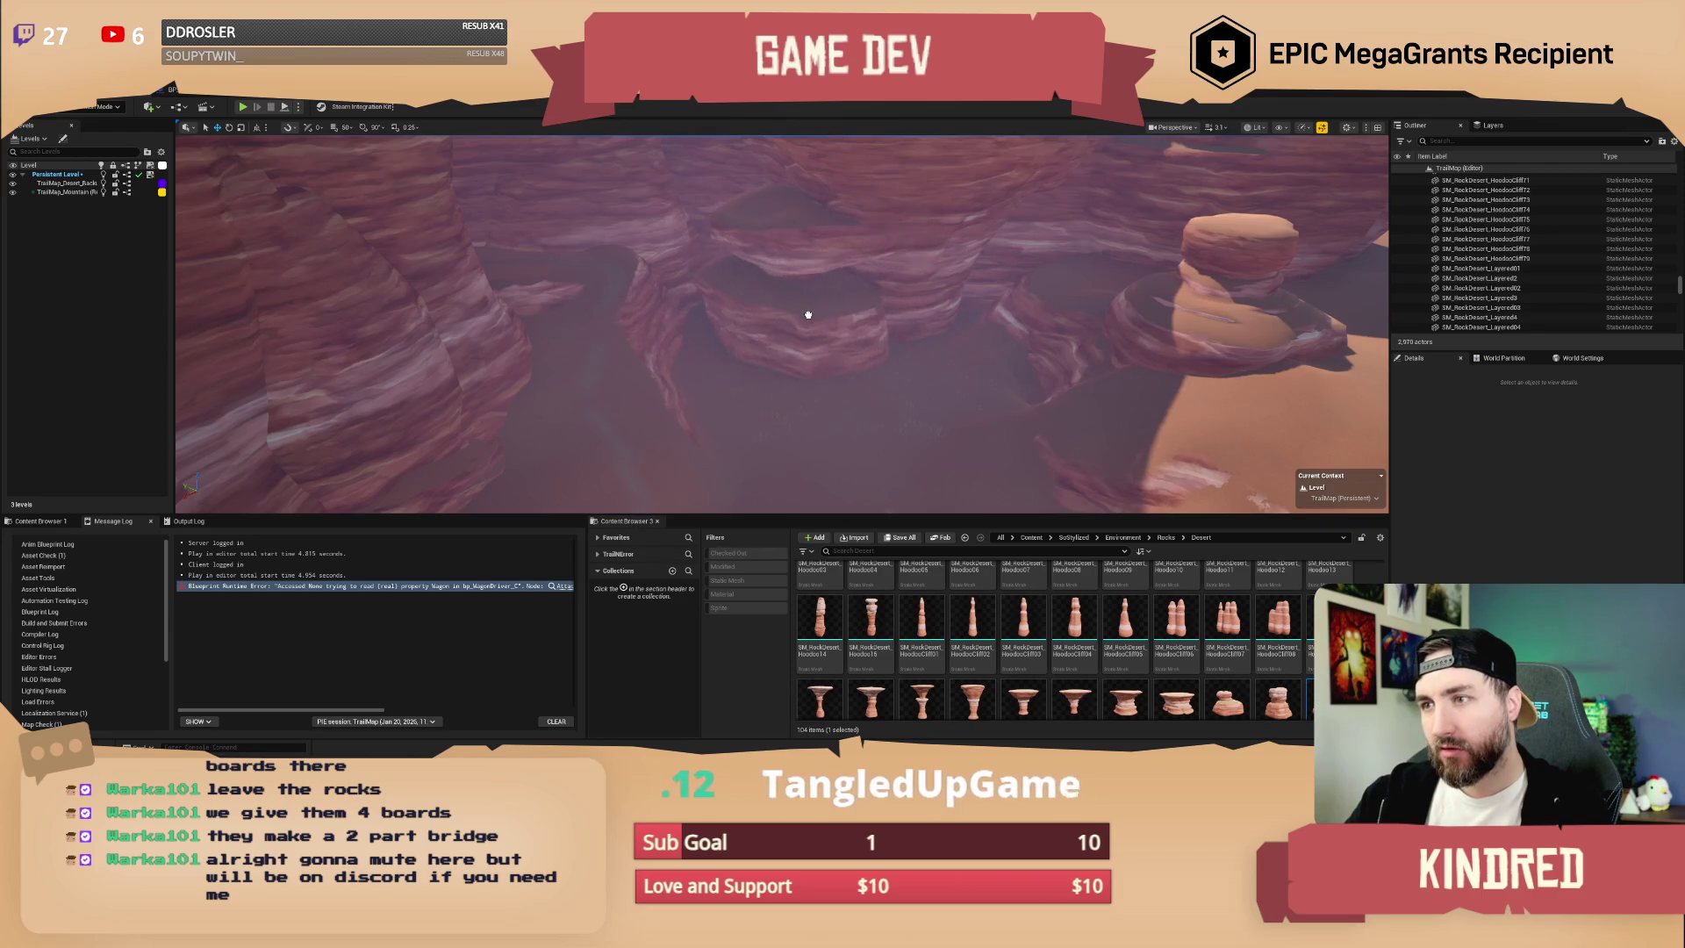
left_click(861, 322)
key("f")
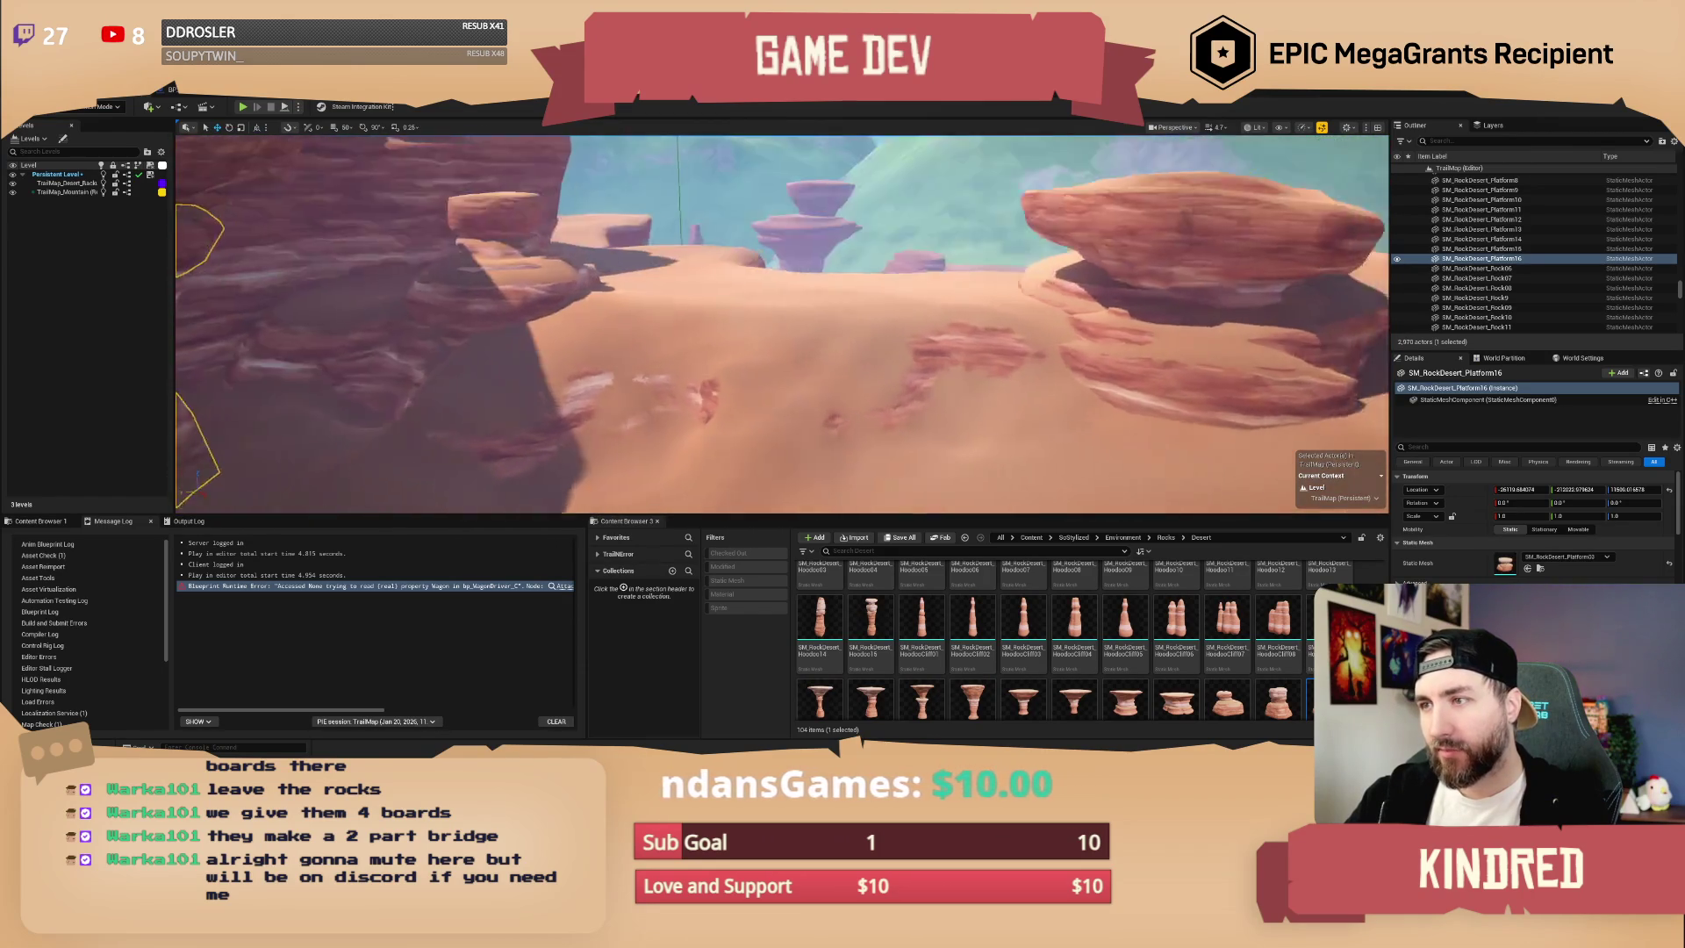
- Undo an oversized rock, then place a new layered rock near the canyon arch
scroll(1235, 663, "down", 1)
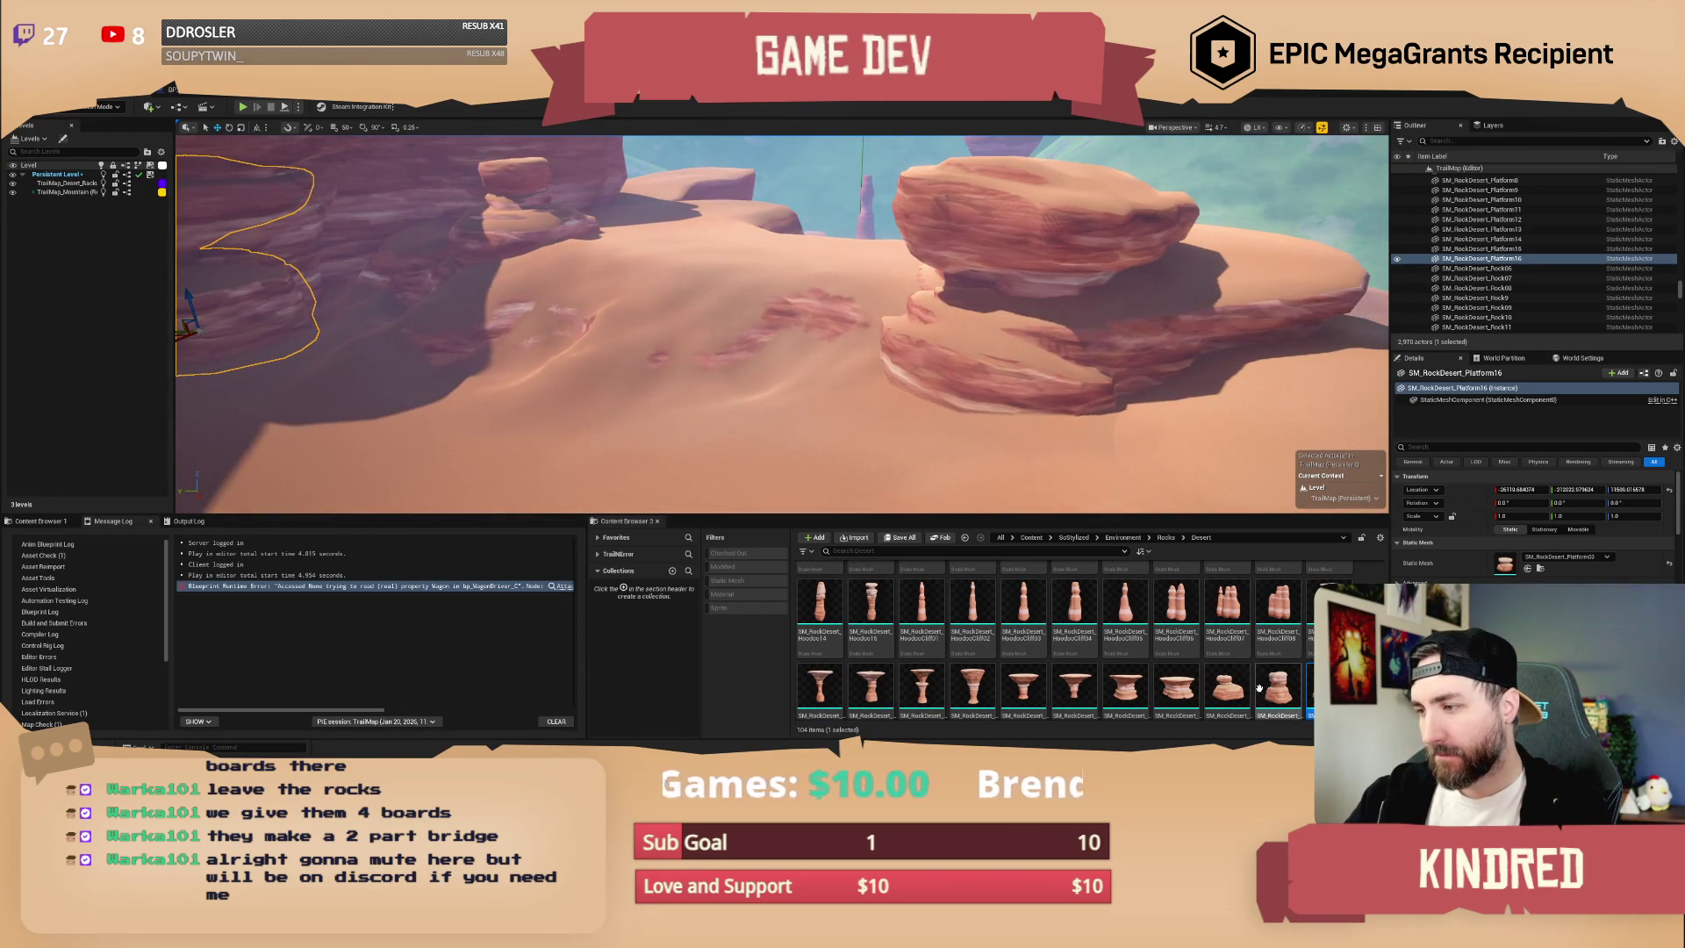
left_click_drag(1110, 619, 913, 410)
key("ctrl+z")
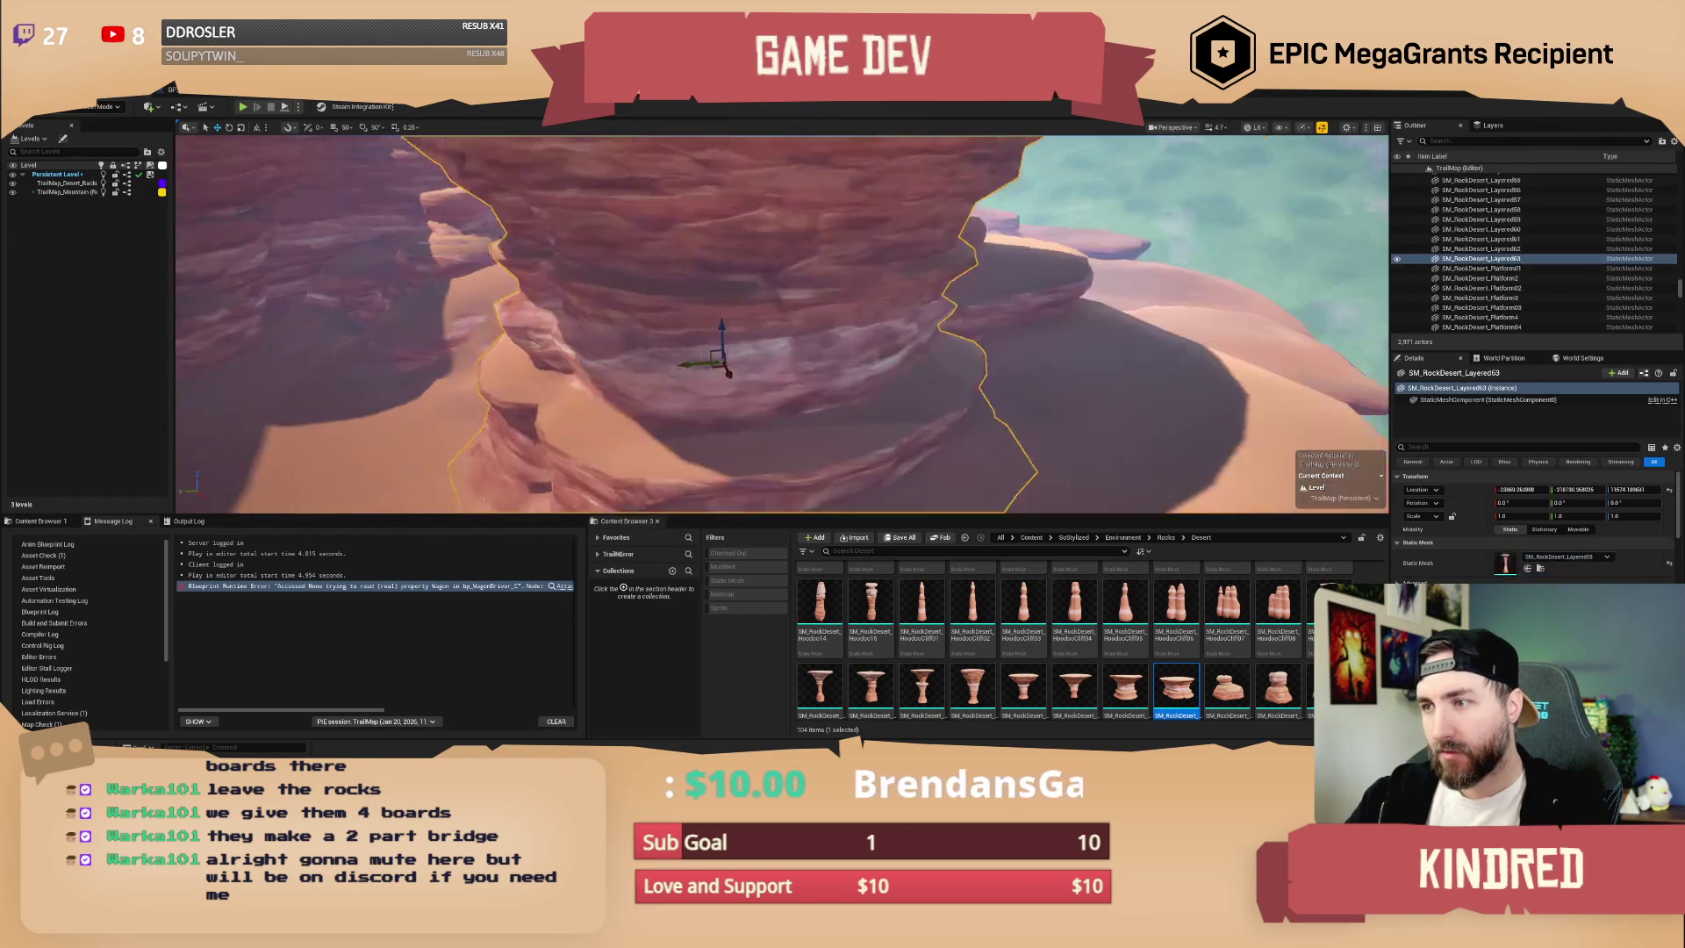
key("Delete")
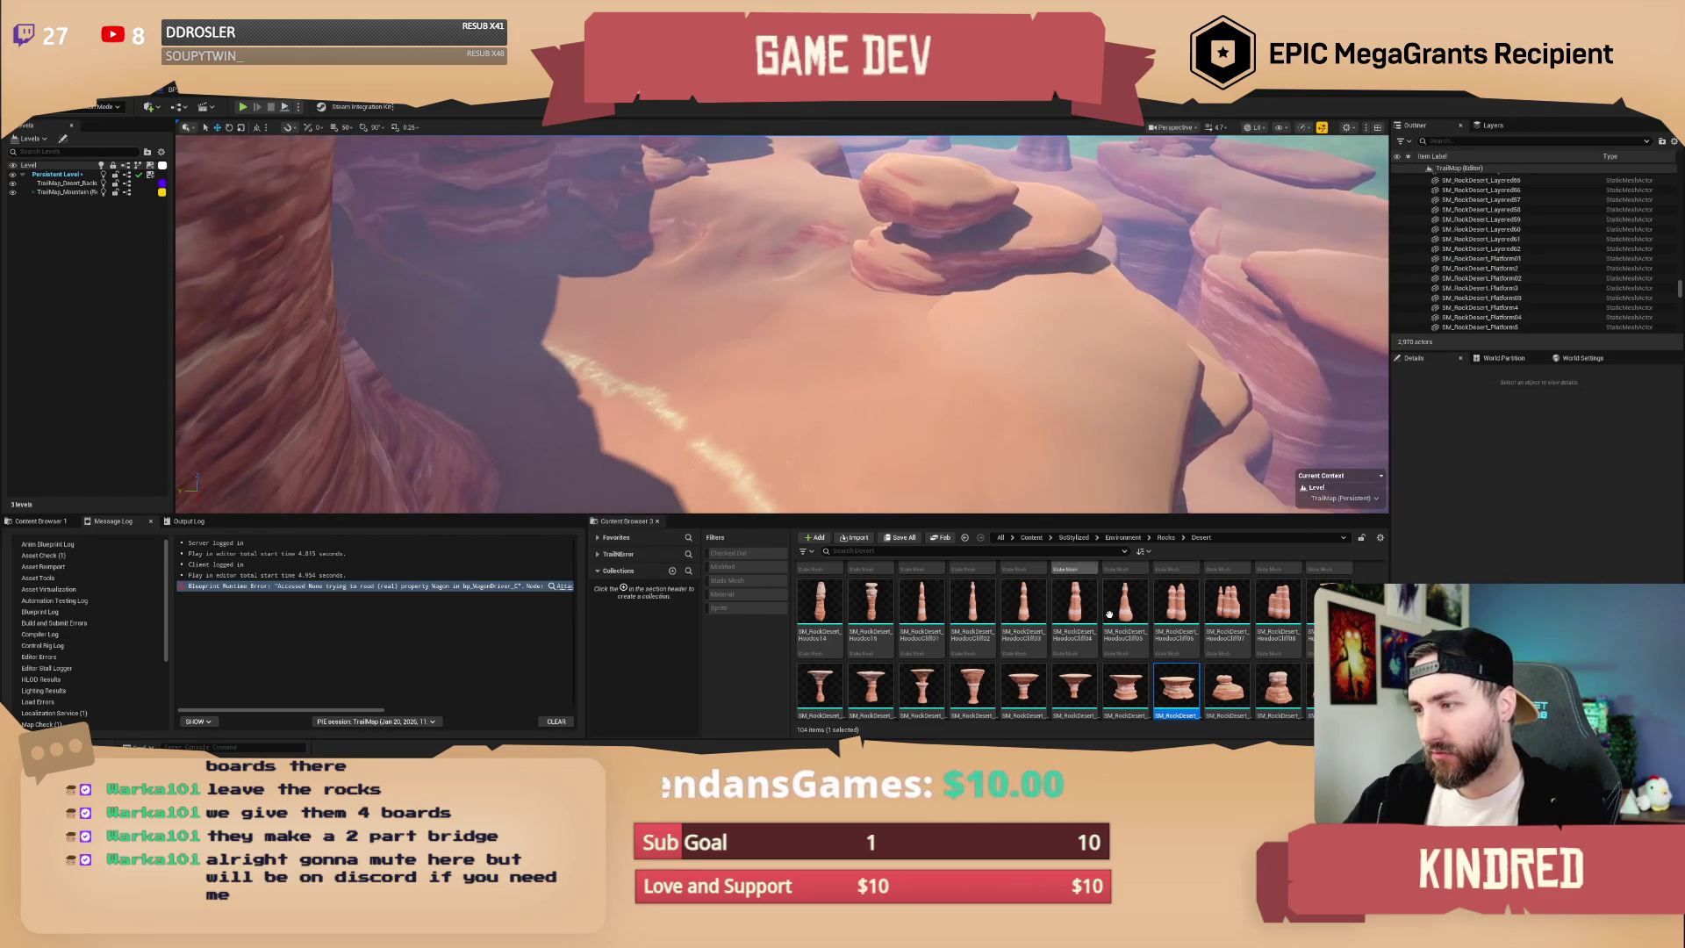
key("ctrl+z")
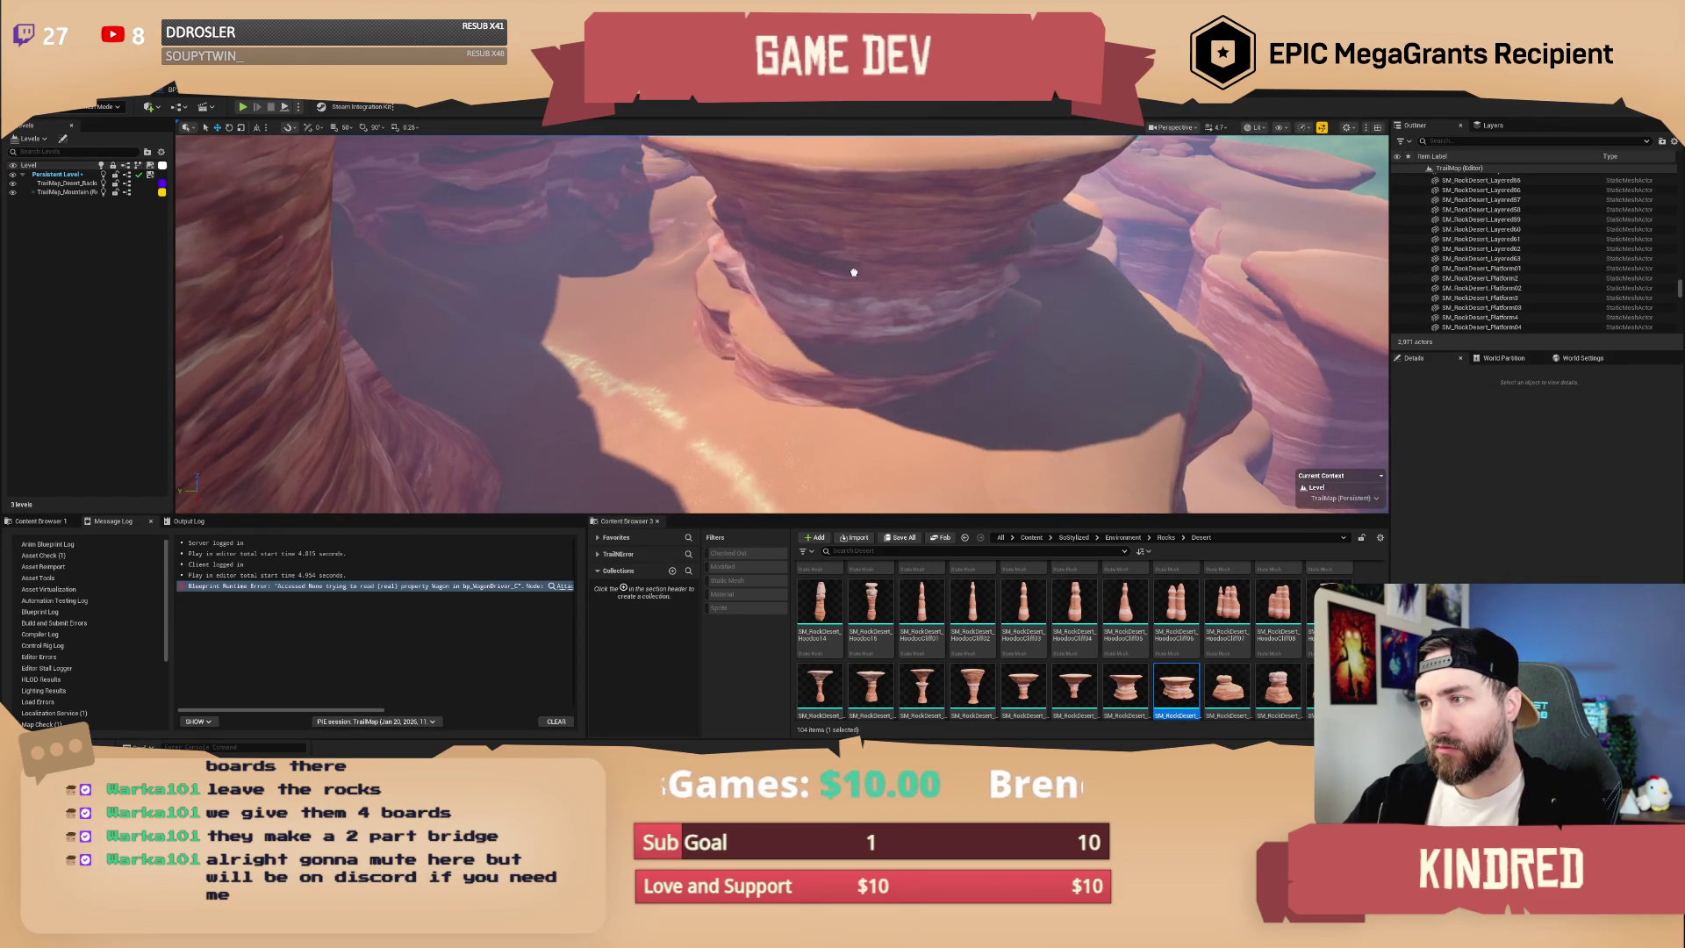
left_click(886, 322)
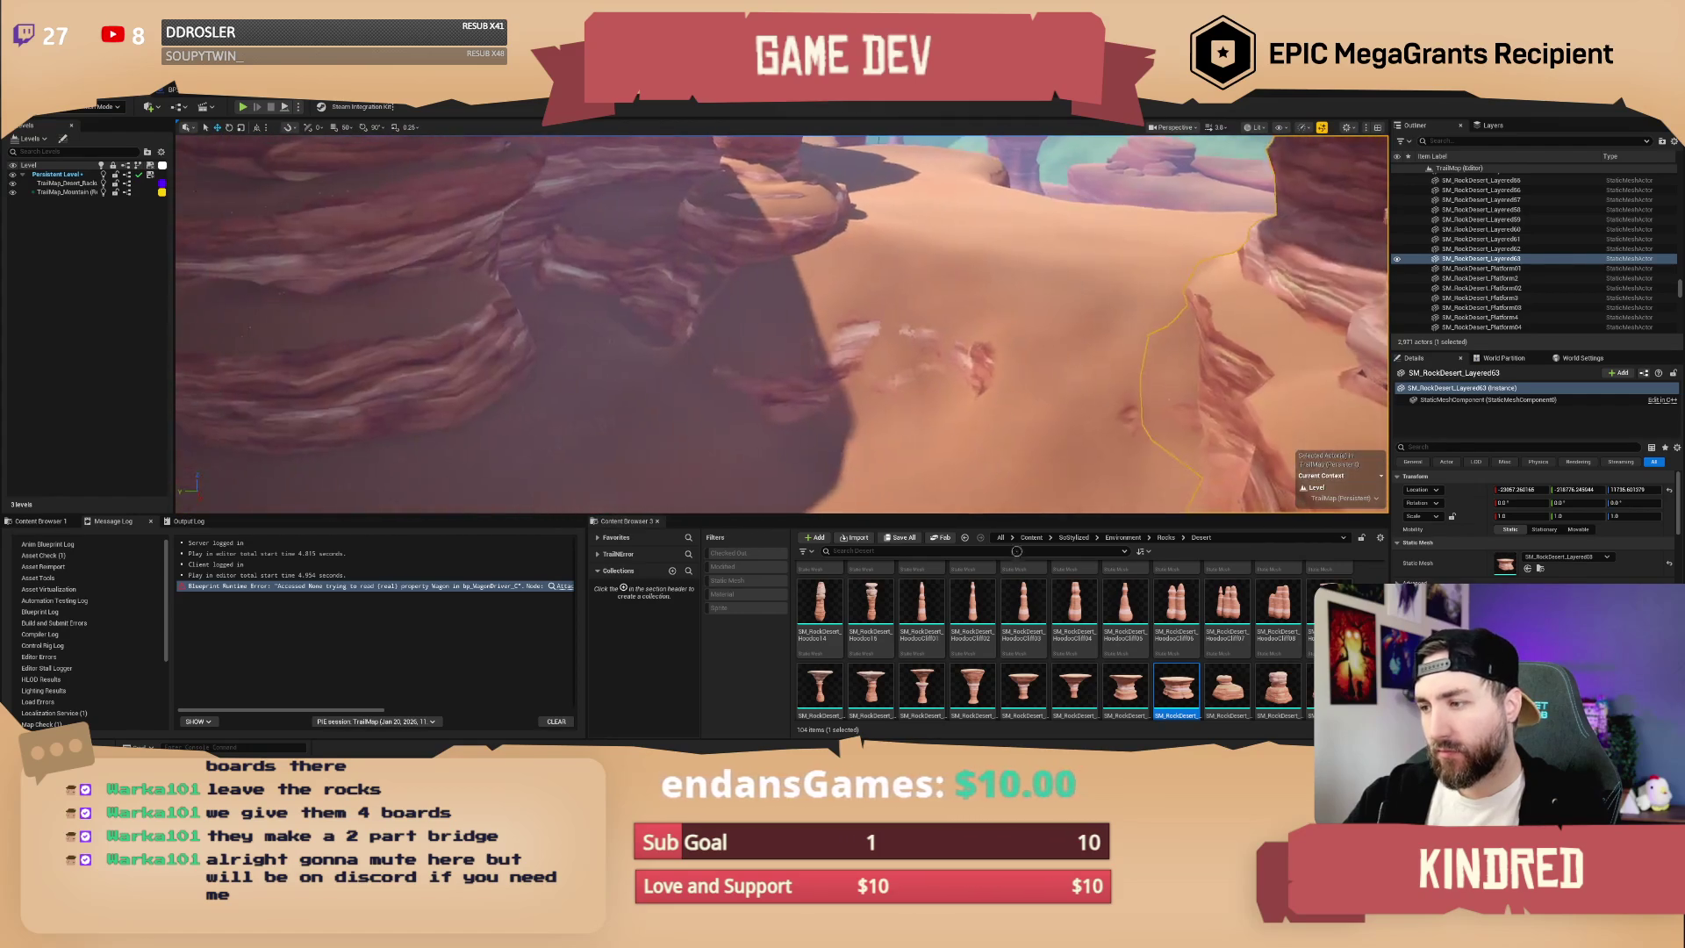
mouse_move(1074, 685)
left_mouse_down()
mouse_move(907, 425)
mouse_move(892, 267)
mouse_move(925, 237)
left_mouse_up()
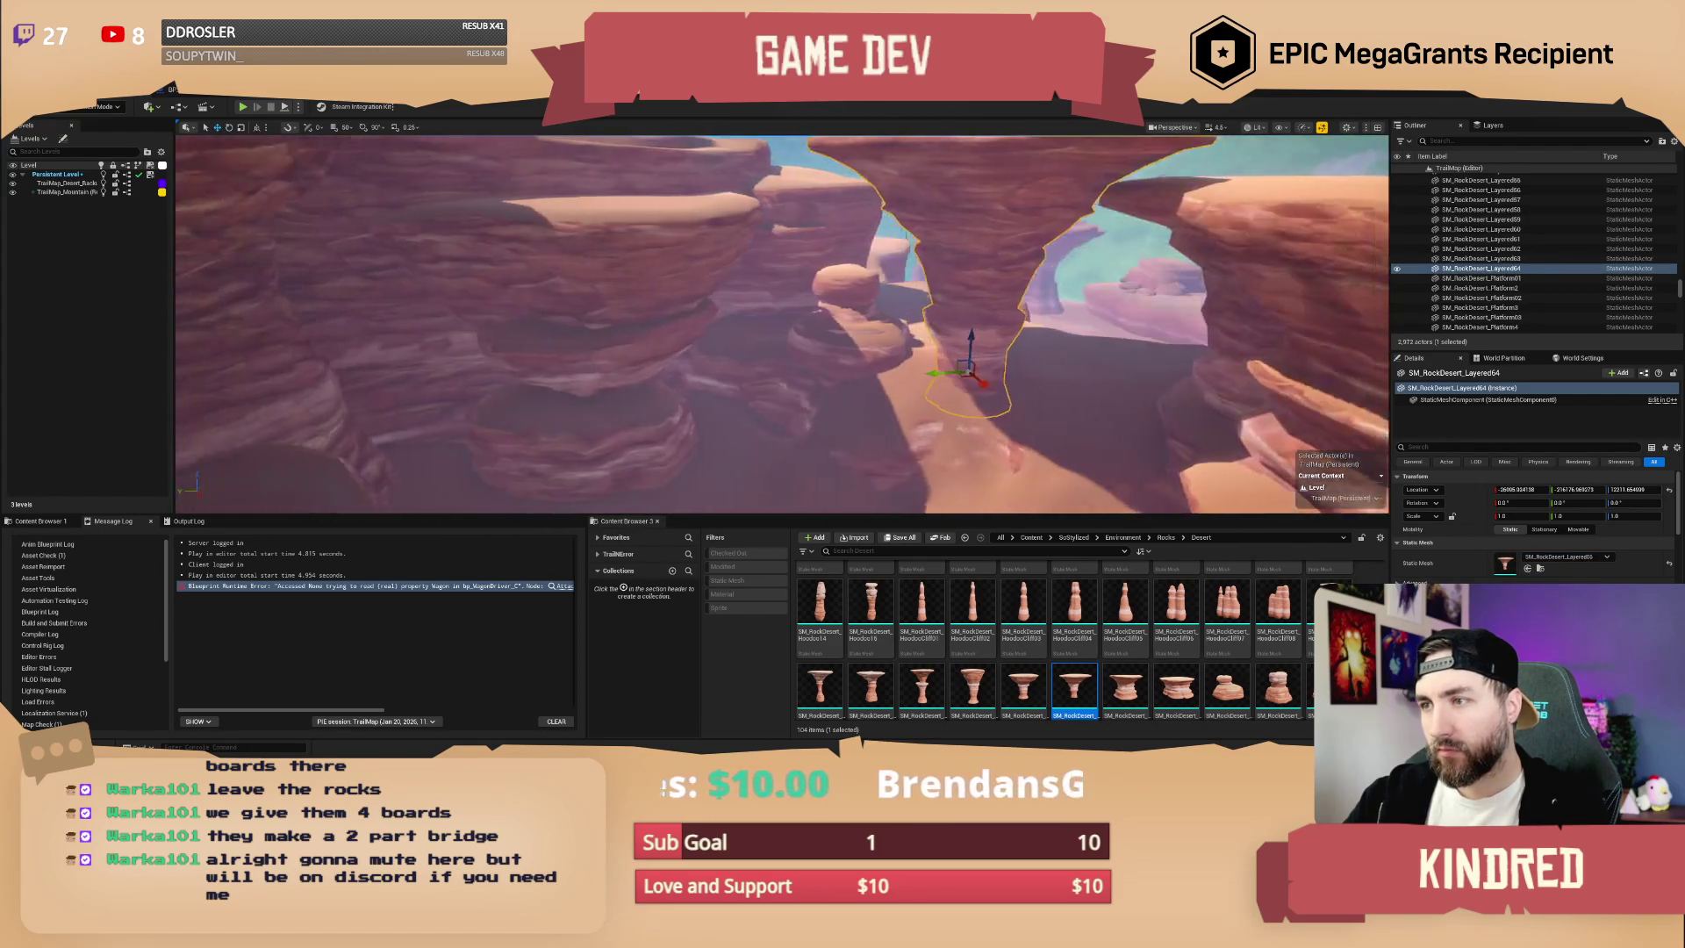
- Rotate the Platform17 rock around its vertical axis and slide it right beside the trail
scroll(1074, 641, "down", 2)
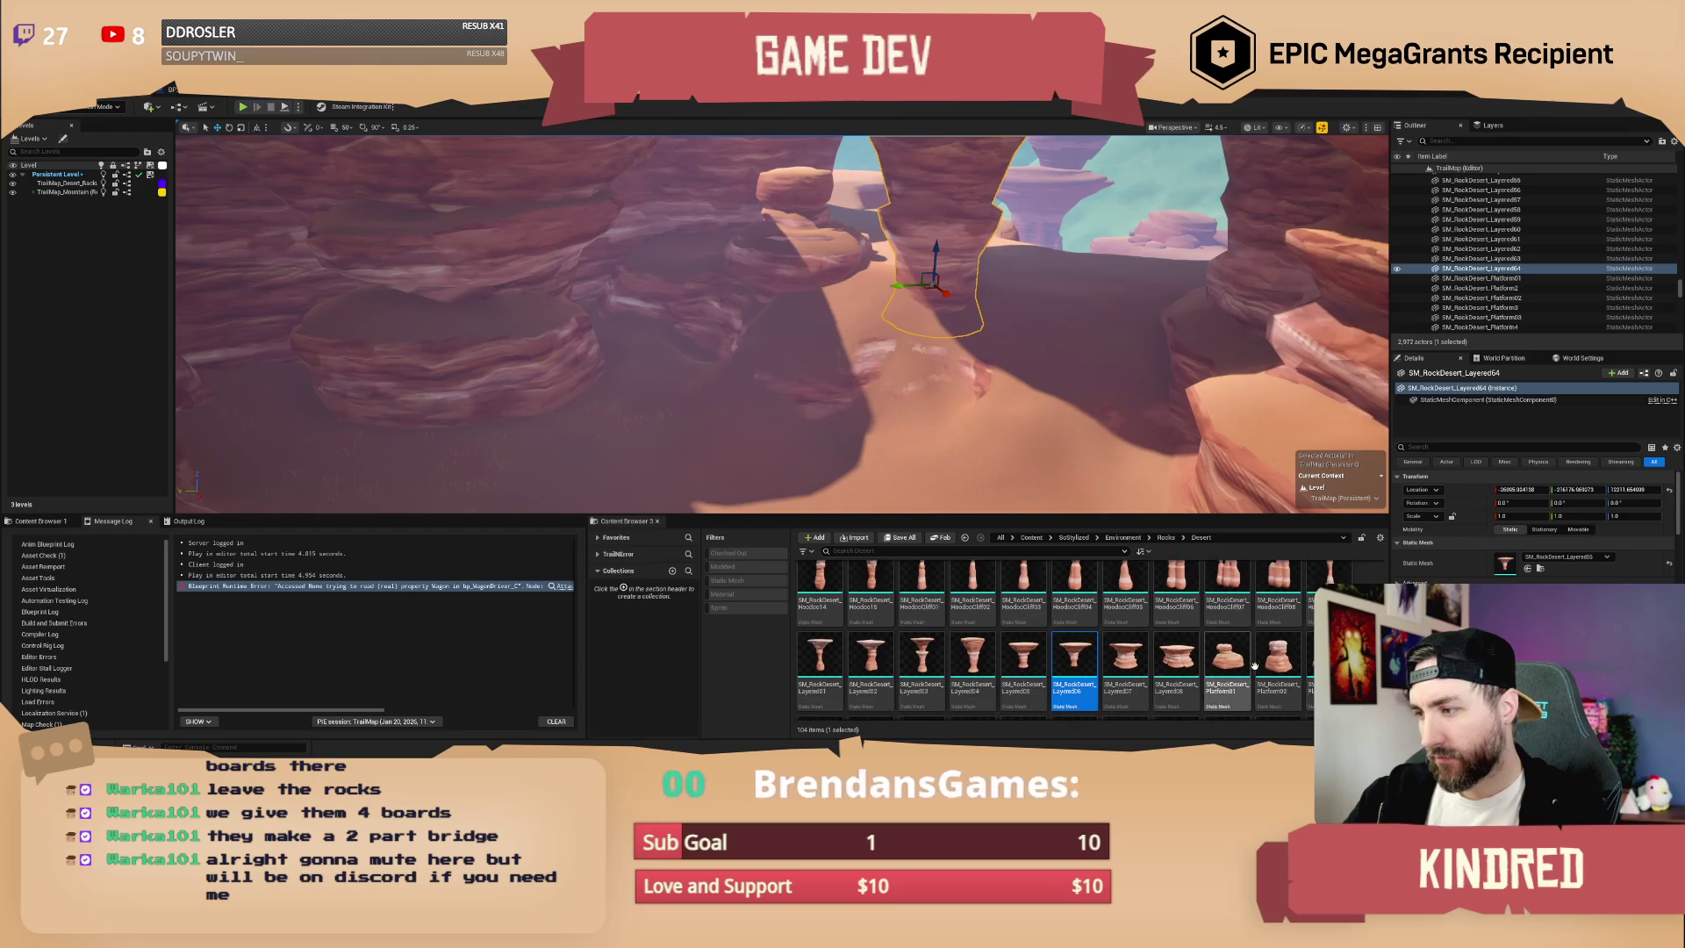
mouse_move(789, 378)
left_mouse_down()
mouse_move(779, 331)
mouse_move(817, 318)
mouse_move(829, 379)
left_mouse_up()
left_click(817, 318)
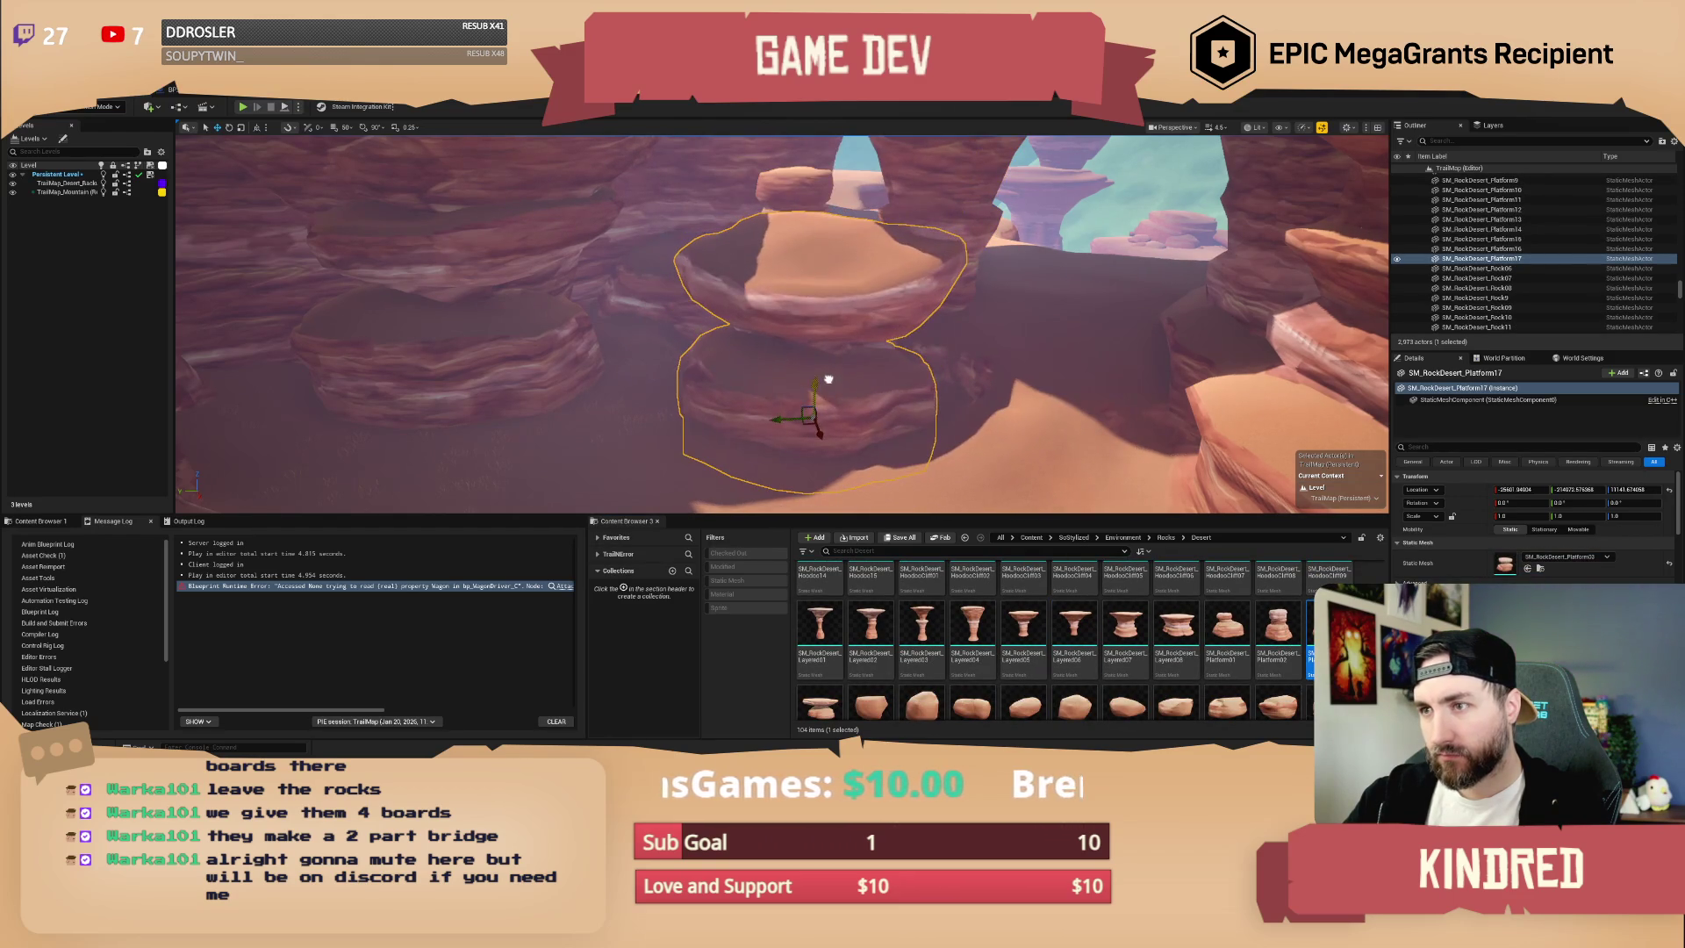
mouse_move(825, 445)
left_mouse_down()
mouse_move(864, 422)
mouse_move(738, 425)
mouse_move(719, 337)
left_mouse_up()
key("Escape")
left_click(693, 389)
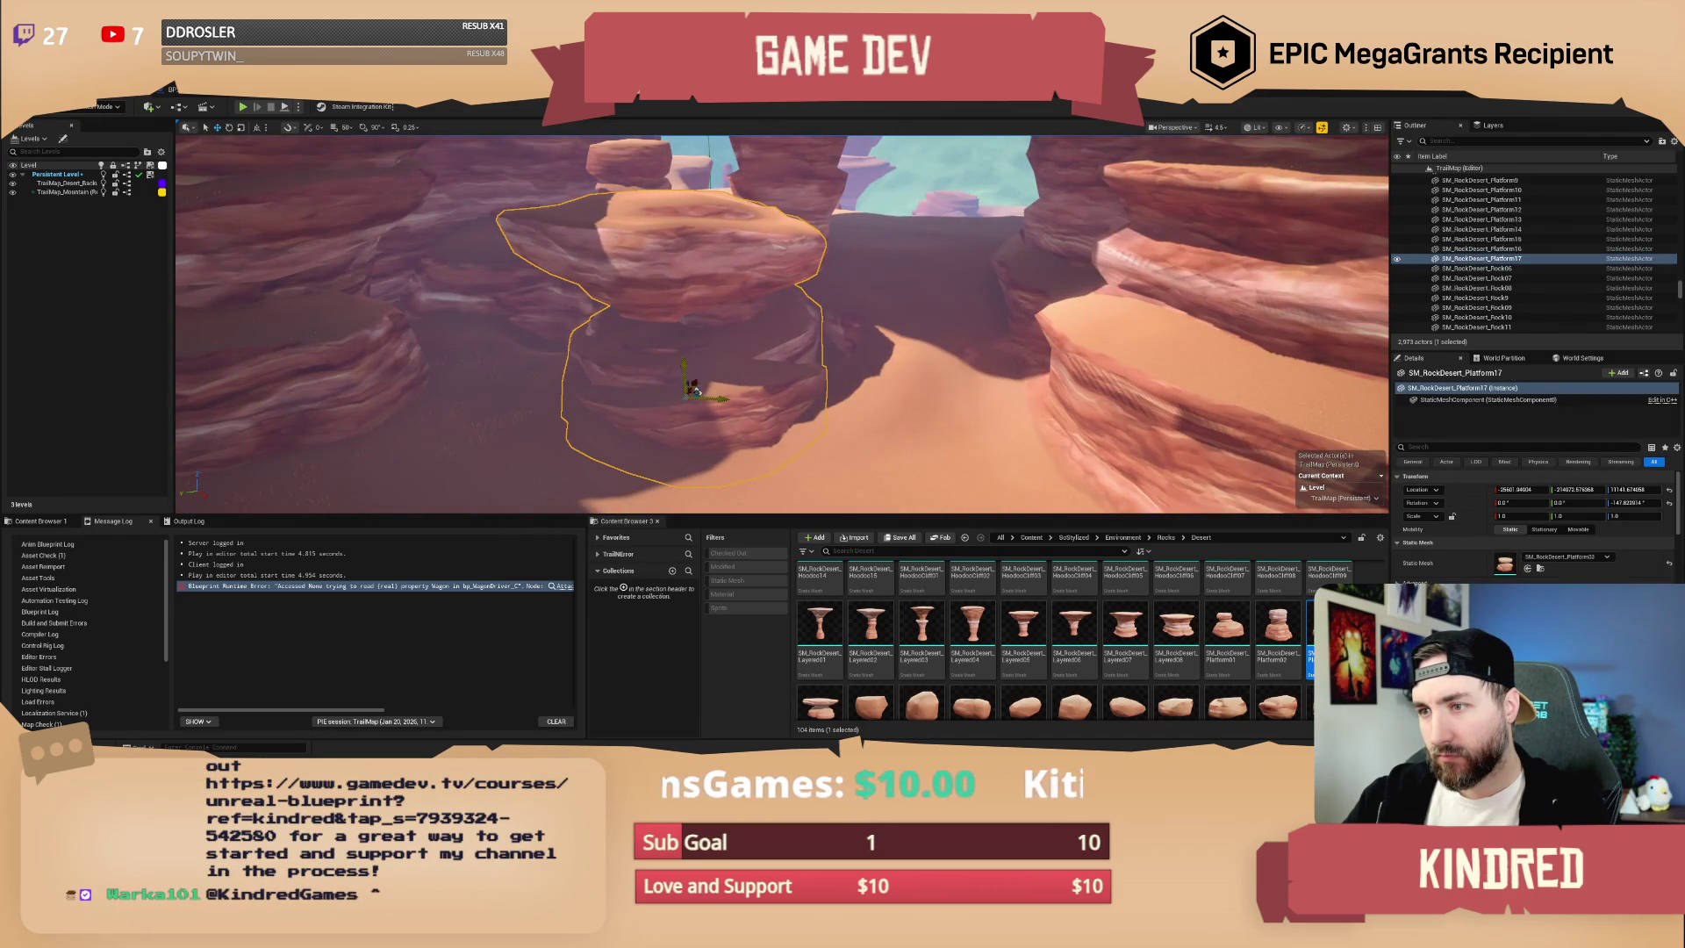
left_click_drag(693, 392, 753, 369)
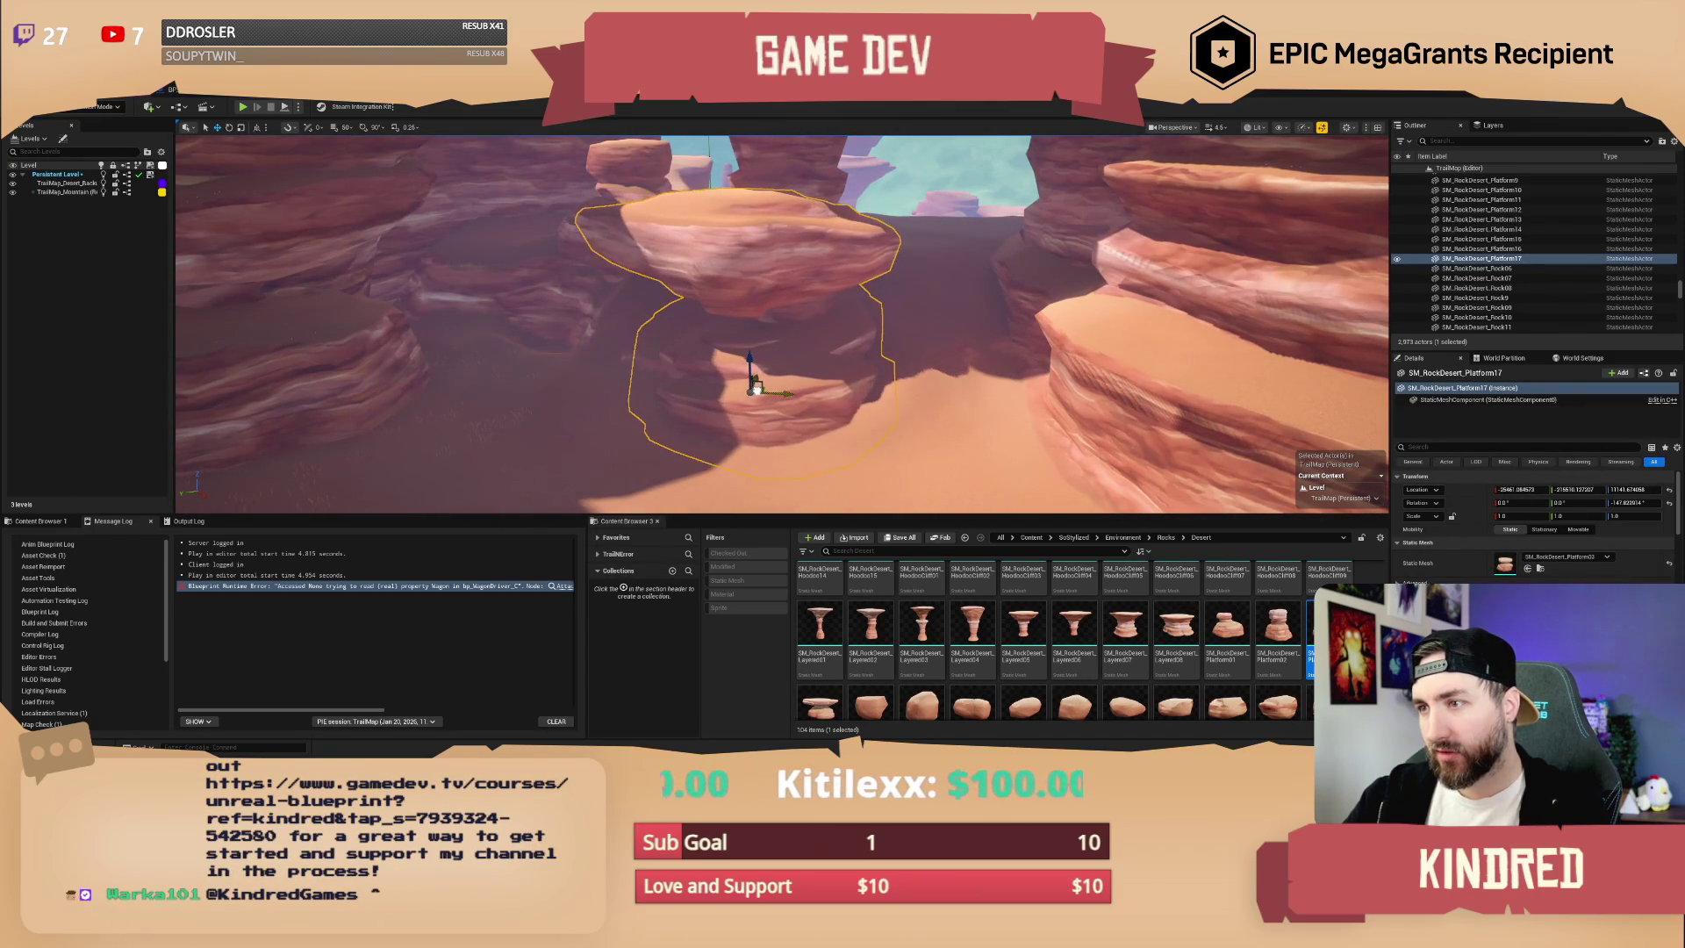
key("Escape")
- Fly forward into the canyon and look past the arch
key("w")
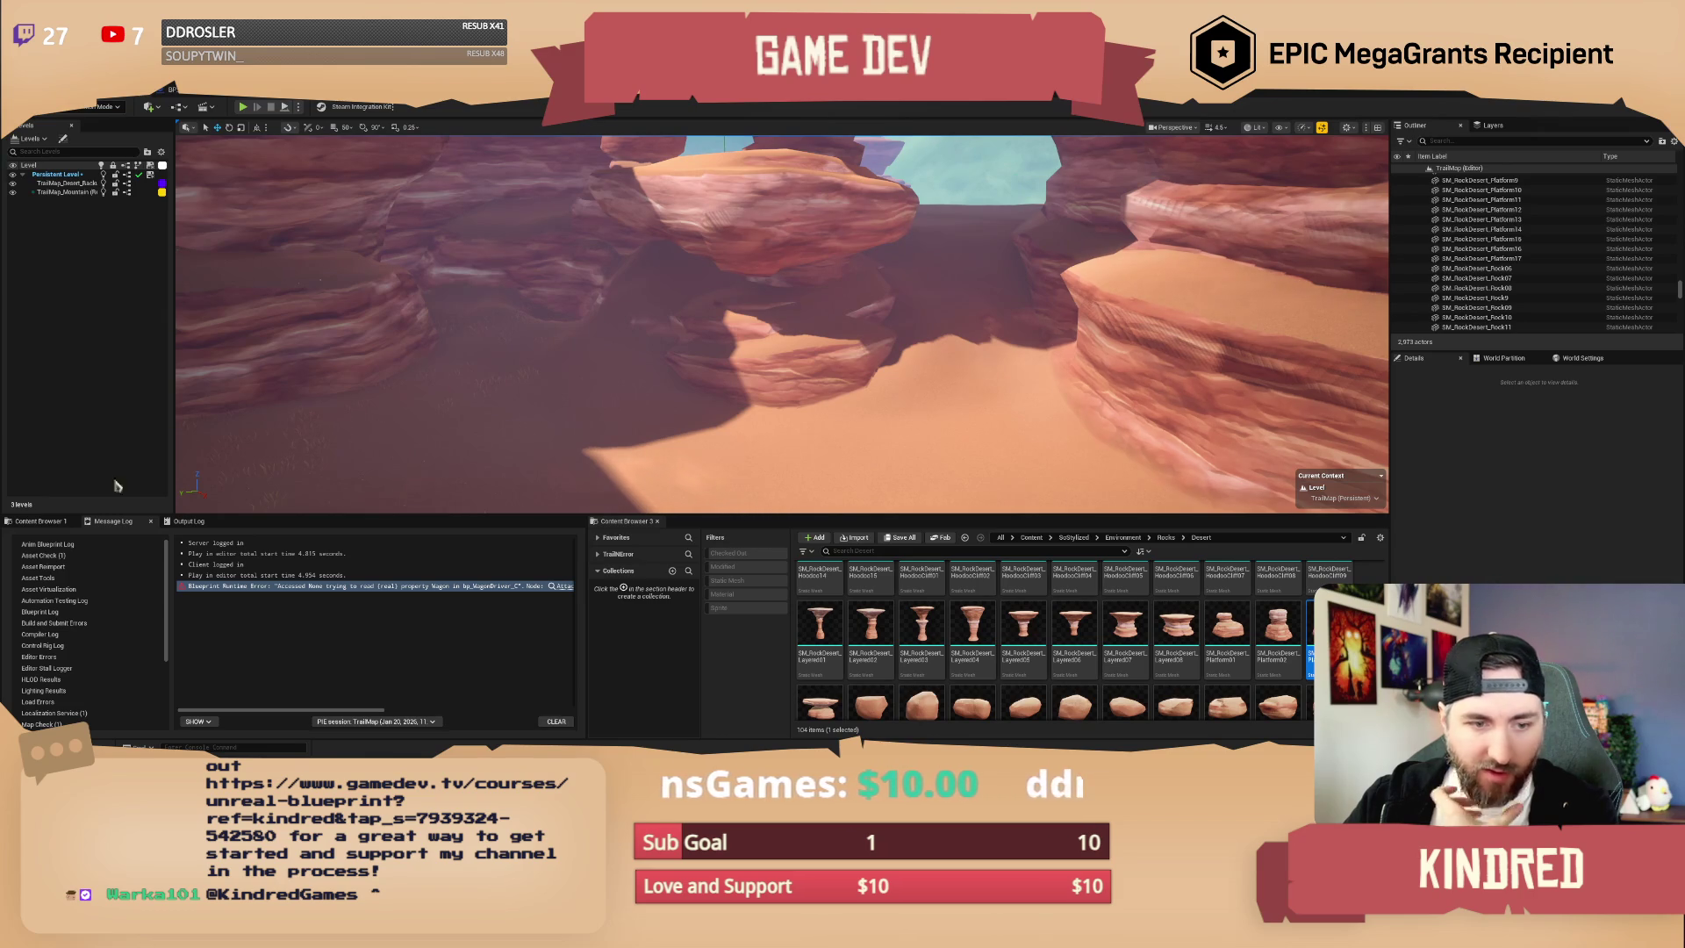
left_click_drag(886, 350, 860, 351)
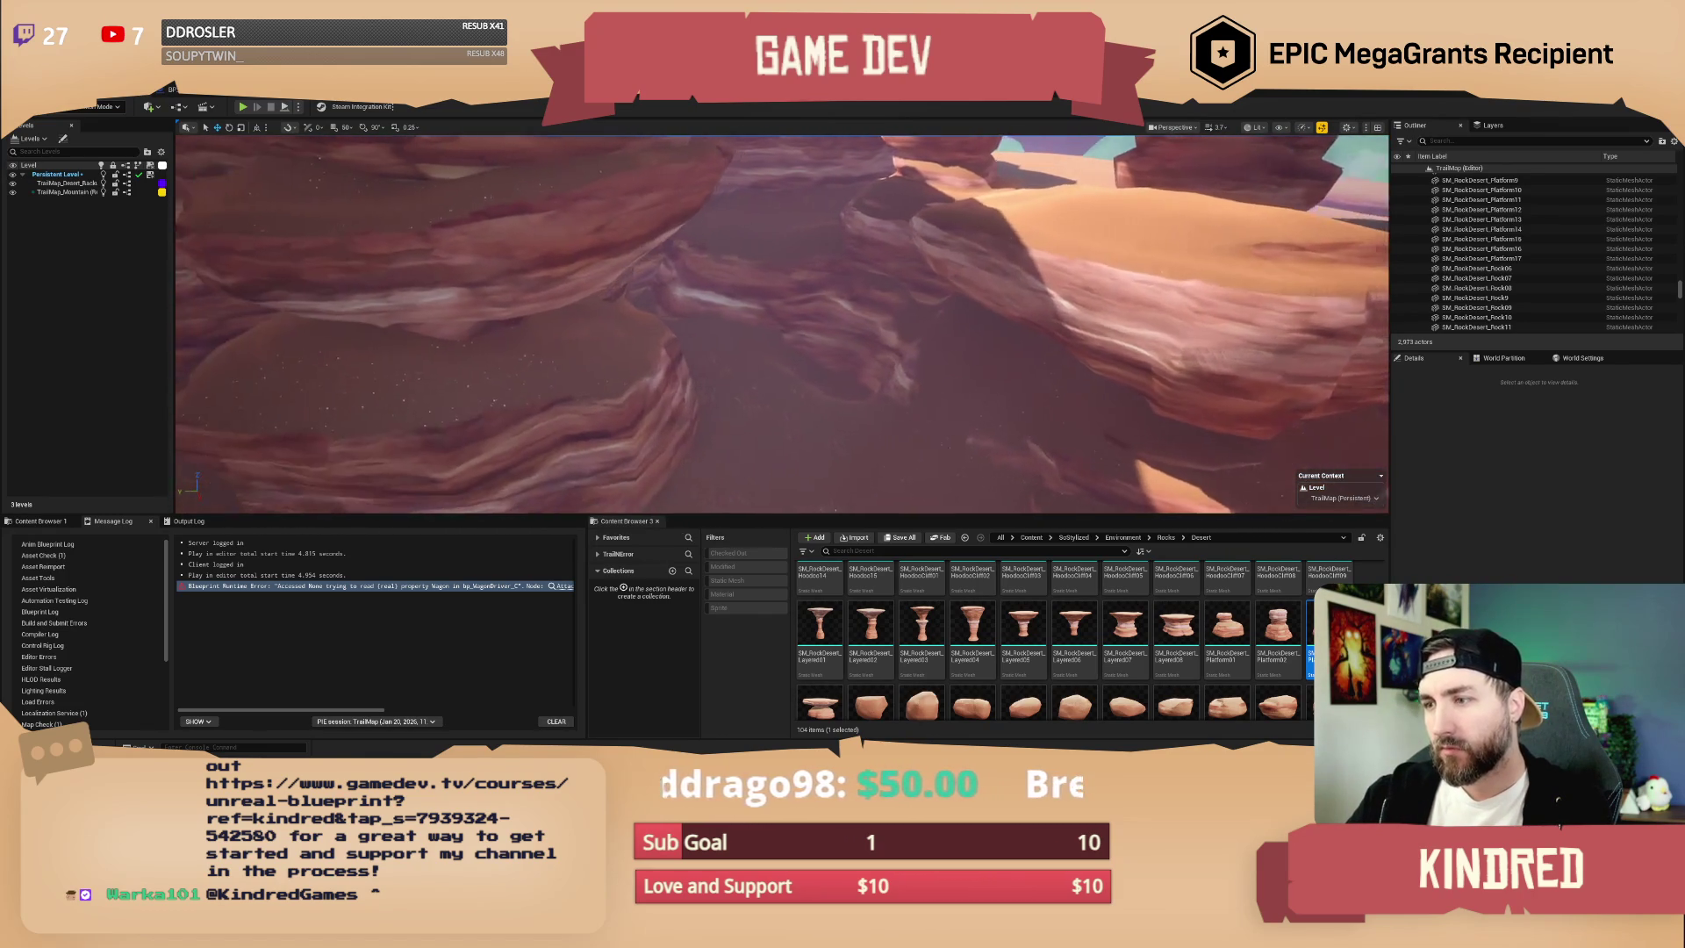
scroll(1053, 641, "down", 2)
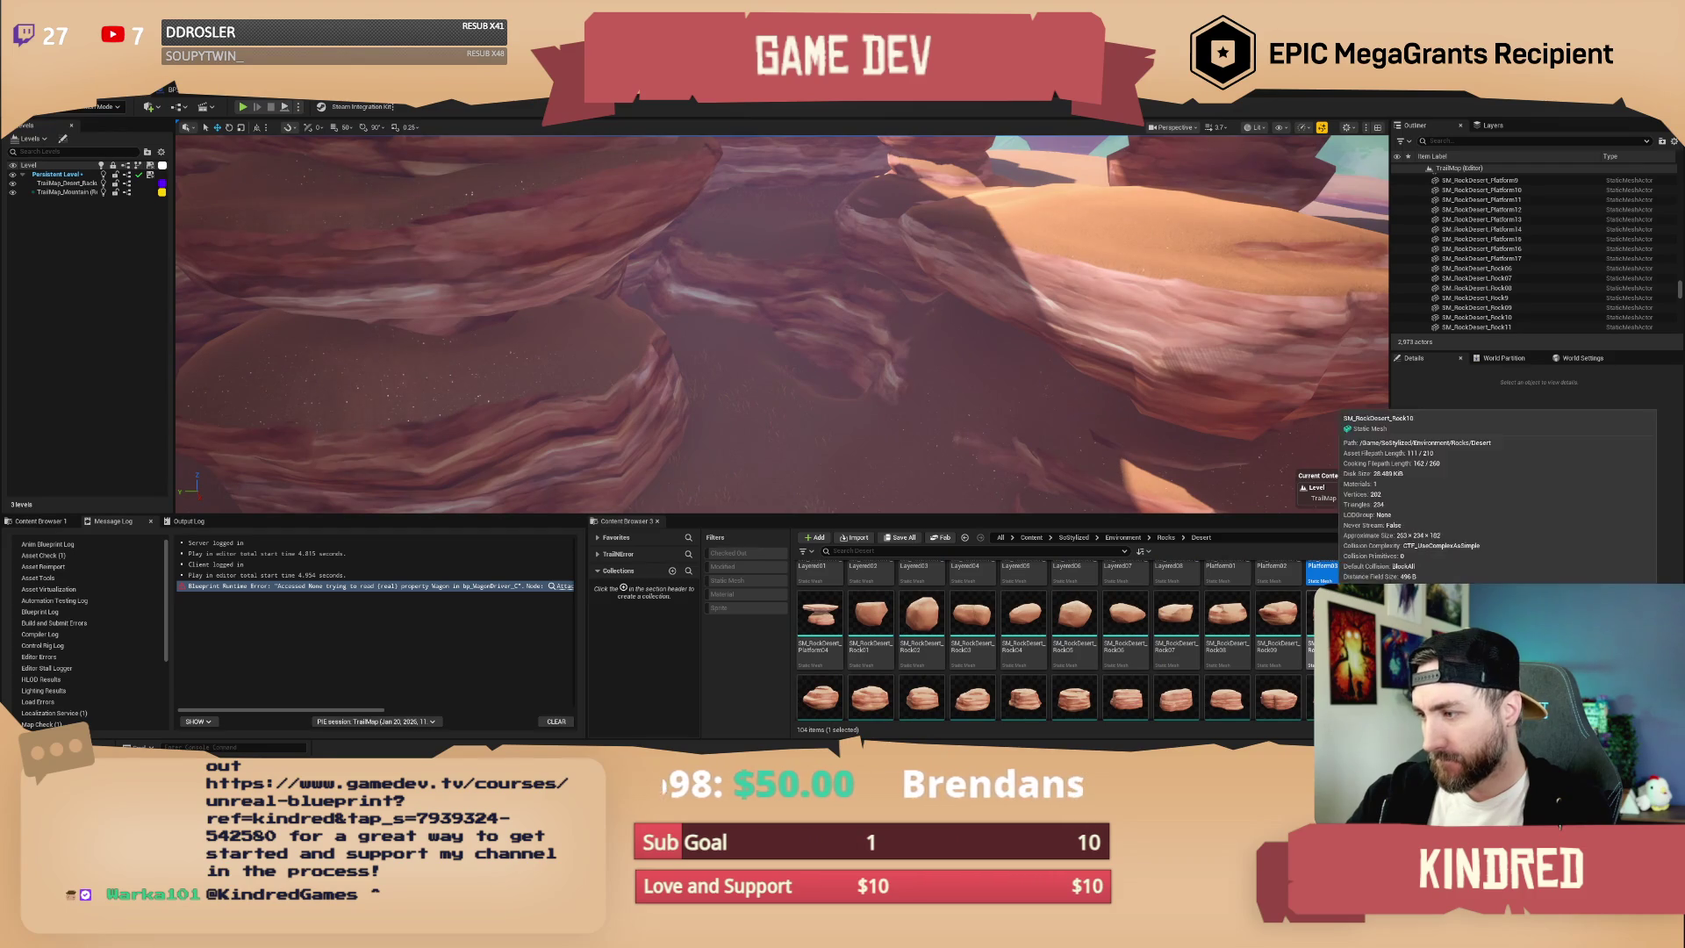
- Shrink the Shelf219 rock to about 1.08 scale
left_click(829, 338)
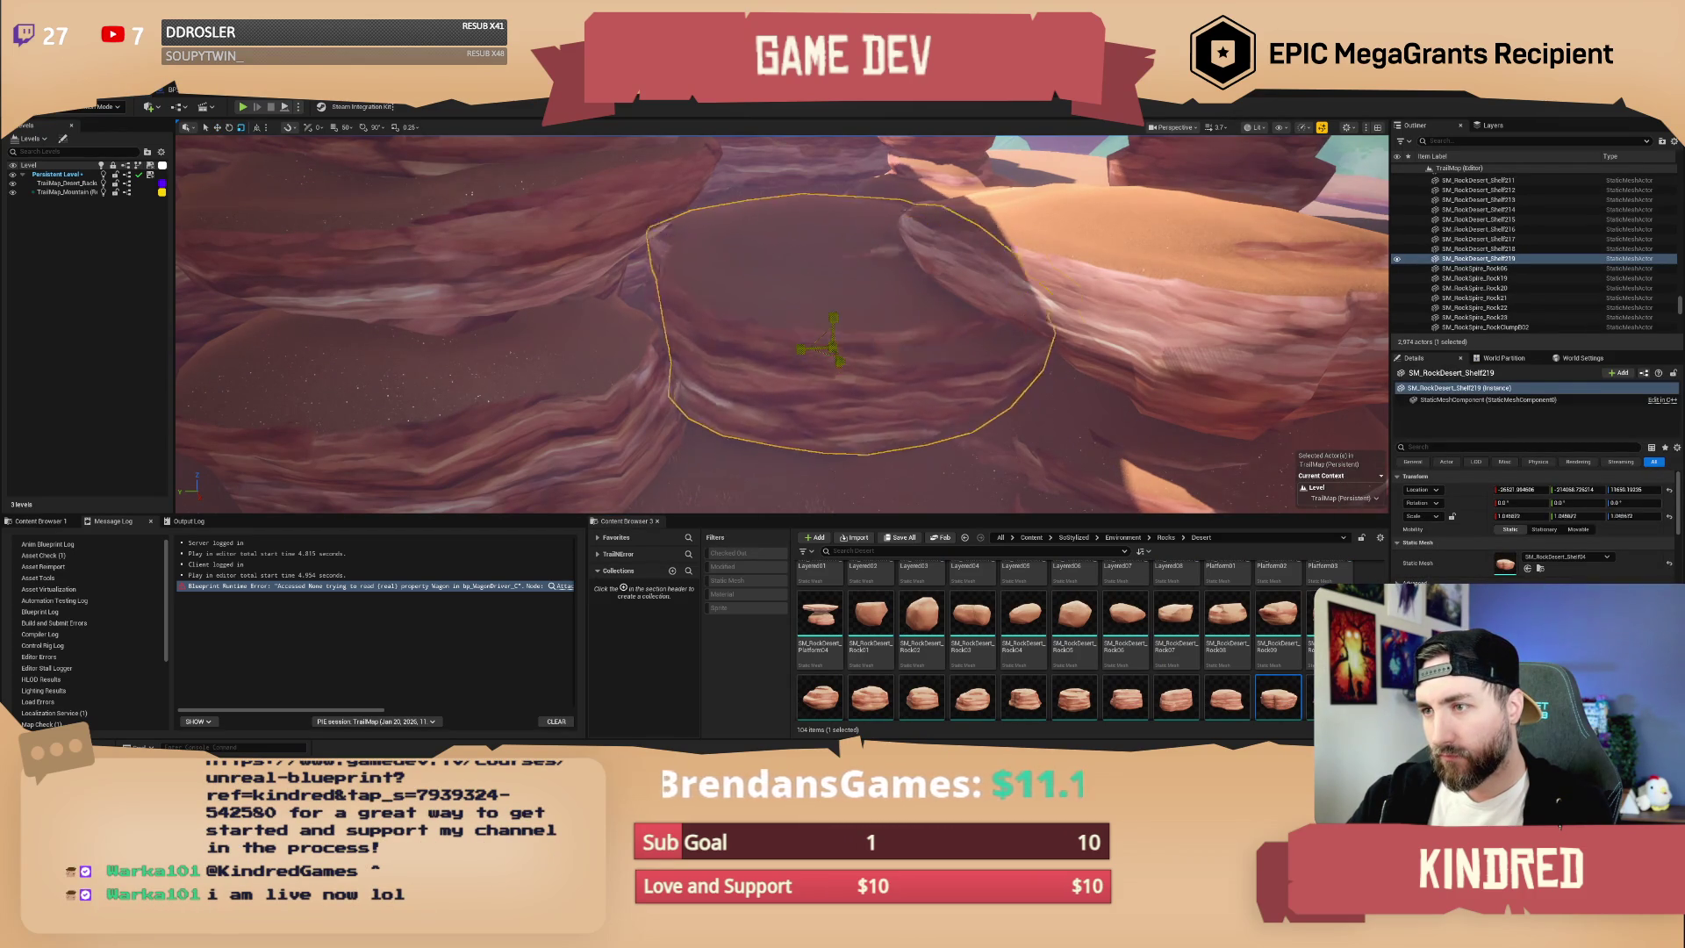
left_click_drag(1522, 516, 1479, 516)
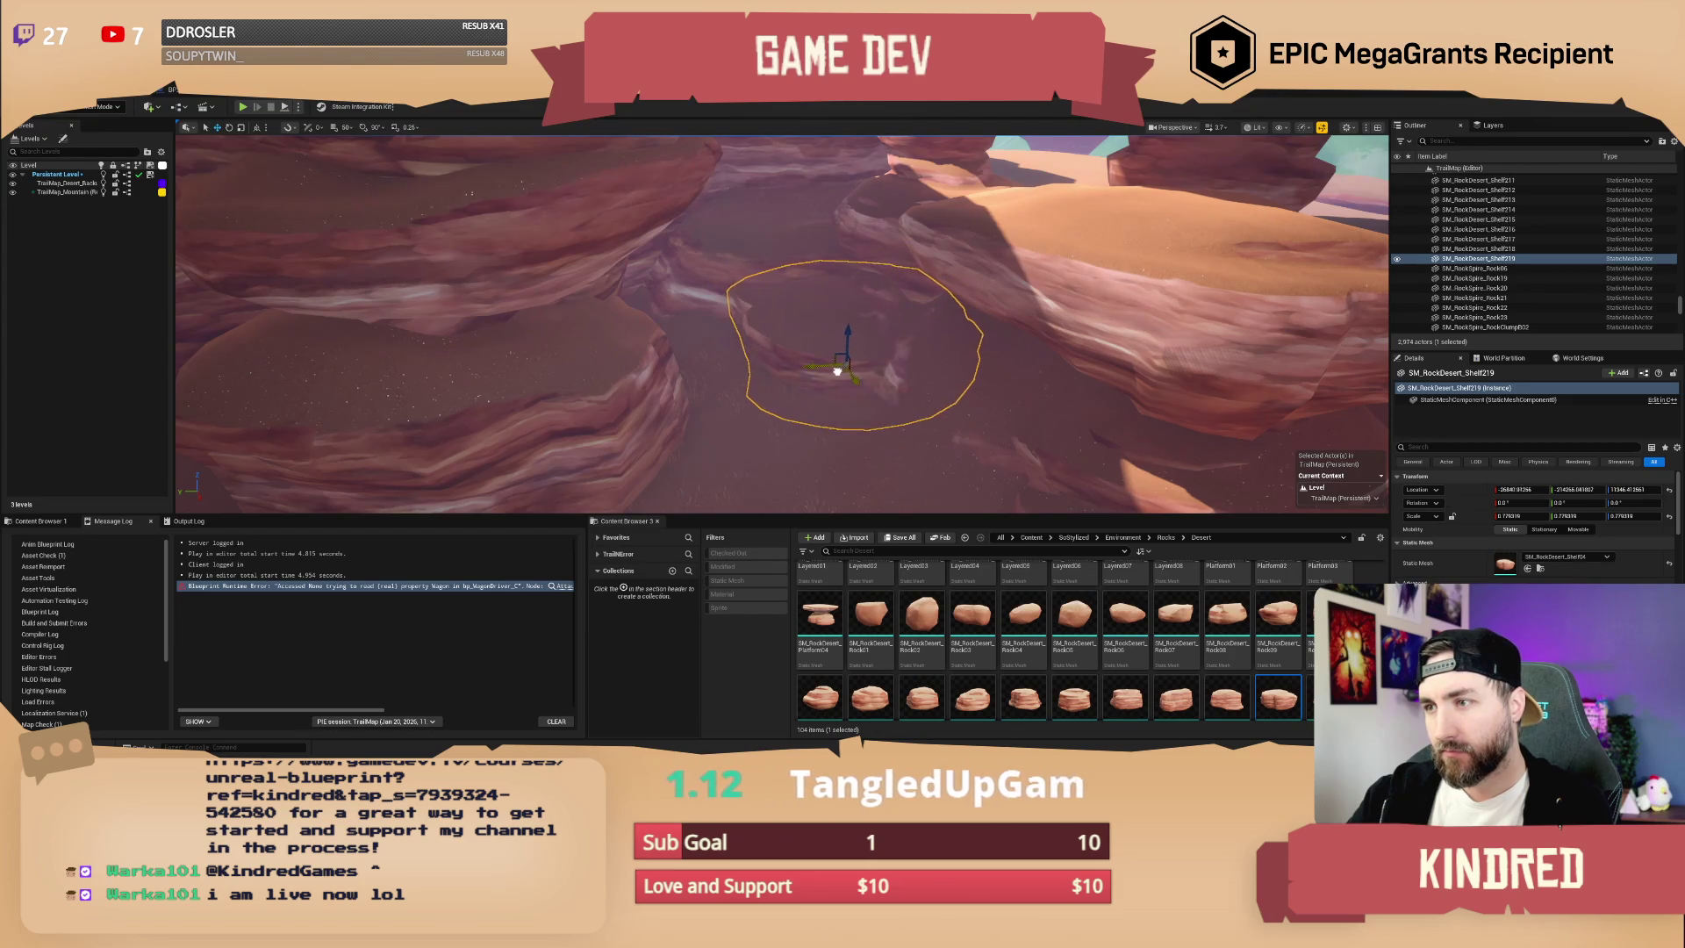
key("Escape")
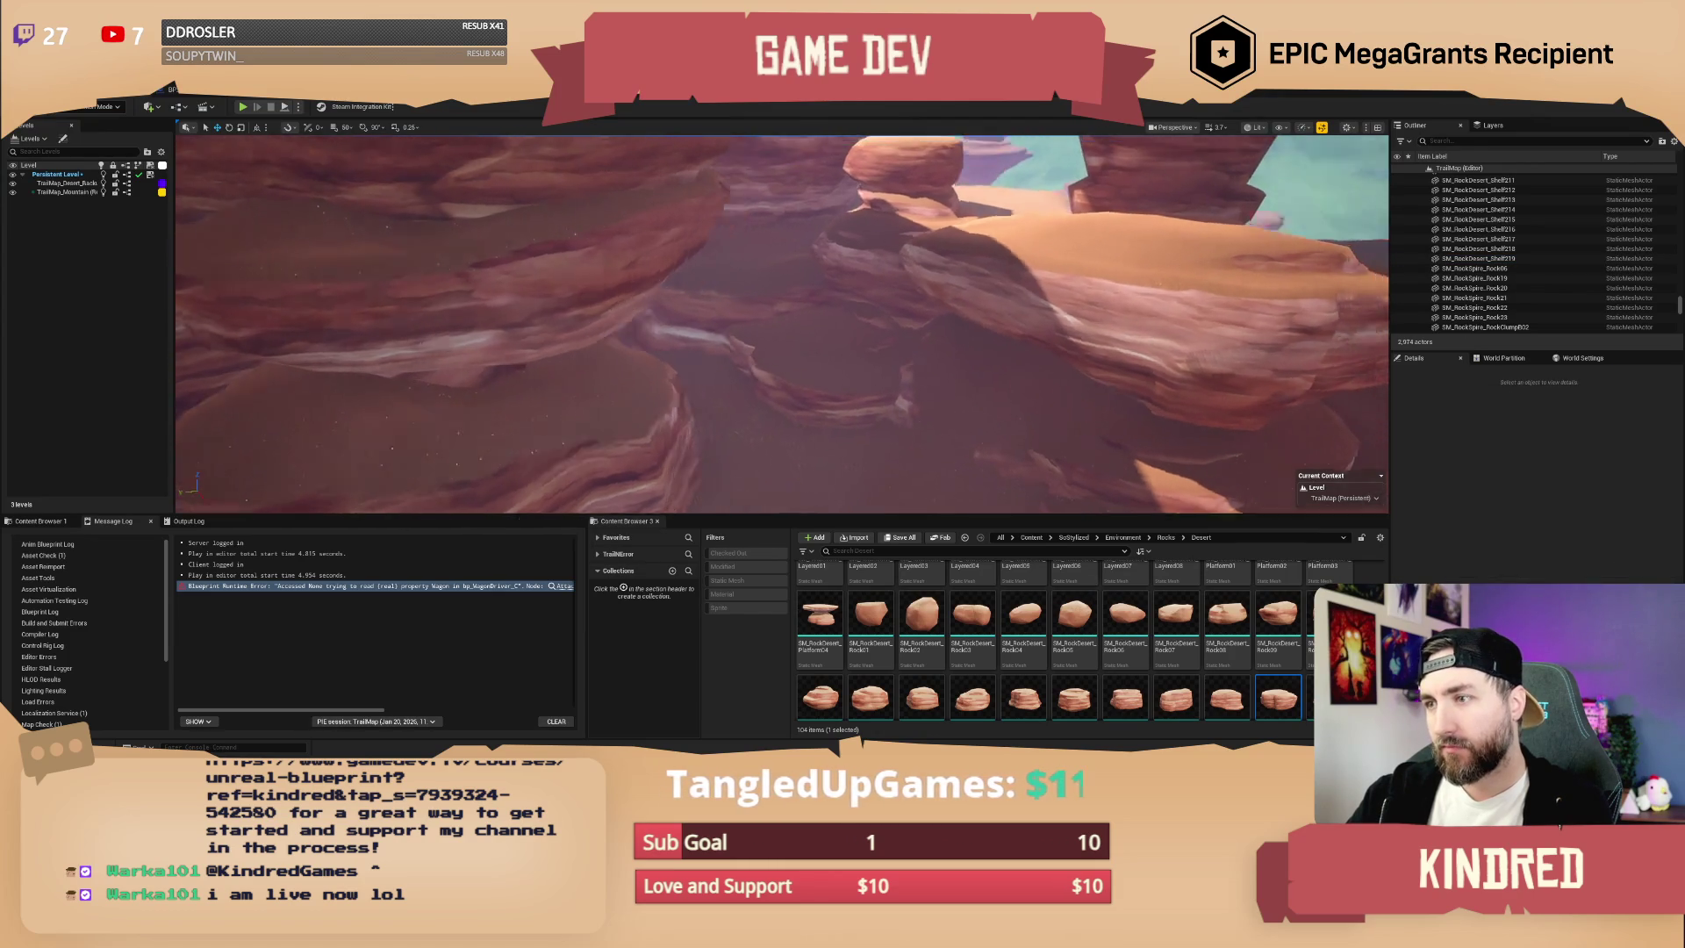
- Place a shelf rock on top of the rock mesa
scroll(781, 323, "up", 2)
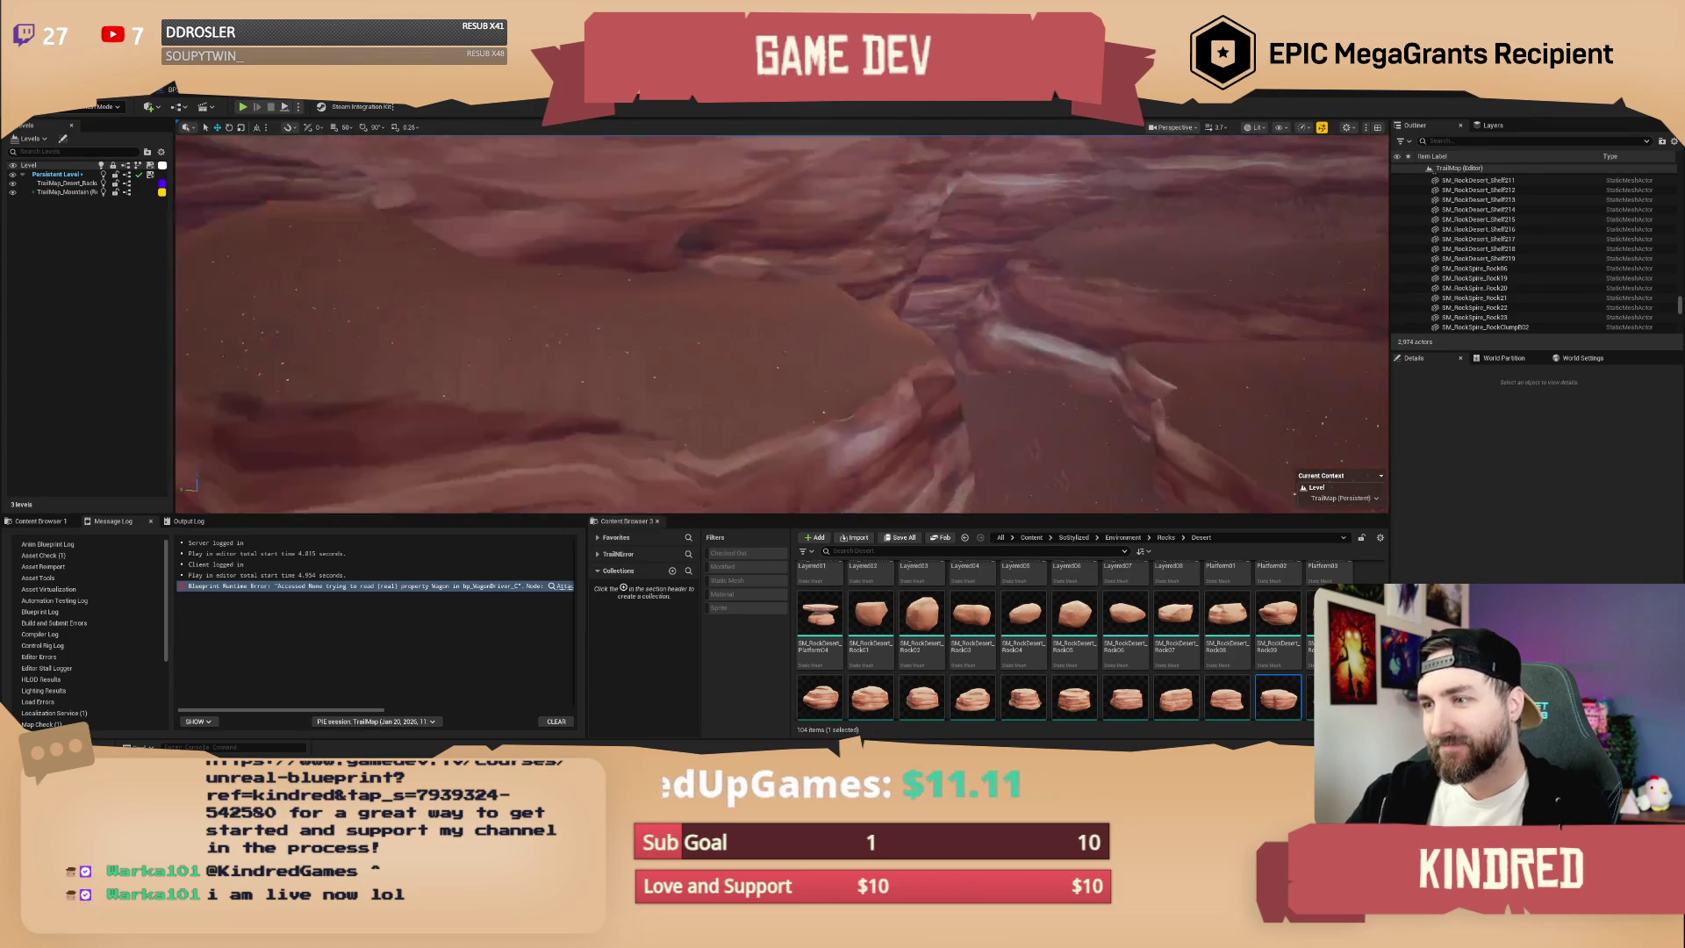
scroll(781, 323, "up", 2)
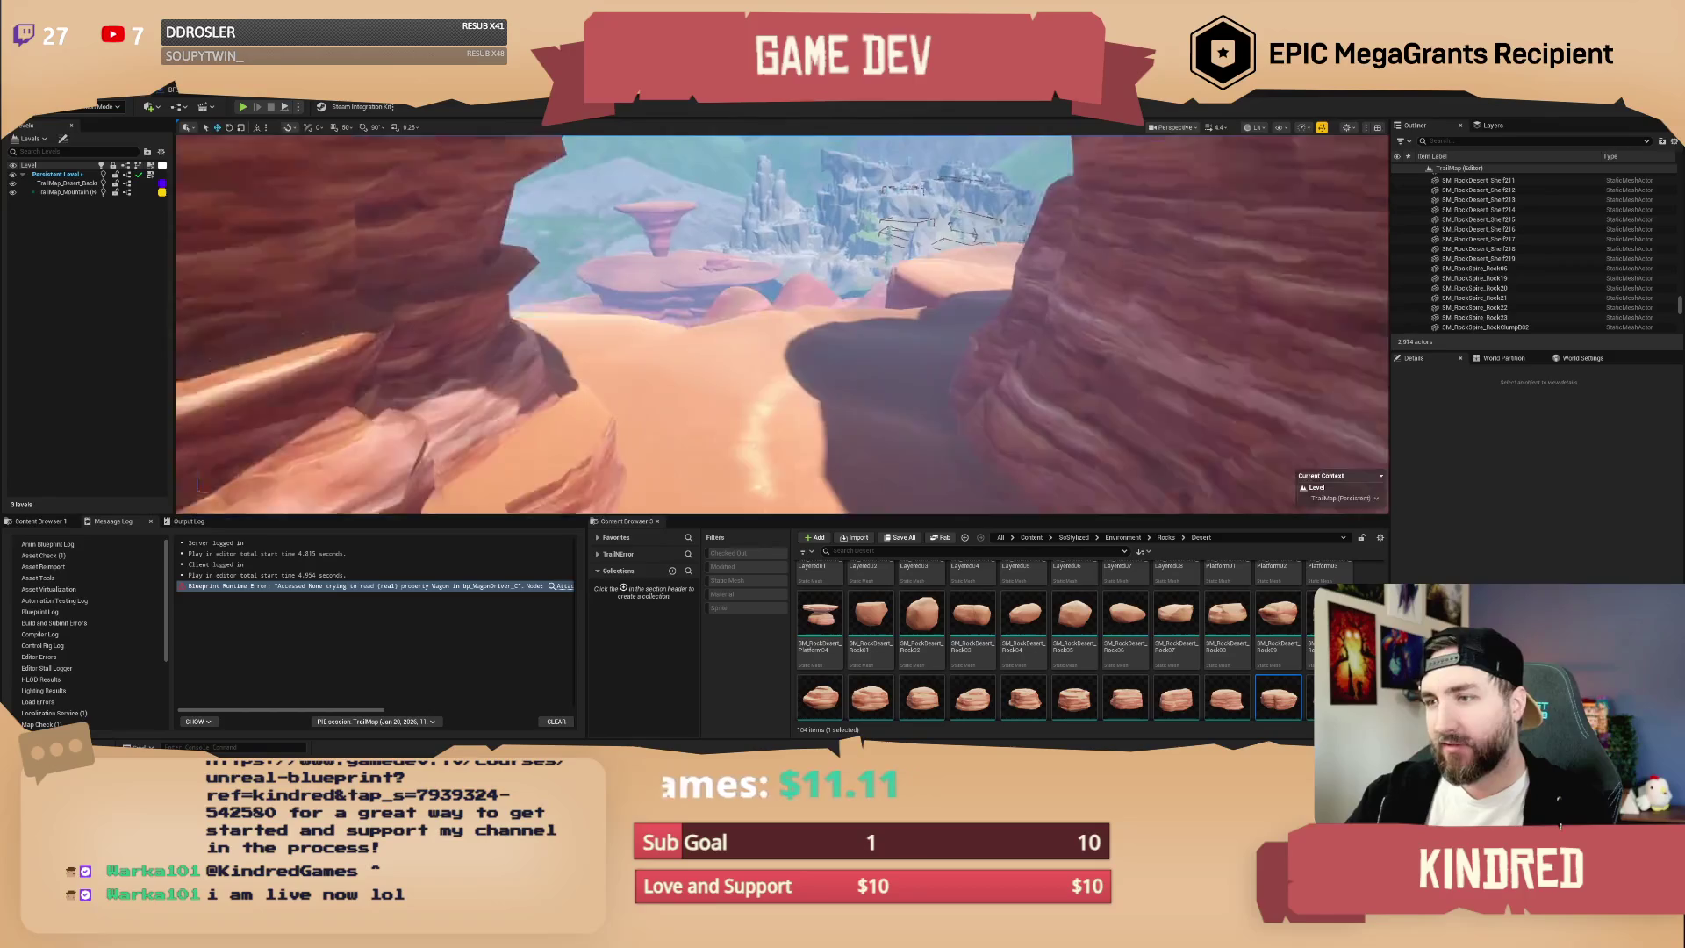
scroll(788, 393, "up", 1)
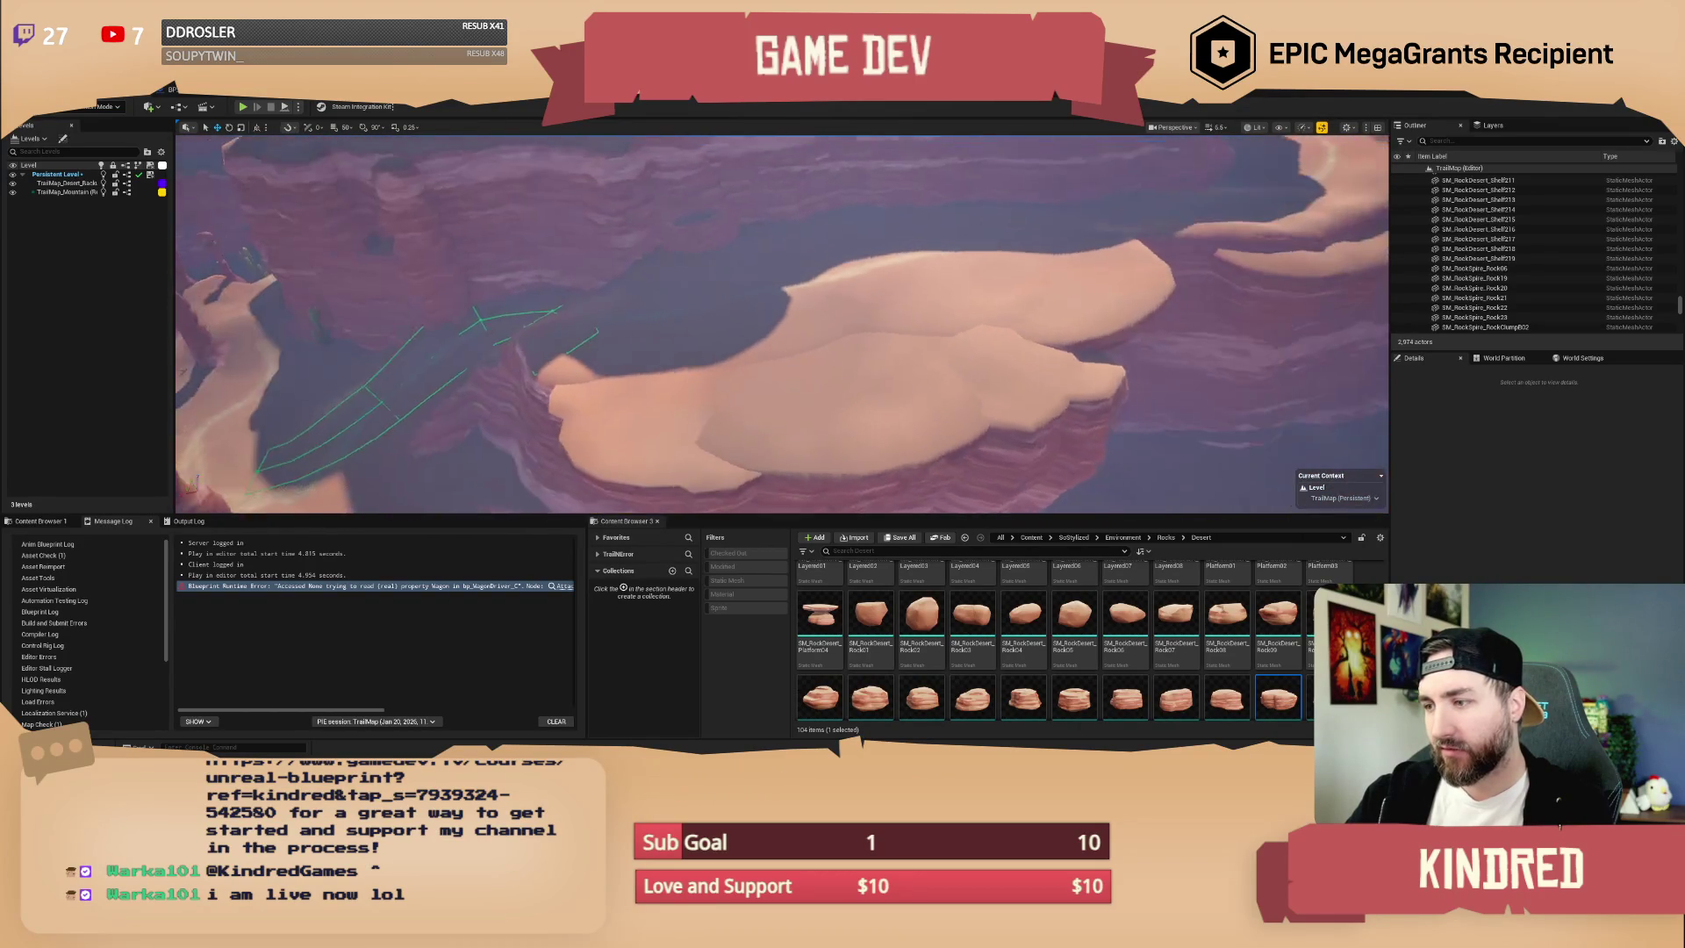
scroll(1094, 681, "down", 1)
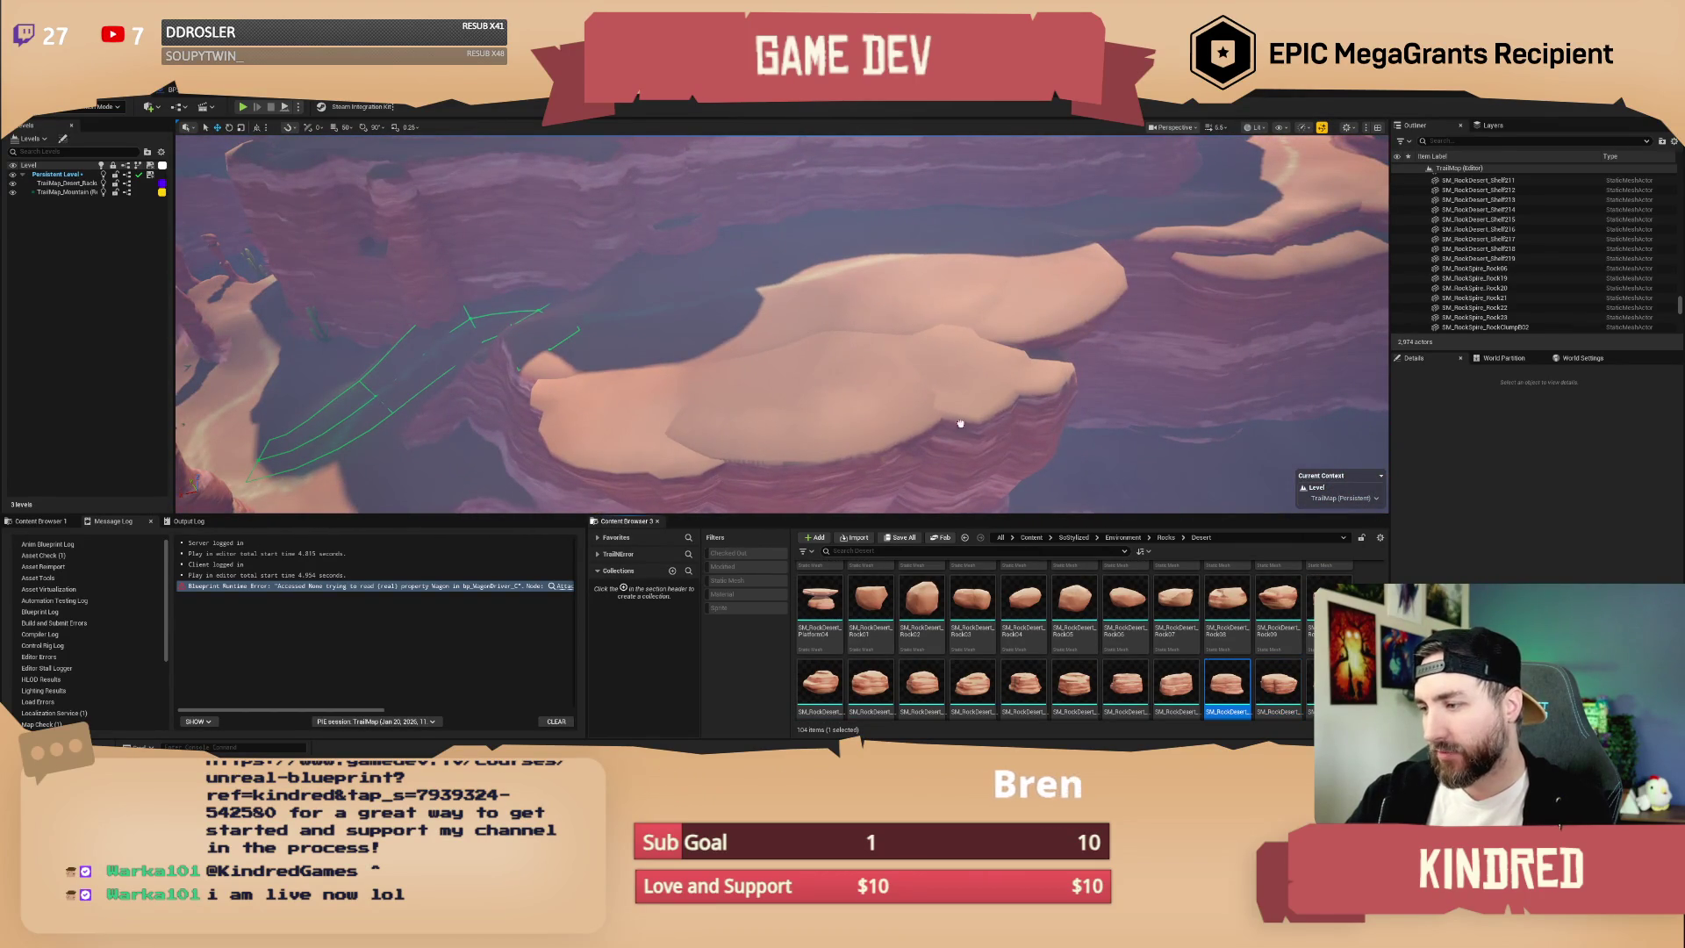
left_click(935, 306)
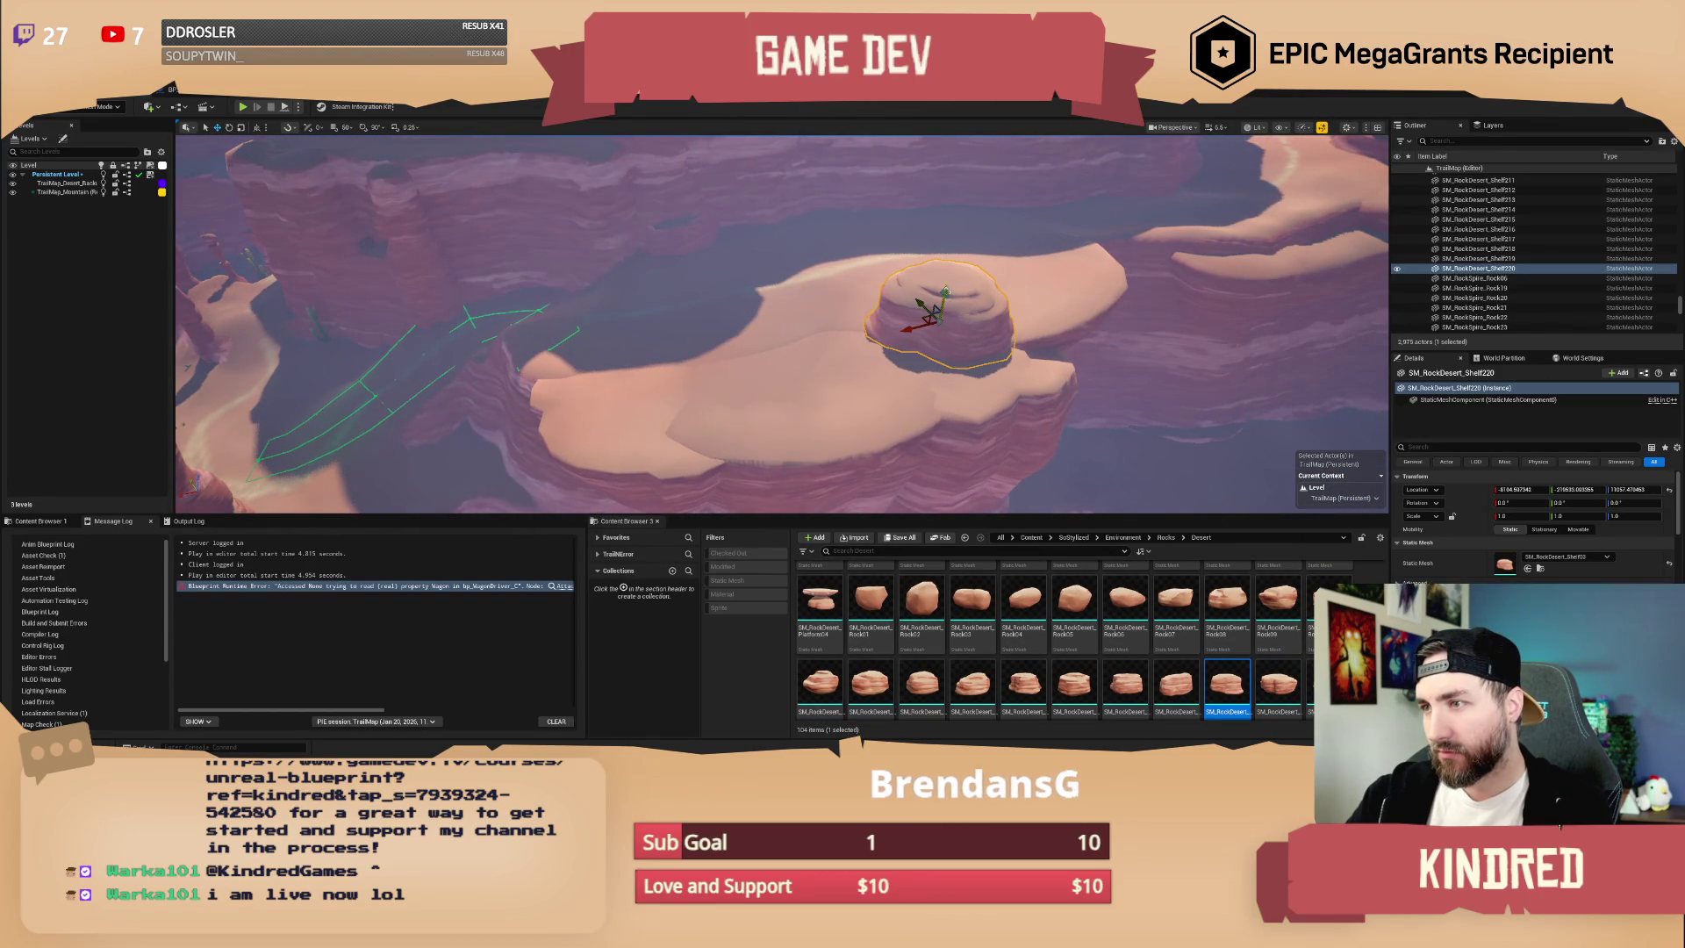
mouse_move(1311, 689)
left_mouse_down()
mouse_move(634, 337)
mouse_move(654, 344)
left_mouse_up()
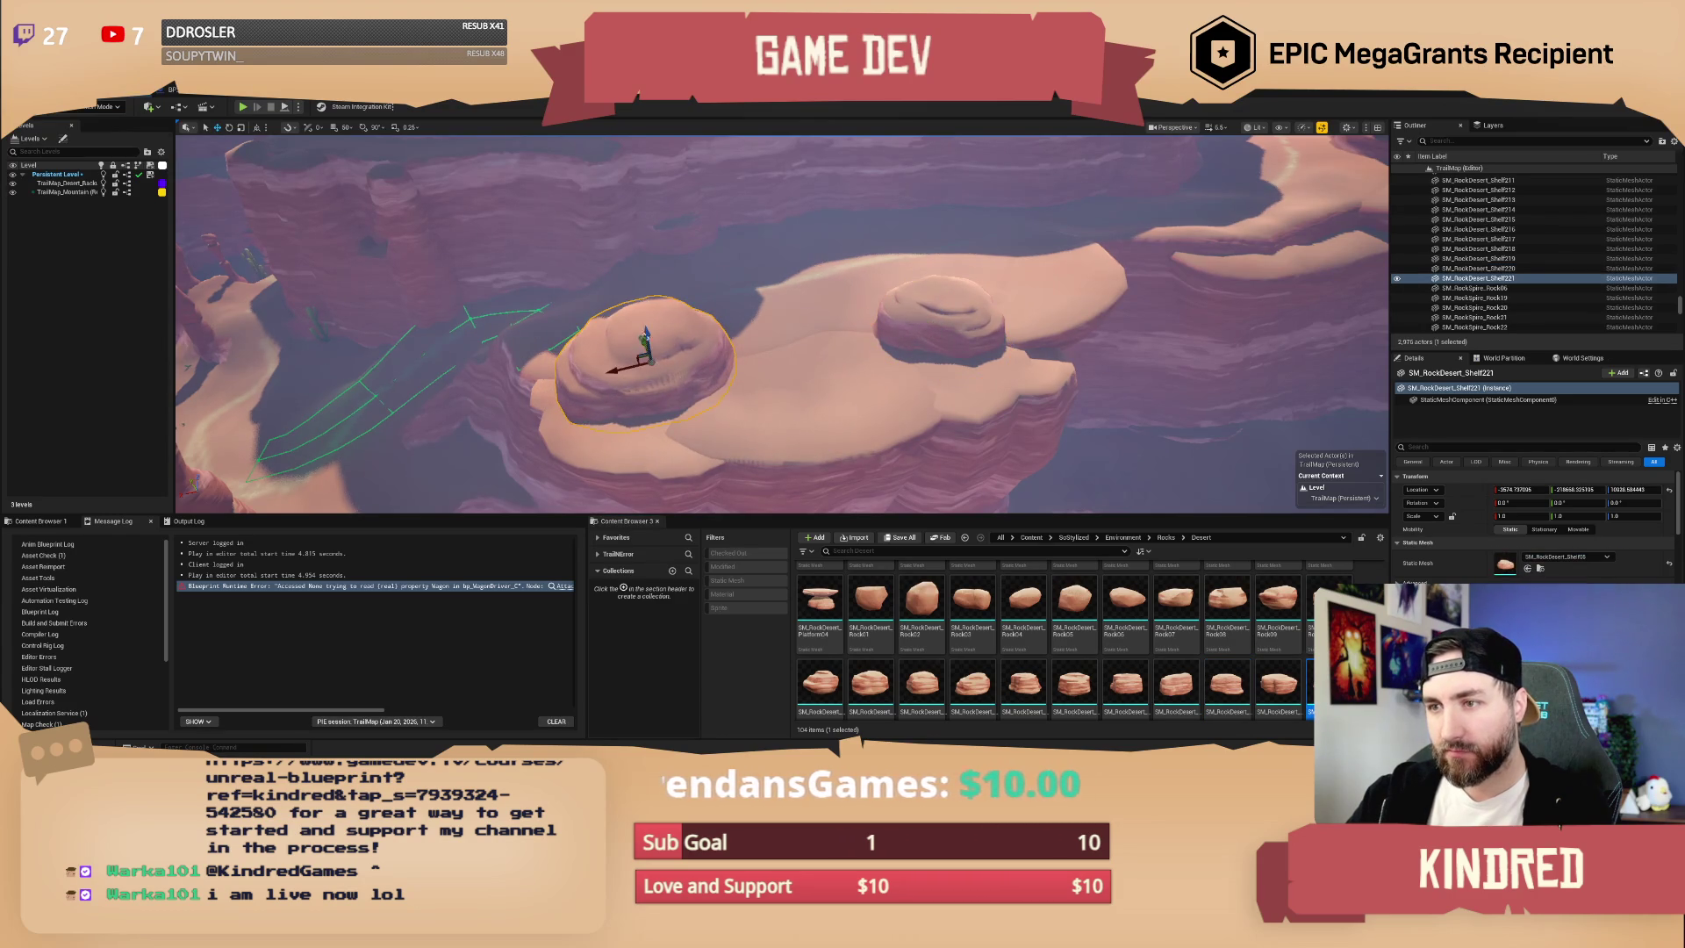
- Place a Platform04 rock in the level
scroll(1059, 609, "up", 1)
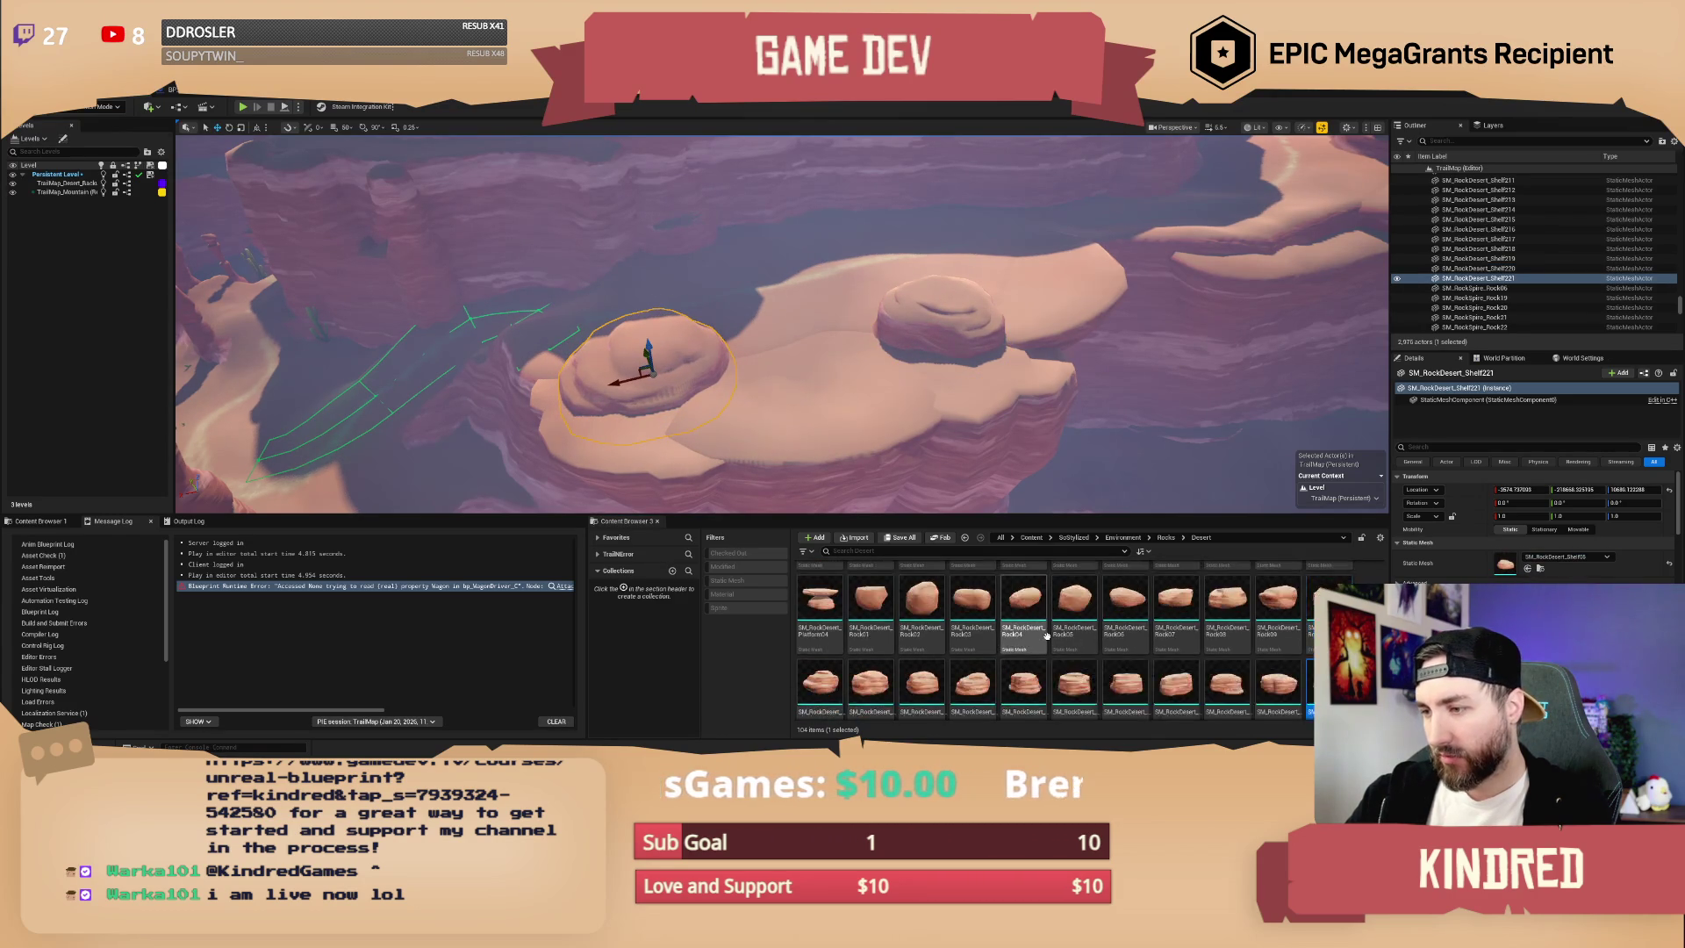
left_click(816, 645)
mouse_move(810, 588)
left_mouse_down()
mouse_move(754, 369)
mouse_move(790, 343)
mouse_move(885, 335)
mouse_move(816, 280)
mouse_move(785, 311)
left_mouse_up()
key("Escape")
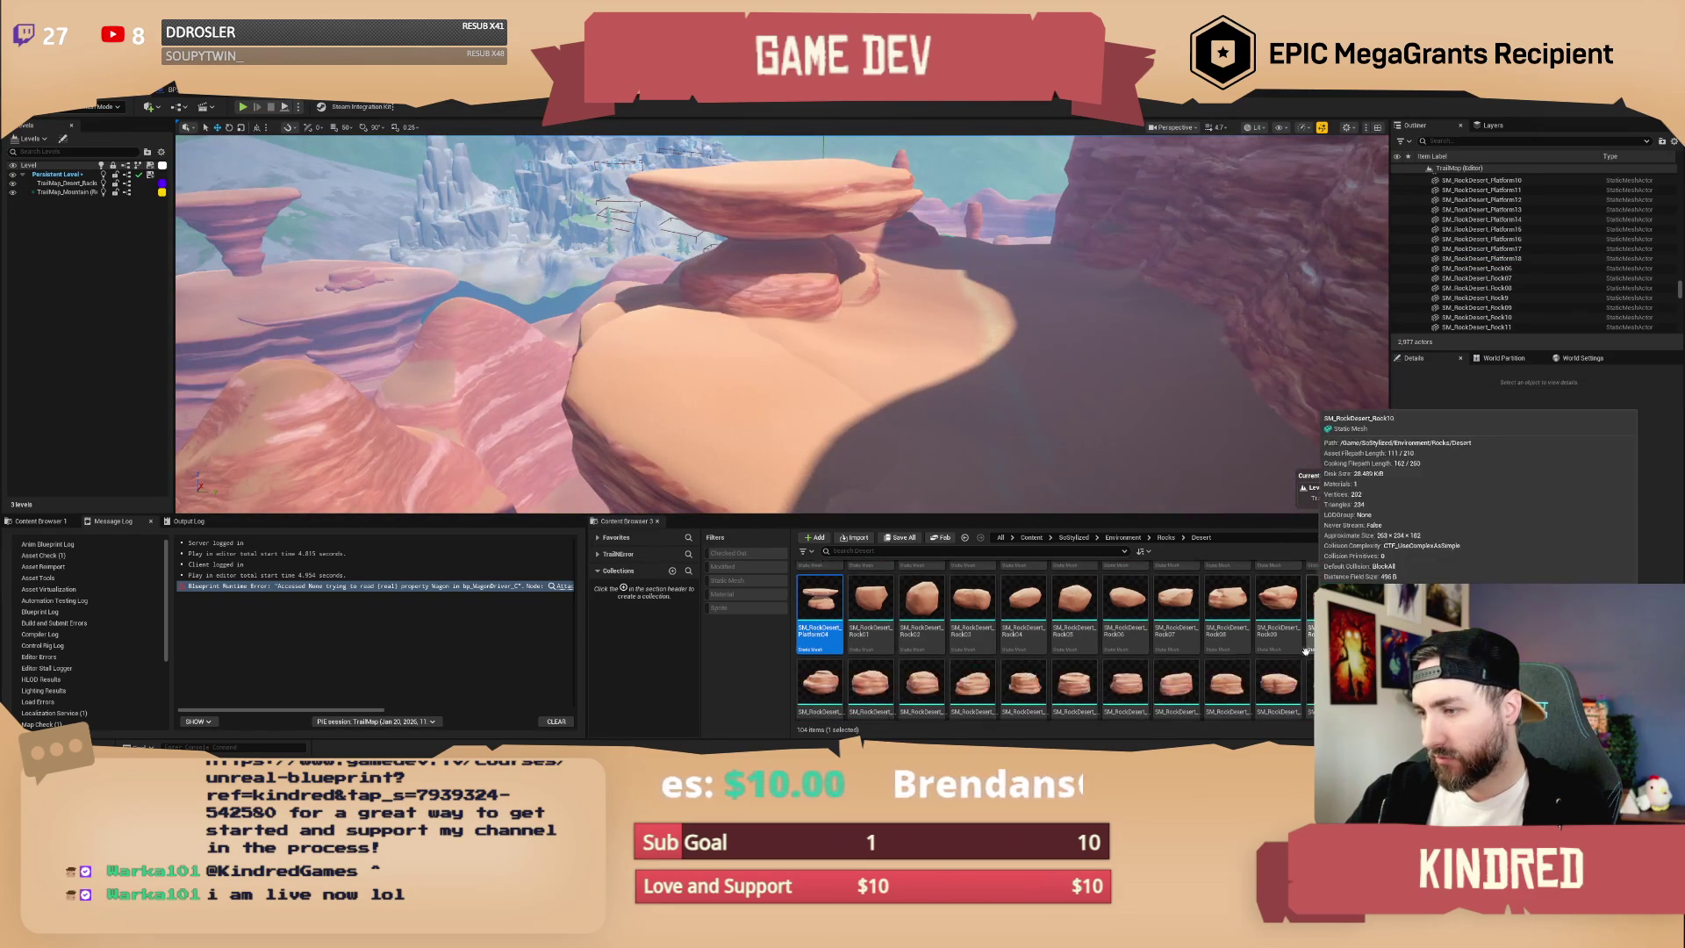
- Add Shell01, a Rock15 boulder and a Shelf02 shelf set into the canyon wall
scroll(1053, 641, "down", 2)
mouse_move(1311, 662)
left_mouse_down()
mouse_move(882, 373)
mouse_move(802, 341)
mouse_move(772, 351)
left_mouse_up()
mouse_move(1126, 654)
left_mouse_down()
mouse_move(843, 327)
mouse_move(874, 287)
left_mouse_up()
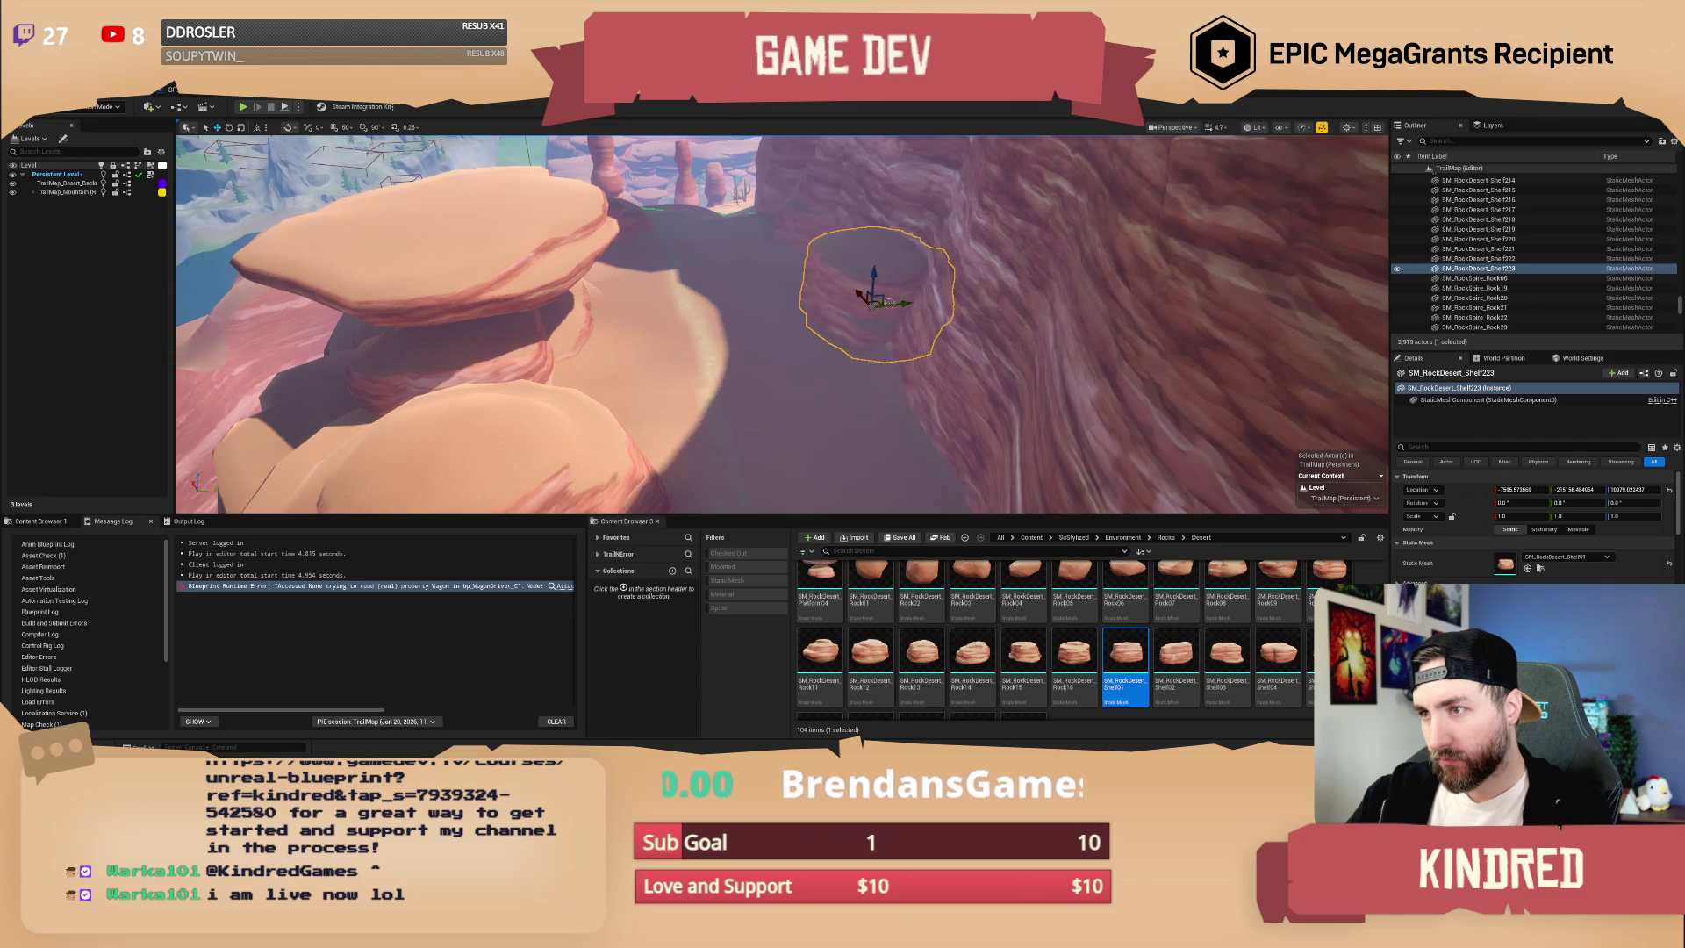
left_click_drag(1023, 654, 908, 391)
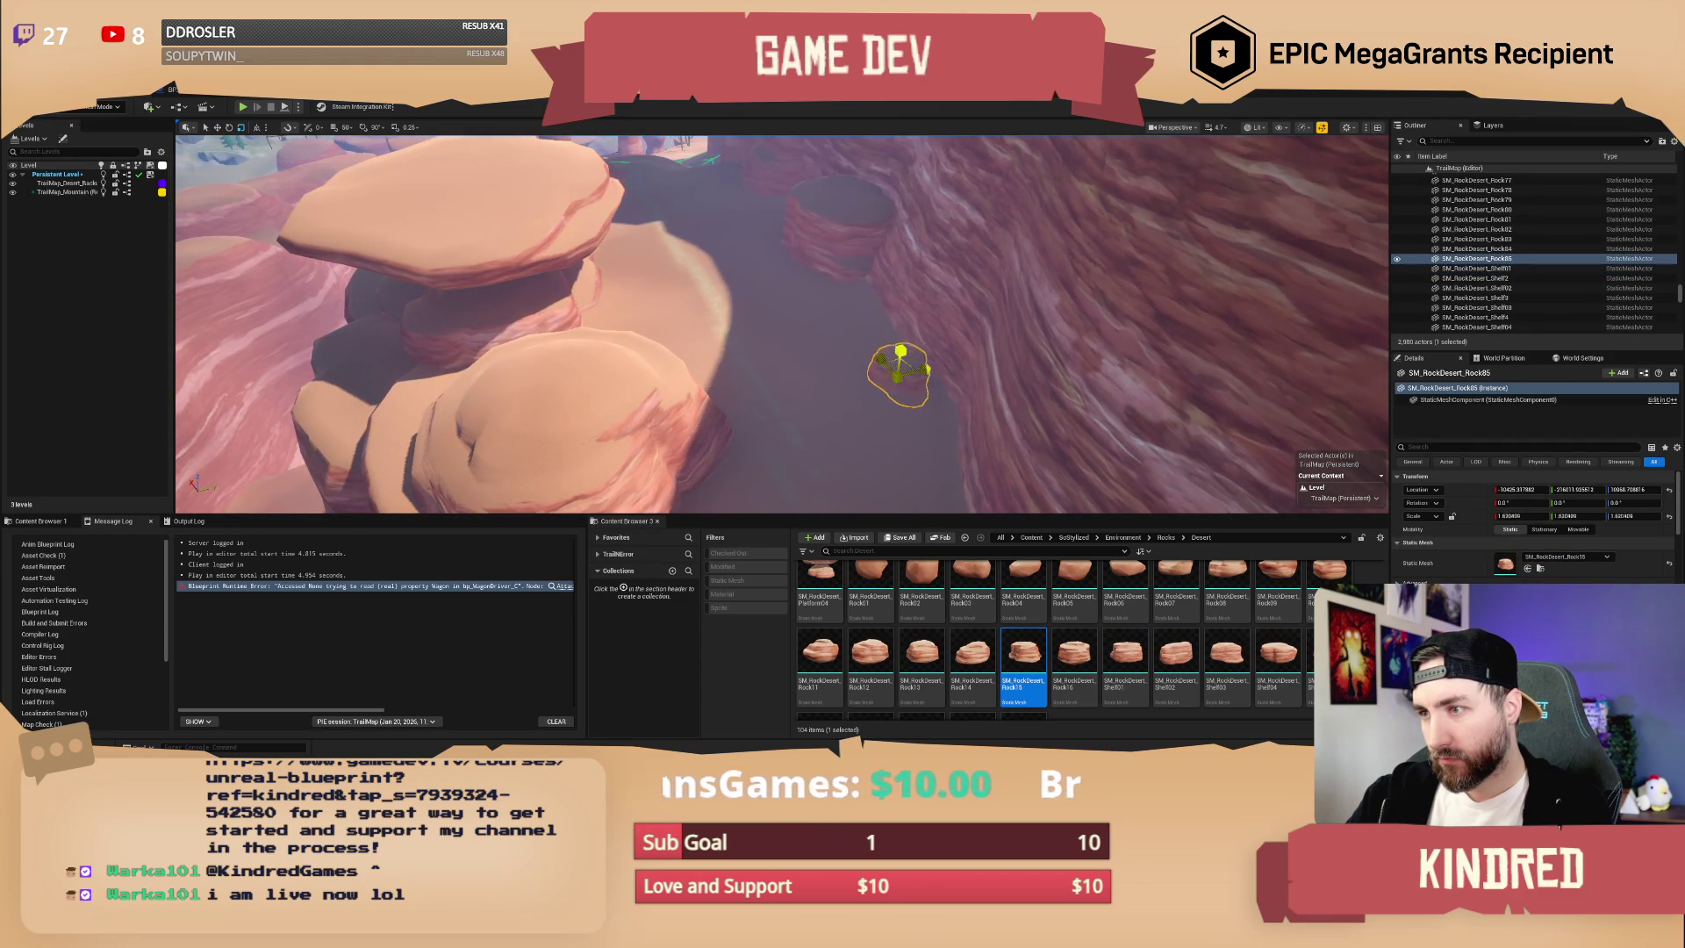
left_click_drag(1176, 654, 920, 342)
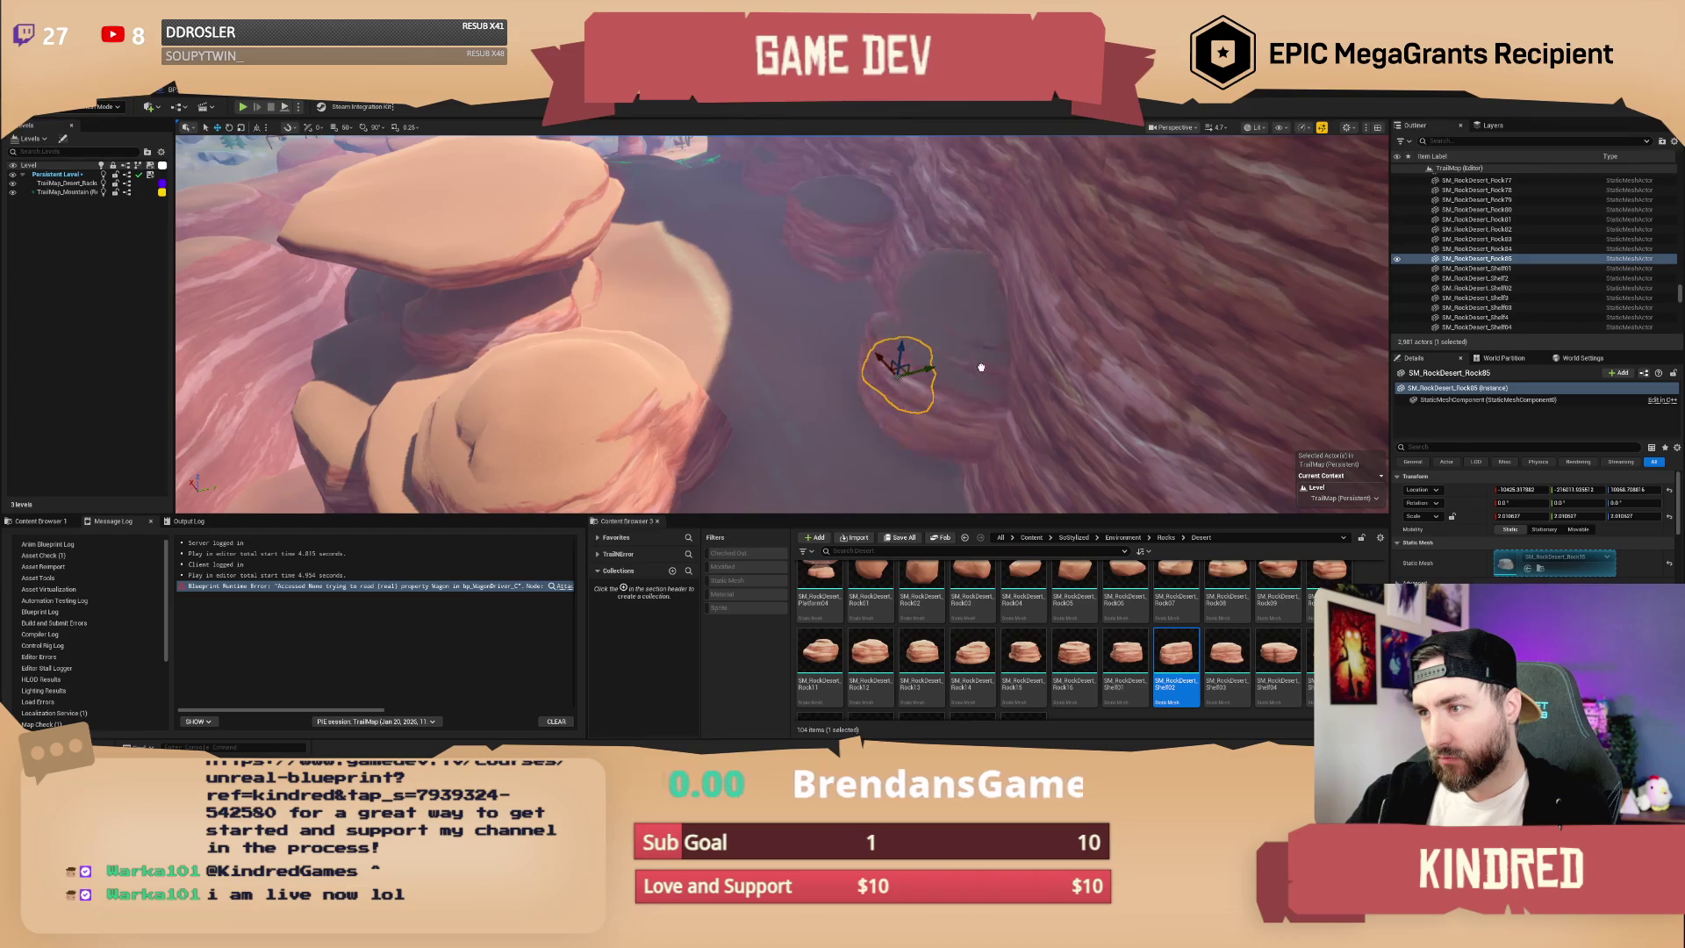
mouse_move(987, 377)
left_mouse_down()
mouse_move(999, 415)
mouse_move(955, 433)
mouse_move(790, 256)
mouse_move(891, 331)
mouse_move(896, 299)
mouse_move(886, 316)
mouse_move(934, 391)
mouse_move(986, 437)
mouse_move(943, 400)
mouse_move(834, 379)
left_mouse_up()
left_click(915, 362)
- Delete the old mushroom hoodoo from the mesa
key("Escape")
scroll(1080, 685, "down", 5)
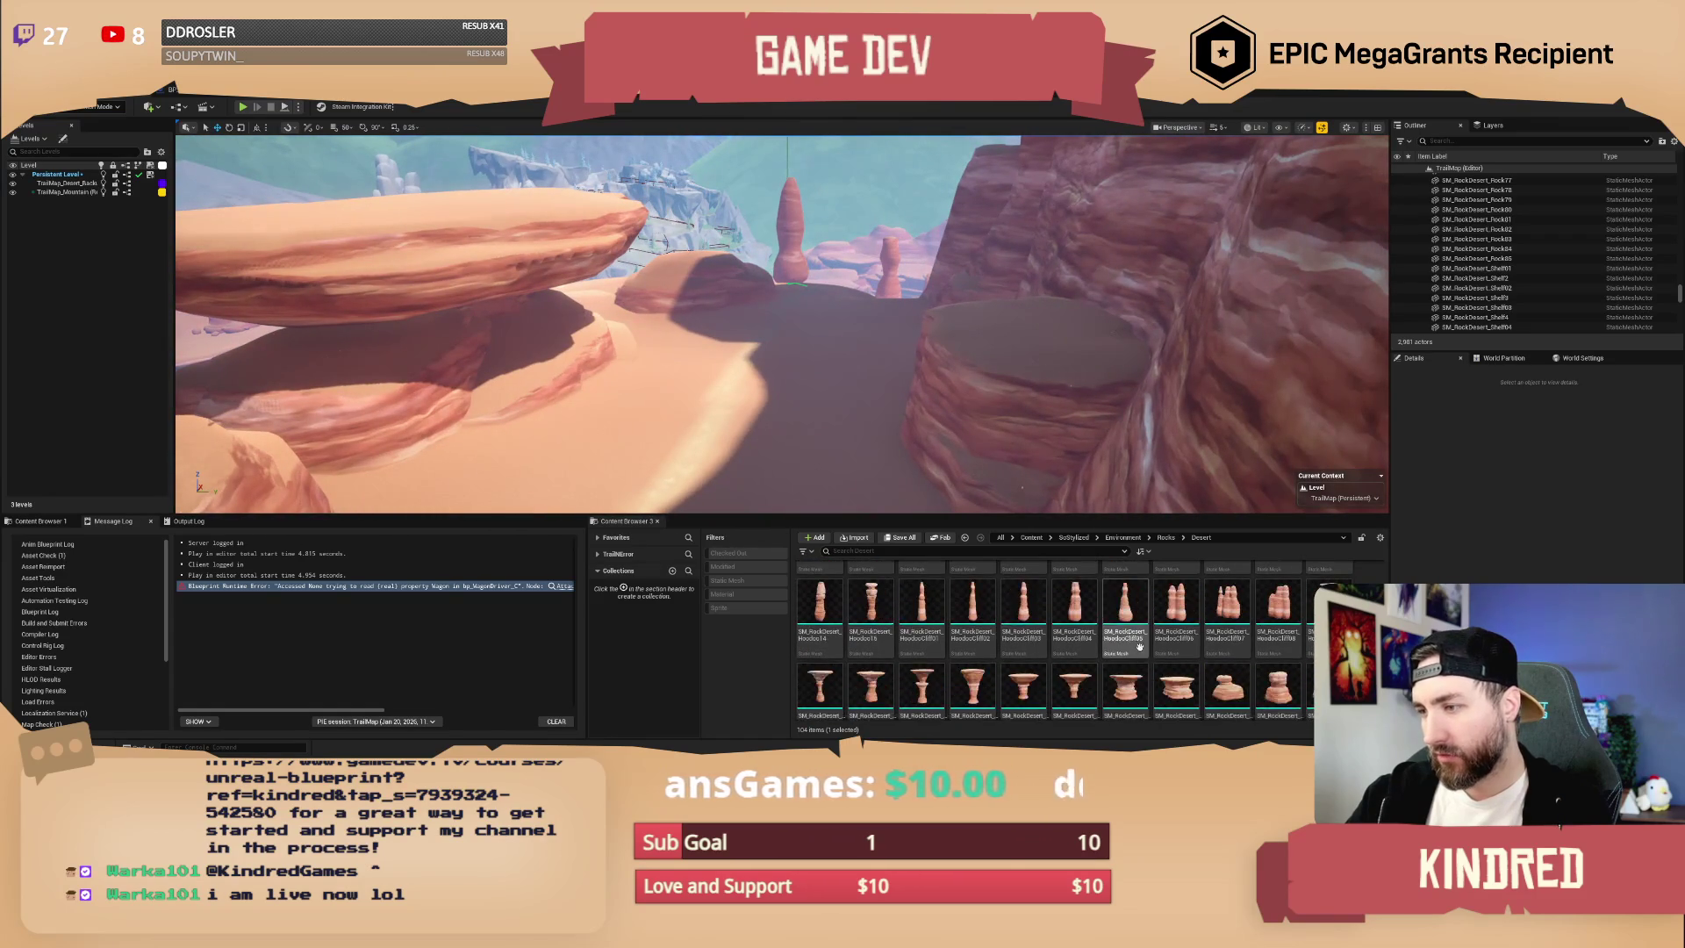
left_click_drag(1090, 422, 1053, 412)
left_click(869, 672)
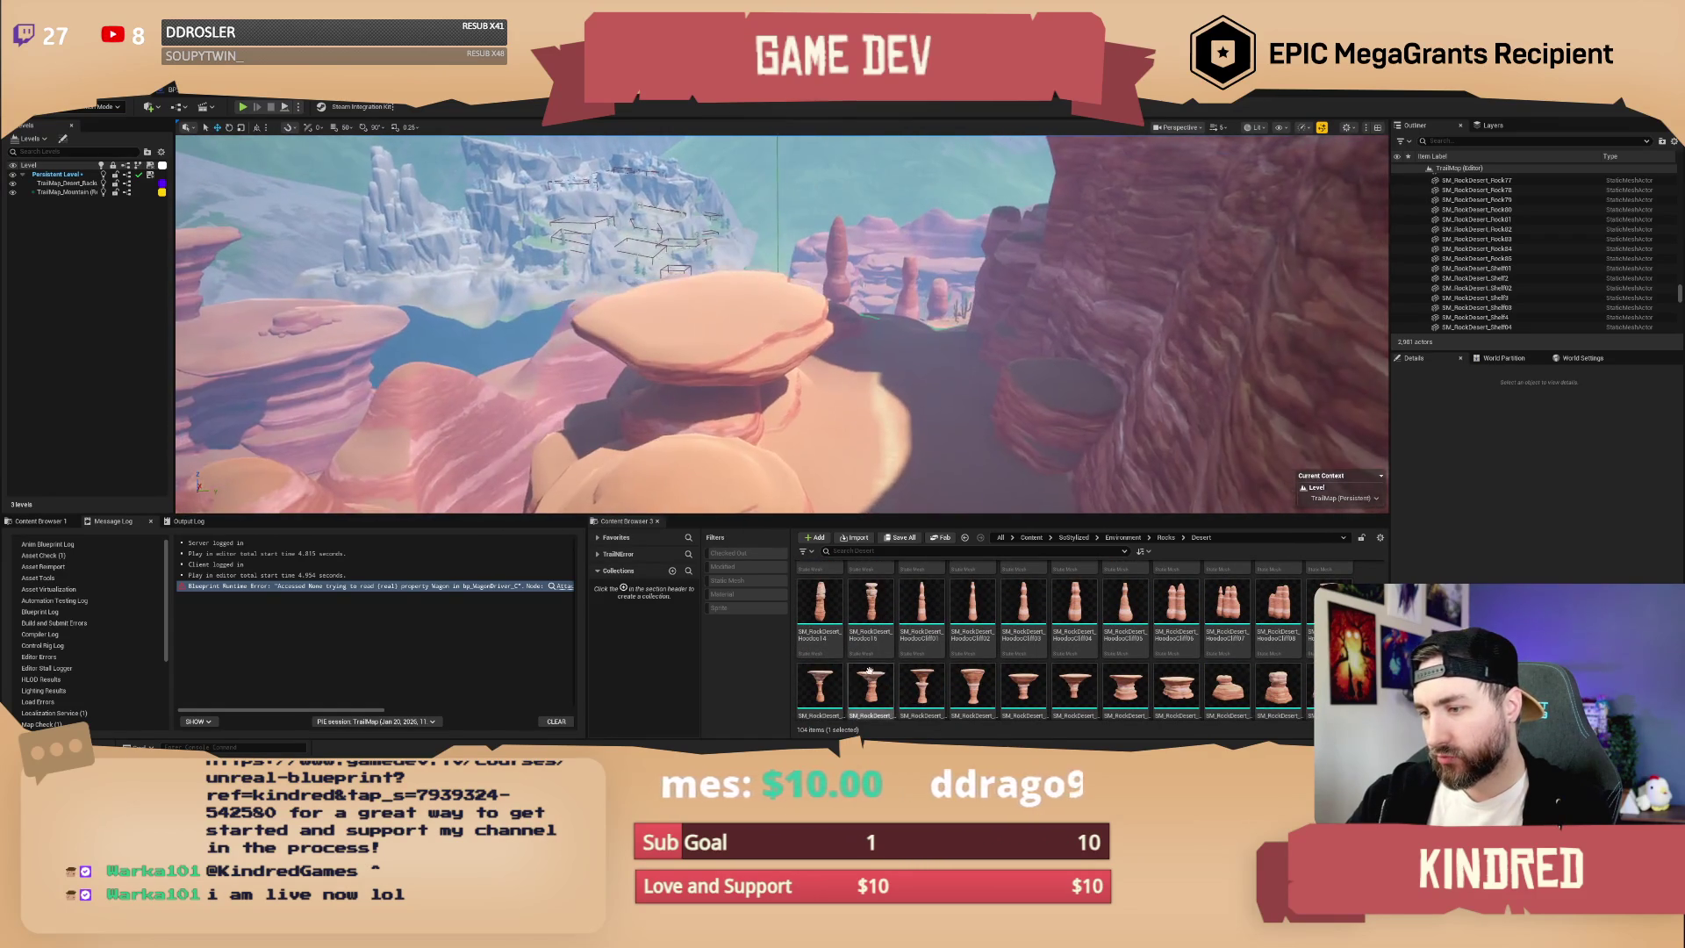
left_click(745, 275)
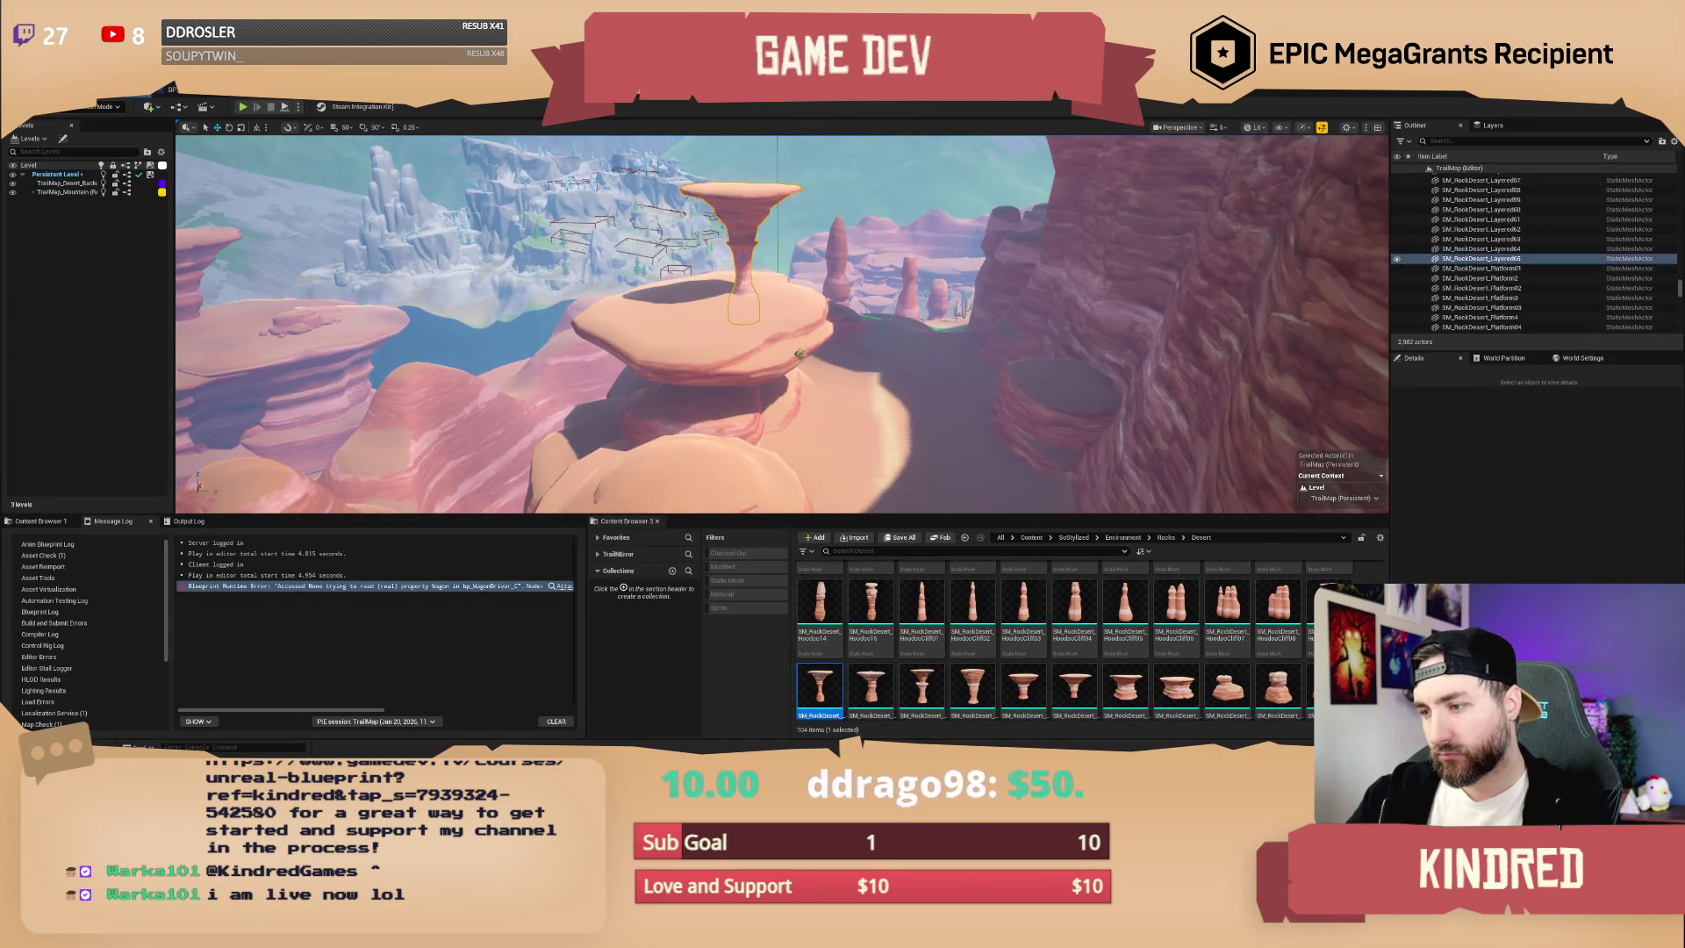
key("ctrl+b")
key("Delete")
- Place a new hoodoo on the mesa and frame the view on it
left_click_drag(830, 451, 741, 281)
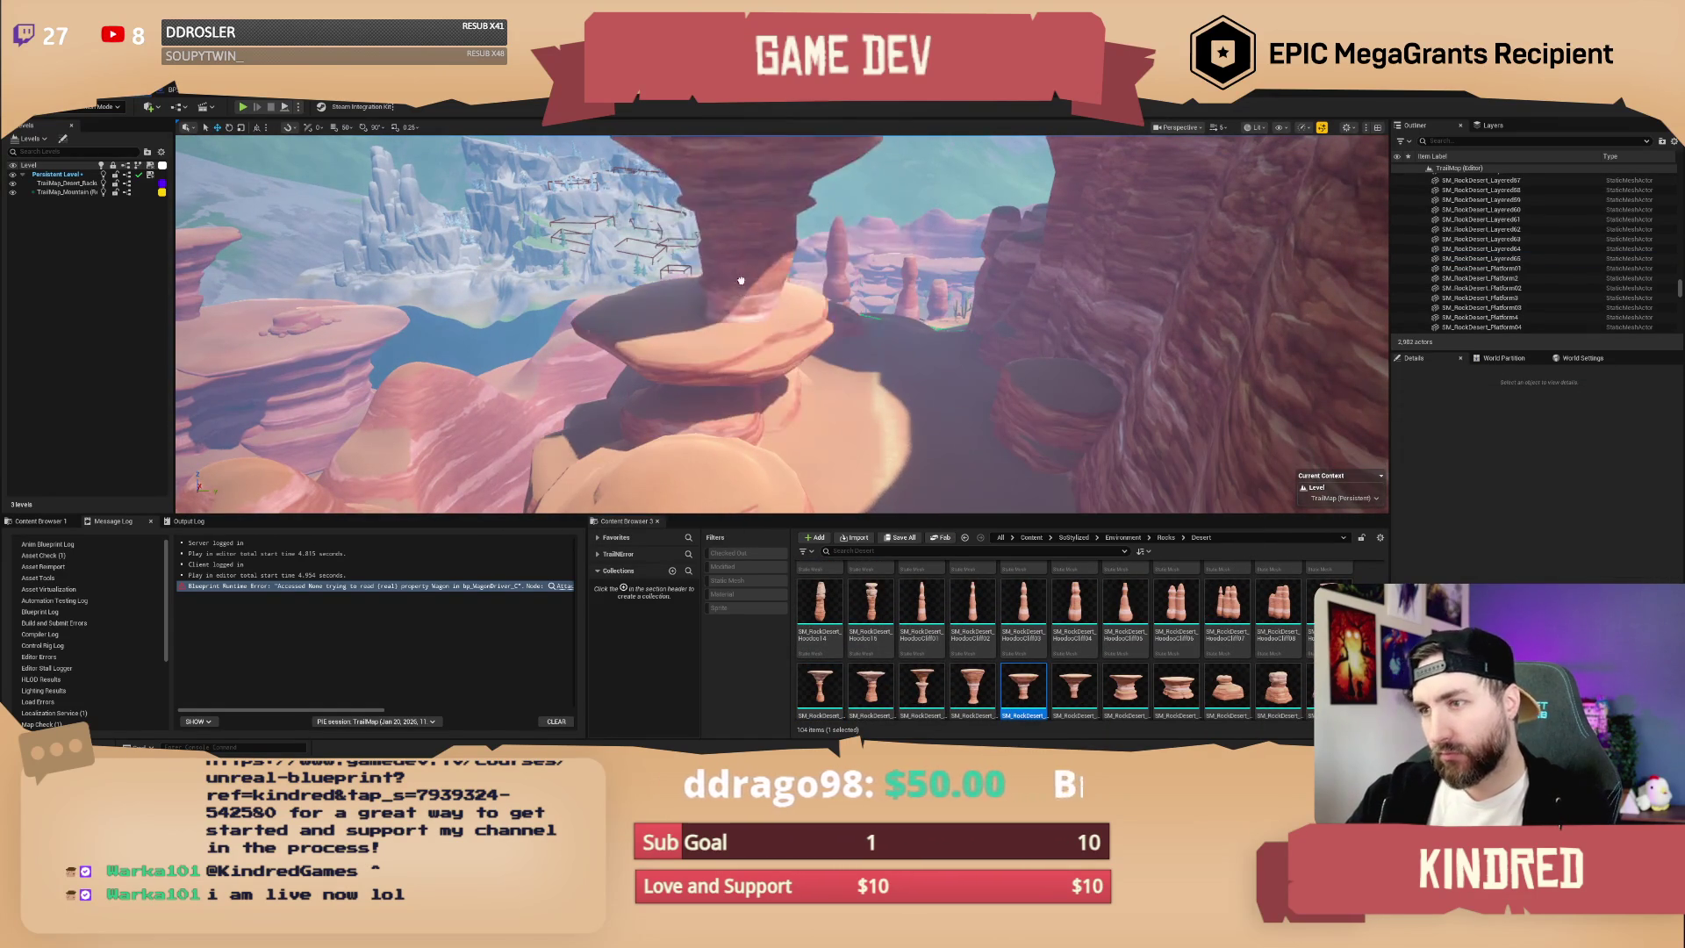
left_click(735, 274)
key("f")
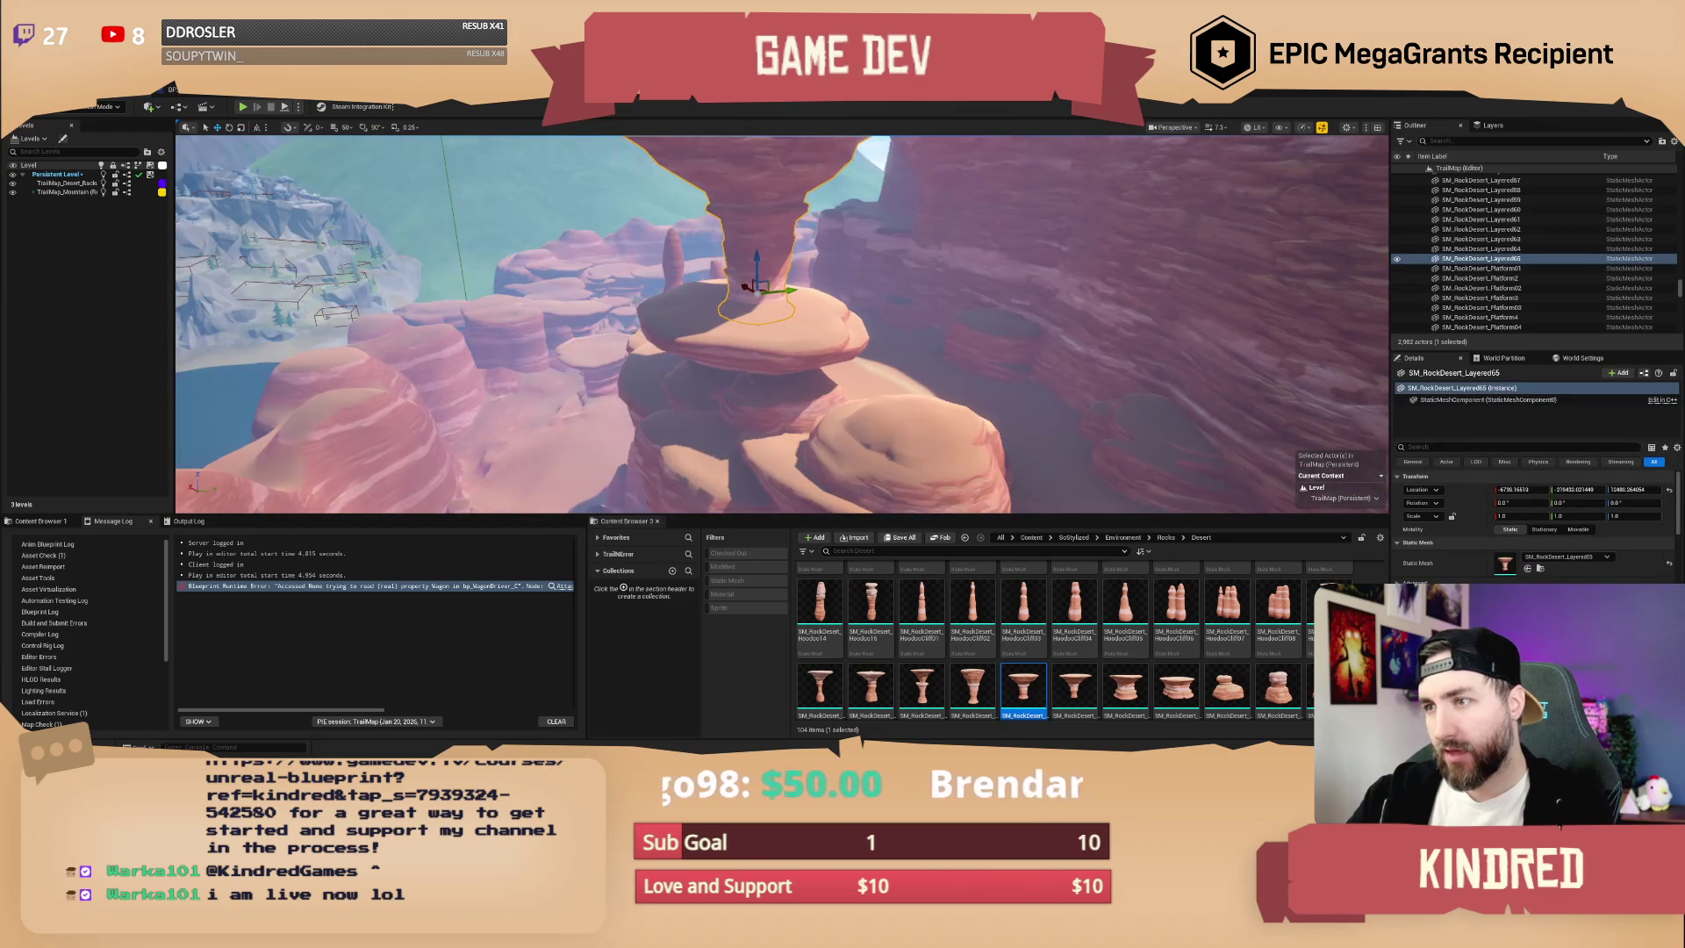
scroll(758, 293, "up", 2)
key("w")
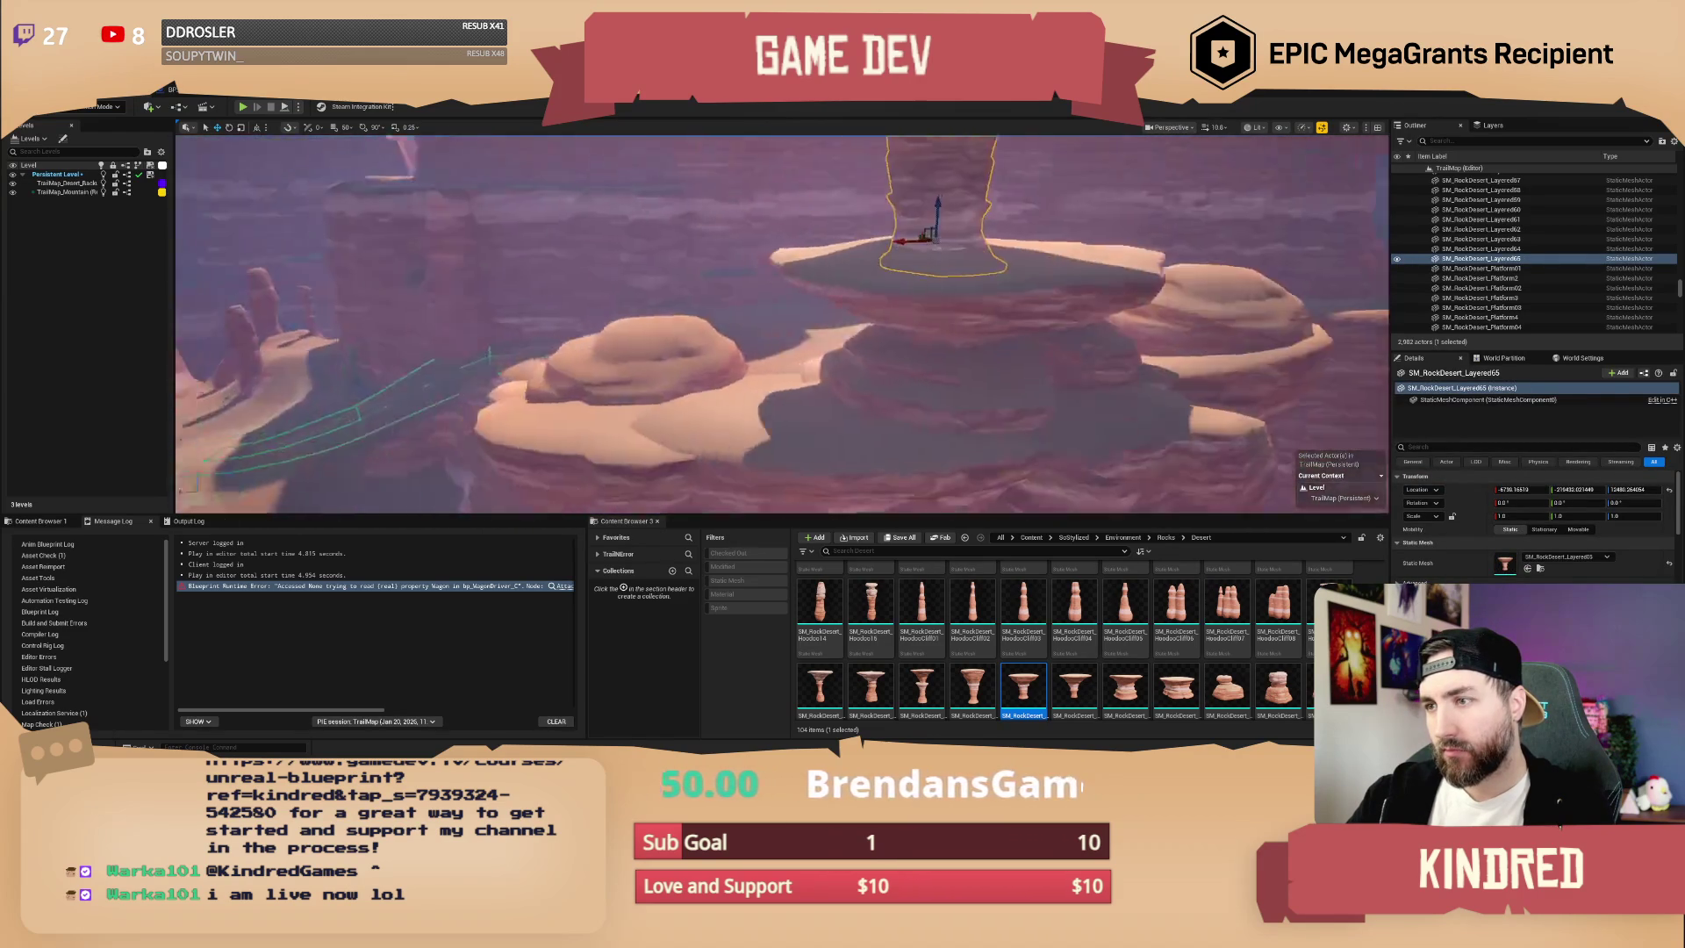
key("s")
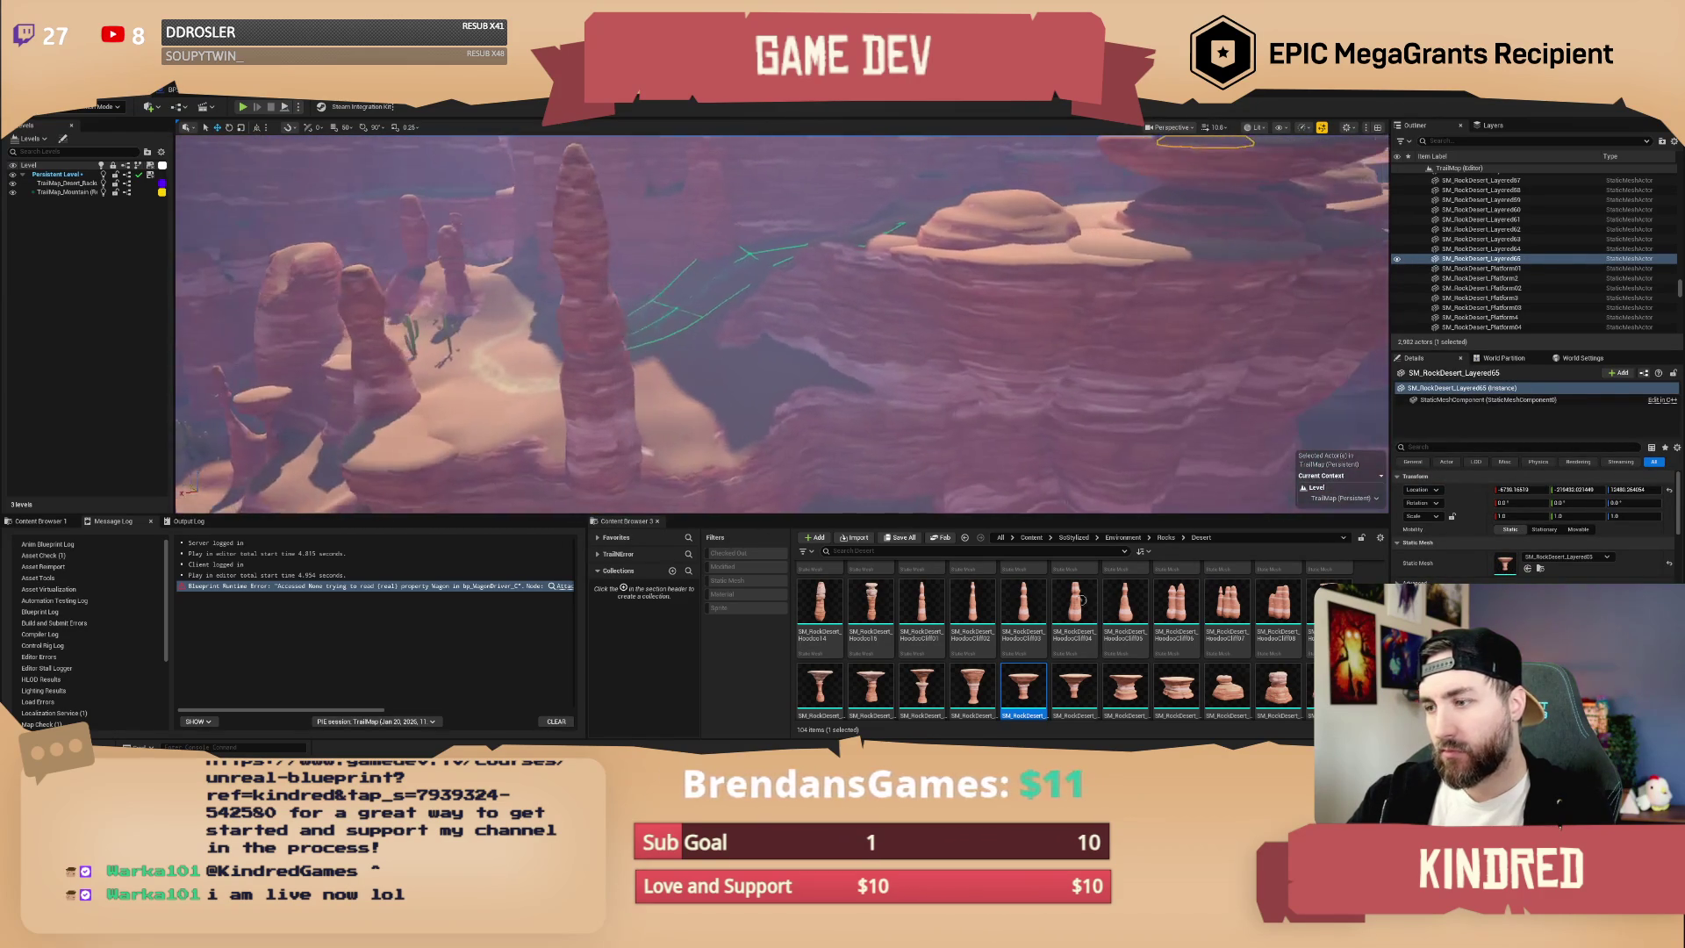
- Set a layered mushroom-shaped rock down in the canyon
left_click_drag(1082, 684, 786, 429)
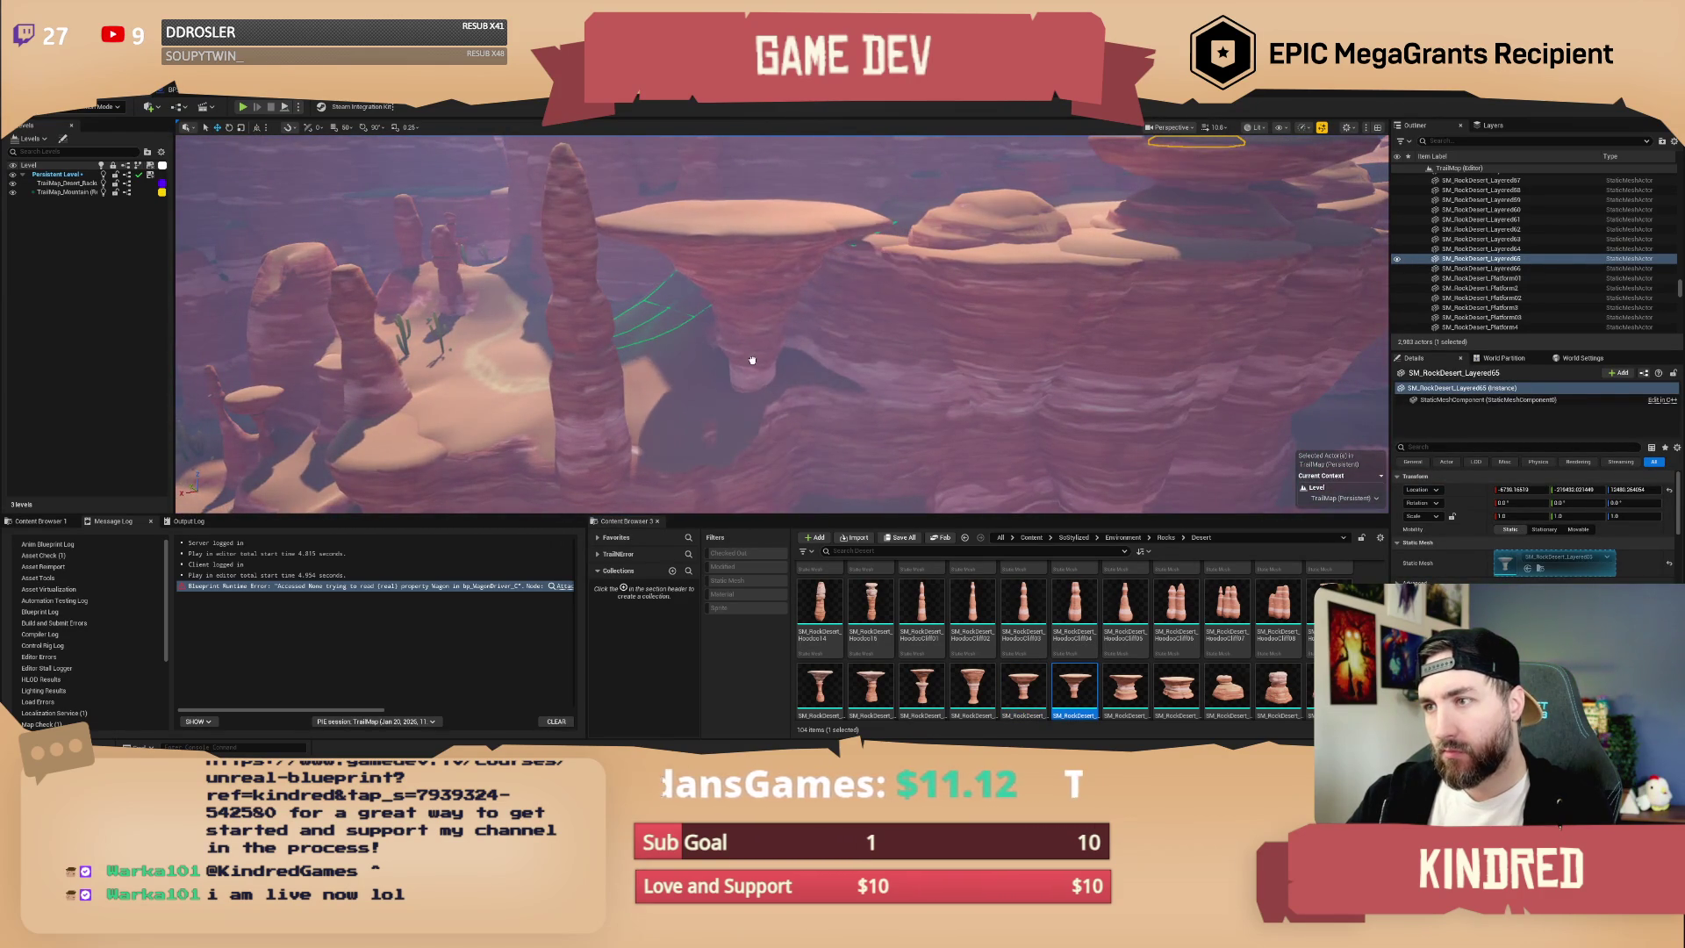
left_click_drag(752, 360, 753, 360)
key("w")
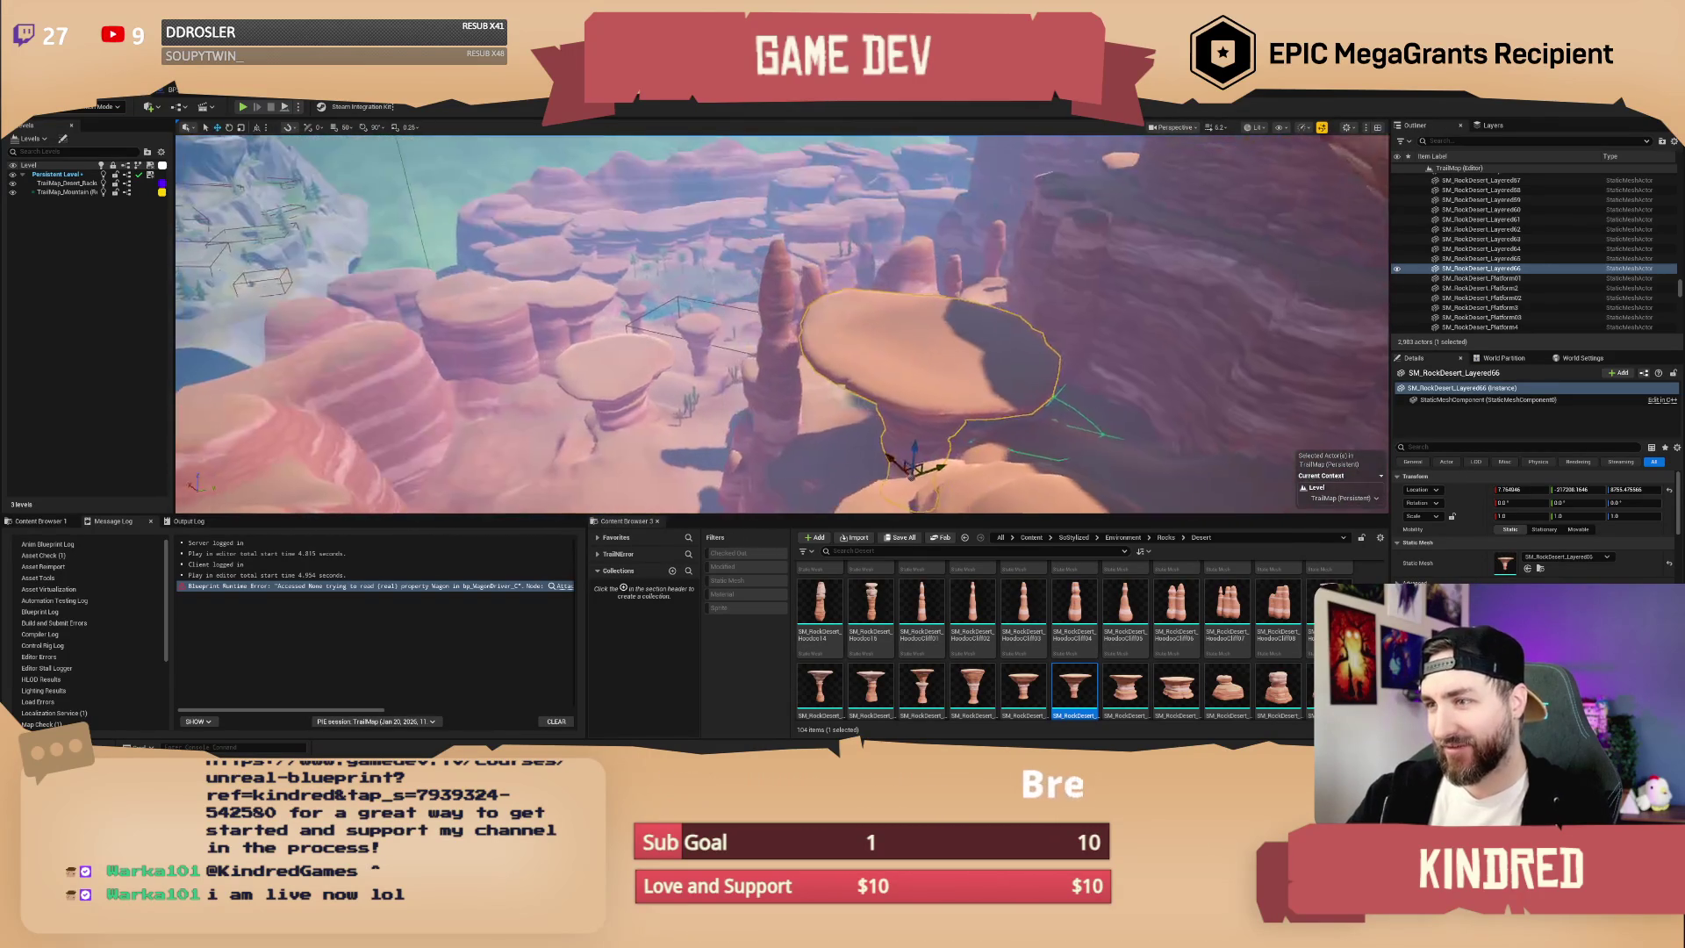
key("Escape")
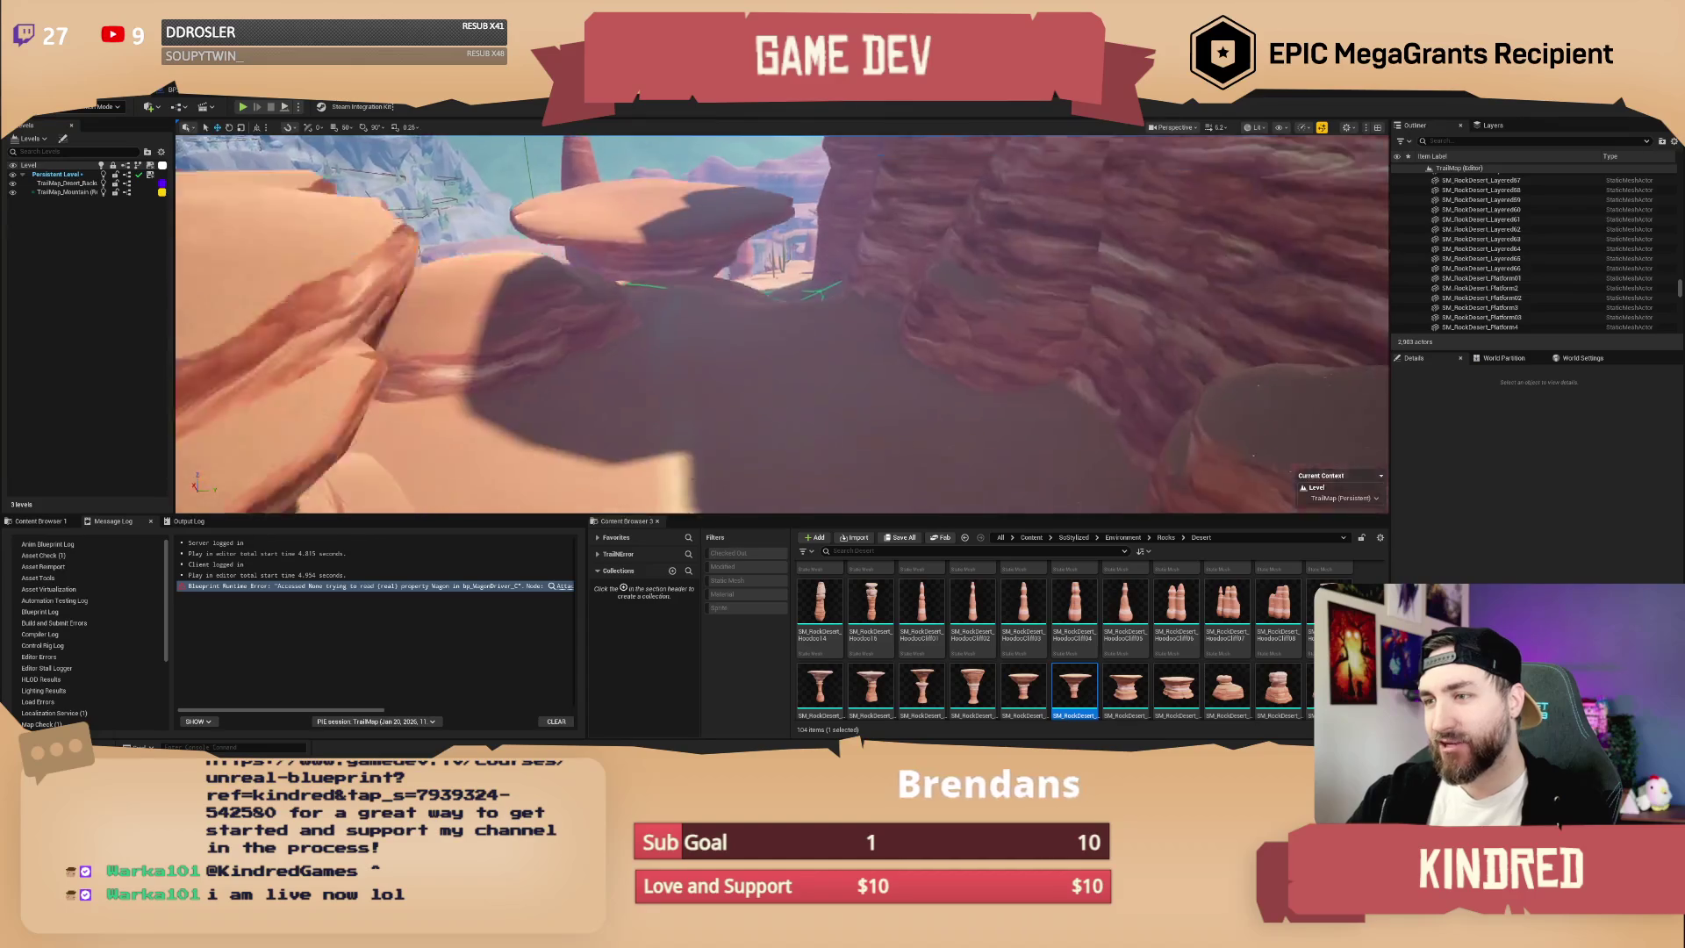
scroll(781, 325, "down", 3)
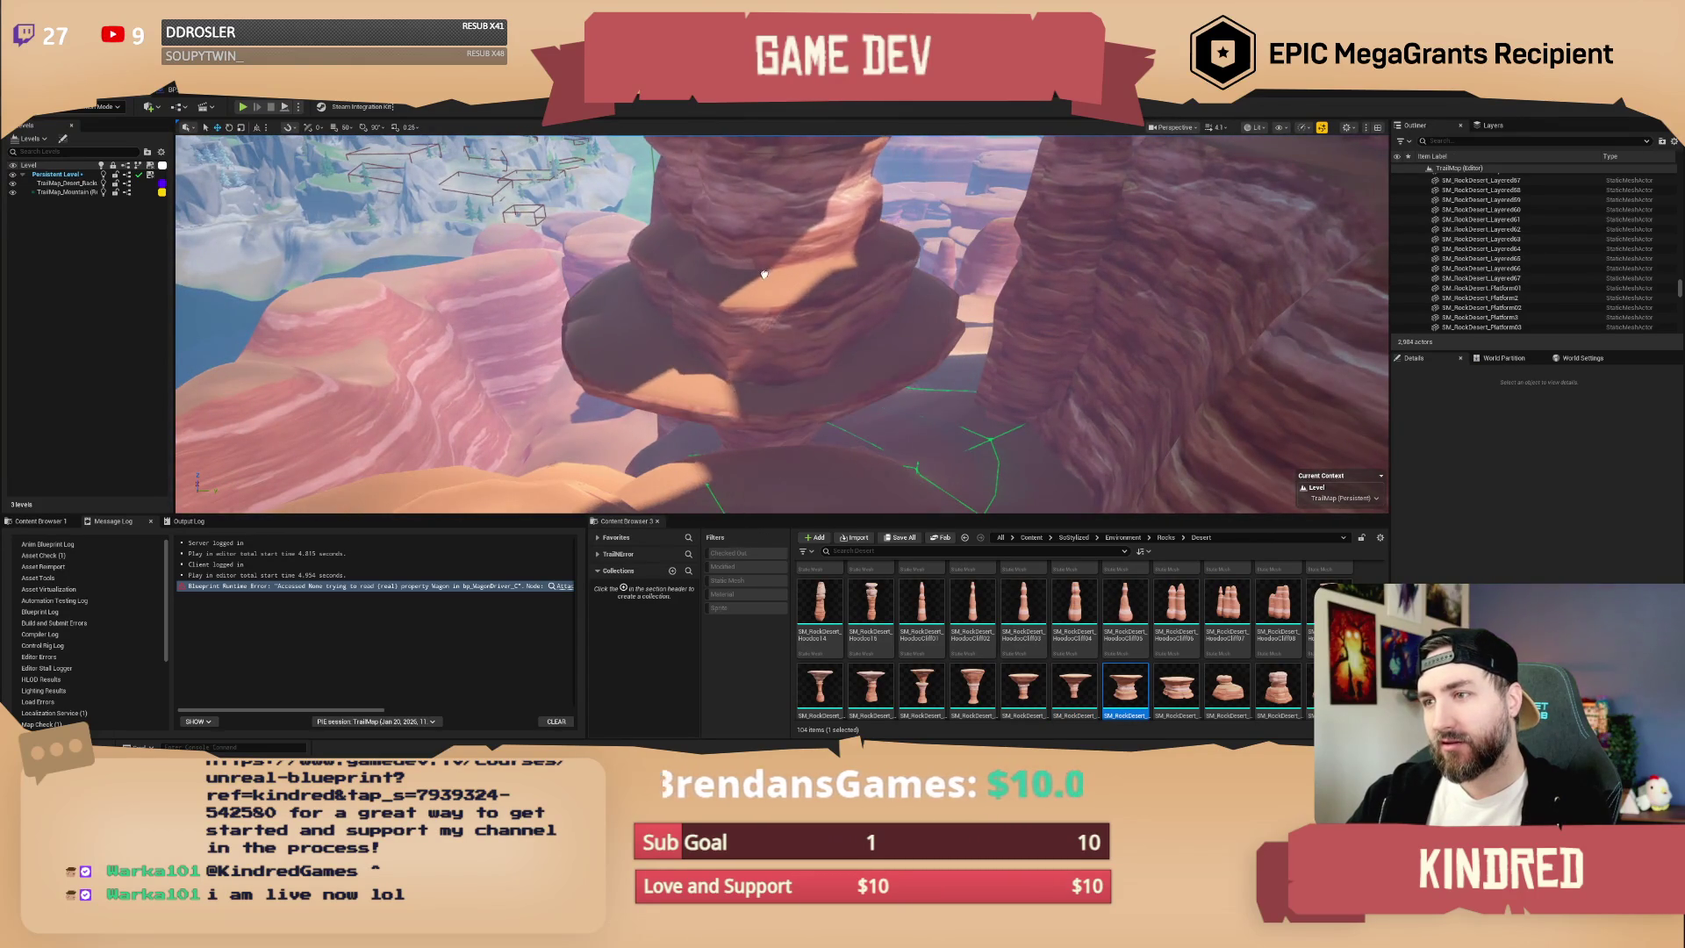
- Replace the Layered67 rock with a Layered07 stacked rock
left_click(765, 275)
key("f")
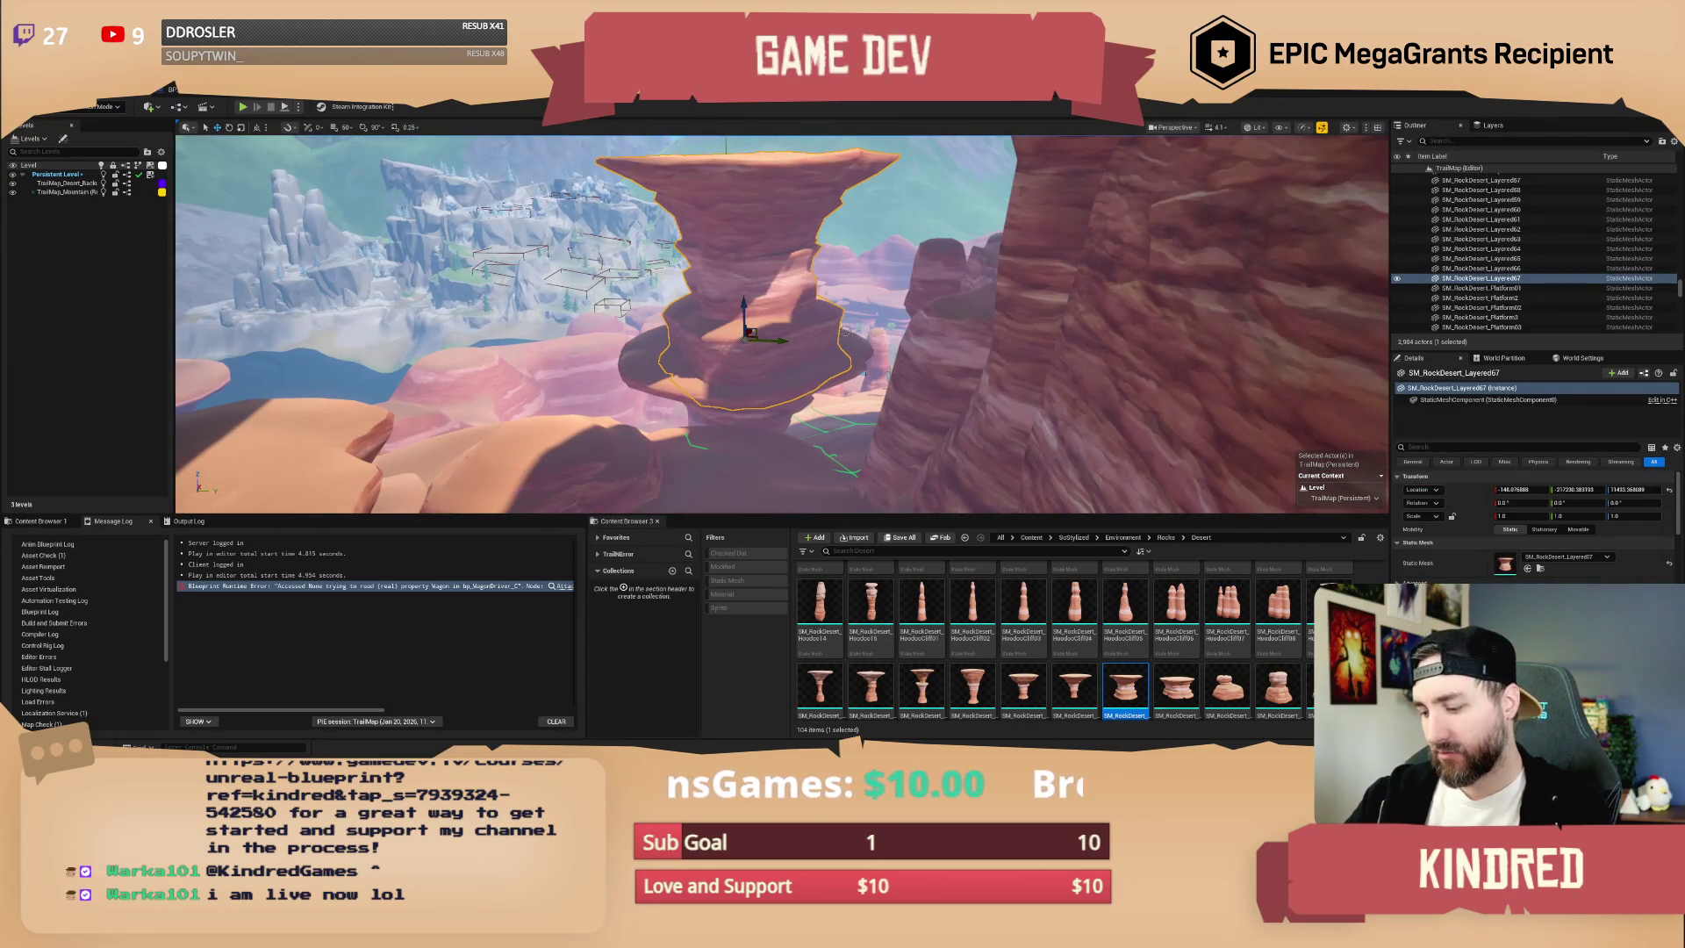
key("Delete")
scroll(1190, 604, "down", 1)
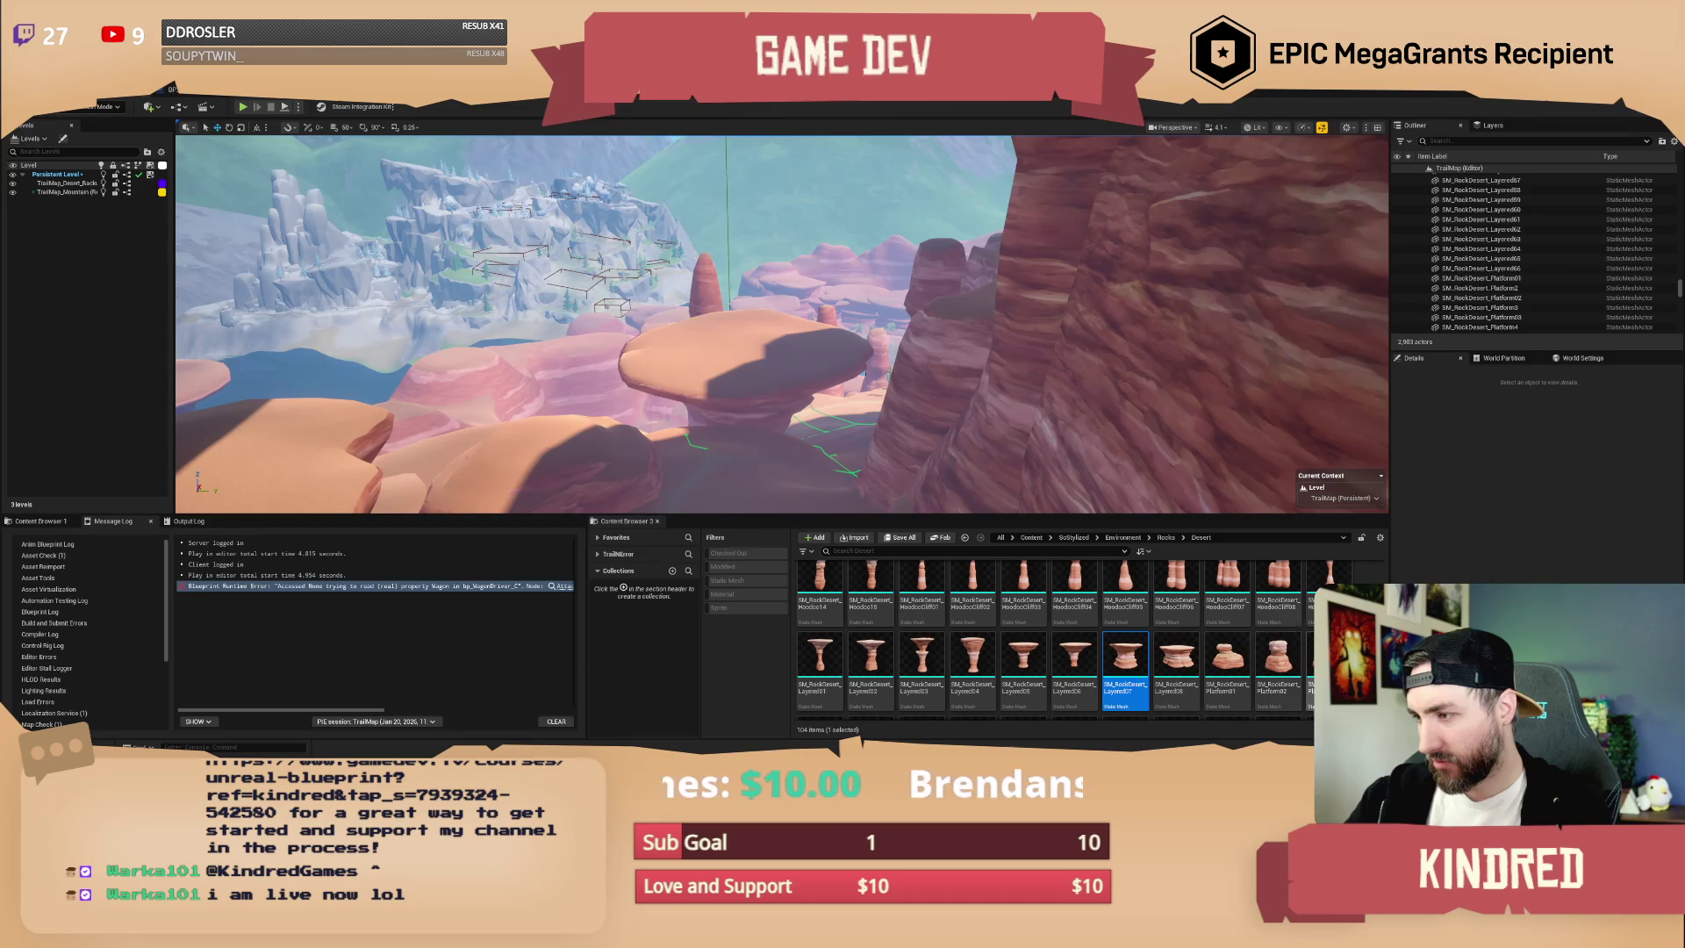
mouse_move(1125, 663)
left_mouse_down()
mouse_move(719, 320)
mouse_move(737, 331)
left_mouse_up()
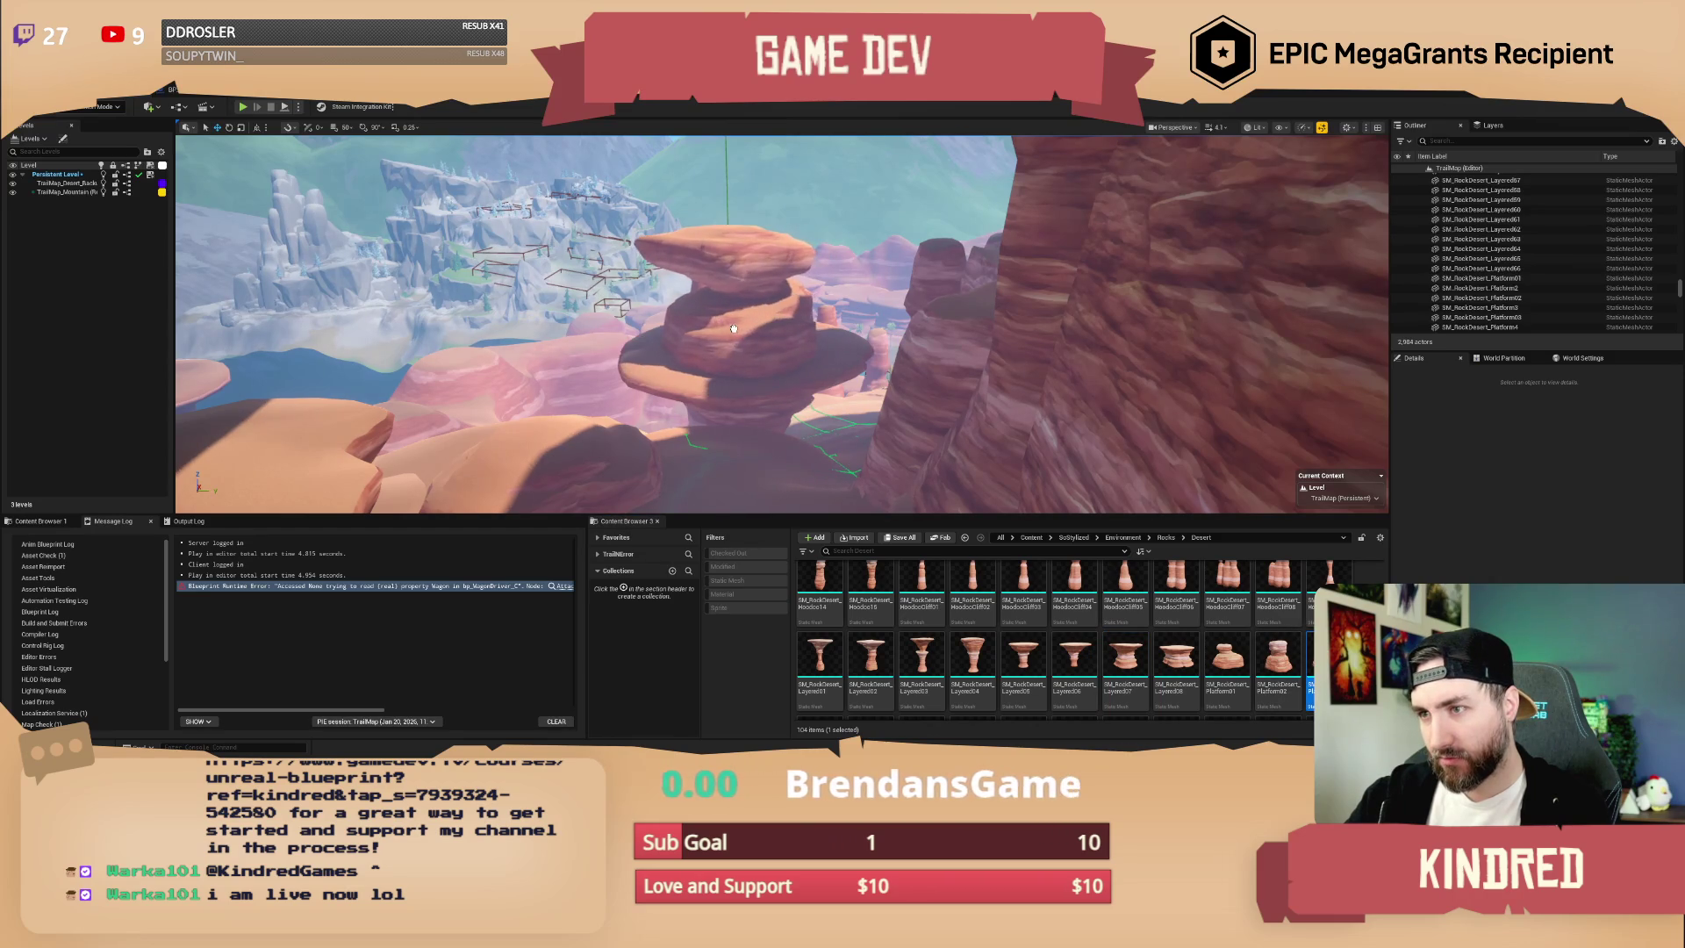
key("w")
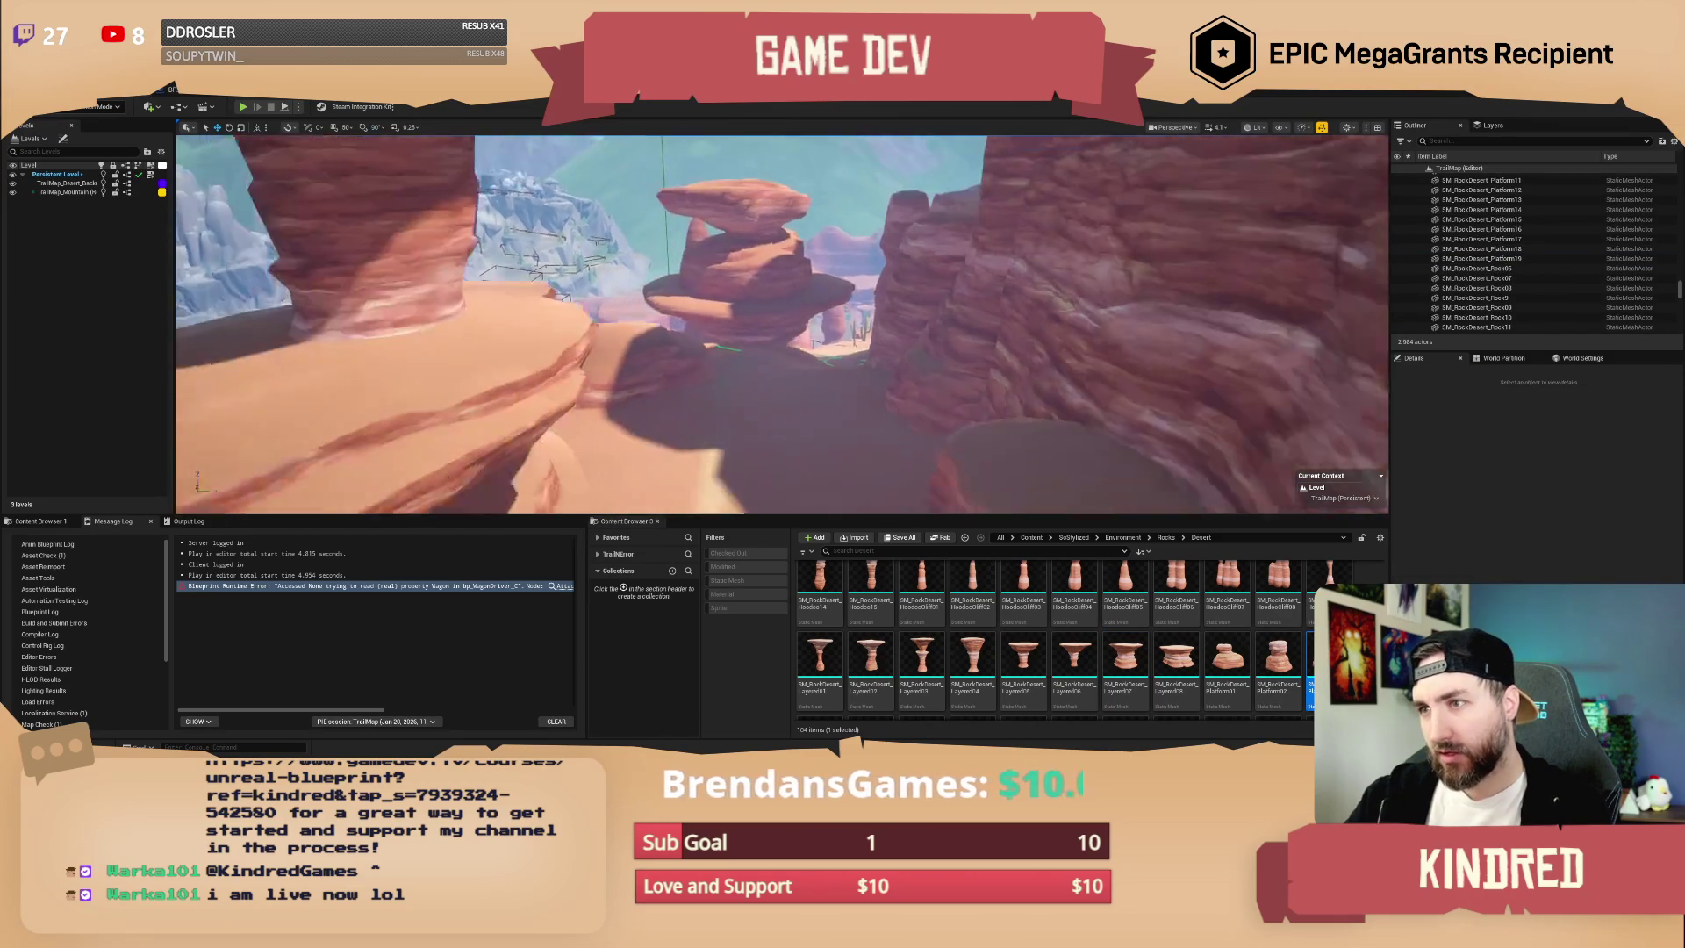
key("s")
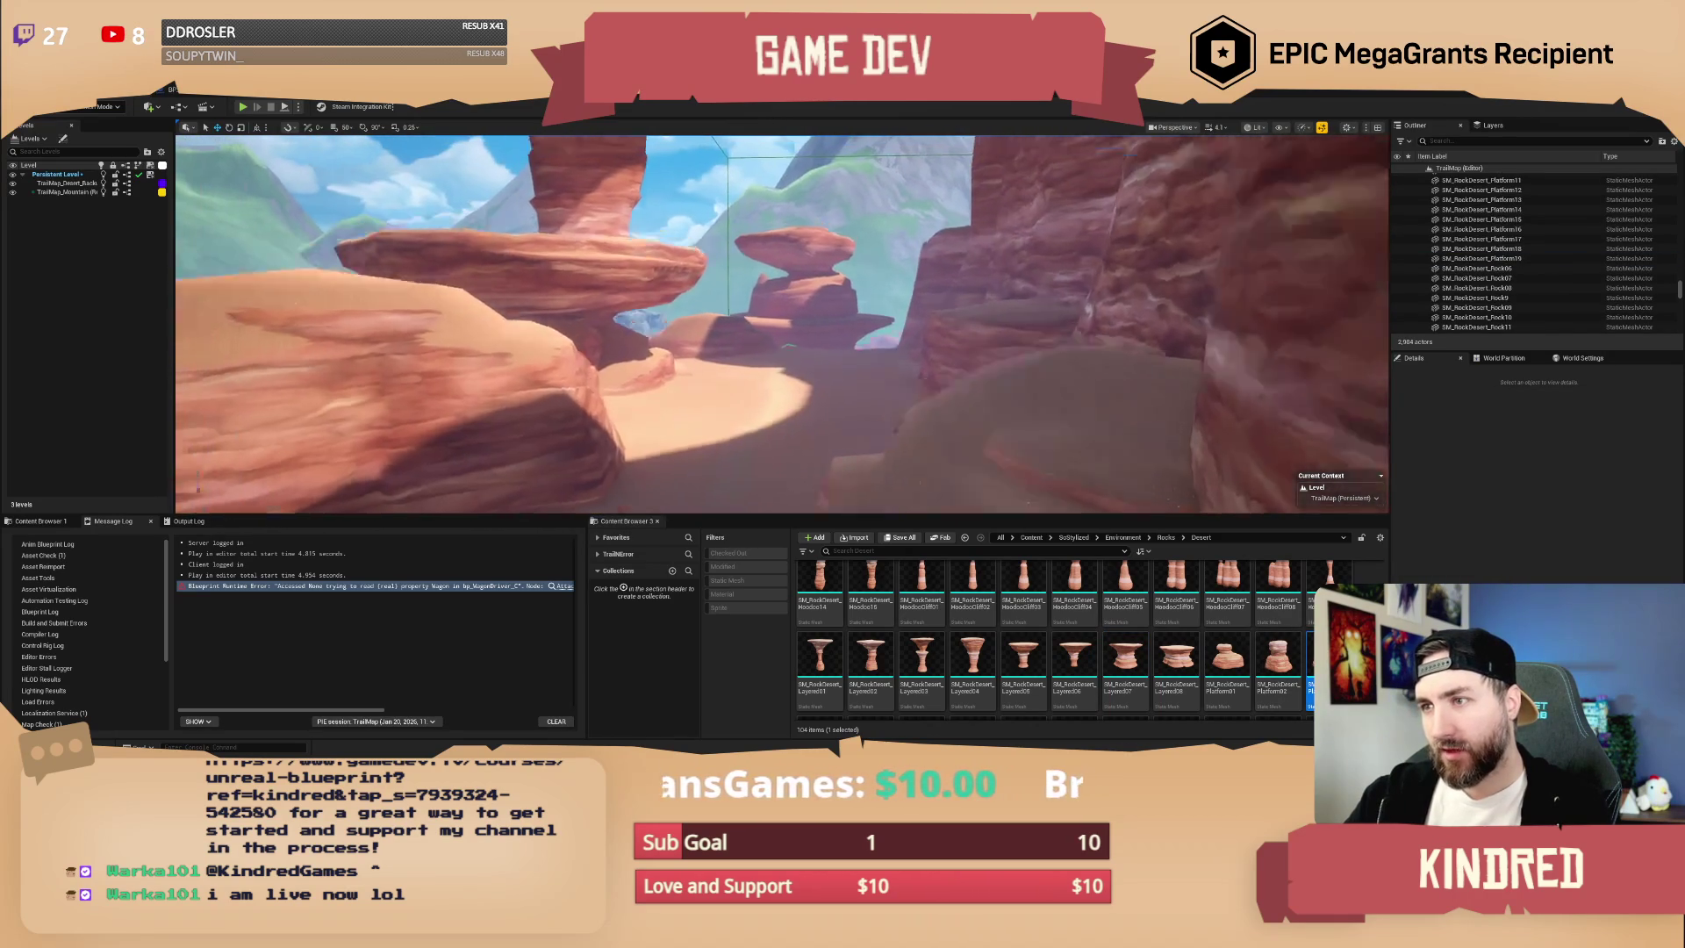
- Save the TrailMap level
key("ctrl+s")
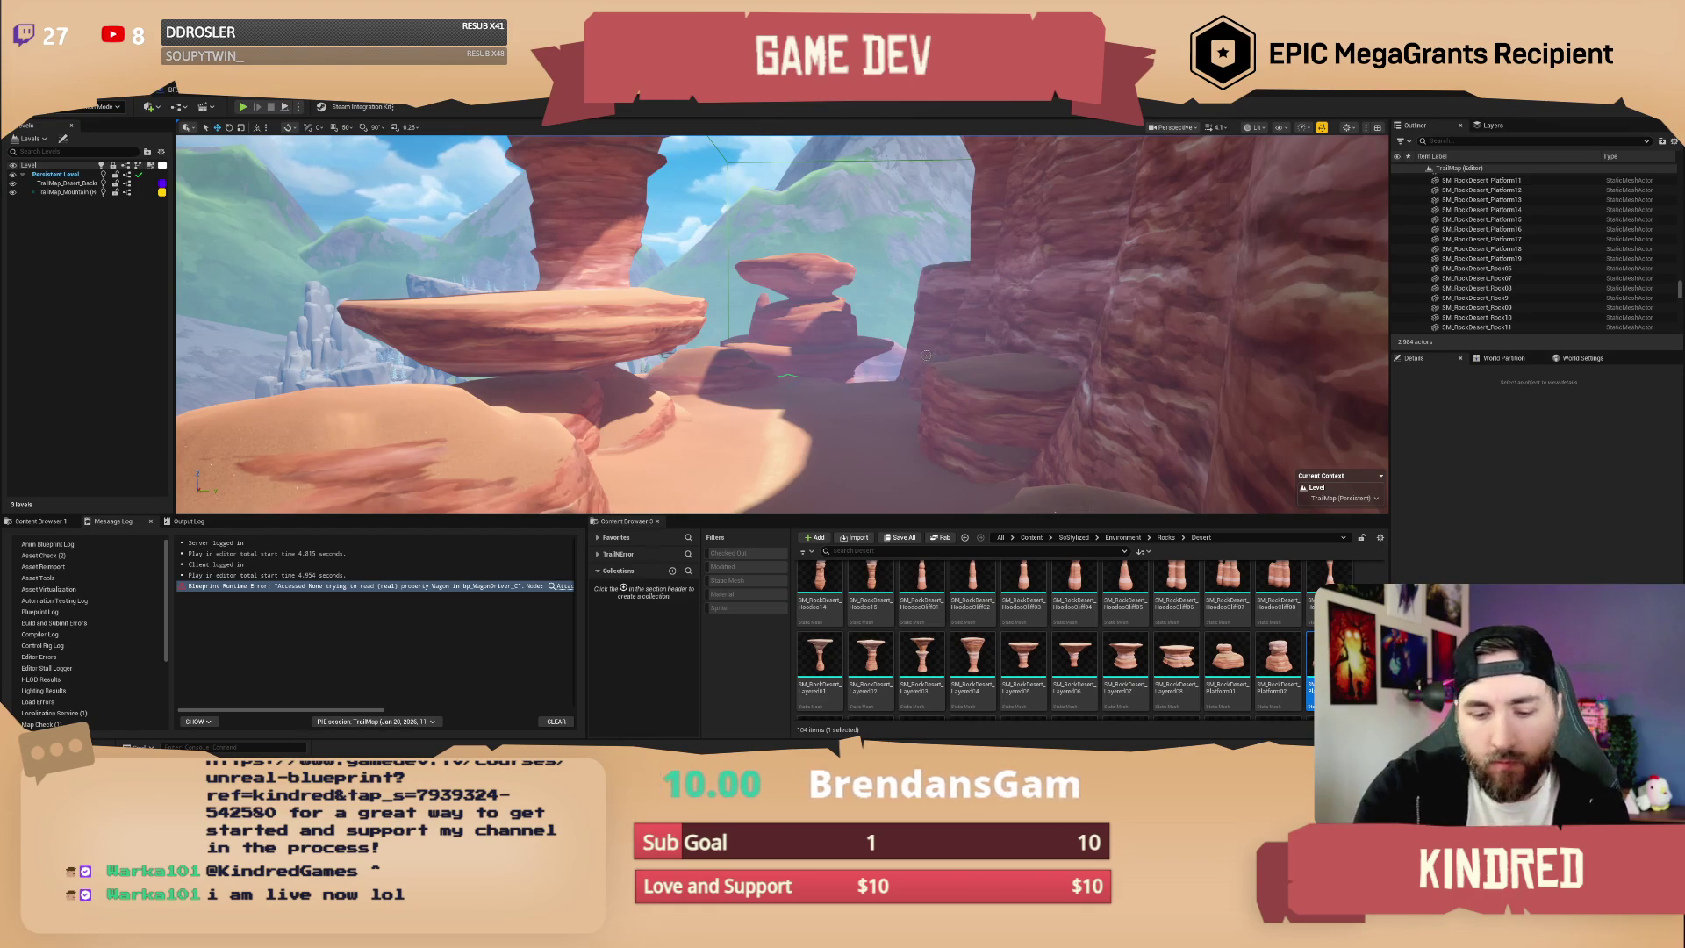
scroll(781, 324, "up", 2)
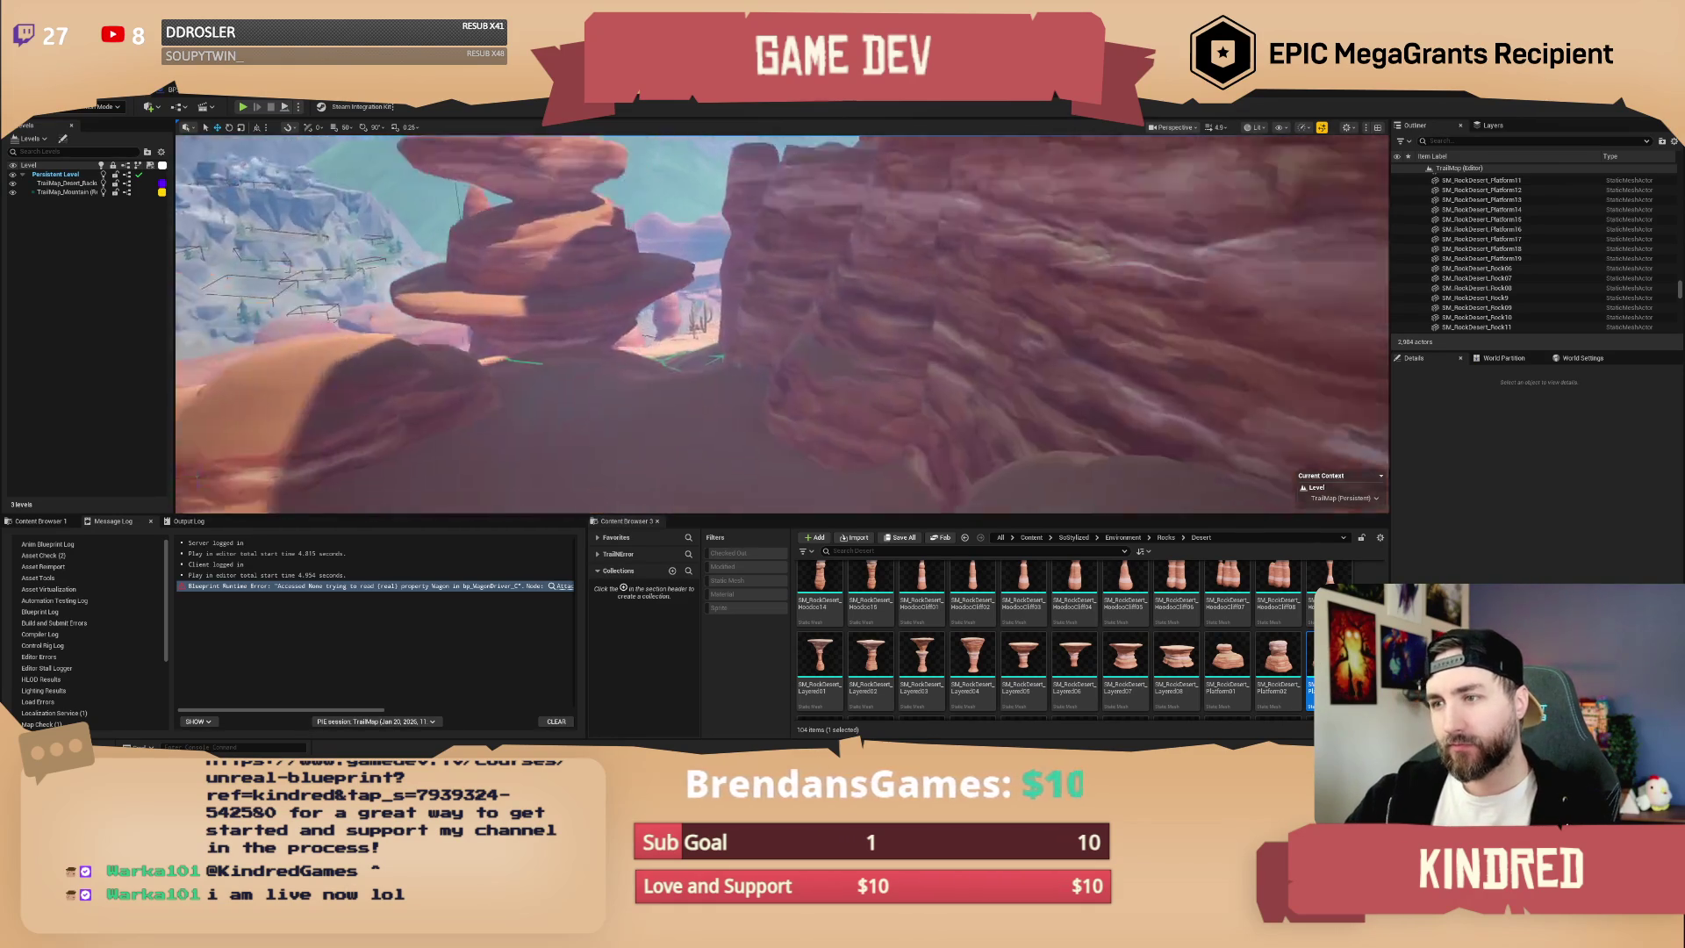
scroll(782, 325, "up", 2)
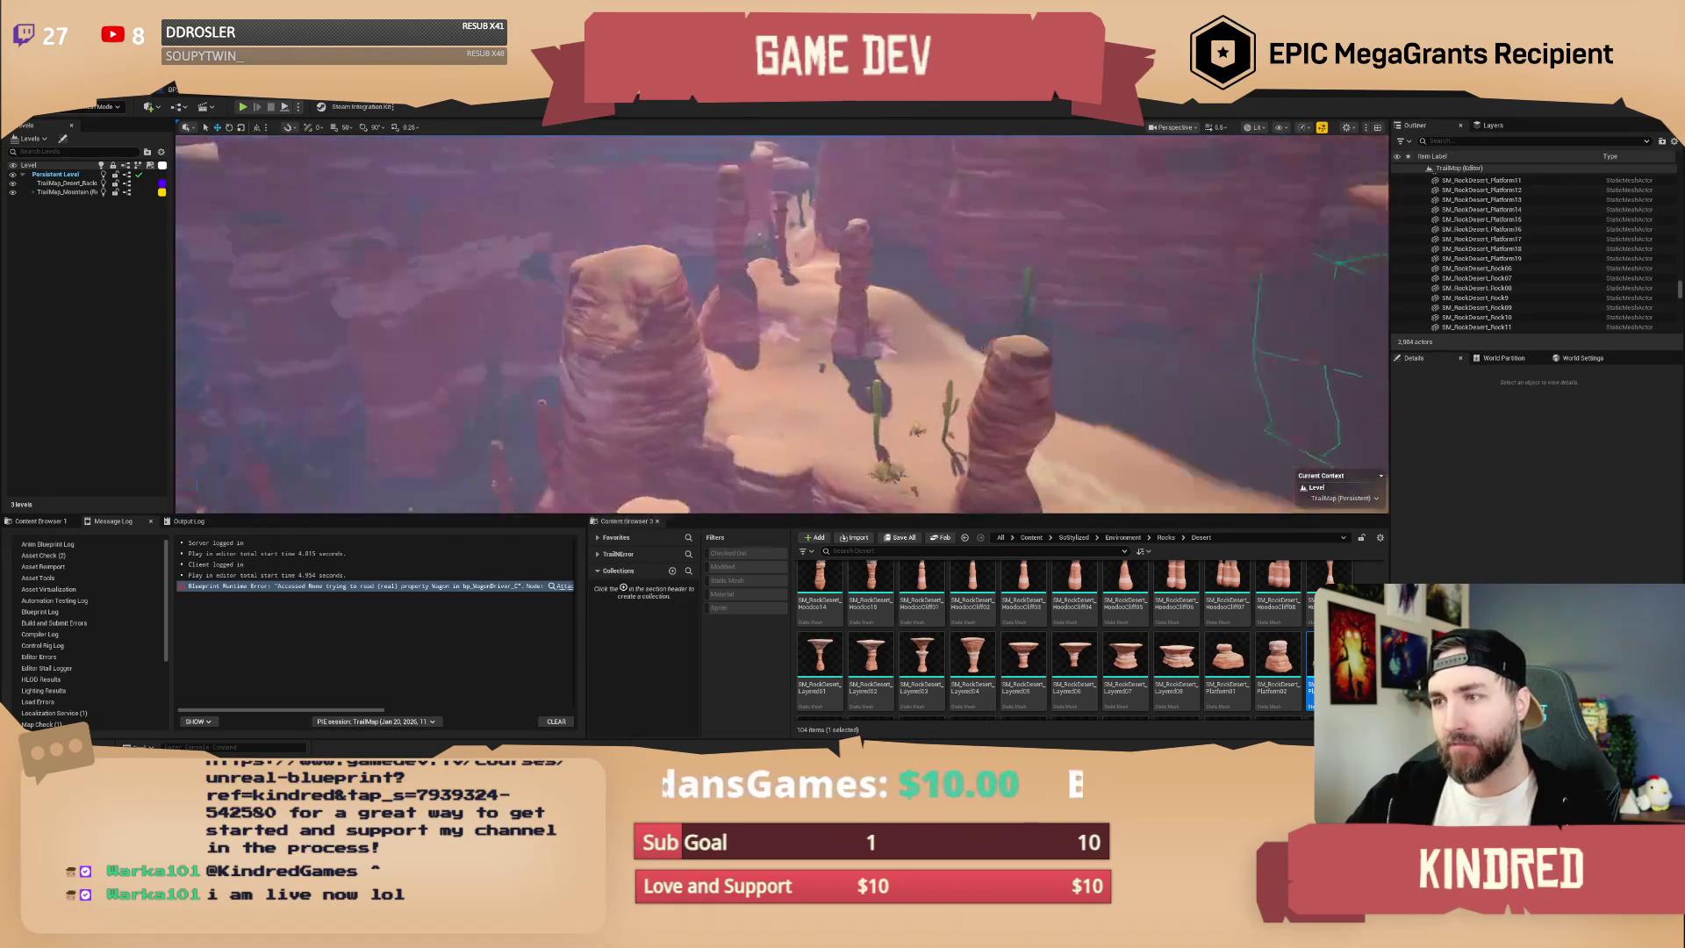
- Switch the editor to Foliage painting mode
key("w")
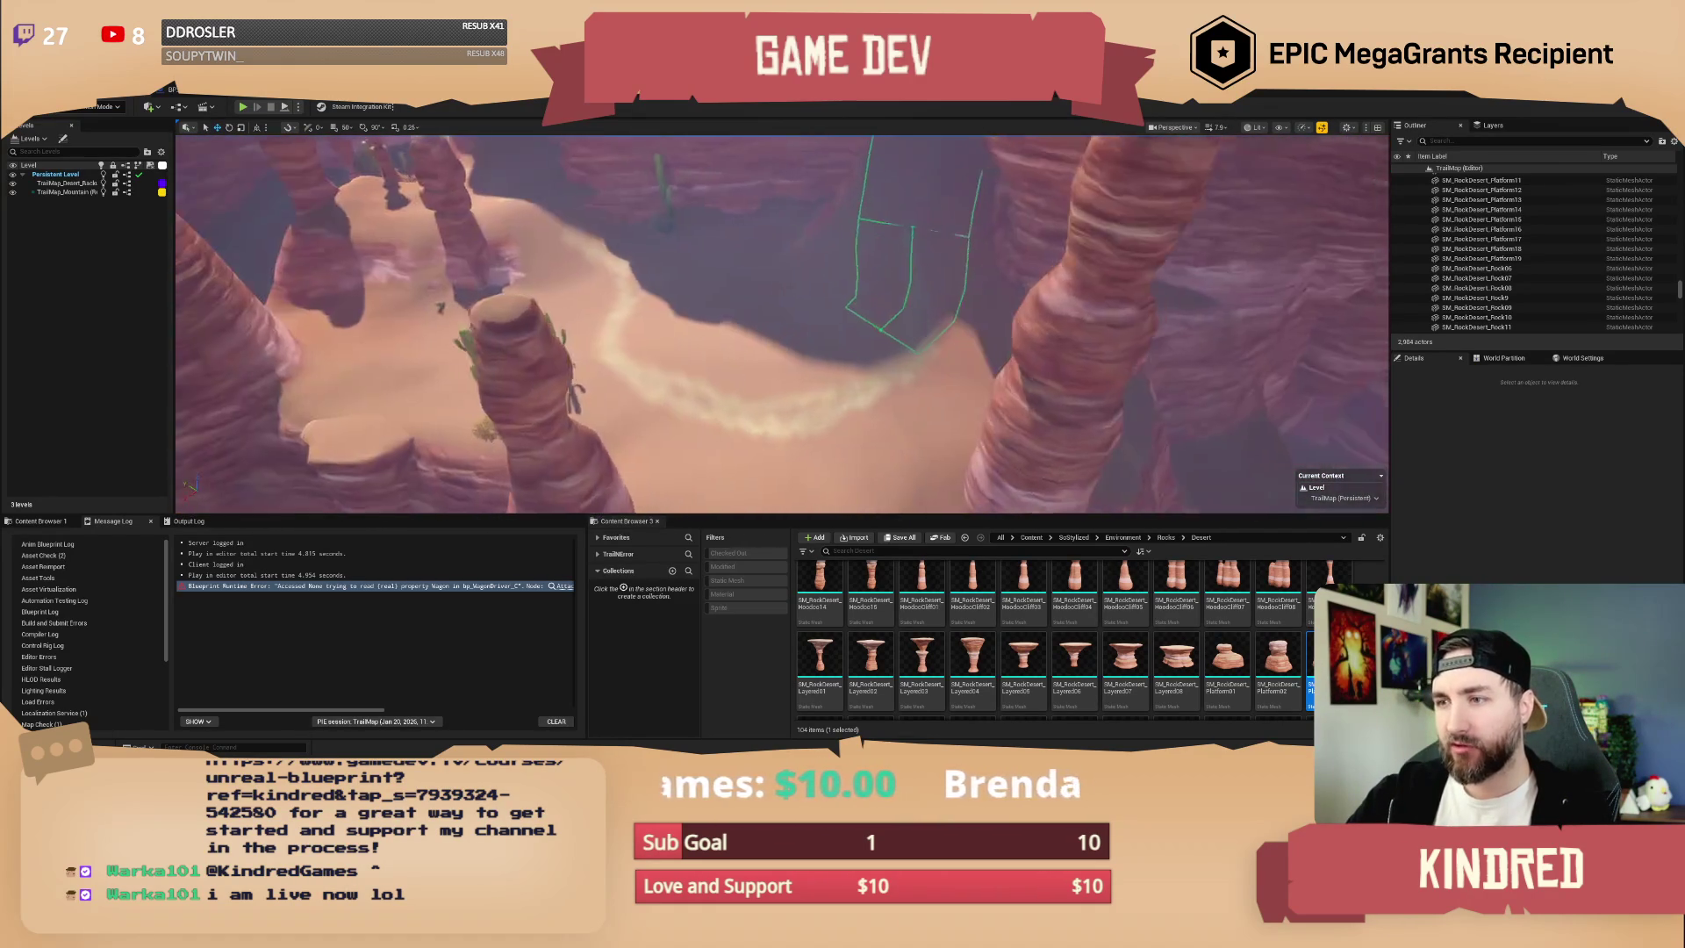
left_click(100, 108)
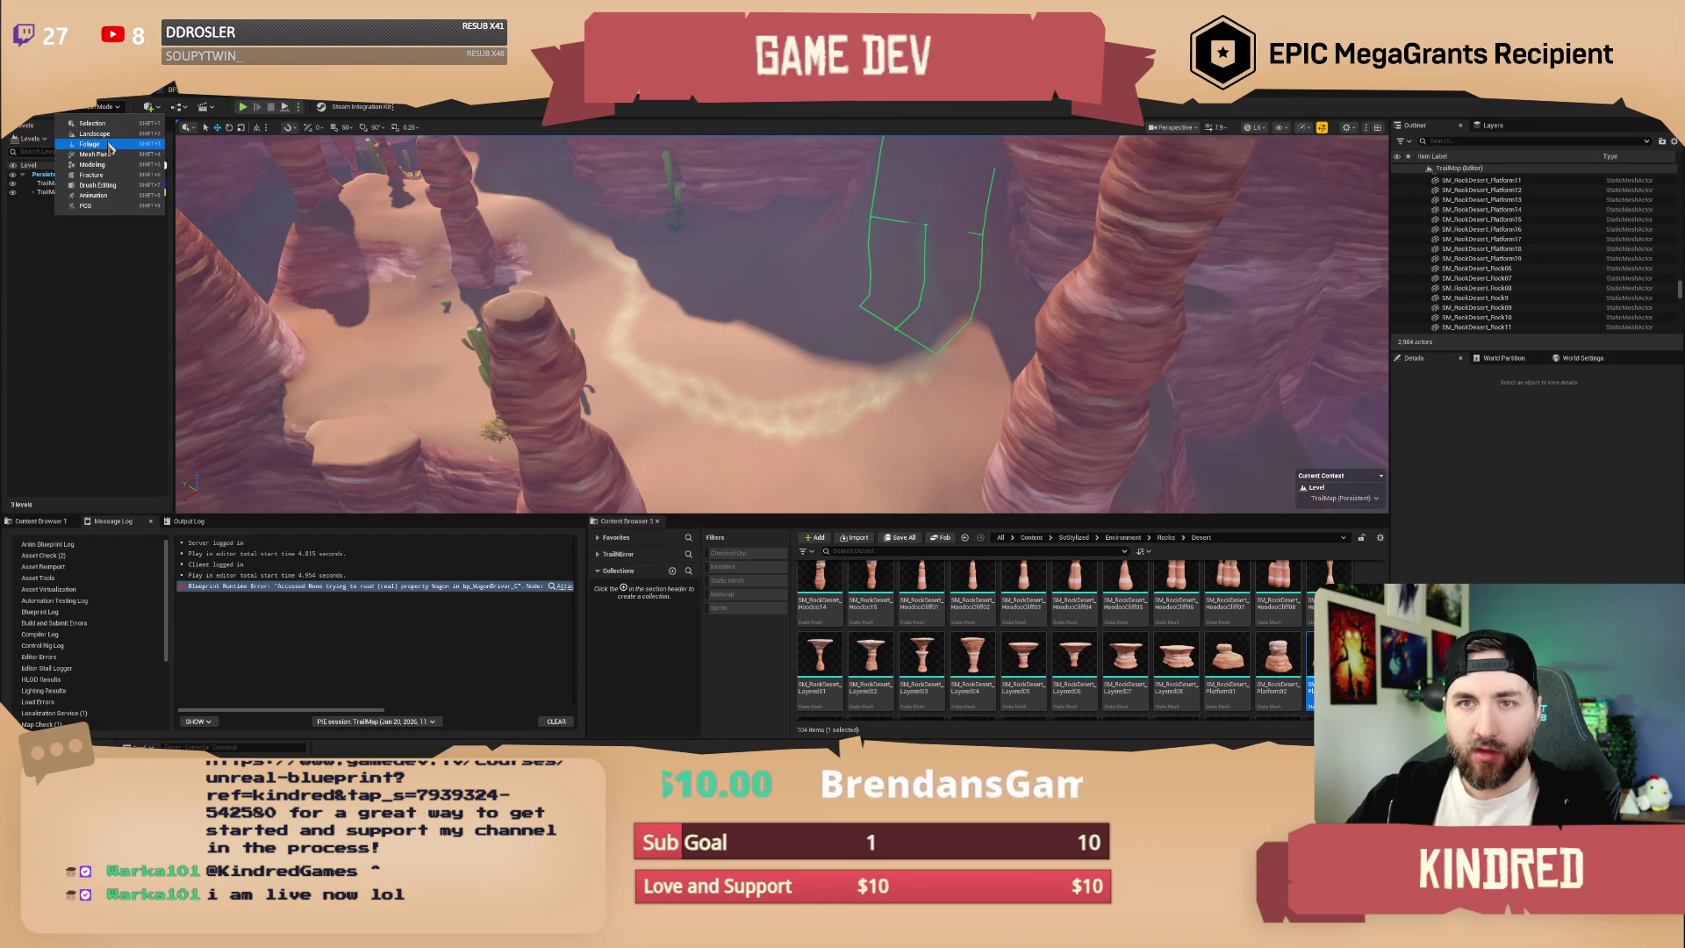
left_click(111, 146)
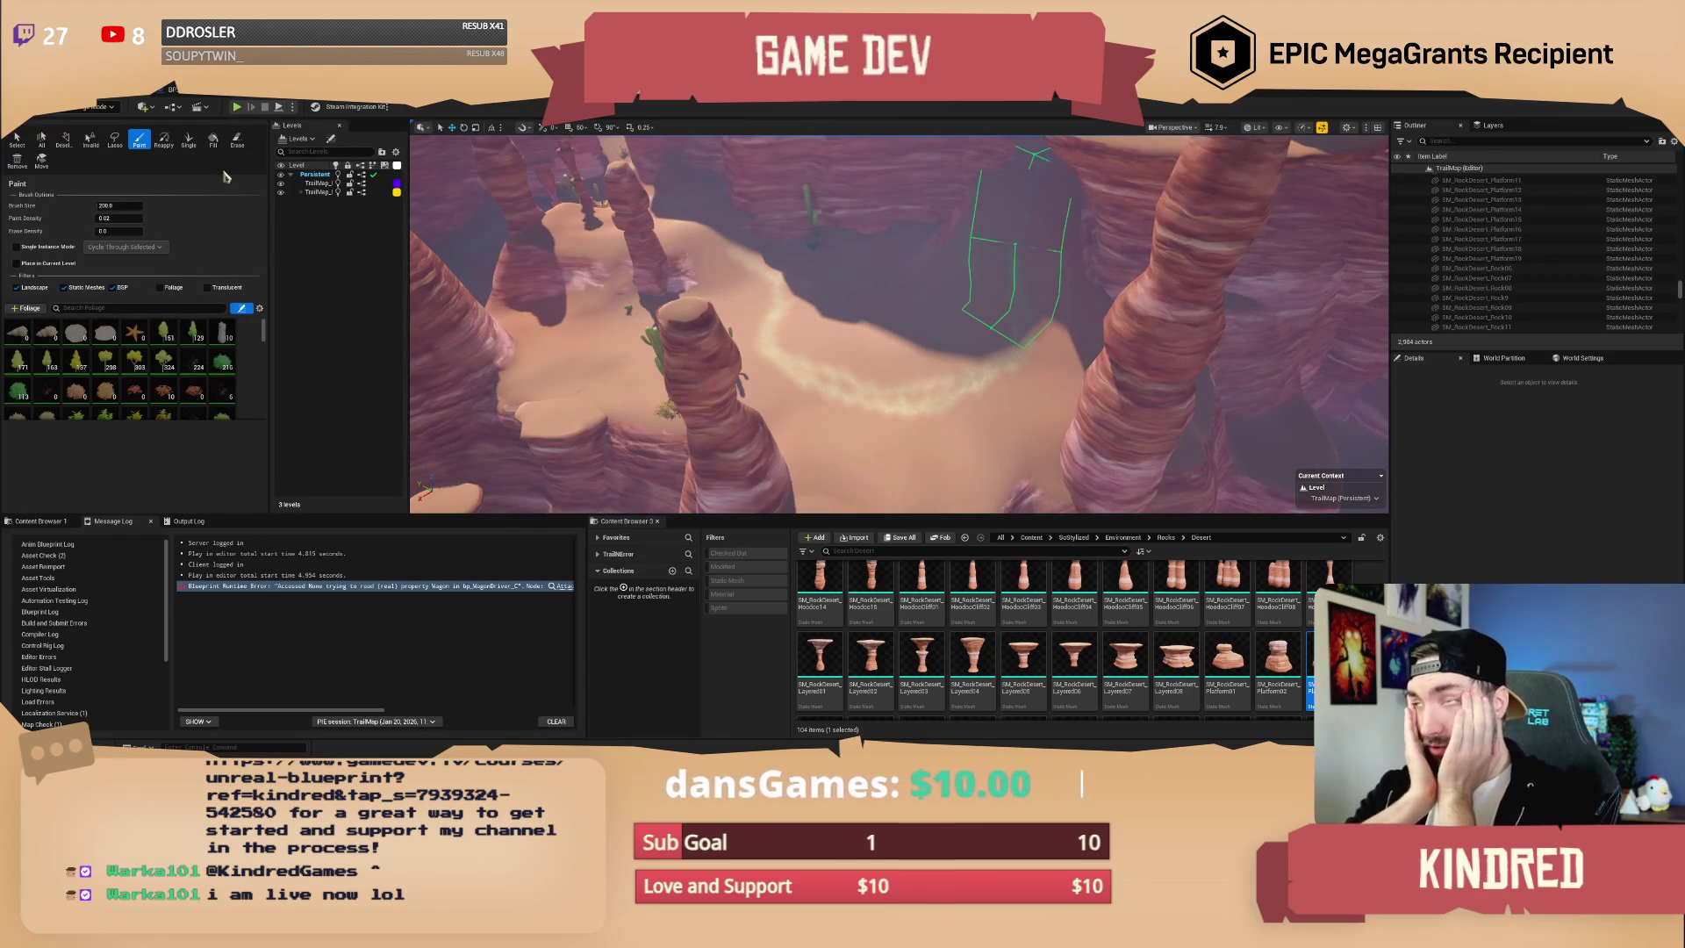
scroll(180, 397, "down", 2)
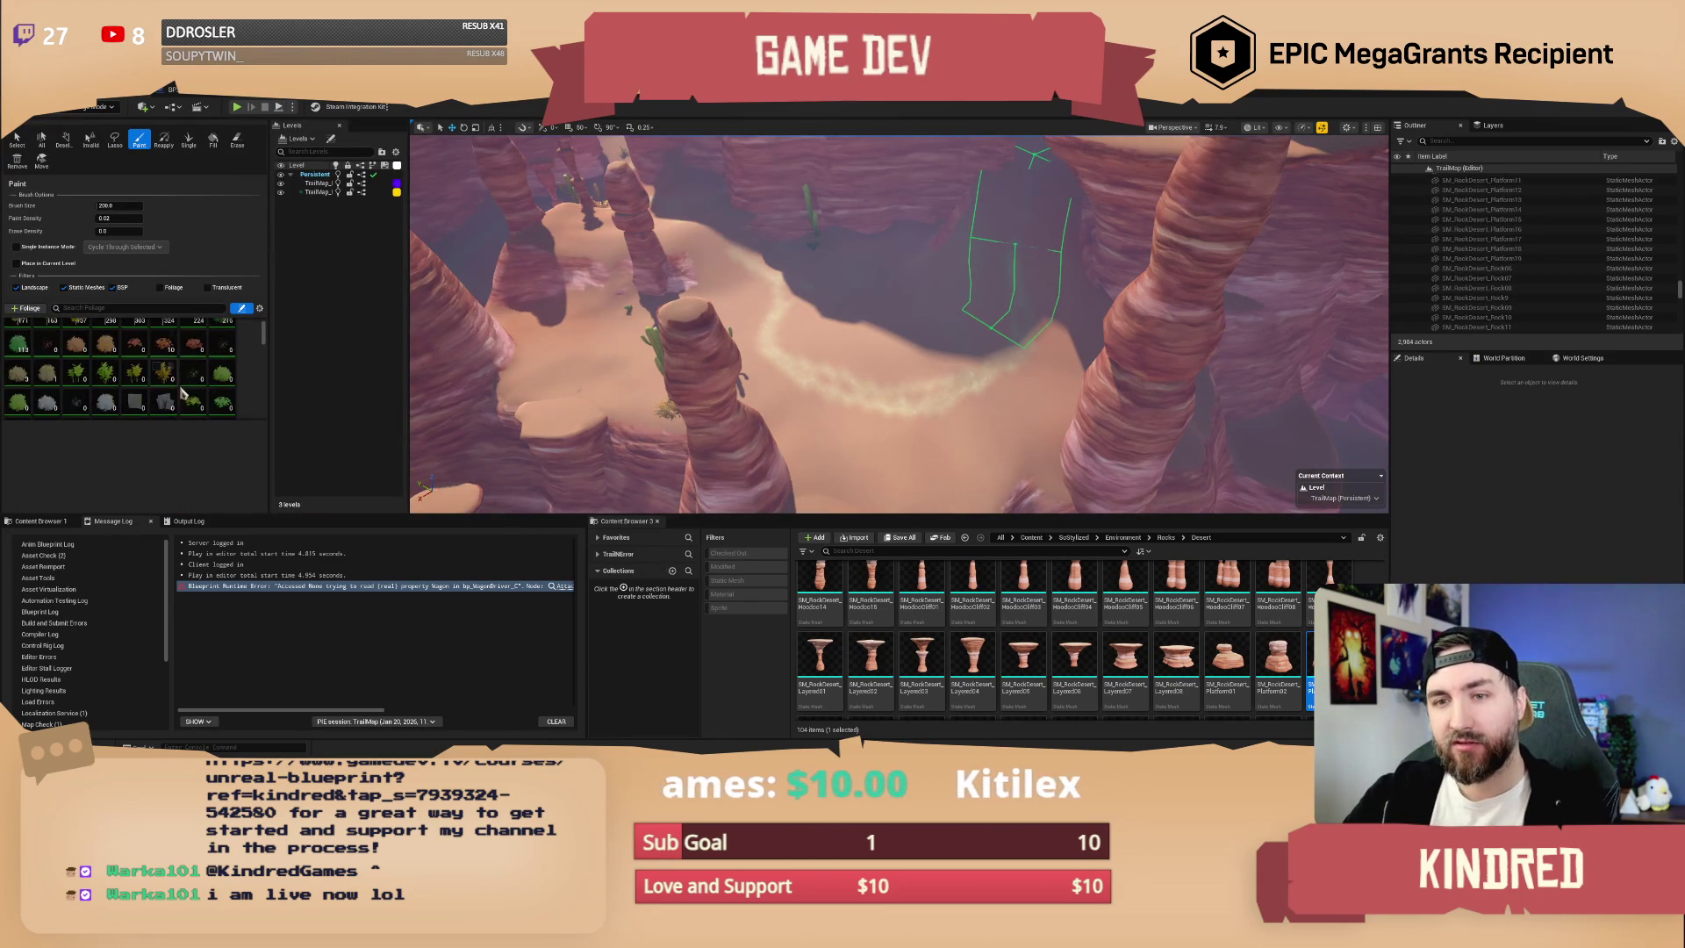
scroll(184, 392, "down", 5)
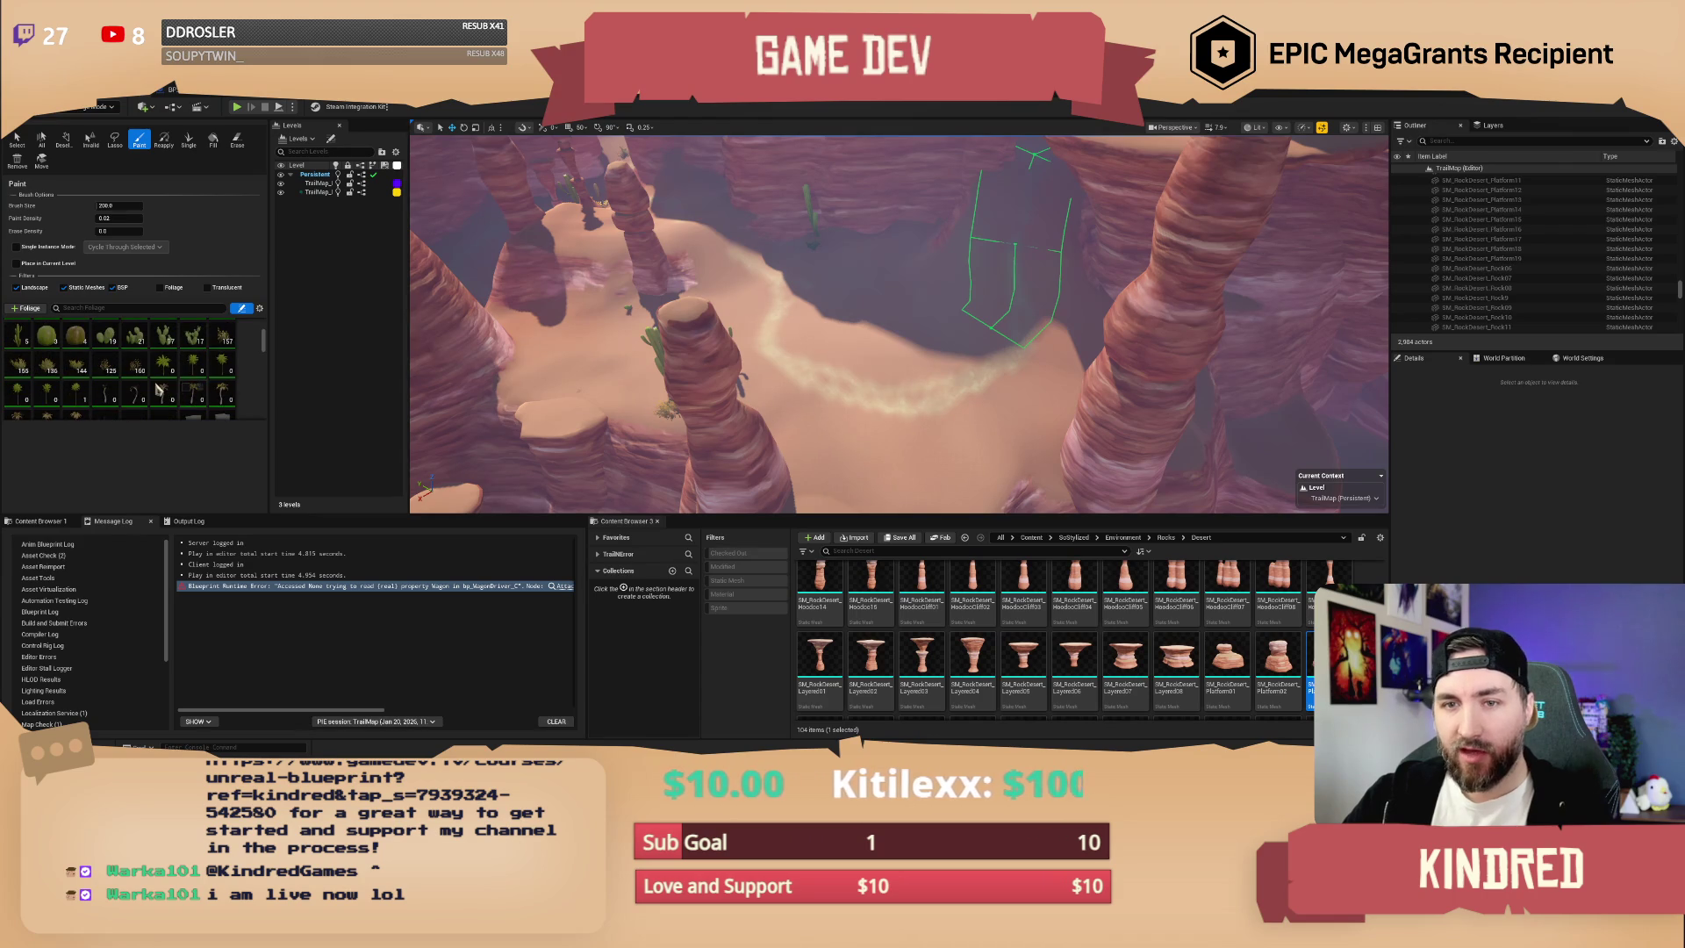
scroll(159, 390, "up", 1)
- Select two rows of cactus foliage types in the palette
left_click(24, 374, "shift")
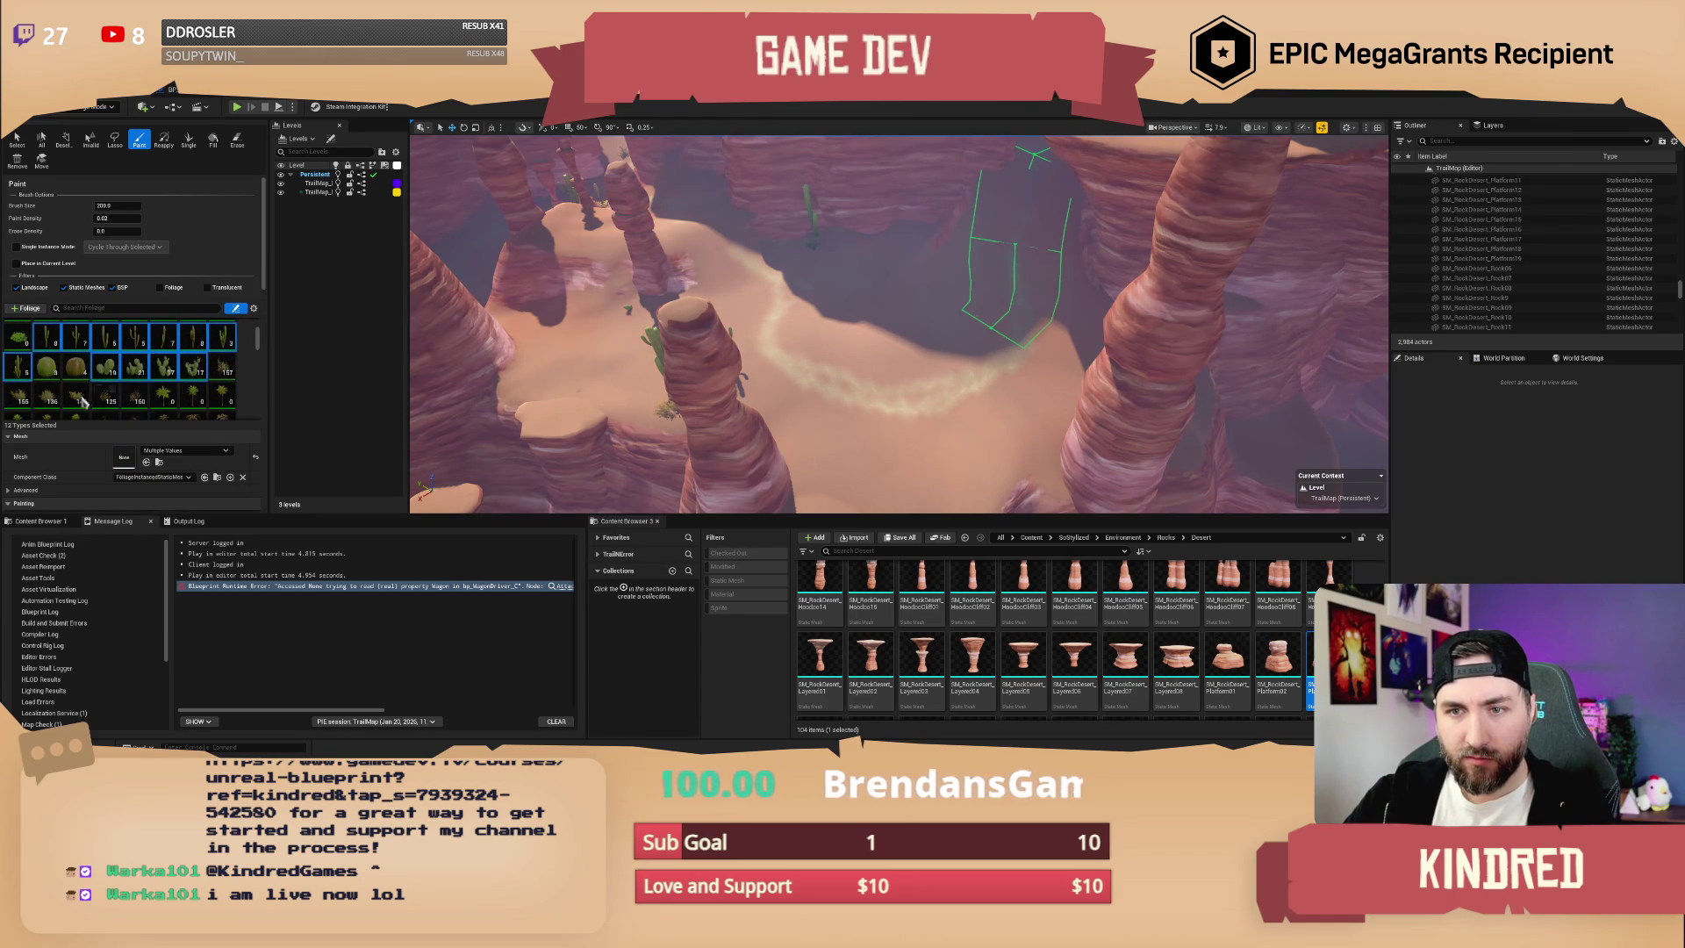
left_click(138, 402, "shift")
scroll(131, 395, "up", 3)
scroll(175, 386, "up", 3)
scroll(198, 387, "down", 5)
scroll(209, 388, "down", 2)
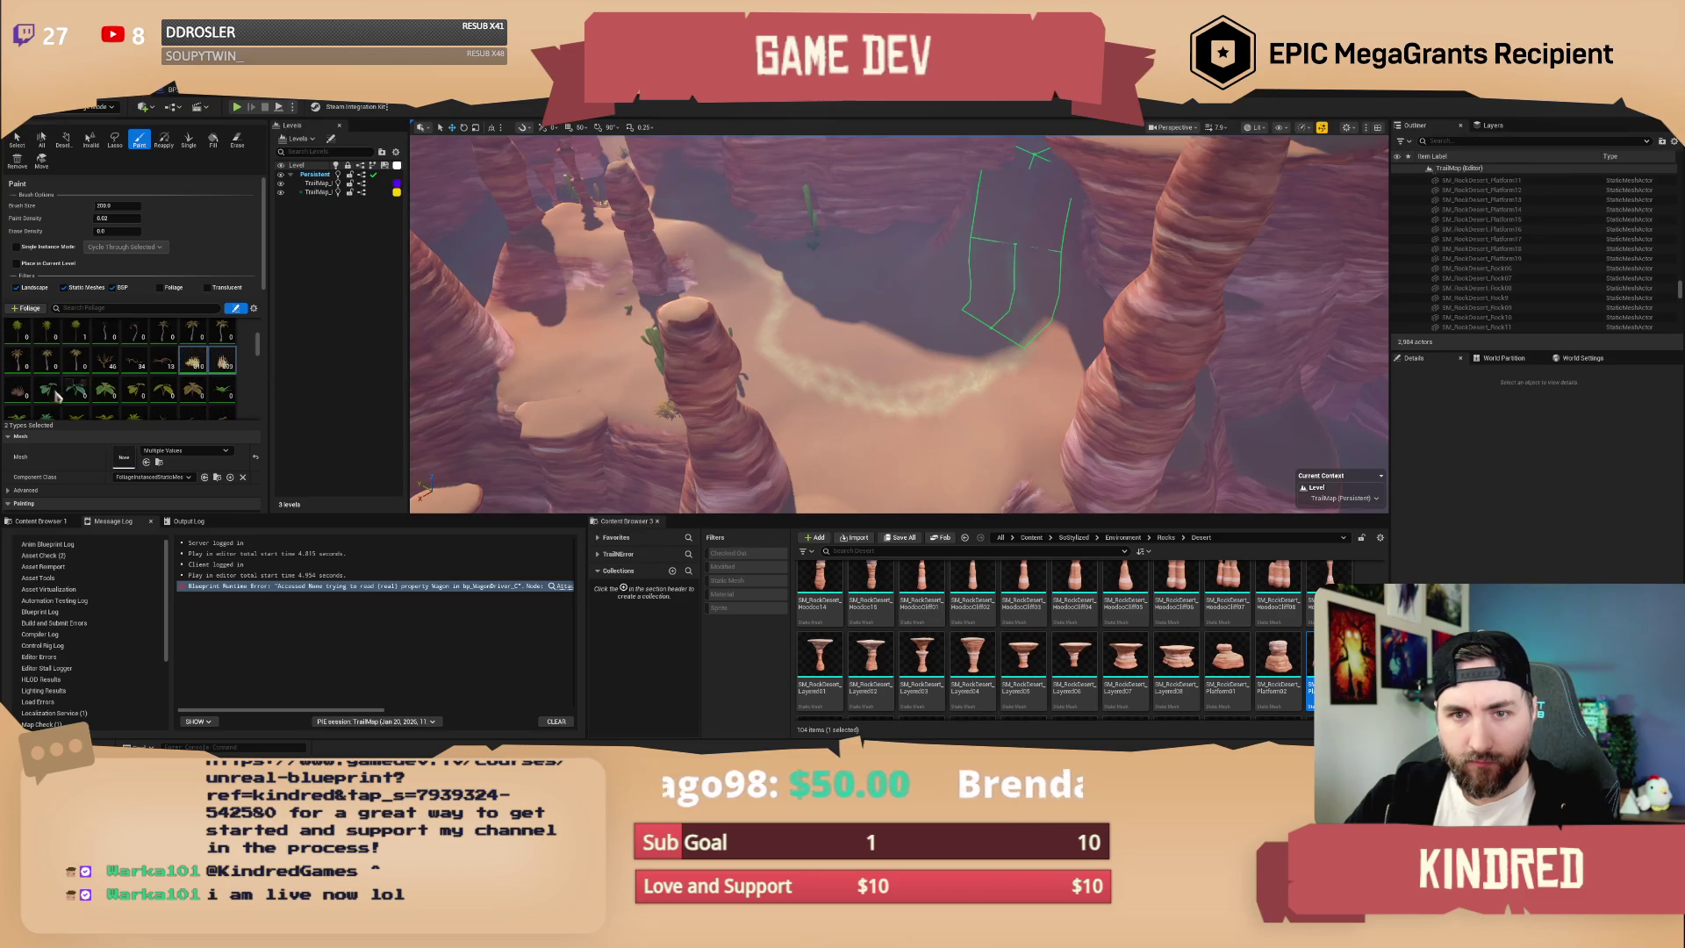
scroll(159, 393, "down", 2)
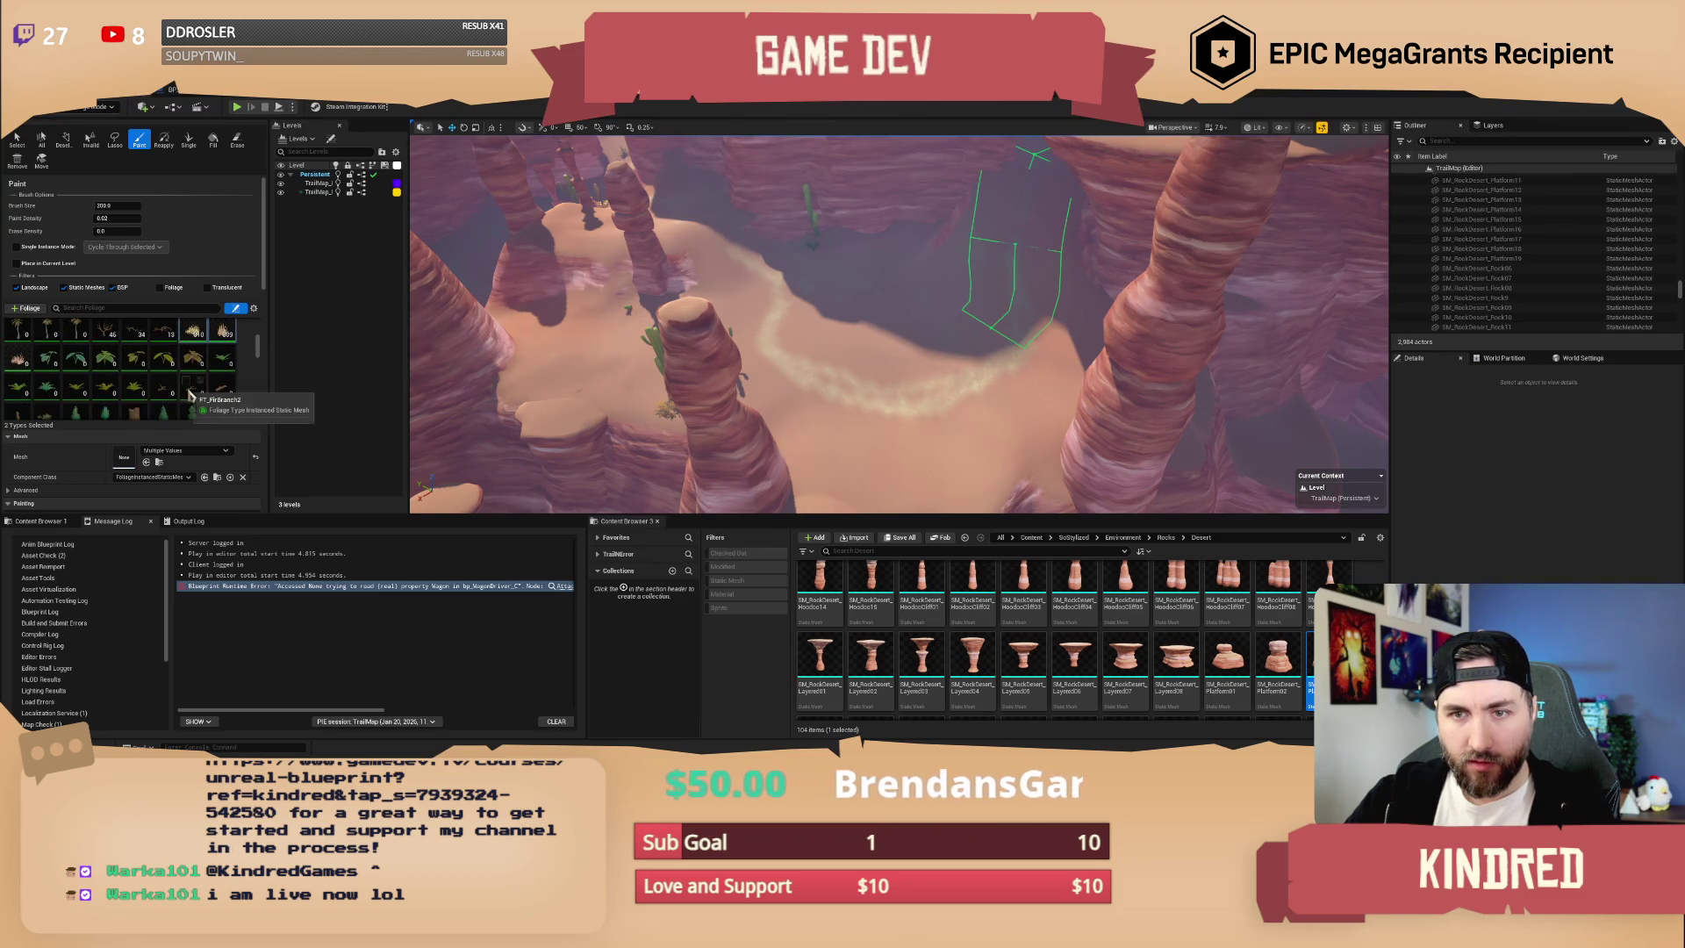
scroll(185, 406, "down", 3)
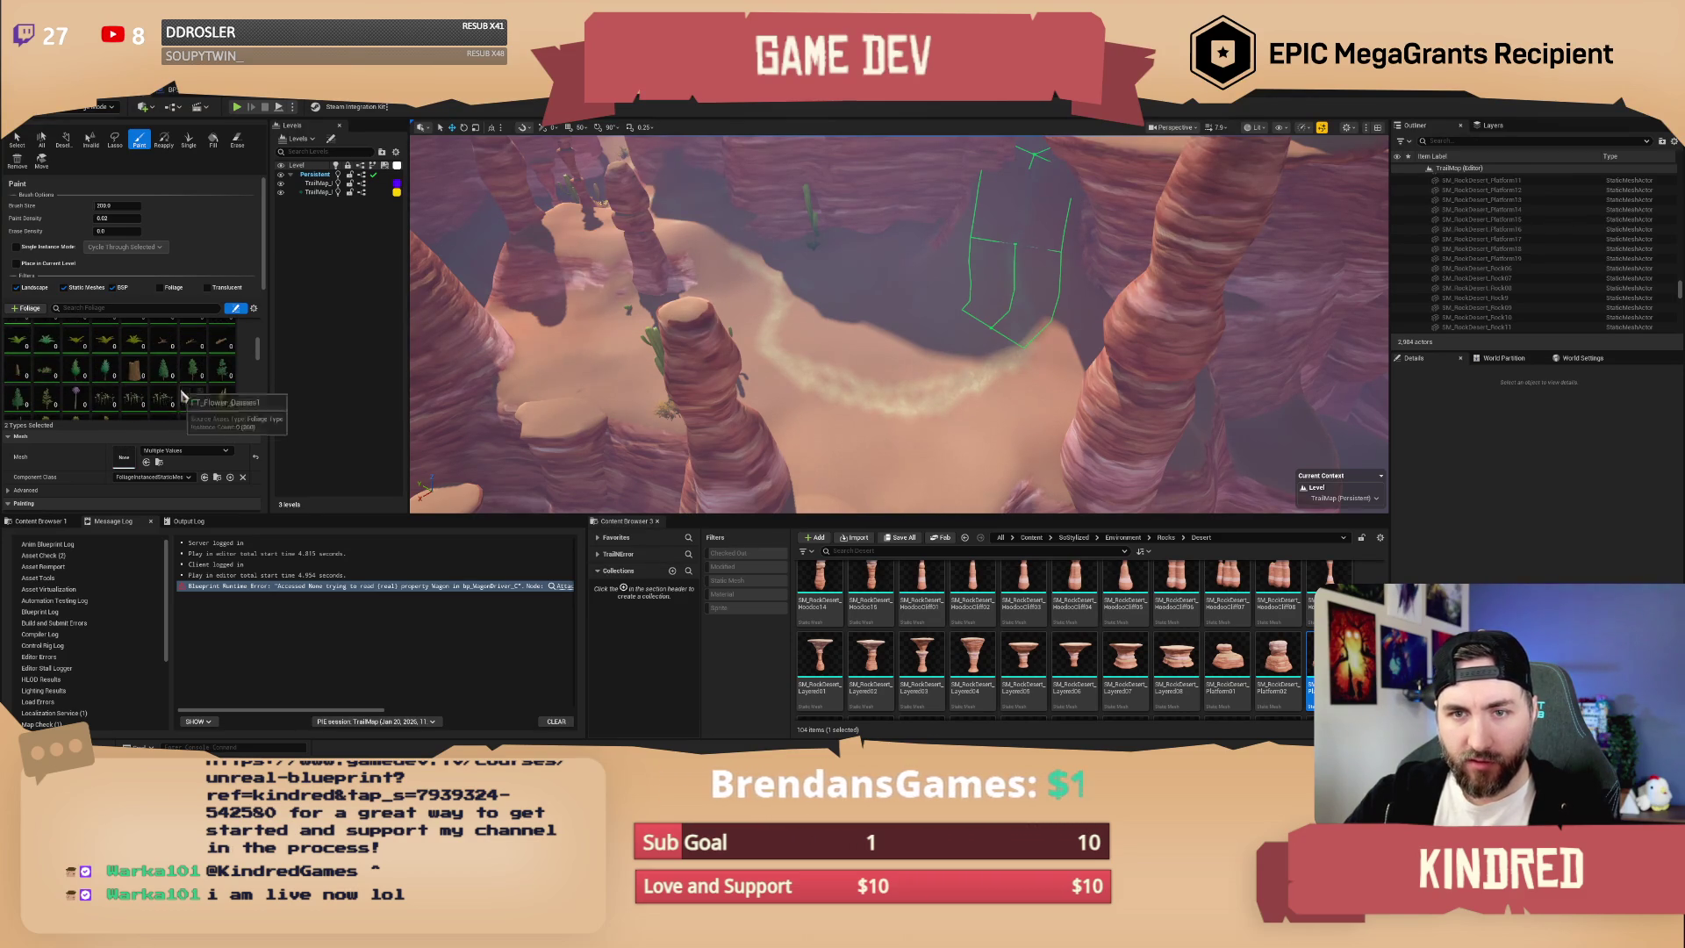
scroll(193, 399, "down", 3)
- Paint cacti along the canyon path near the green trail volume
left_click_drag(430, 285, 526, 308)
mouse_move(755, 377)
left_mouse_down()
mouse_move(995, 410)
mouse_move(924, 370)
left_mouse_up()
left_click_drag(1010, 430, 882, 354)
mouse_move(772, 451)
left_mouse_down()
mouse_move(693, 426)
mouse_move(883, 352)
mouse_move(798, 317)
mouse_move(942, 386)
left_mouse_up()
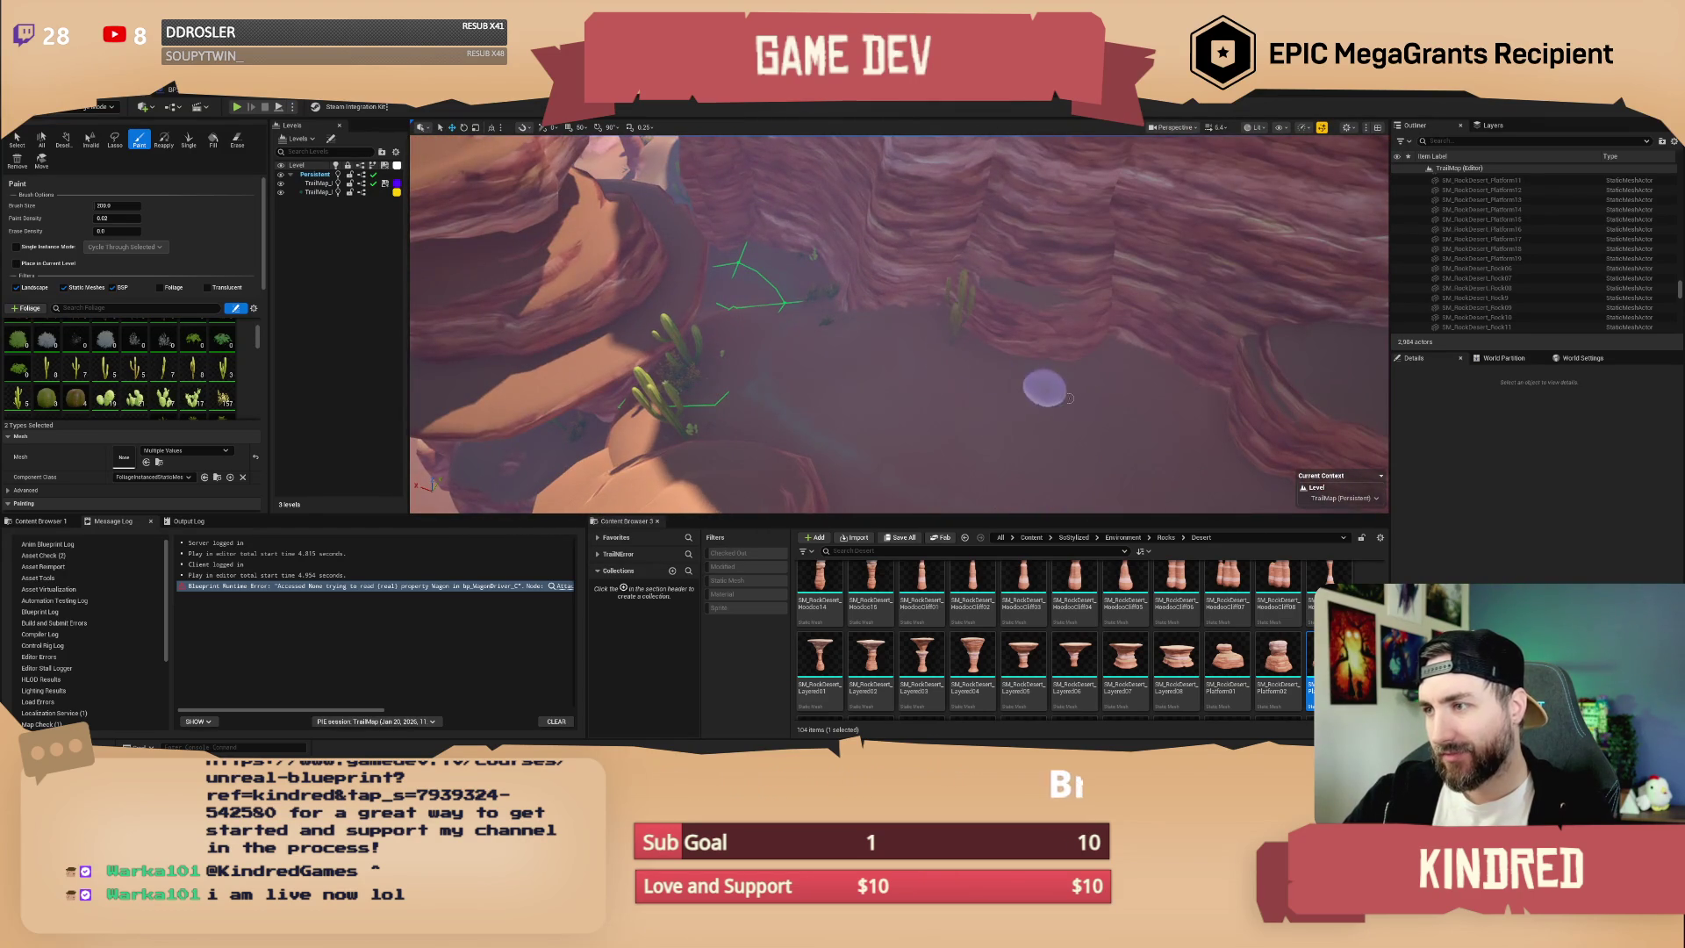
left_click_drag(1074, 445, 867, 490)
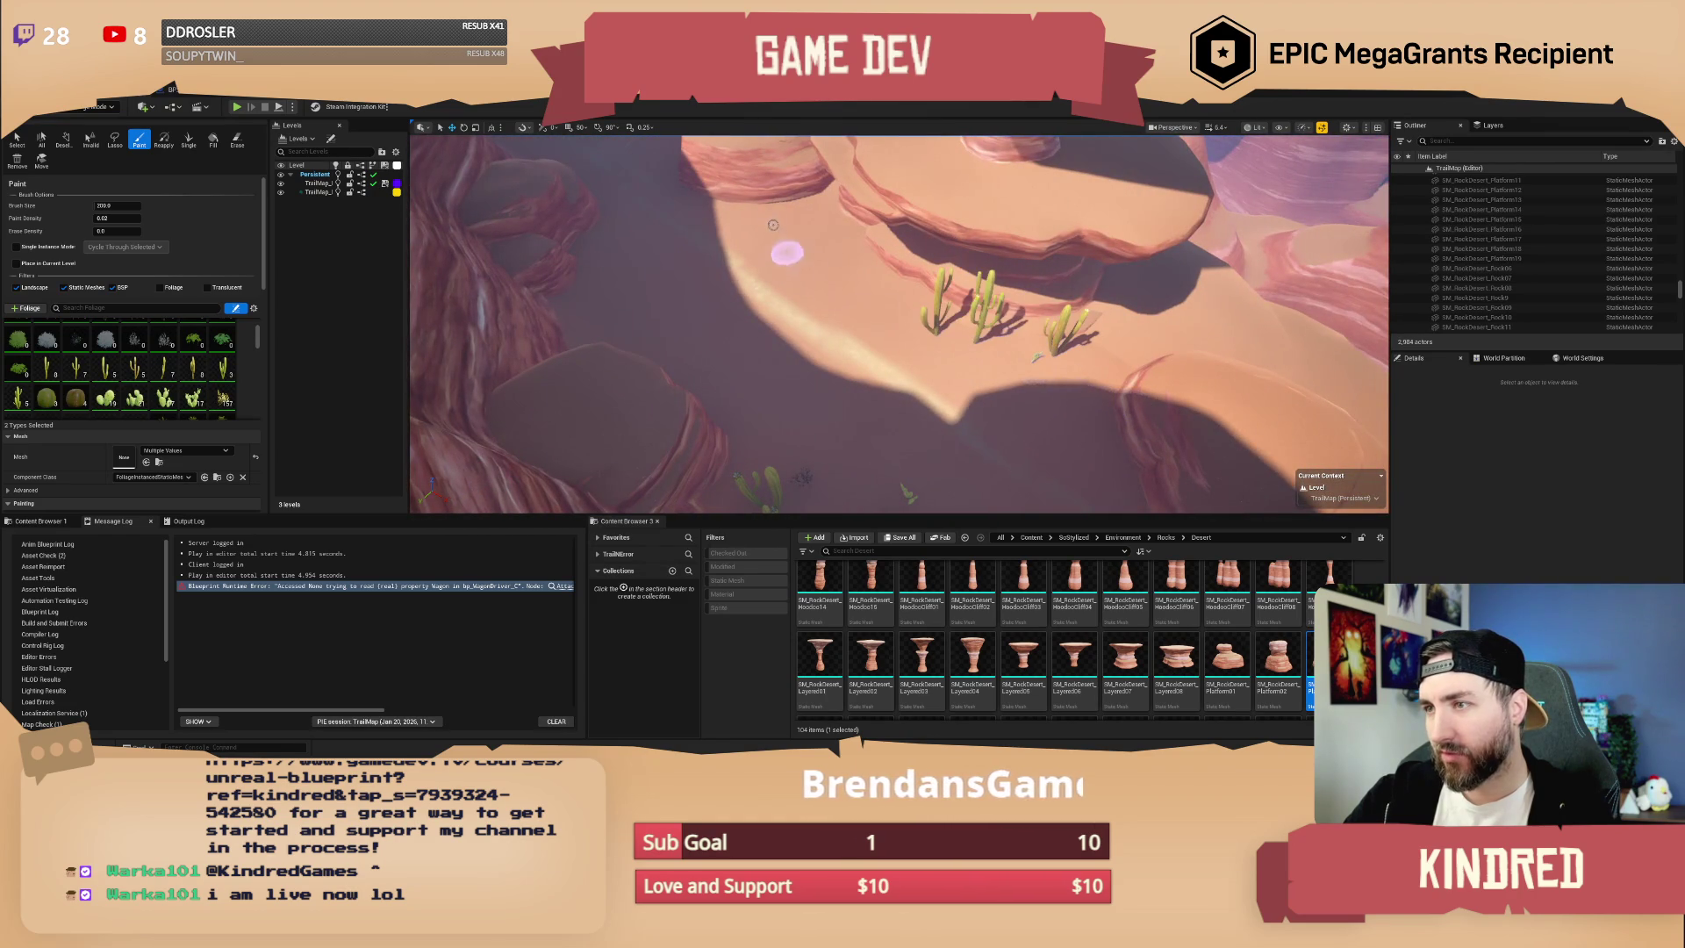
- Paint a cactus and bush on the sand beside the large sandstone rock
left_click_drag(860, 306, 770, 307)
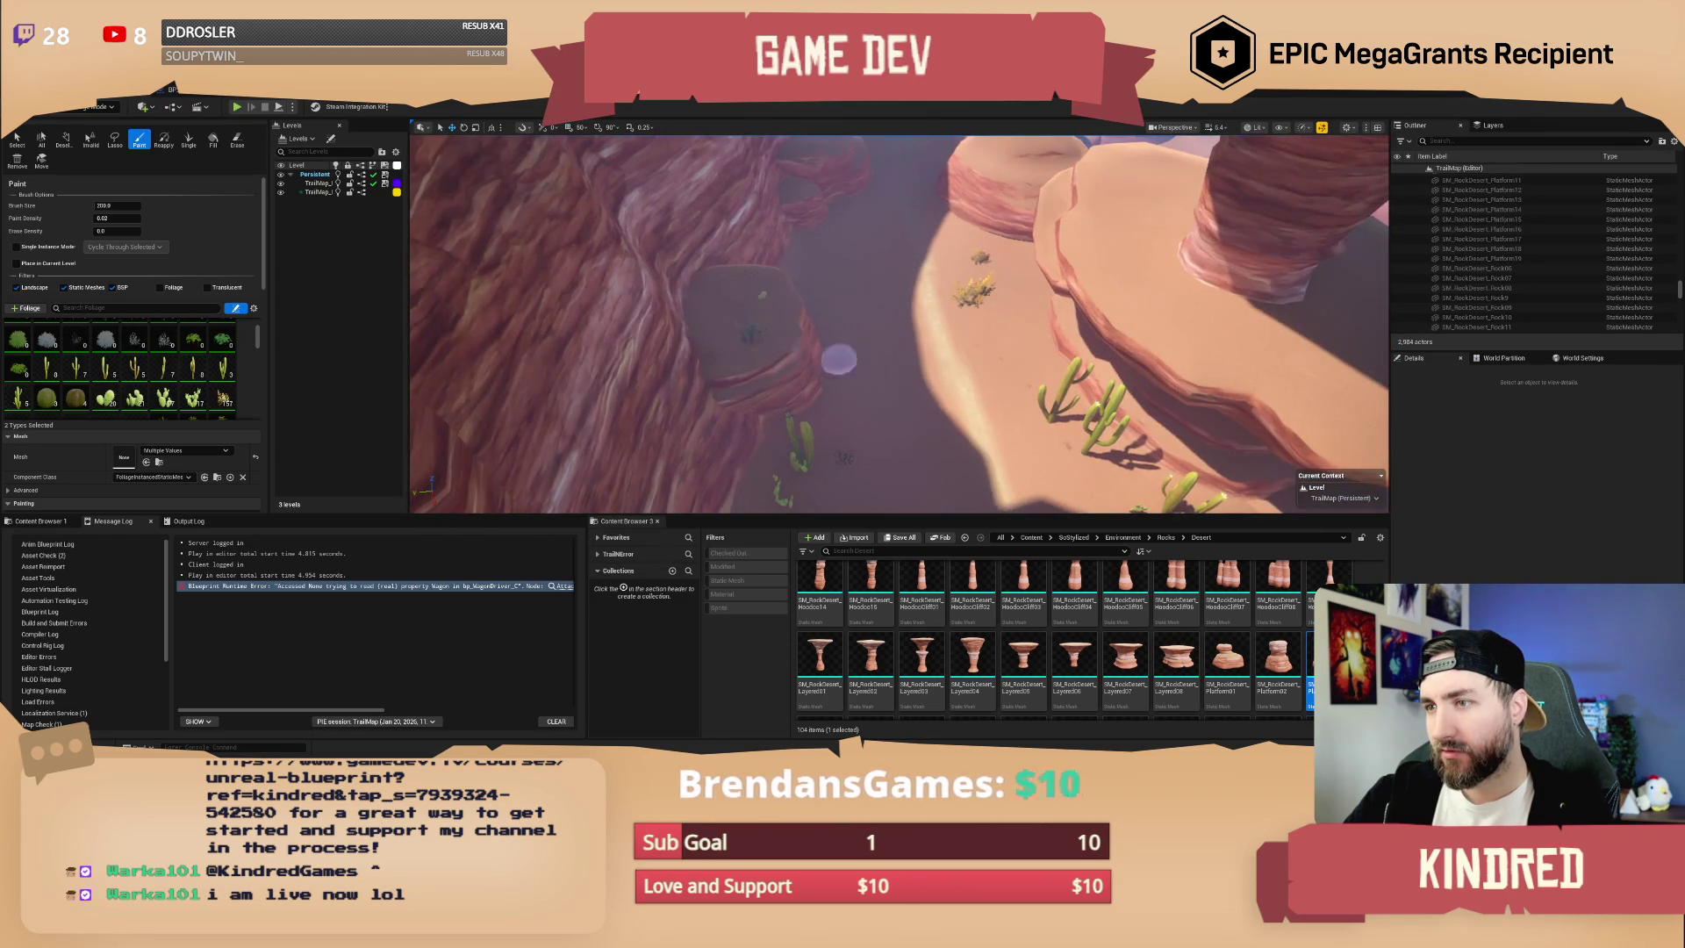
left_click_drag(838, 360, 932, 274)
mouse_move(962, 349)
left_mouse_down()
mouse_move(963, 325)
mouse_move(930, 342)
mouse_move(801, 304)
left_mouse_up()
left_click_drag(850, 355, 850, 271)
mouse_move(1075, 468)
left_mouse_down()
mouse_move(1022, 369)
mouse_move(1024, 482)
left_mouse_up()
left_click(1196, 412)
- Paint bushes on the shaded canyon floor among the rock pillars
left_click_drag(1094, 324, 1021, 404)
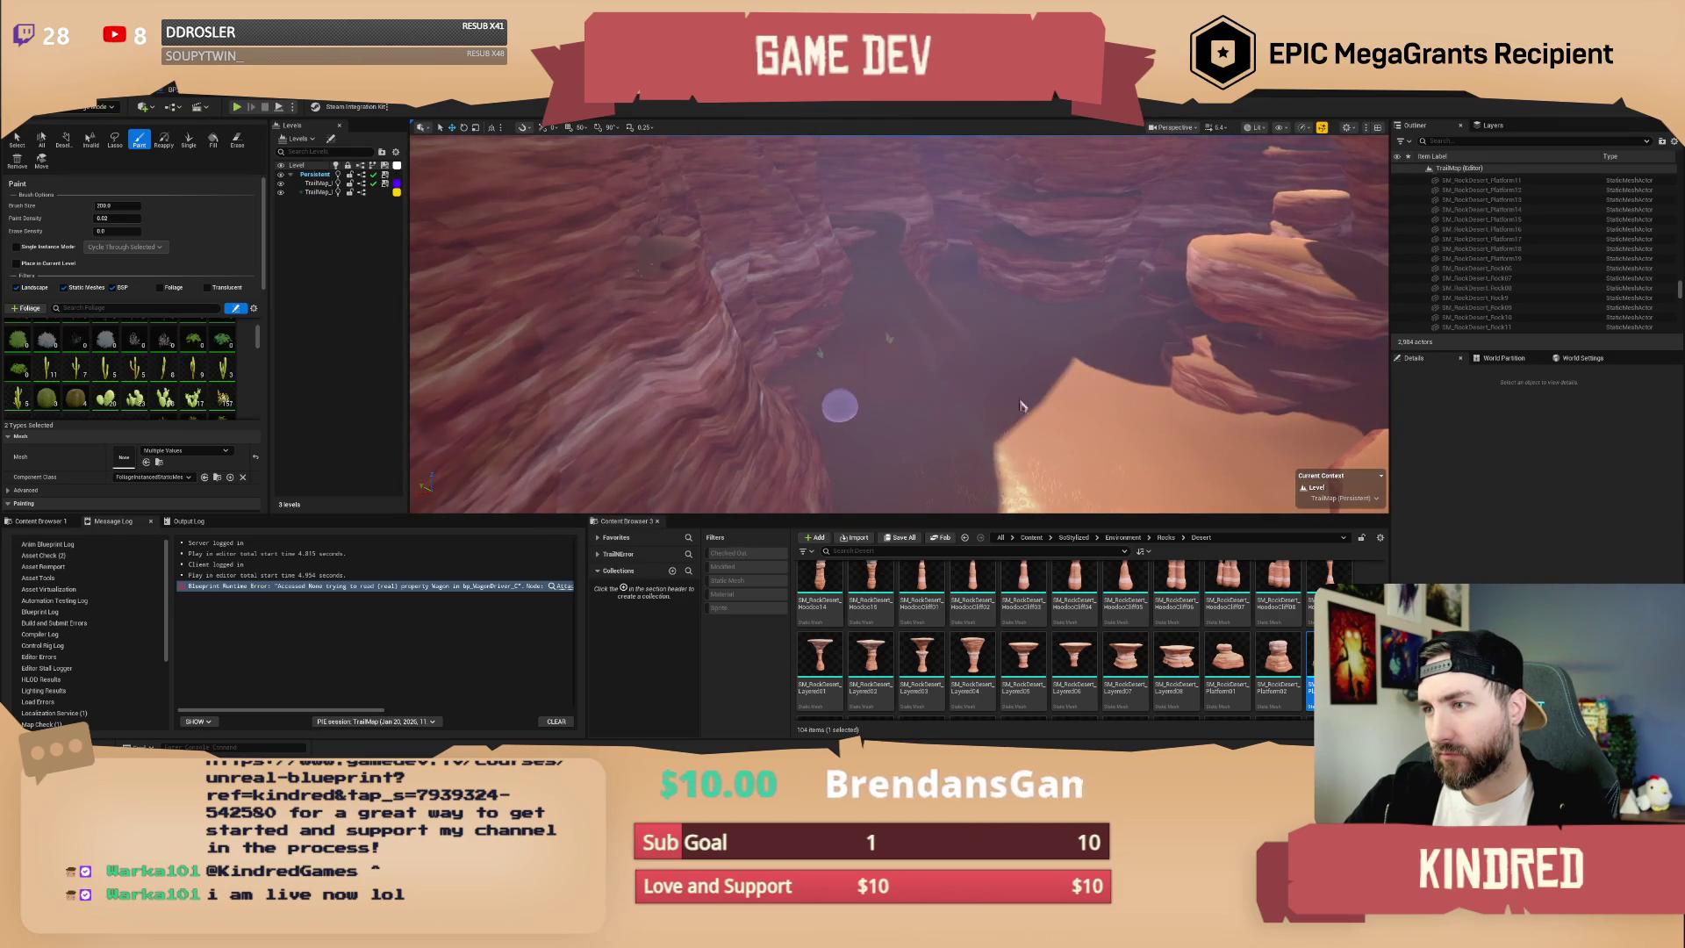
mouse_move(1113, 463)
left_mouse_down()
mouse_move(1062, 412)
mouse_move(1136, 395)
left_mouse_up()
left_click_drag(1065, 440, 971, 343)
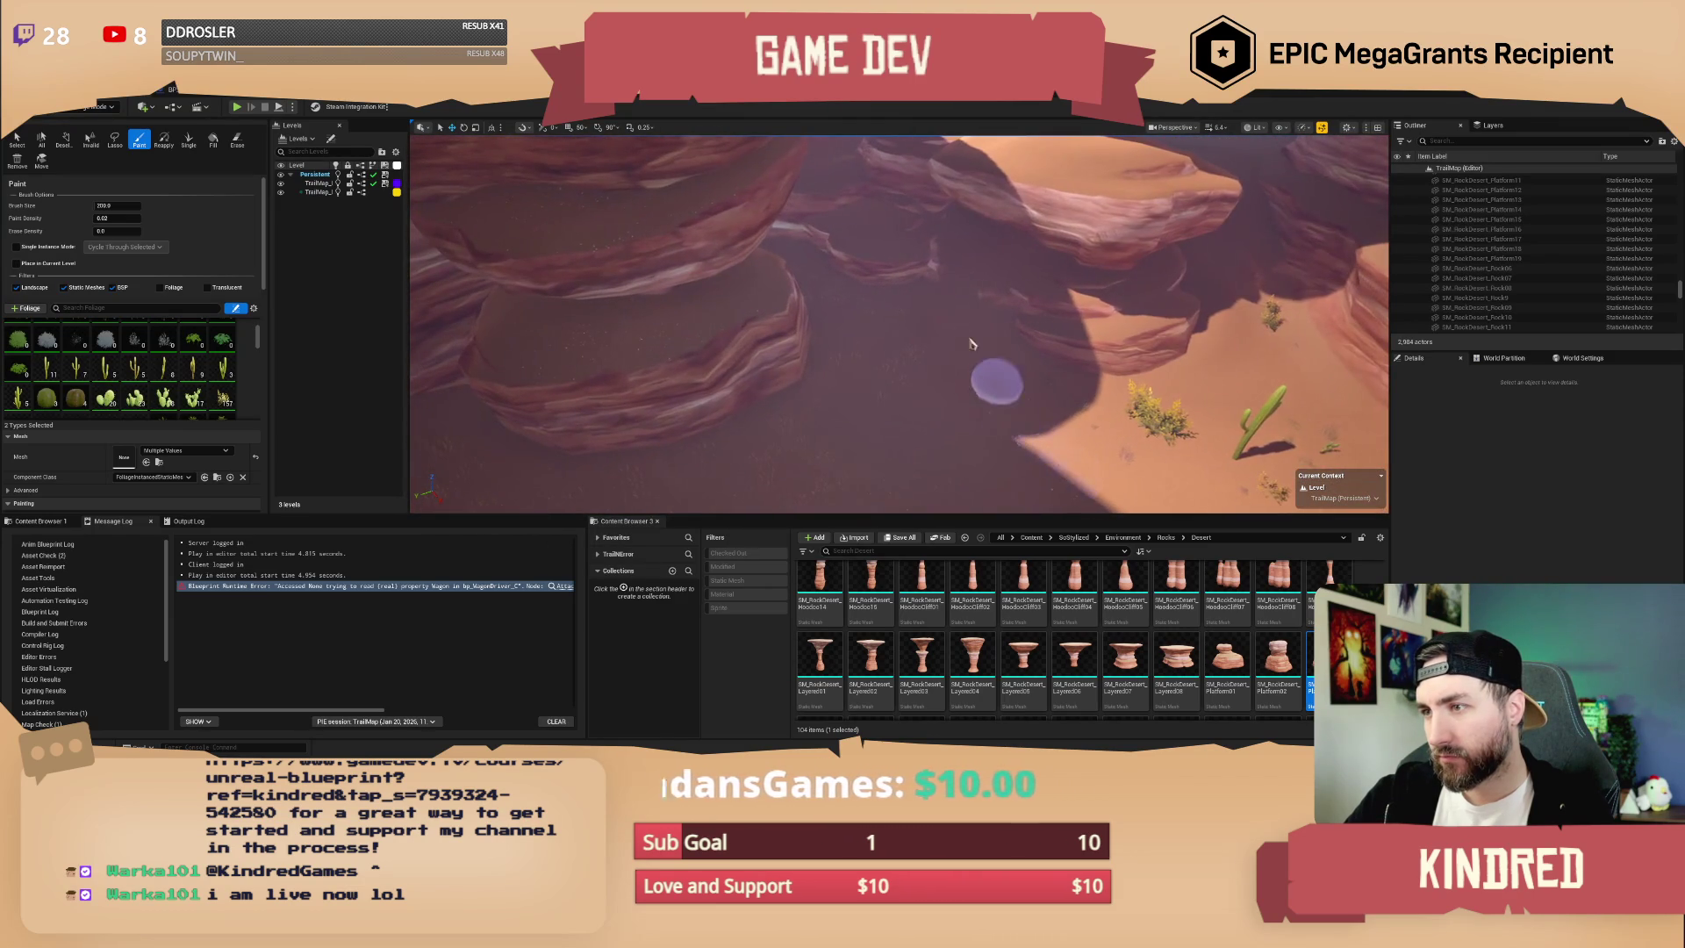
mouse_move(860, 443)
left_mouse_down()
mouse_move(913, 439)
mouse_move(658, 346)
left_mouse_up()
left_click_drag(822, 414, 929, 330)
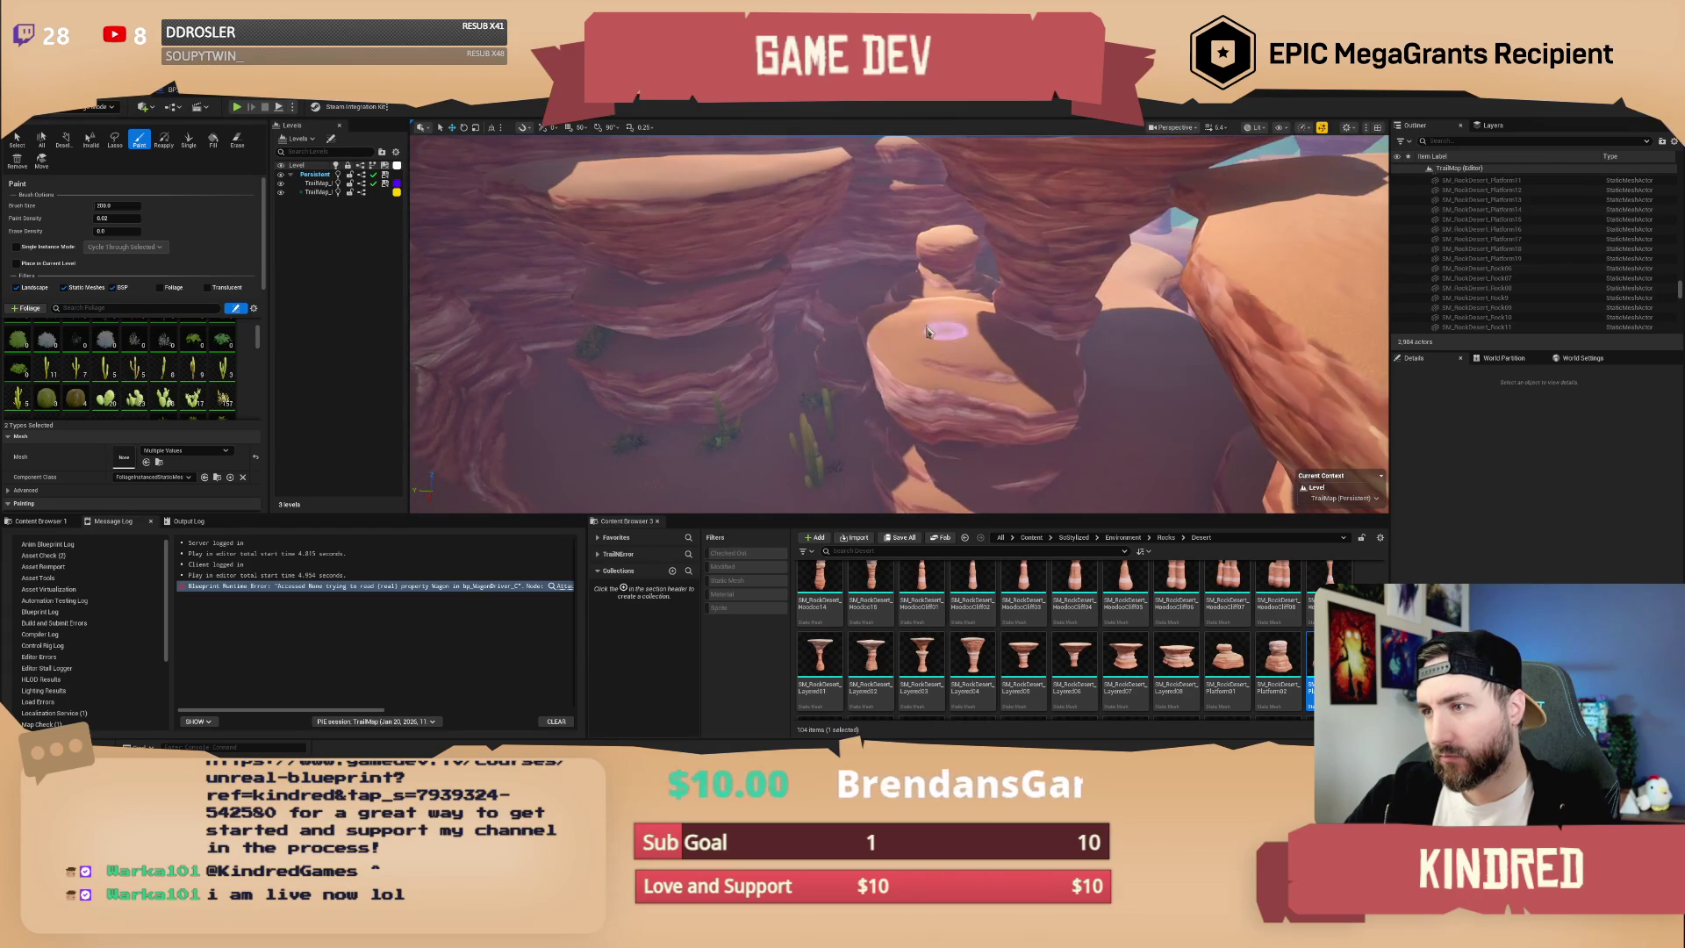
mouse_move(1023, 439)
left_mouse_down()
mouse_move(930, 343)
mouse_move(878, 347)
mouse_move(847, 298)
mouse_move(1029, 432)
left_mouse_up()
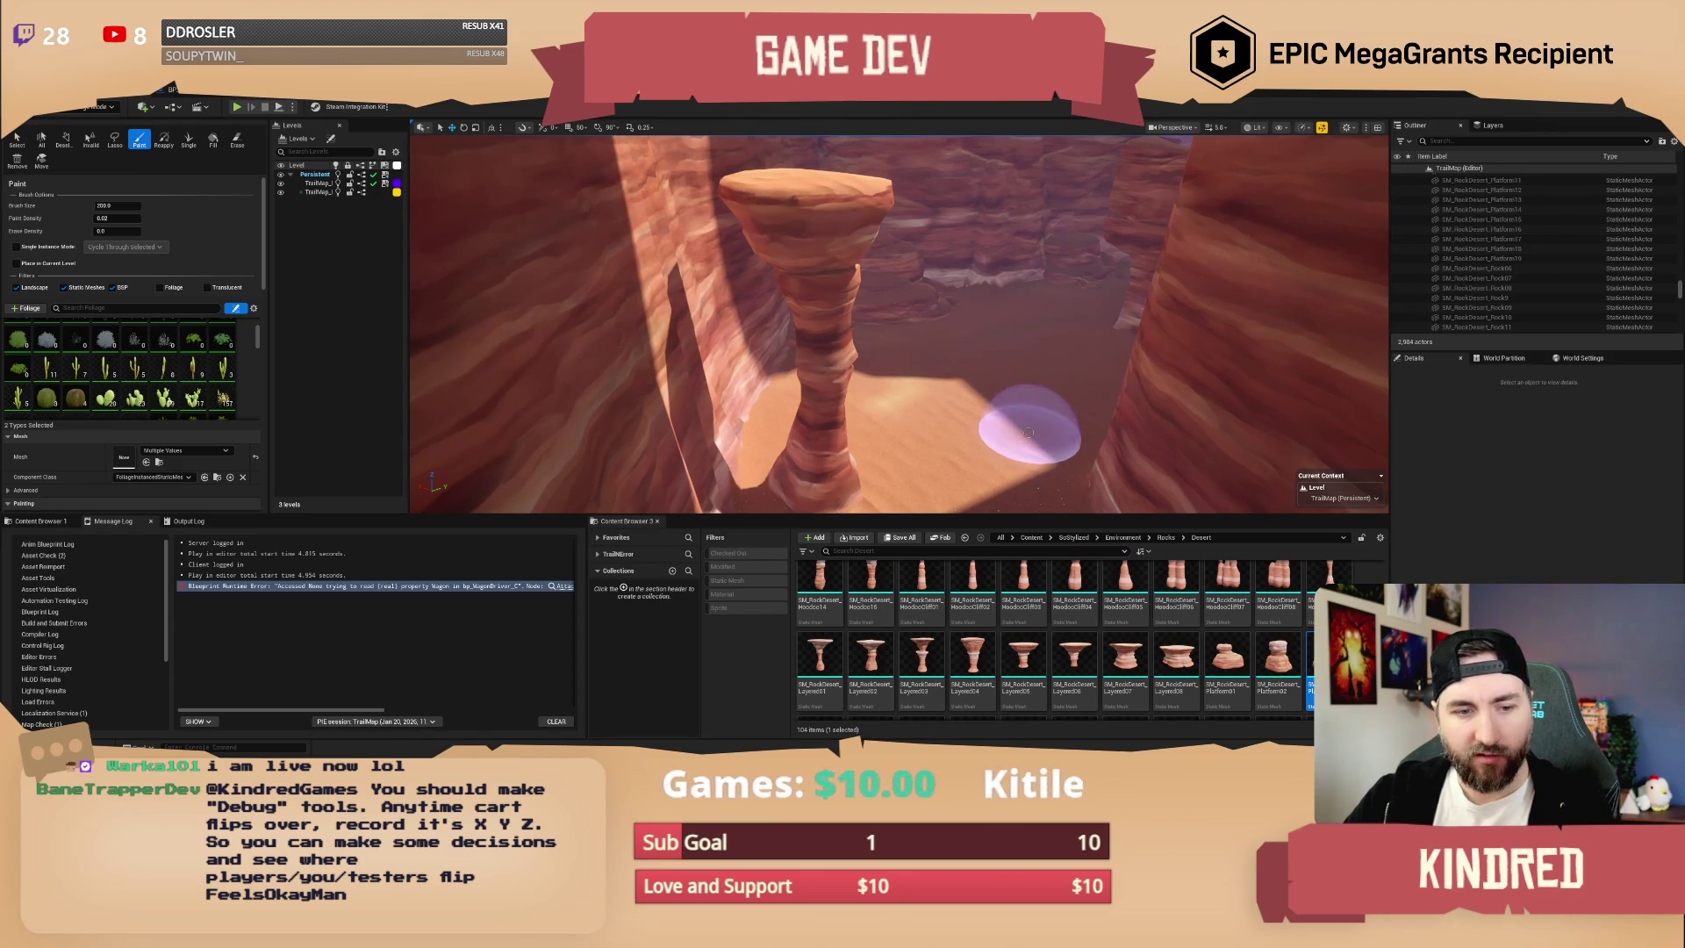
left_click_drag(1091, 403, 1018, 333)
mouse_move(1065, 435)
left_mouse_down()
mouse_move(987, 331)
mouse_move(1065, 463)
mouse_move(948, 386)
mouse_move(842, 351)
mouse_move(996, 330)
mouse_move(931, 299)
mouse_move(895, 316)
mouse_move(1079, 443)
mouse_move(1106, 426)
mouse_move(1140, 315)
mouse_move(1010, 395)
mouse_move(932, 411)
mouse_move(879, 374)
mouse_move(983, 440)
mouse_move(1036, 439)
left_mouse_up()
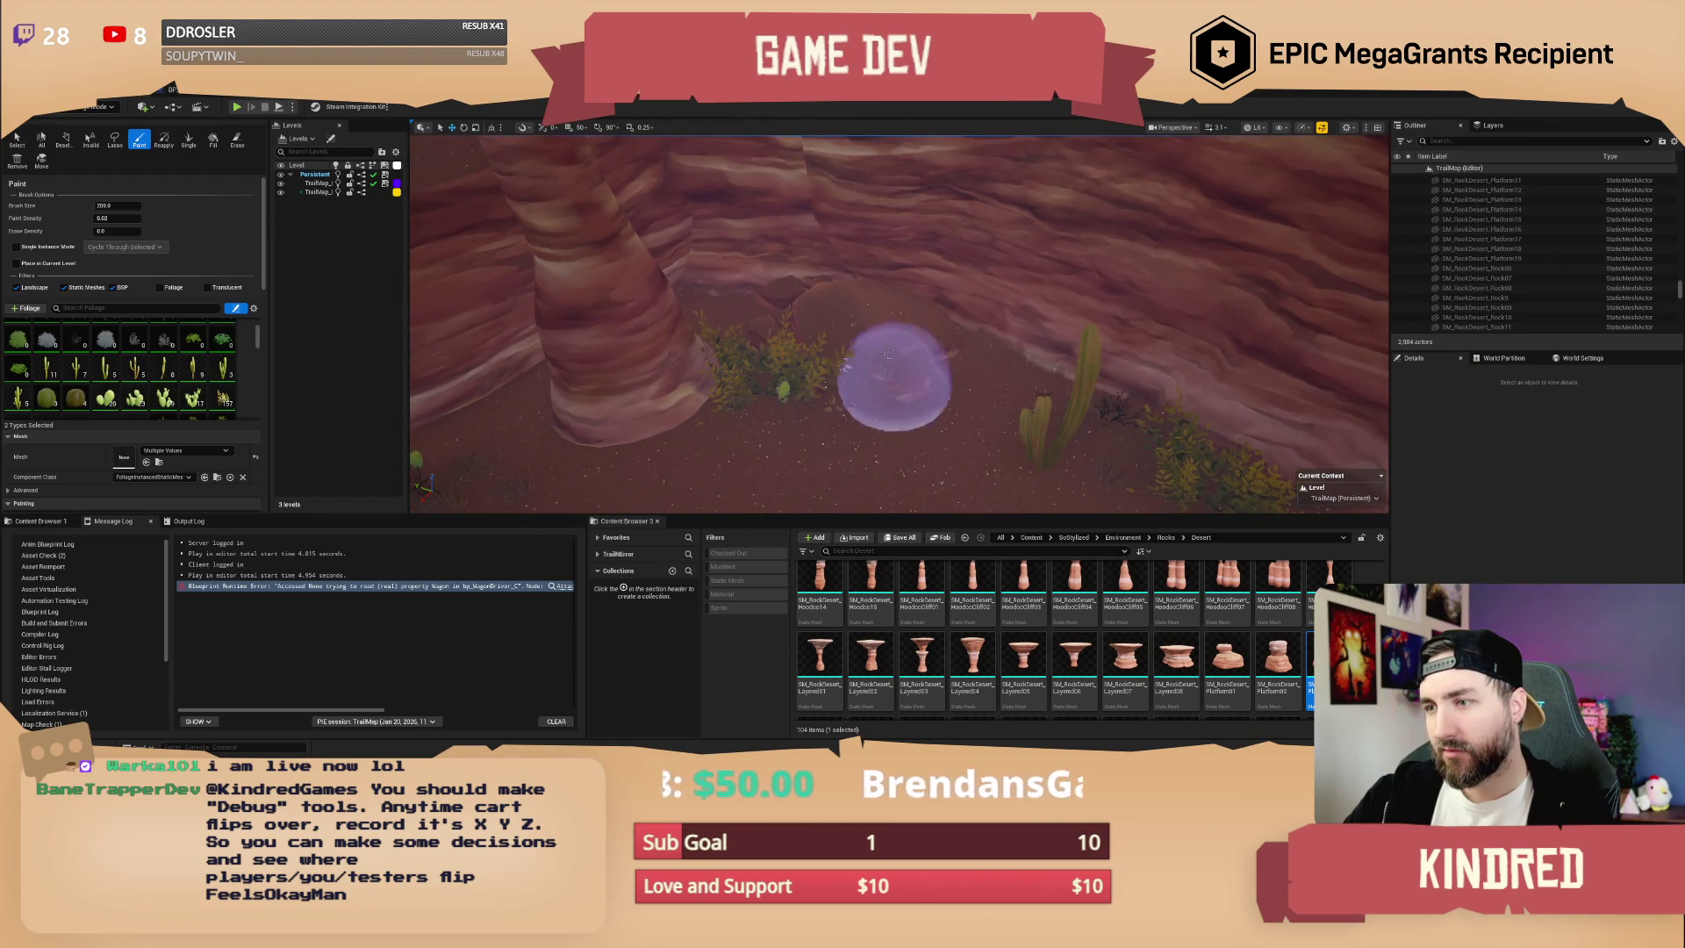
- Paint a plant in the sand near the canyon walls and cacti
mouse_move(1036, 439)
left_mouse_down()
mouse_move(983, 404)
mouse_move(1062, 387)
left_mouse_up()
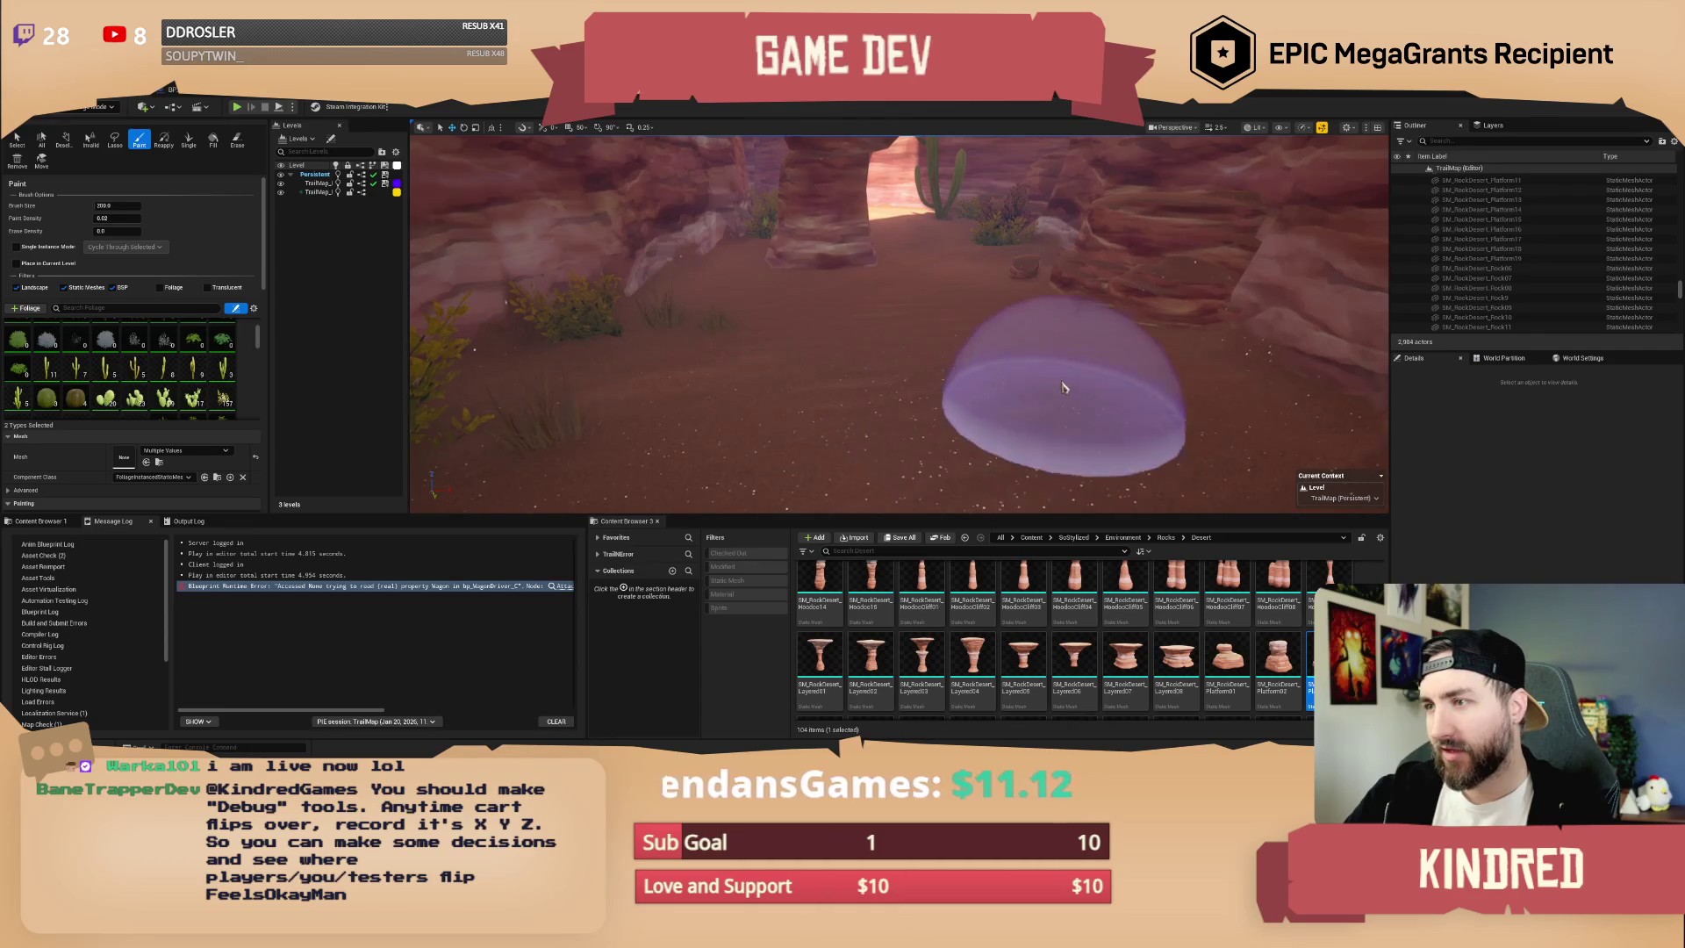
mouse_move(993, 458)
left_mouse_down()
mouse_move(897, 426)
mouse_move(951, 439)
mouse_move(971, 404)
left_mouse_up()
left_click_drag(965, 476, 932, 464)
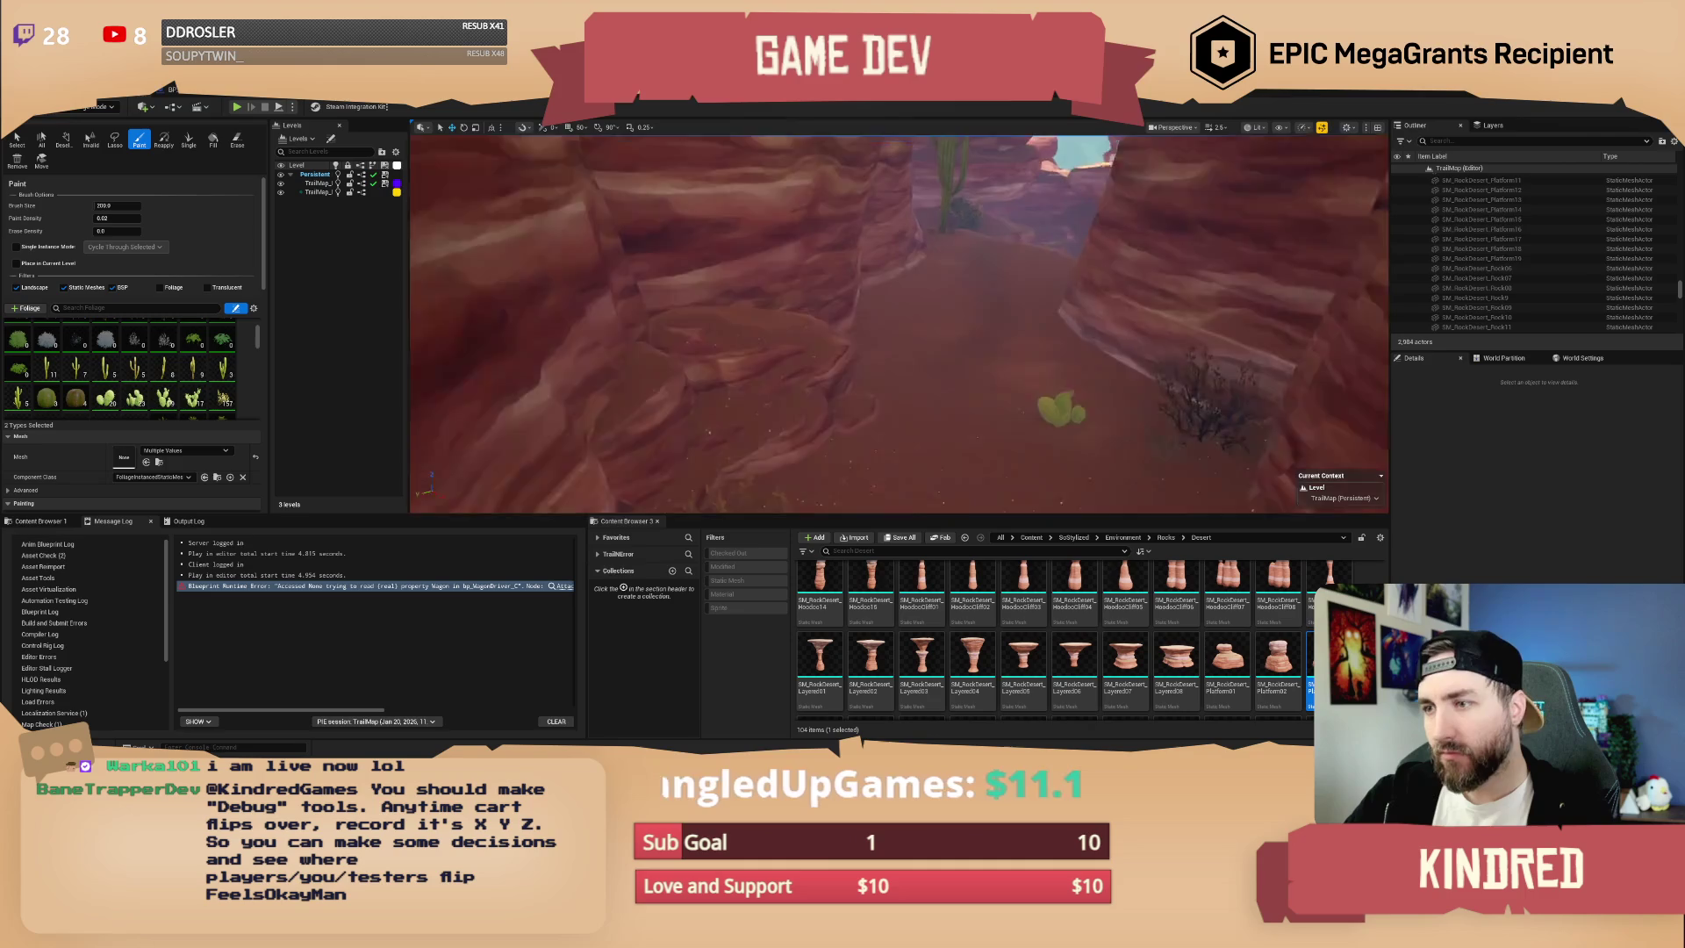
left_click_drag(886, 412, 873, 402)
mouse_move(986, 489)
left_mouse_down()
mouse_move(1037, 460)
mouse_move(895, 463)
mouse_move(811, 344)
left_mouse_up()
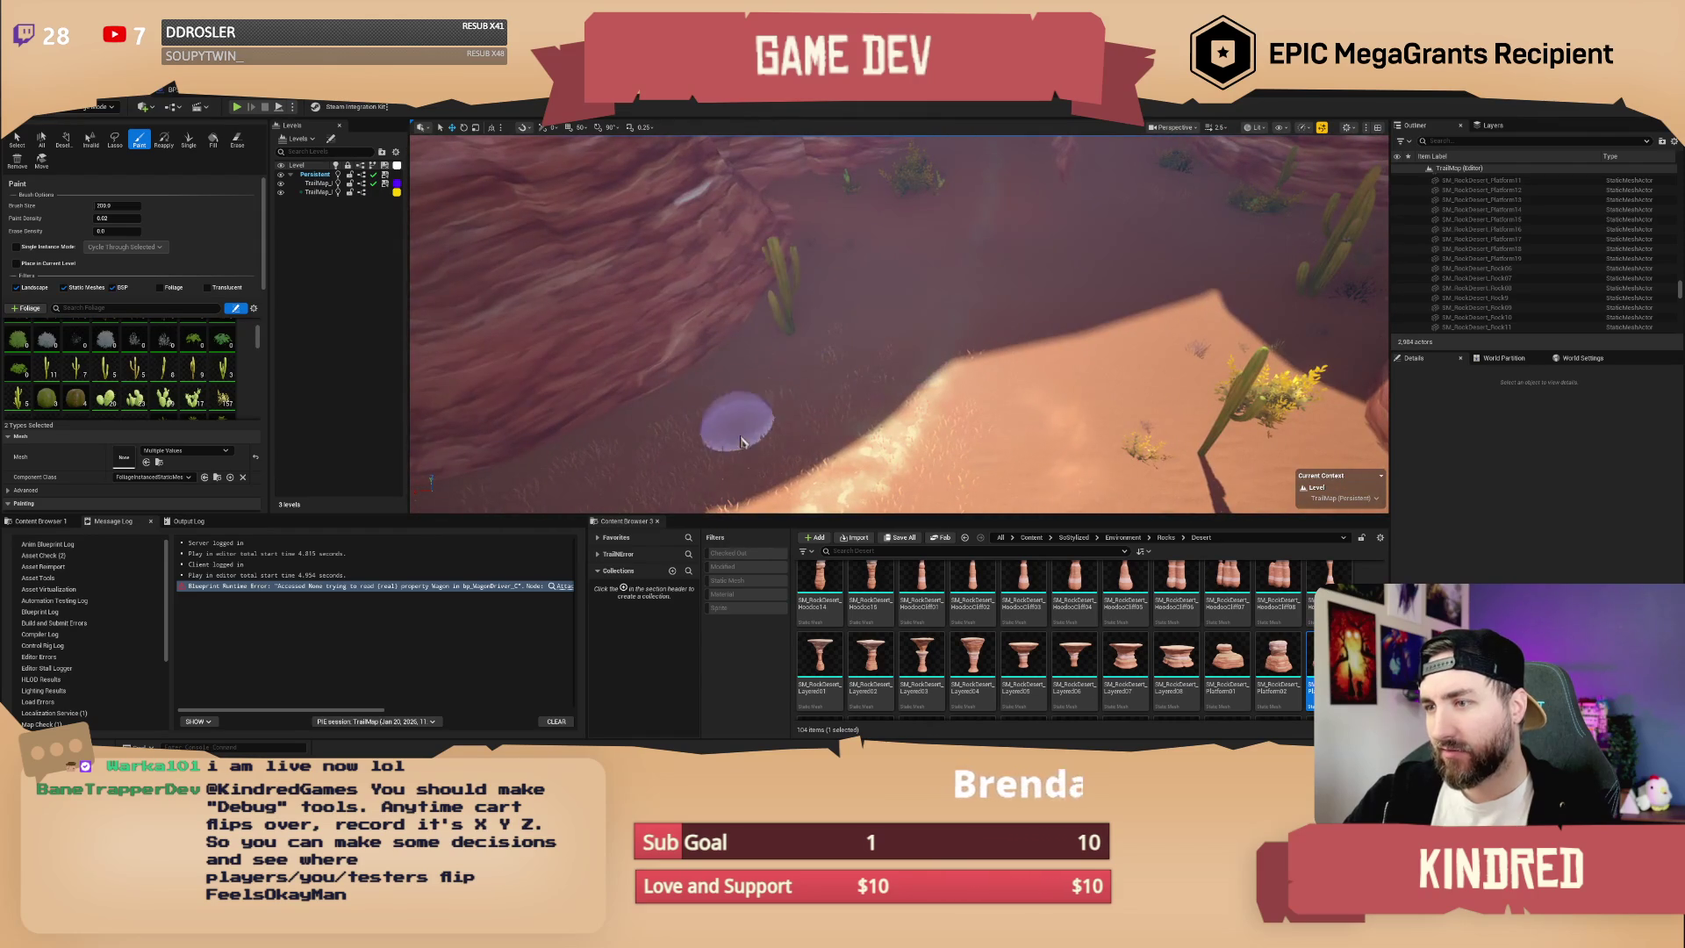
mouse_move(927, 431)
left_mouse_down()
mouse_move(1023, 406)
mouse_move(996, 418)
mouse_move(989, 384)
mouse_move(969, 402)
left_mouse_up()
left_click(908, 406)
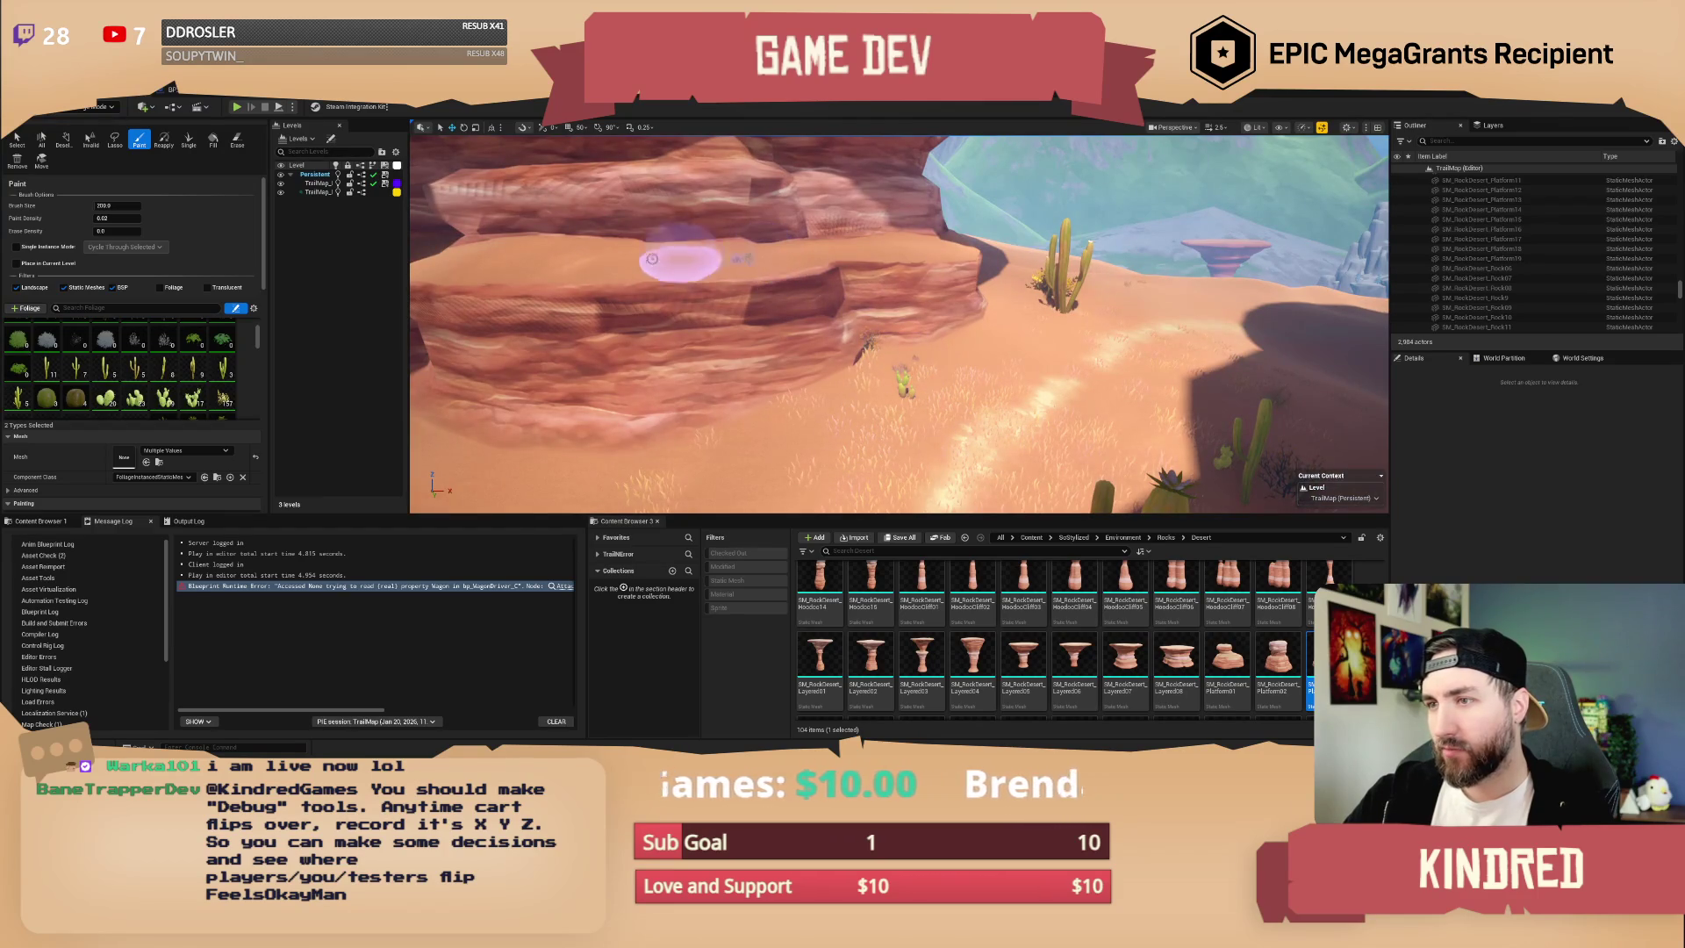
- Fly through the canyon and the rock arch toward the hoodoos
mouse_move(748, 275)
left_mouse_down()
mouse_move(942, 300)
mouse_move(791, 307)
left_mouse_up()
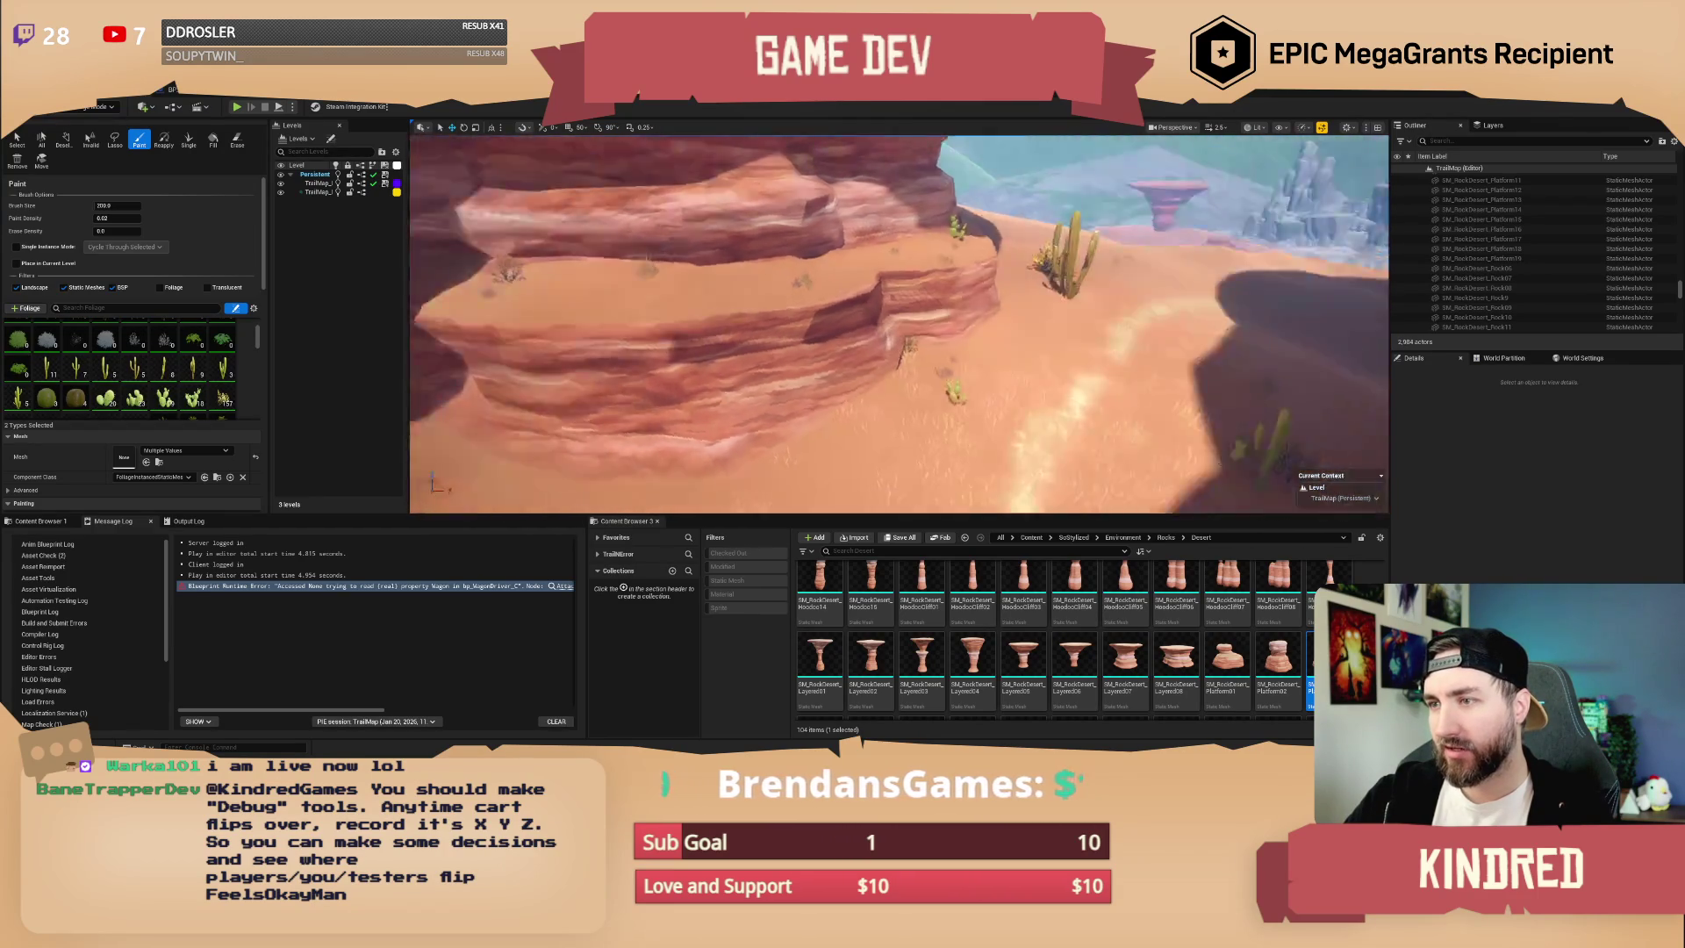
mouse_move(877, 368)
left_mouse_down()
mouse_move(977, 417)
mouse_move(956, 368)
mouse_move(926, 372)
left_mouse_up()
left_click_drag(1086, 458, 1009, 421)
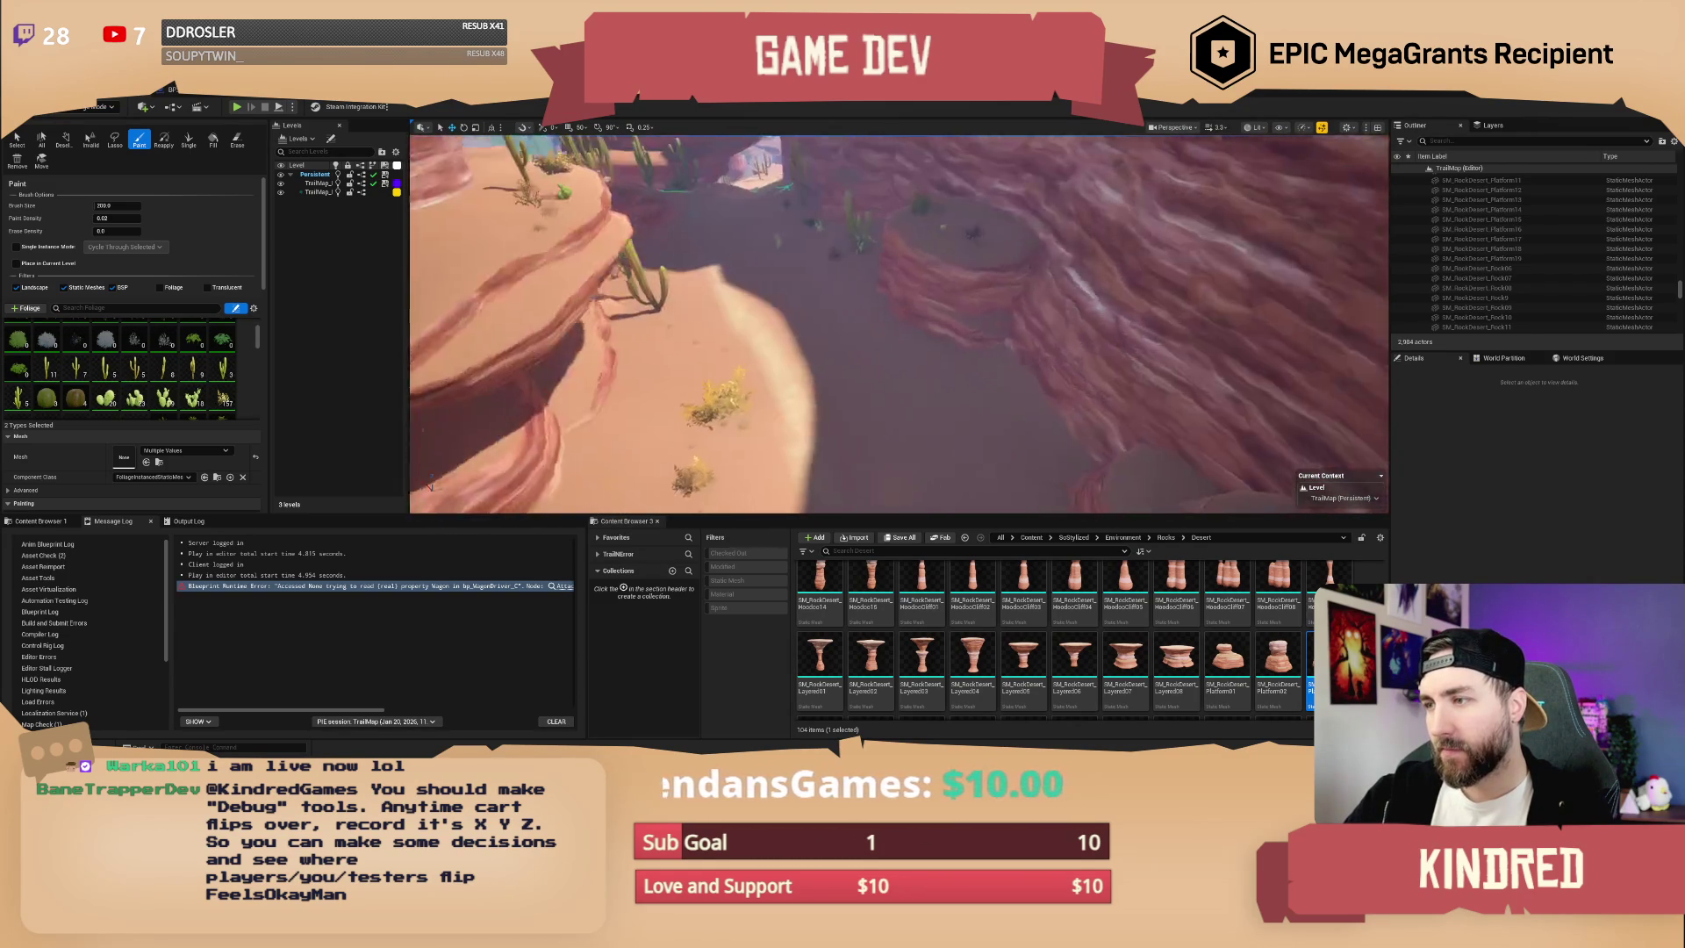
left_click_drag(946, 313, 912, 309)
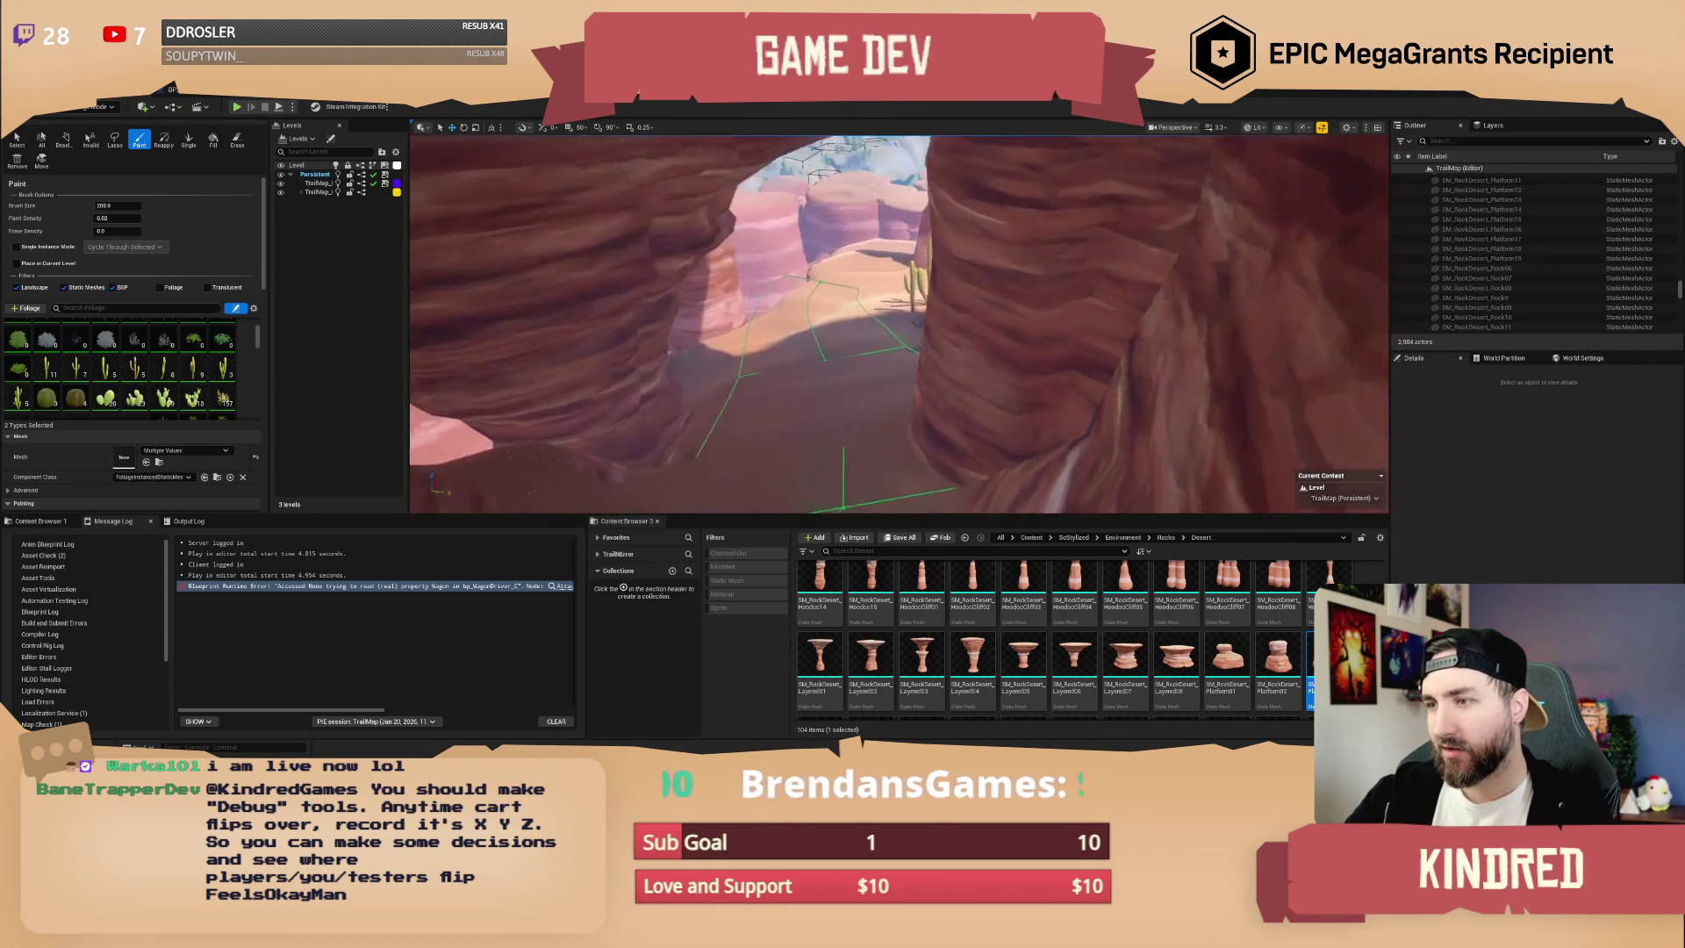
left_click_drag(913, 310, 908, 289)
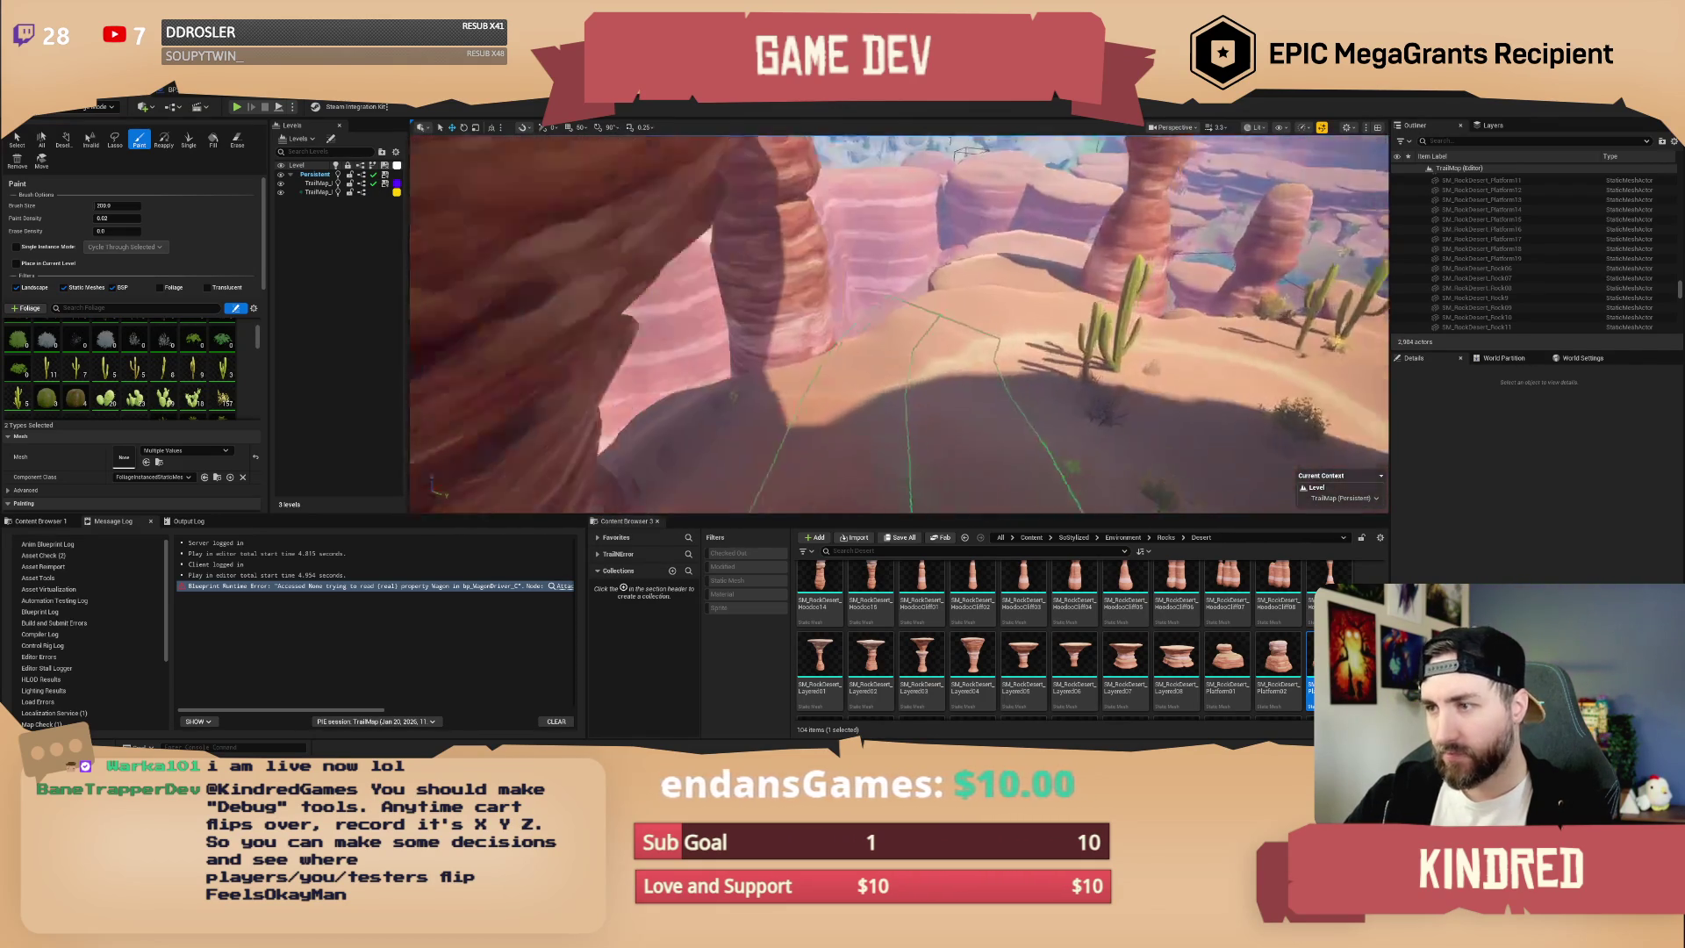